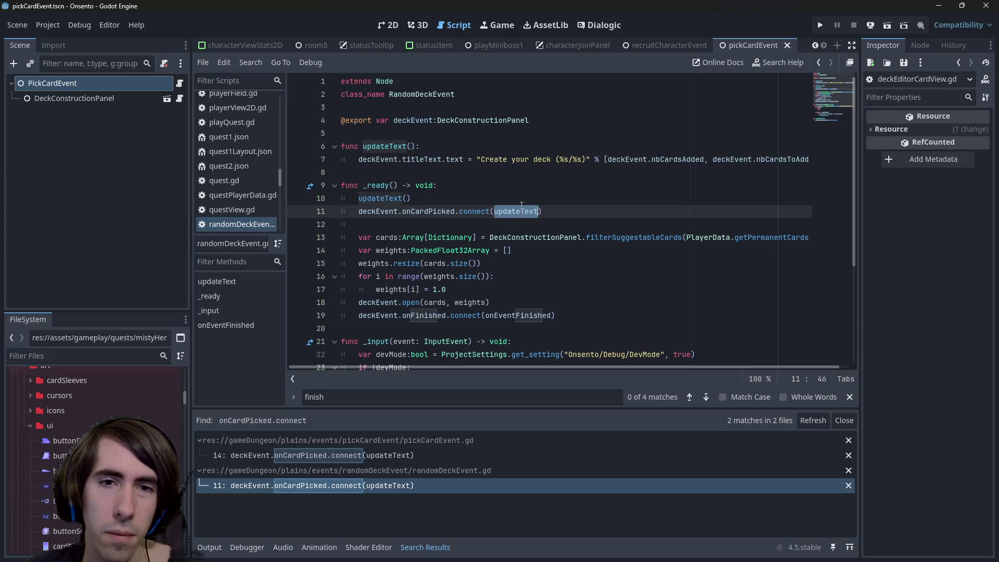
- On randomDeckEvent.gd line 11, wrap updateText in a func(cardData:Dictionary): updateText() lambda and save
click(418, 451)
click(594, 195)
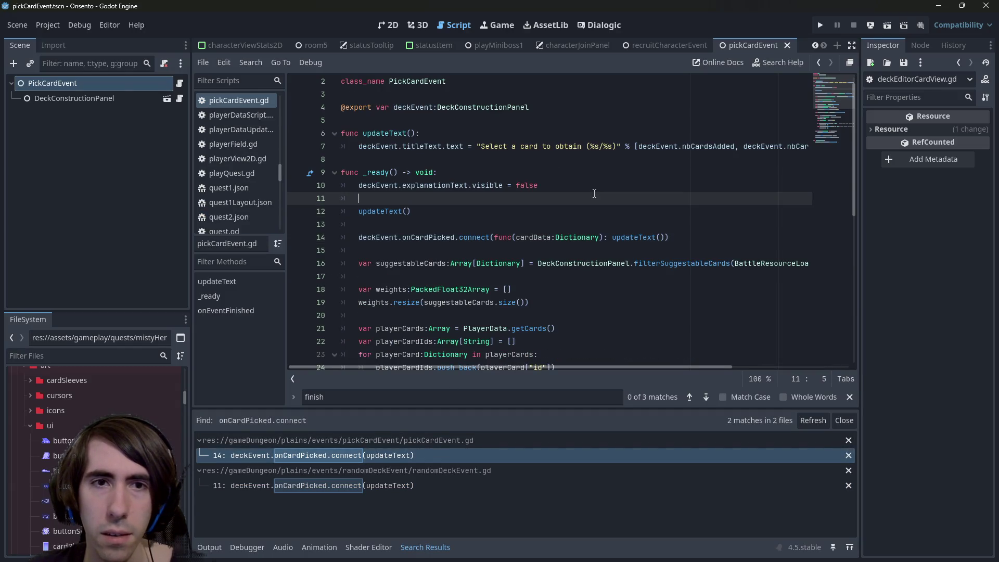
click(457, 492)
click(494, 211)
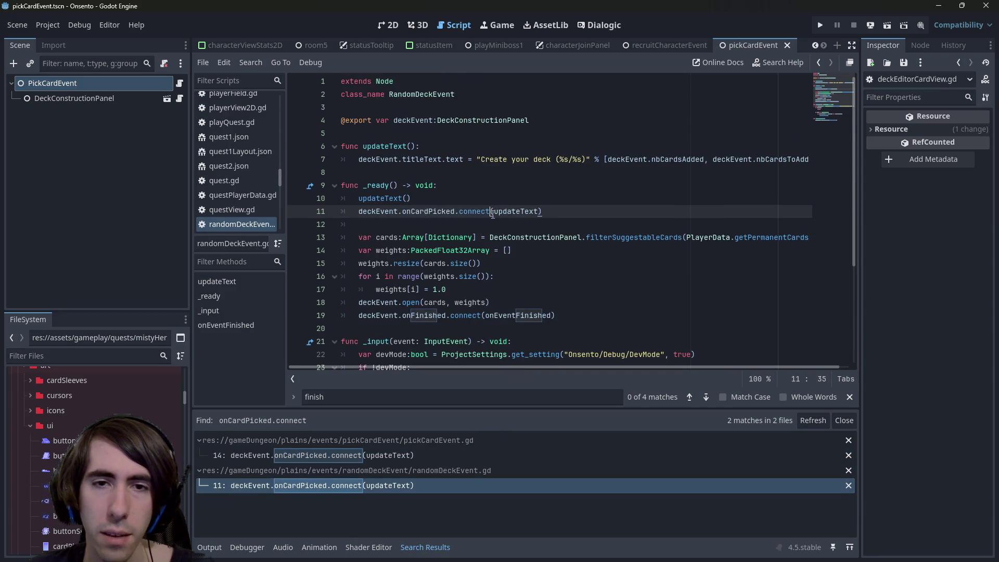
text(func )
text((cardData:Dictionary):)
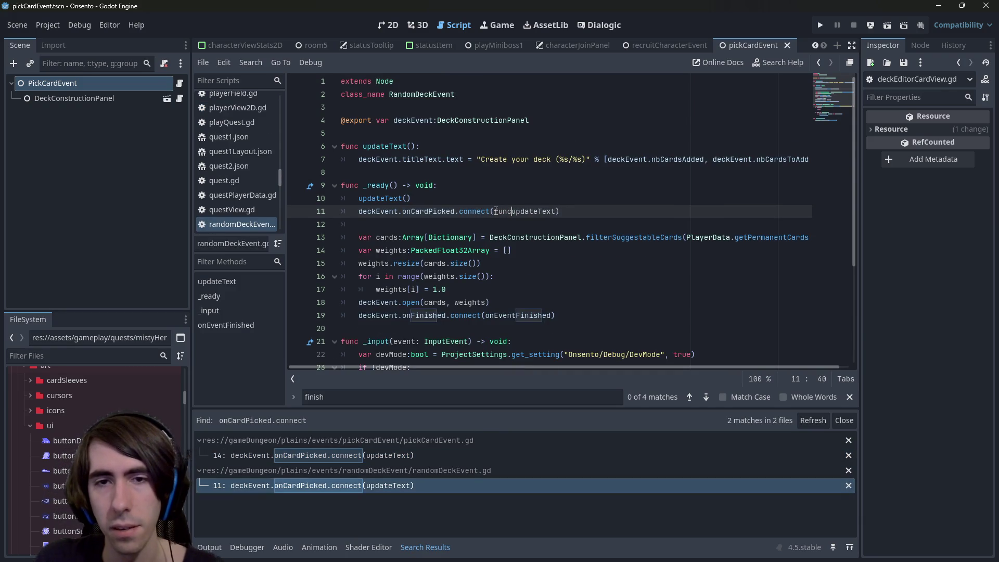
key(ctrl+s)
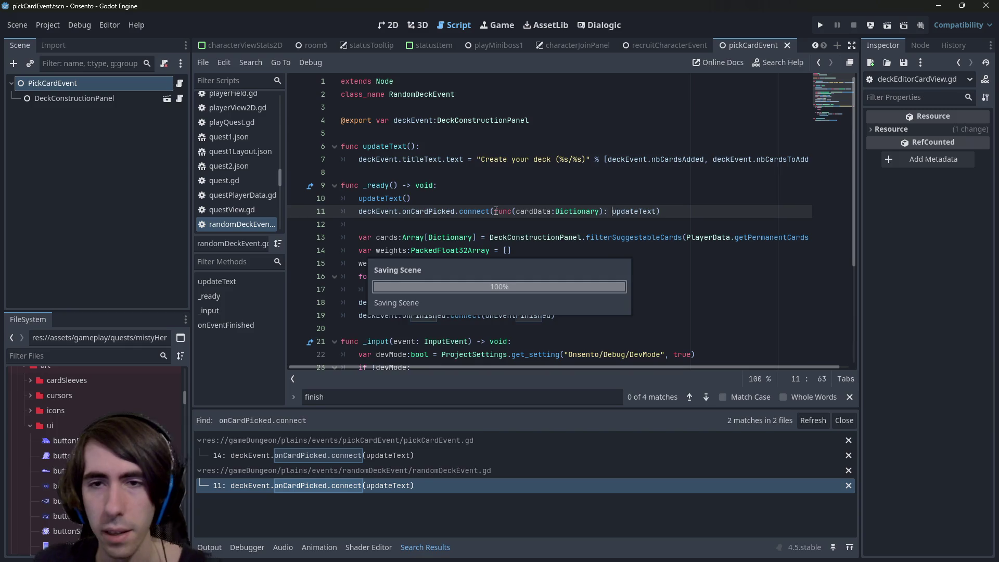
key(ctrl+Right)
text(())
key(ctrl+s)
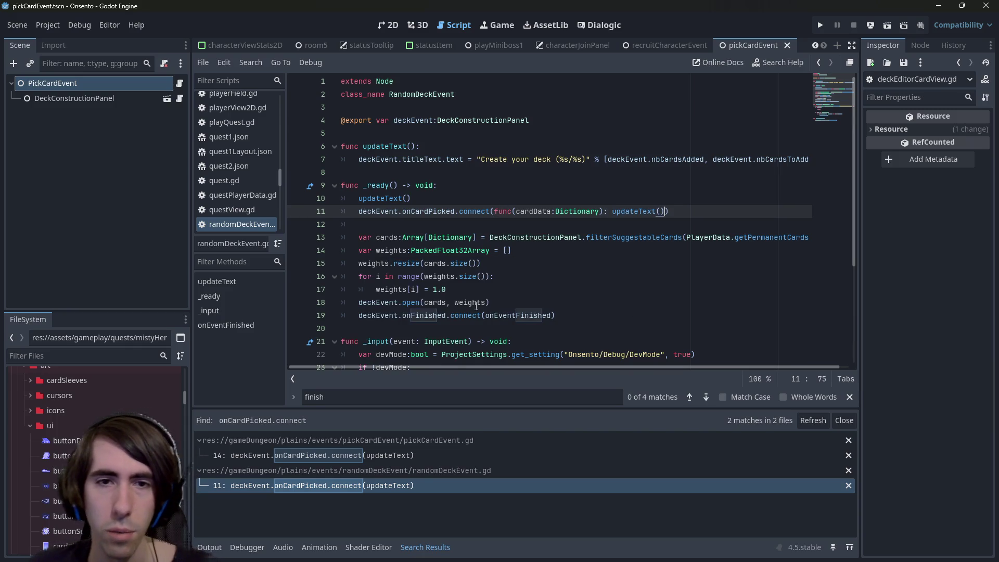
- Go to pickCardEvent.gd's connection on line 14 and open a blank line for a new function
click(447, 455)
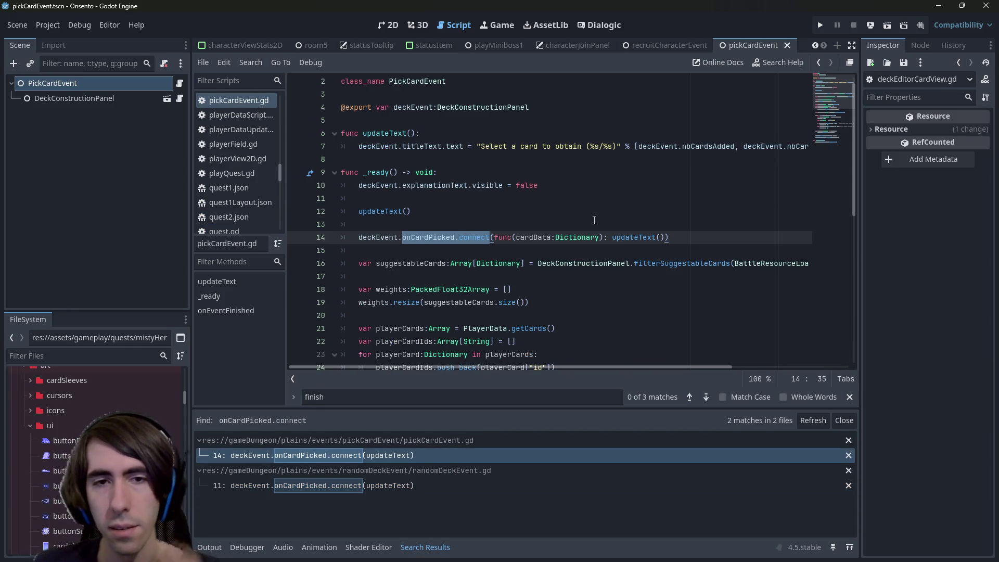
scroll(479, 224, up, 1)
click(463, 172)
key(Return)
key(Return)
key(Up)
- Add func onCardPicked(): with an updateText() call above _ready in pickCardEvent.gd
text(func onCardPicked():)
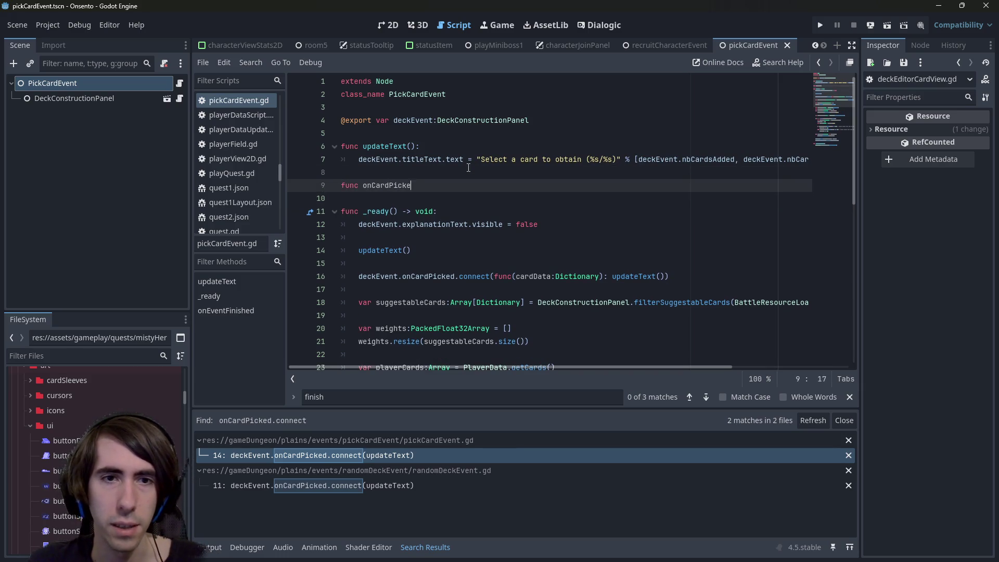
key(Return)
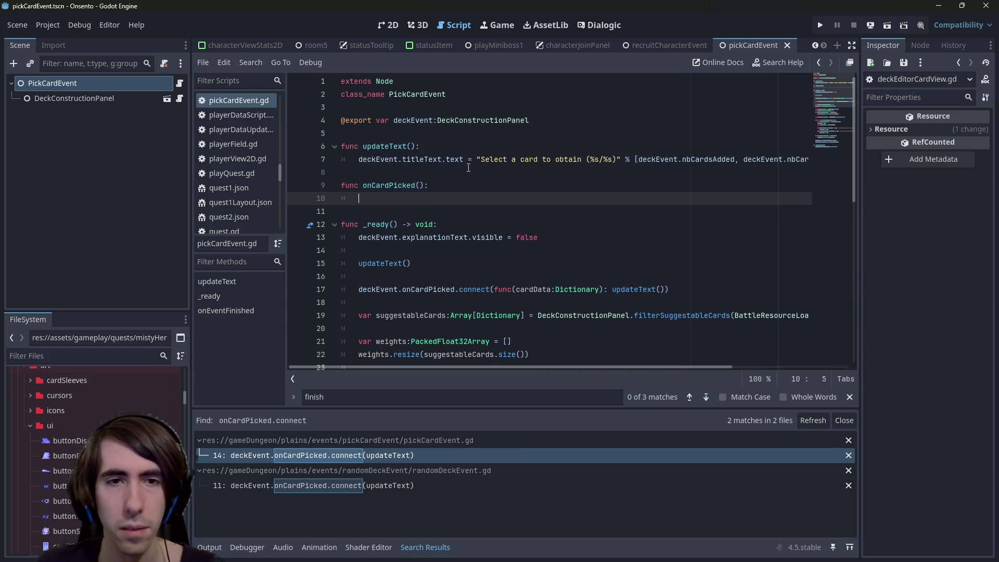
drag(468, 167, 344, 167)
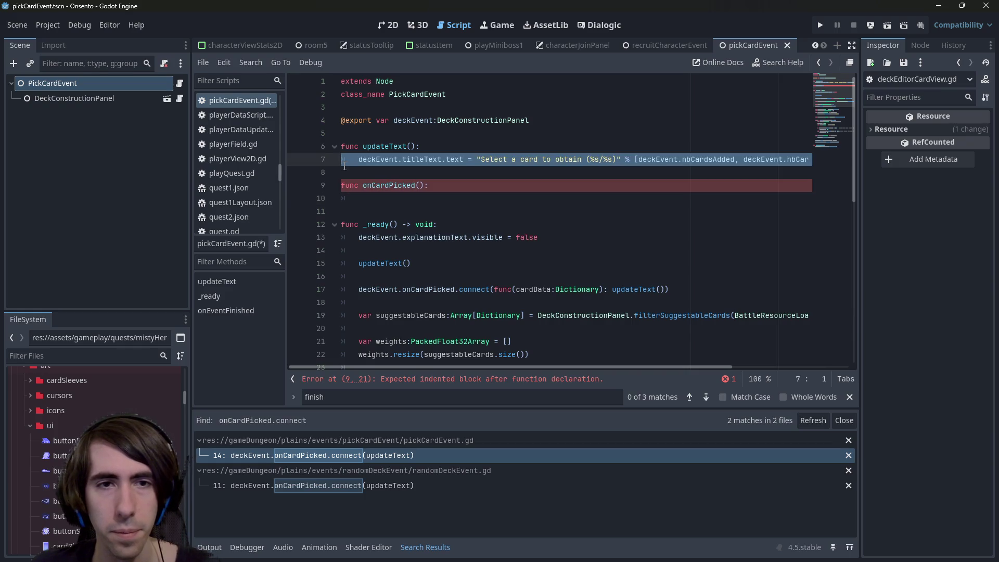
click(411, 200)
text(updateText())
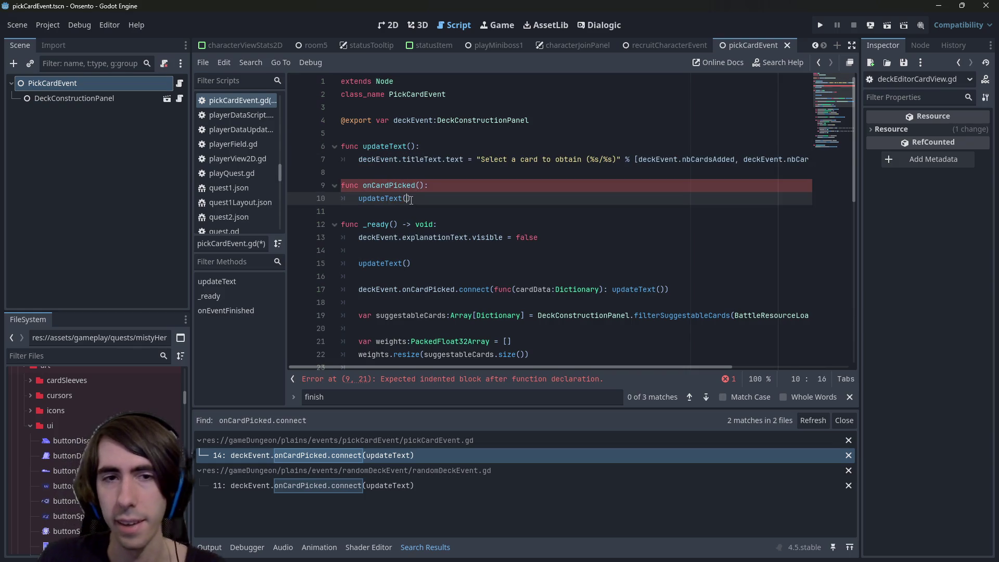
- Replace the lambda in the onCardPicked connect call with onCardPicked and save
double_click(385, 185)
key(ctrl+c)
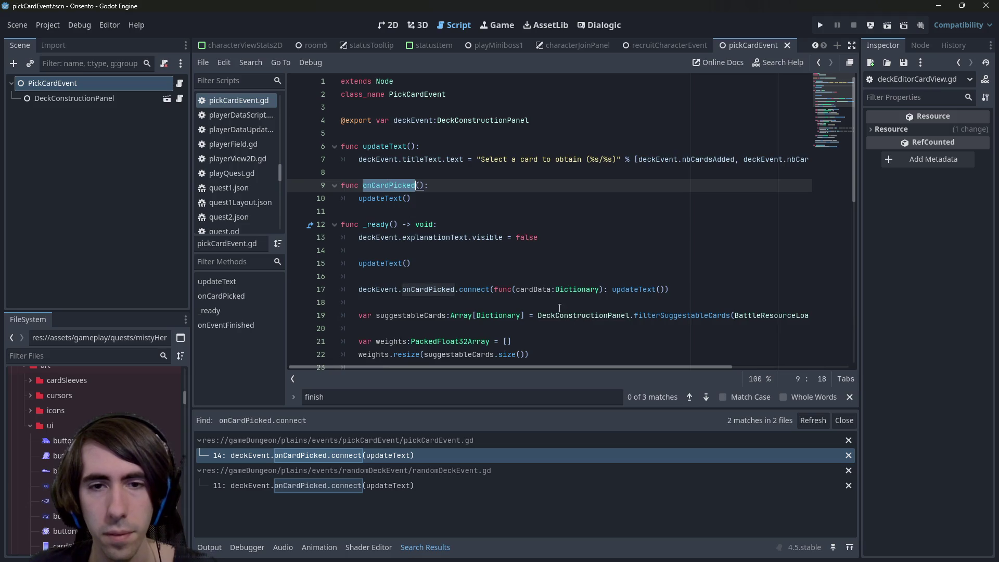
drag(499, 292, 667, 290)
key(ctrl+v)
key(ctrl+s)
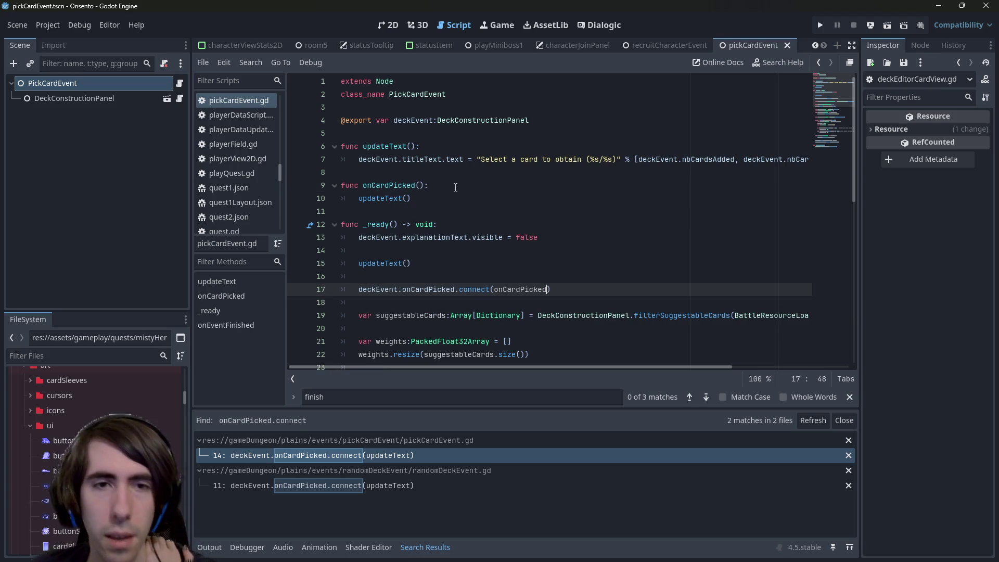
click(434, 185)
key(Return)
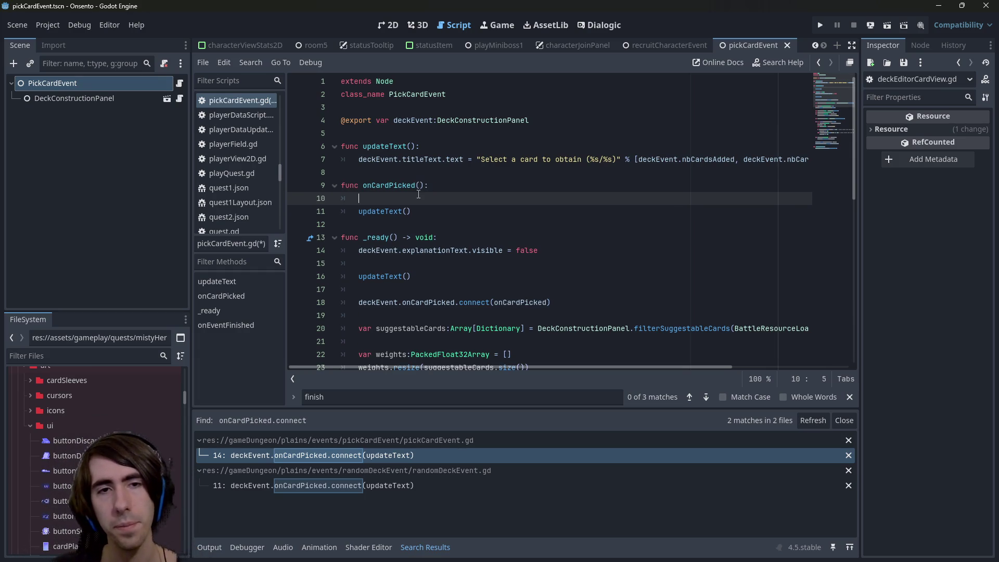
double_click(380, 212)
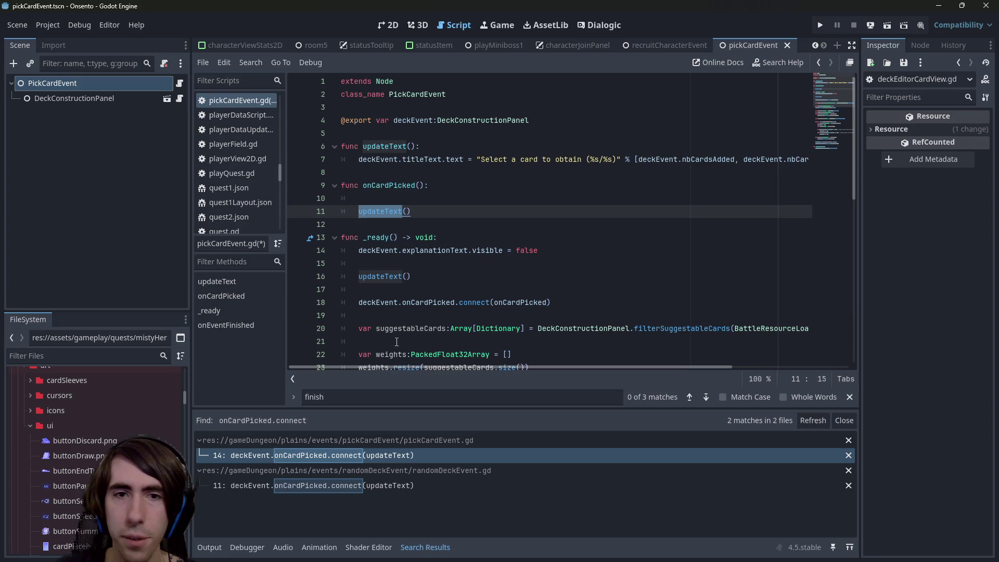
- Give onCardPicked a cardData:Dictionary parameter
click(438, 196)
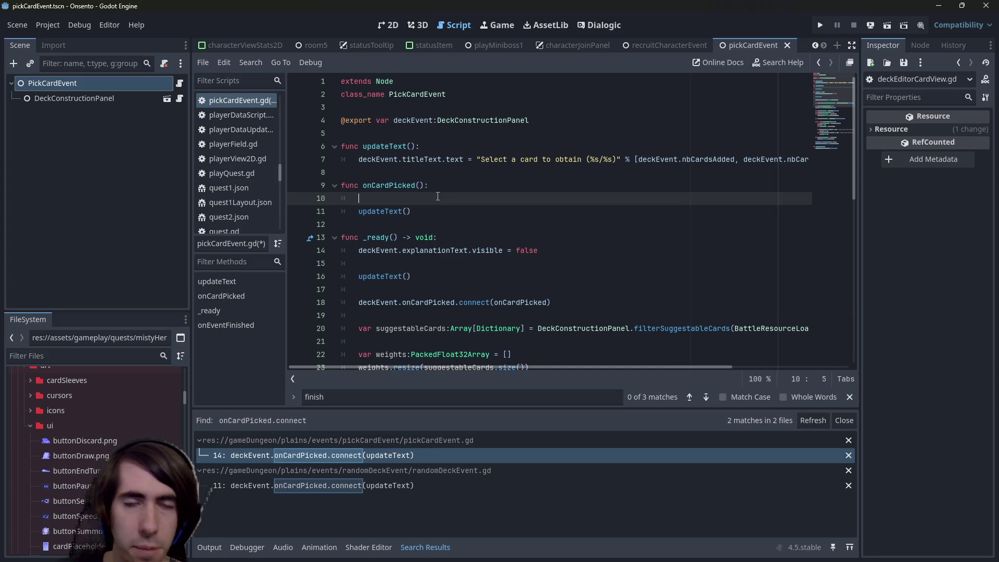
click(420, 186)
text(data:Dicti)
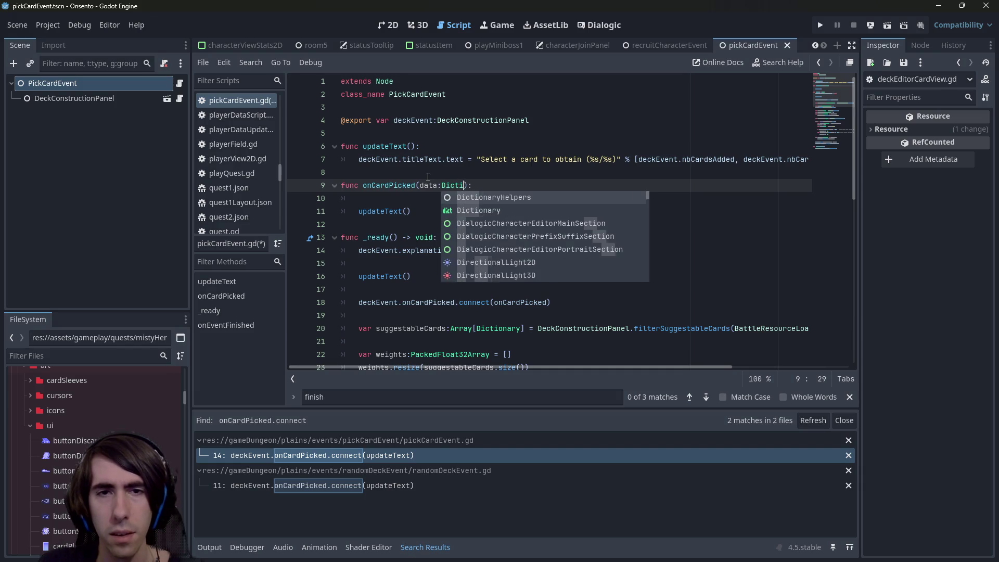
key(Down)
key(Return)
key(Delete)
text(cardD)
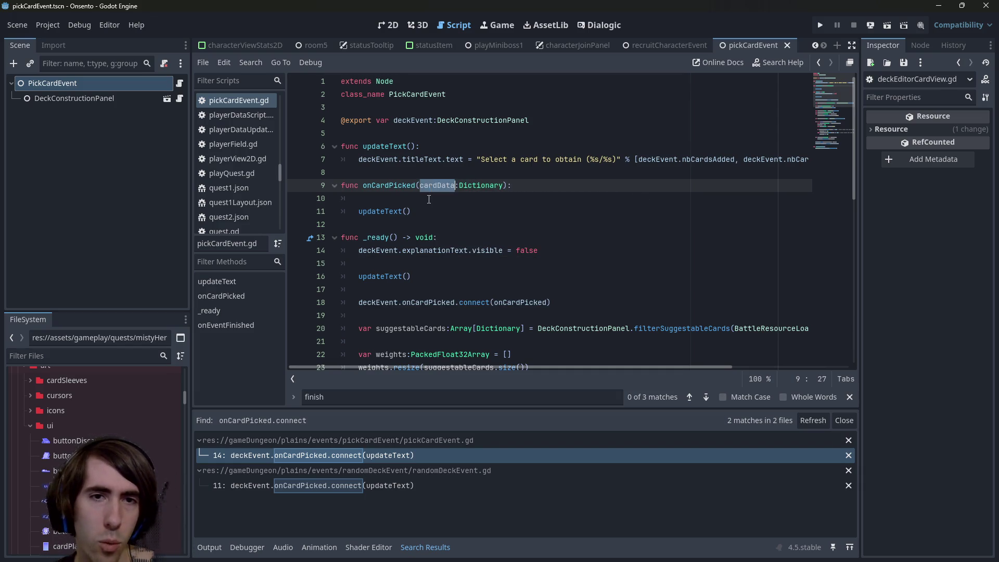
click(428, 199)
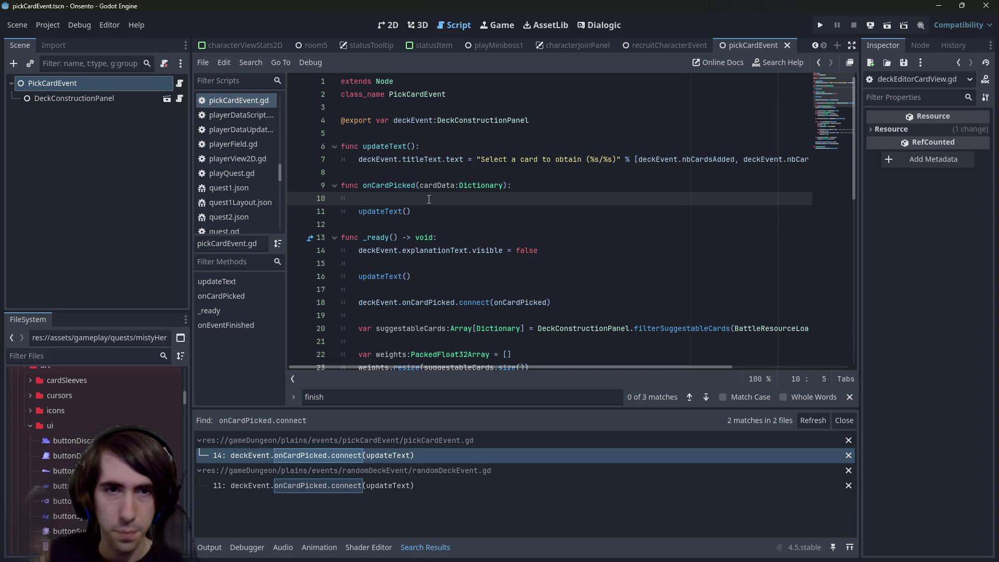
- Add cardData["d:newCard"] = true to onCardPicked after checking d:new usages project-wide
text(cardData["newCar)
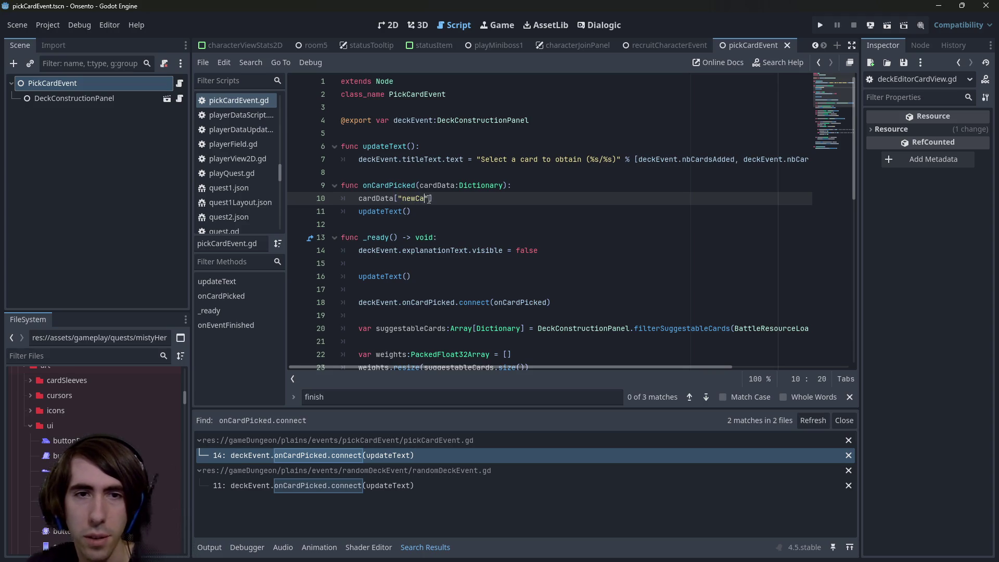
key(ctrl+shift+f)
text(d:new)
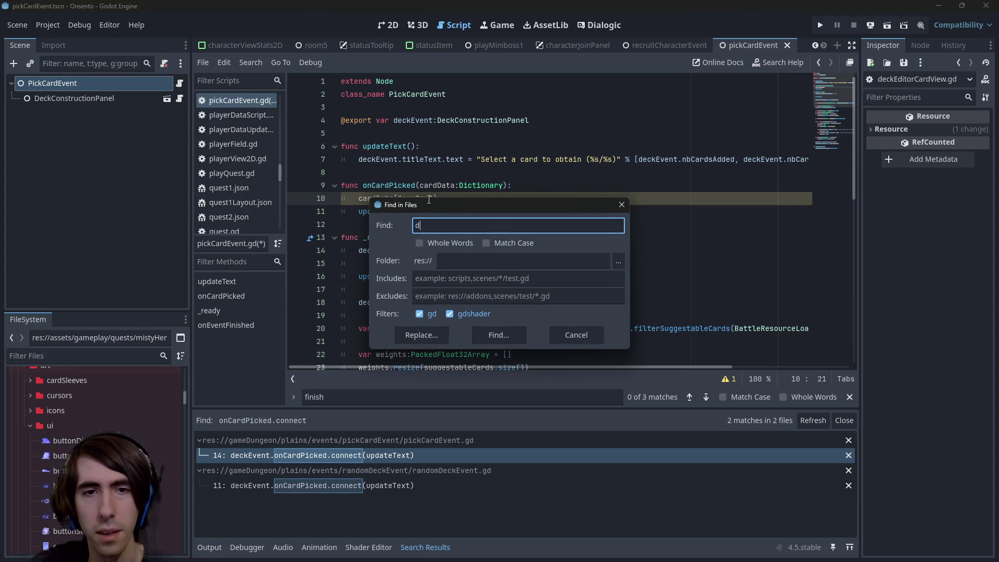
key(Return)
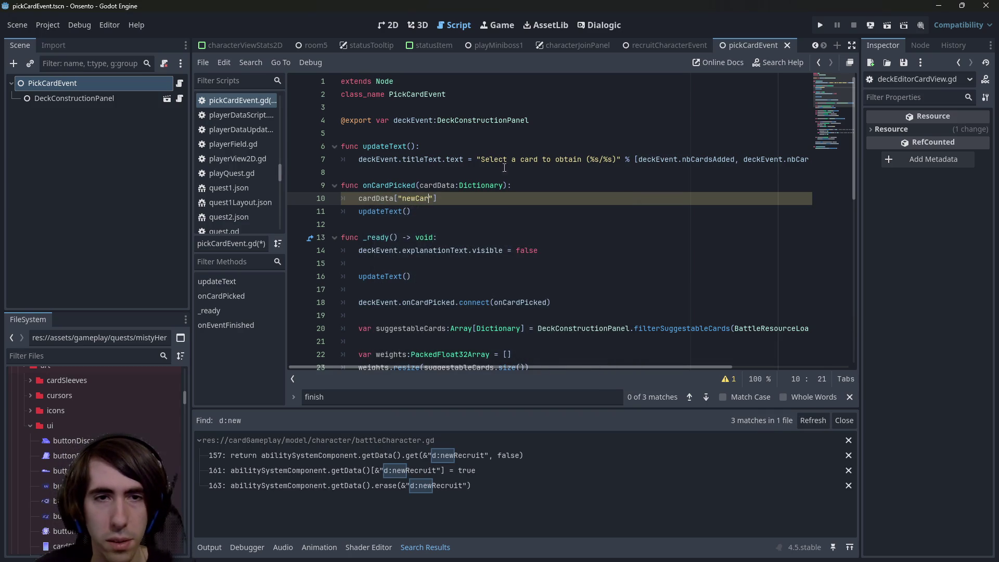
key(ctrl+shift+Left)
text(d:newCar)
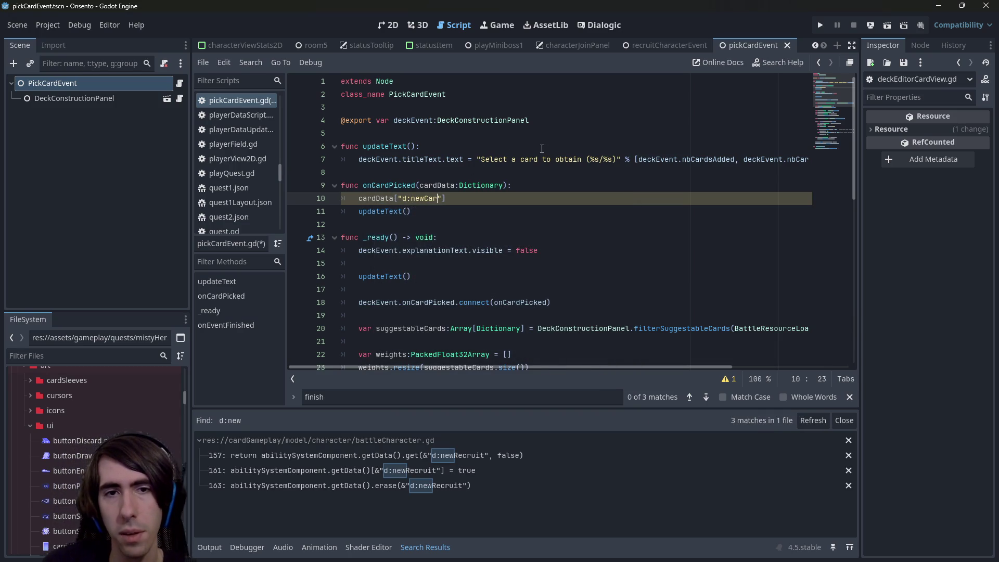
text(d"])
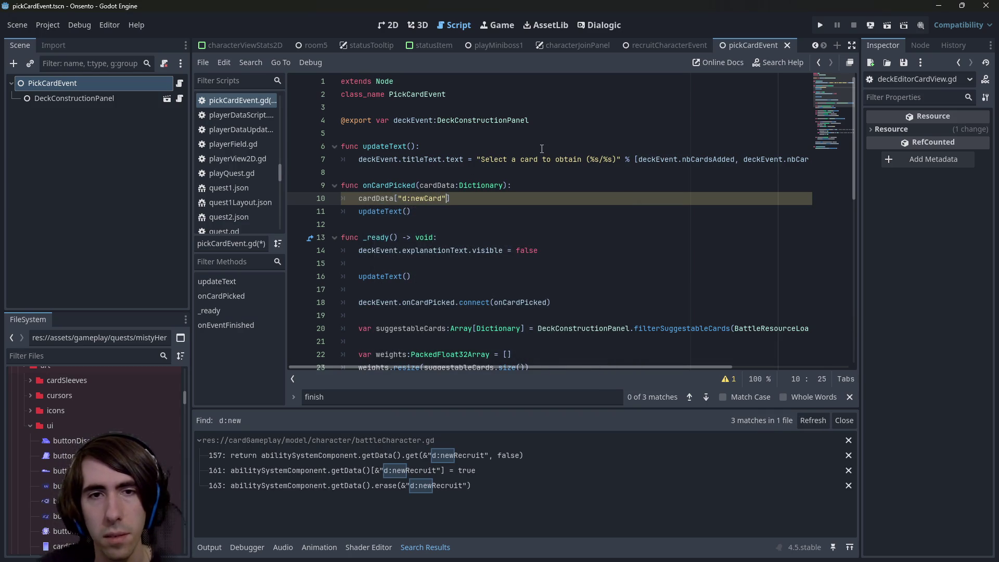
text( = true)
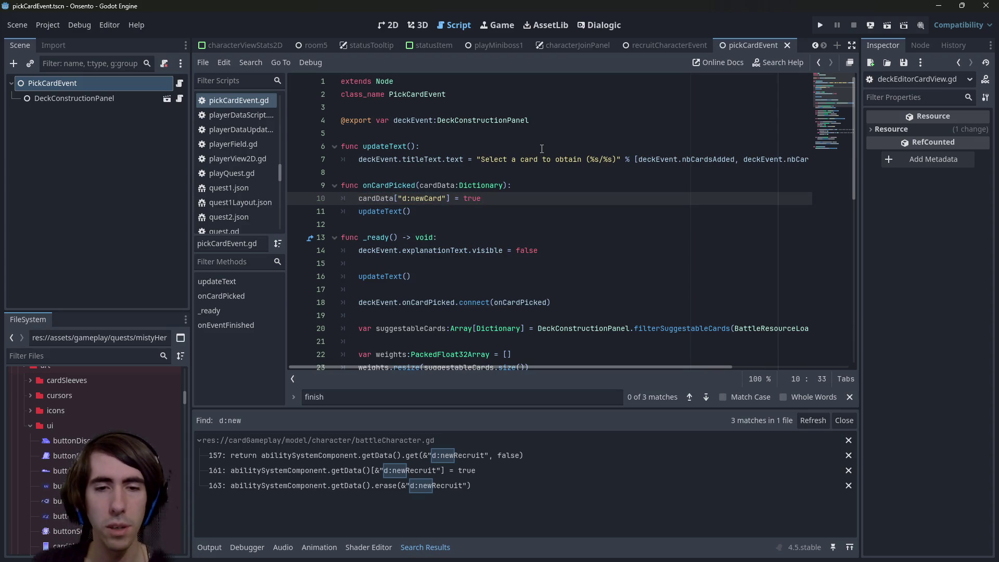
key(ctrl+shift+f)
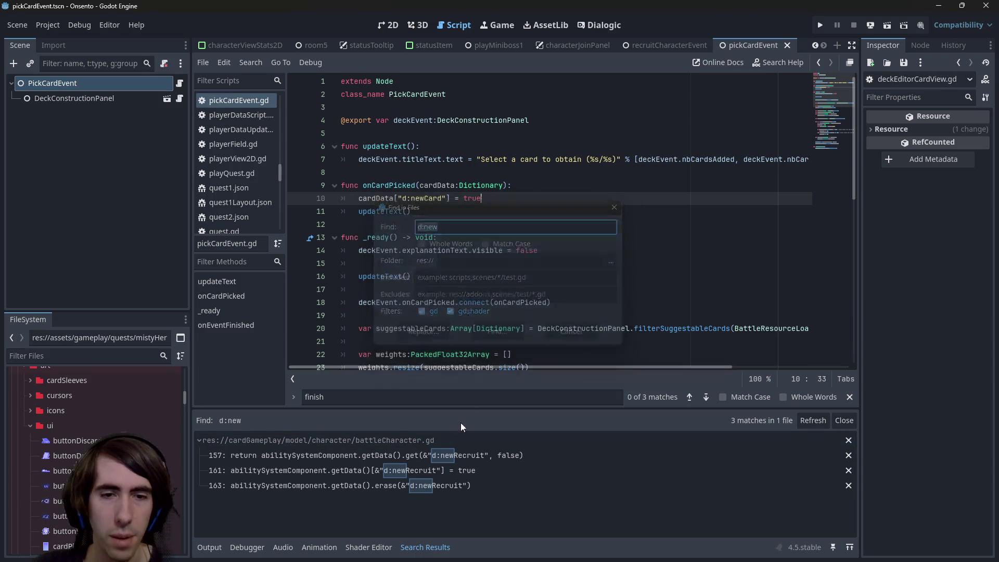
key(Return)
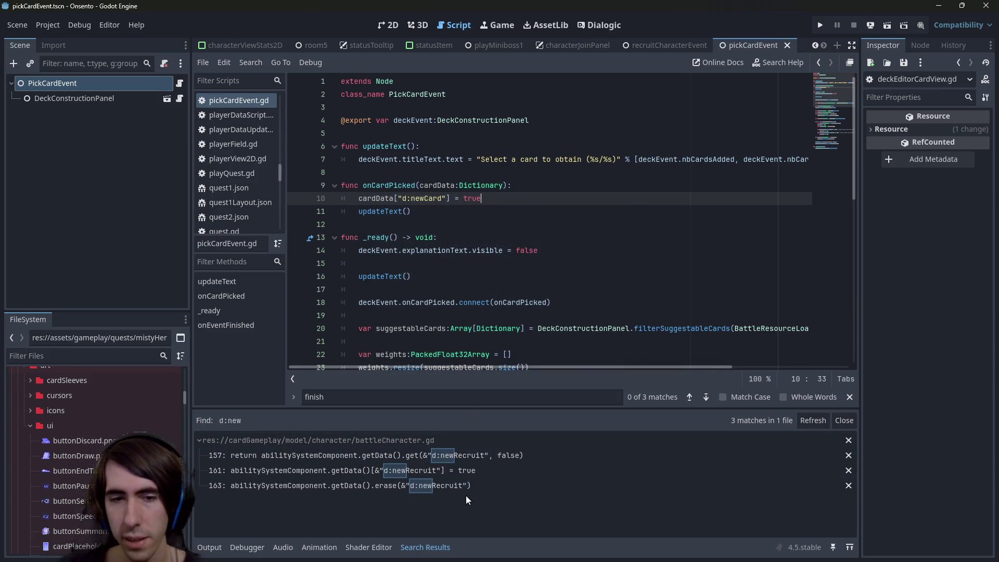
- Check the d:newRecruit match in battleCharacter.gd, then search the project for newRecruit
click(464, 449)
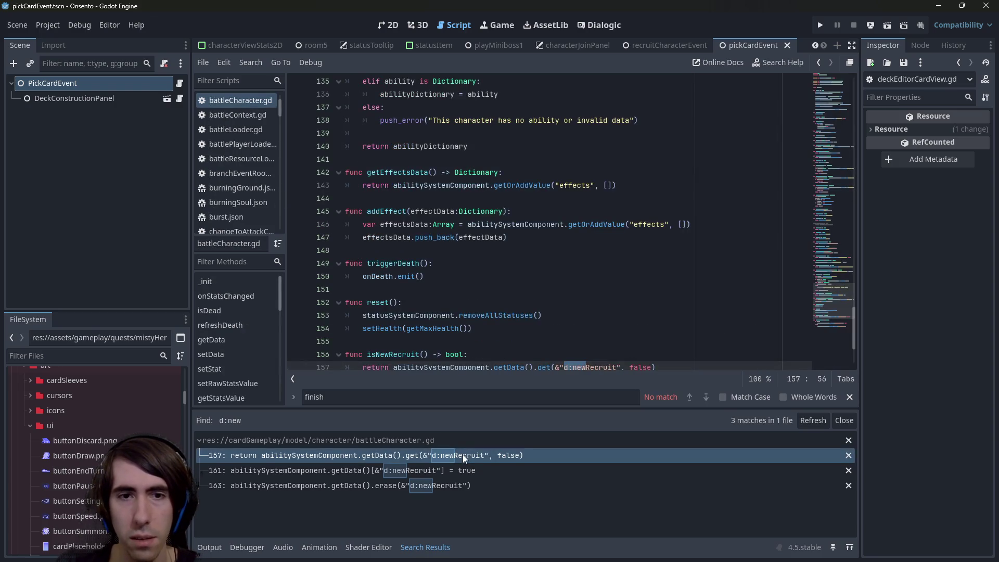
scroll(460, 313, up, 2)
click(460, 313)
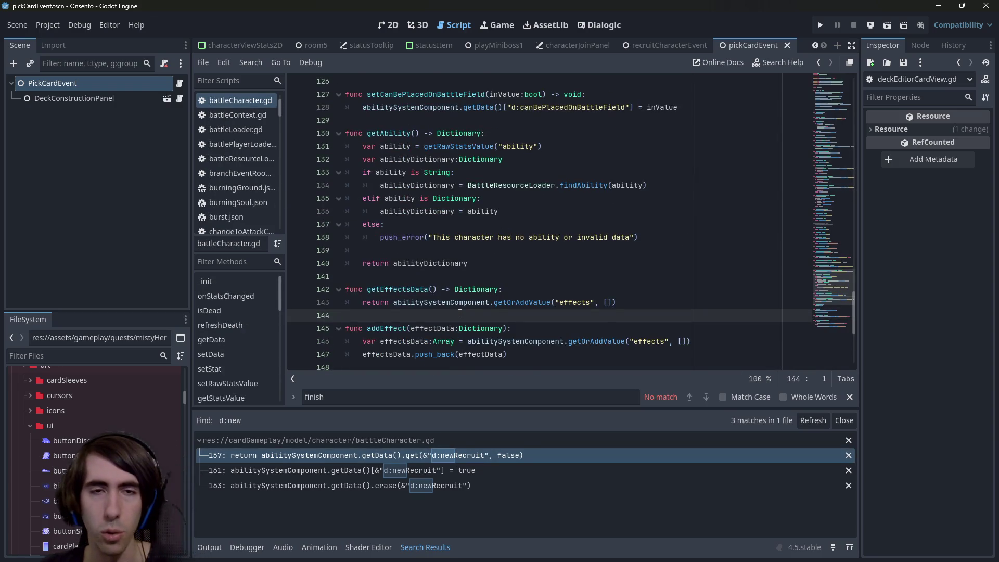
scroll(460, 313, down, 5)
key(alt+Left)
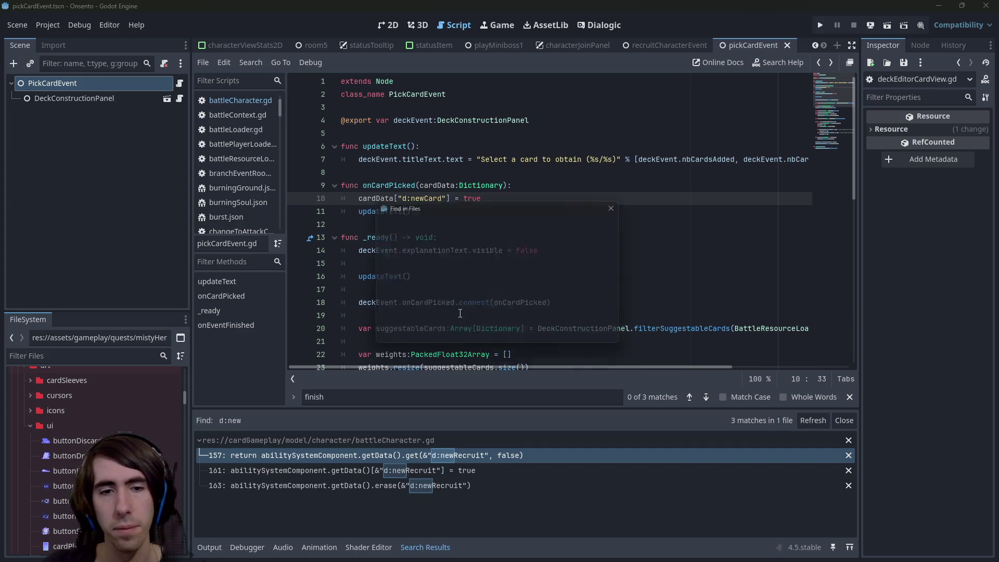
key(ctrl+shift+f)
text(newRecruit)
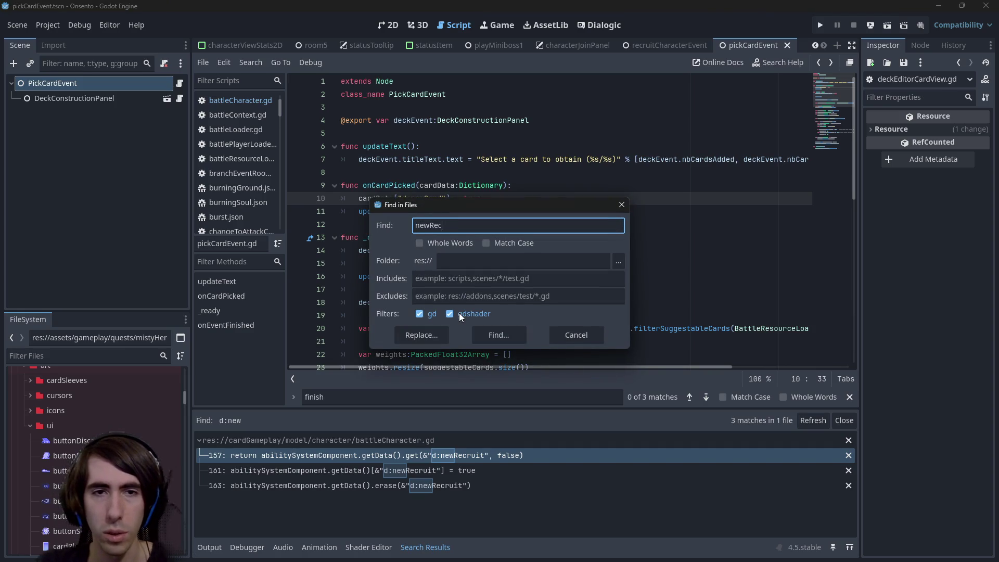
key(Return)
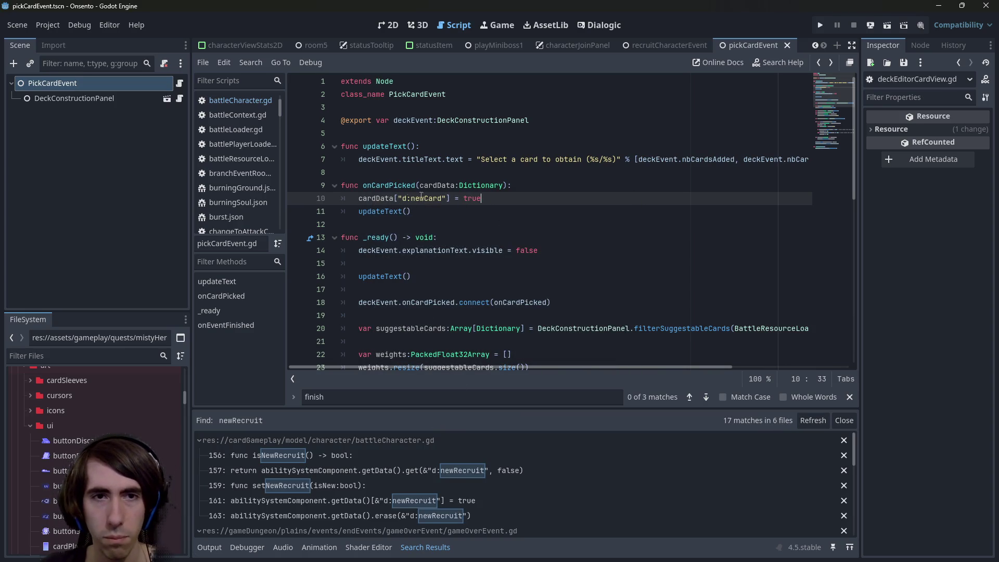
- Save pickCardEvent and quick-open a file search for playerdata
double_click(376, 198)
key(ctrl+s)
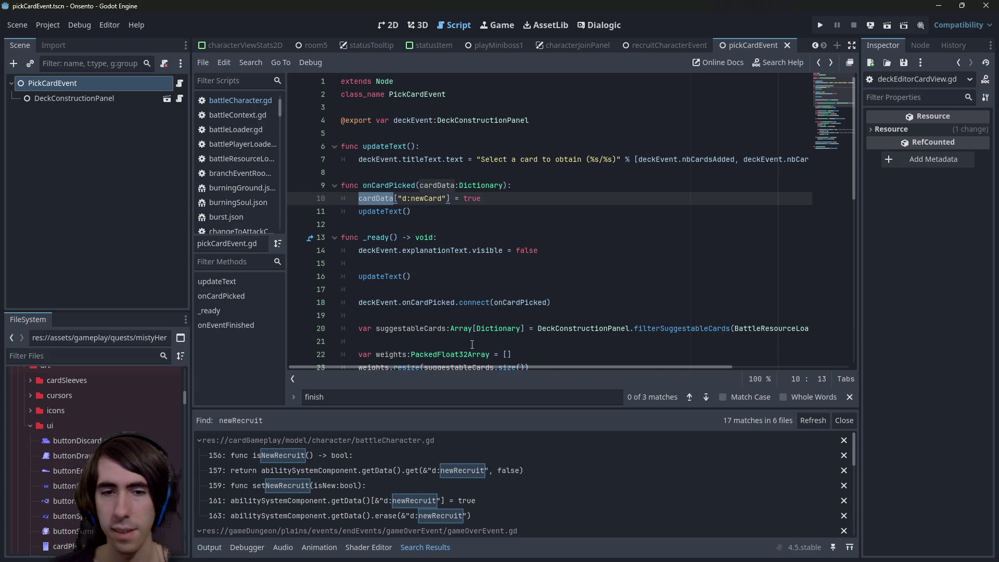
scroll(461, 456, down, 1)
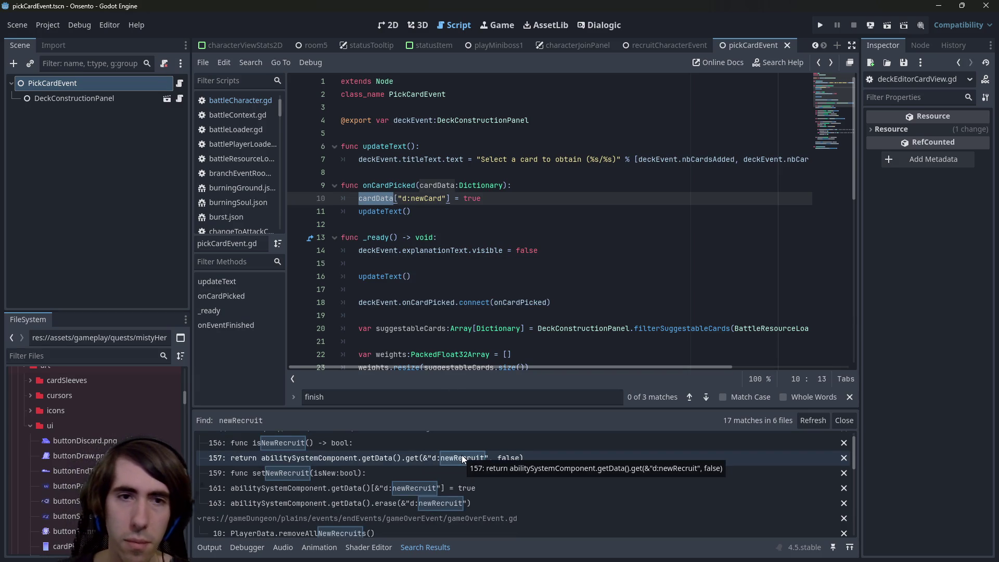
scroll(456, 477, down, 5)
scroll(455, 478, down, 3)
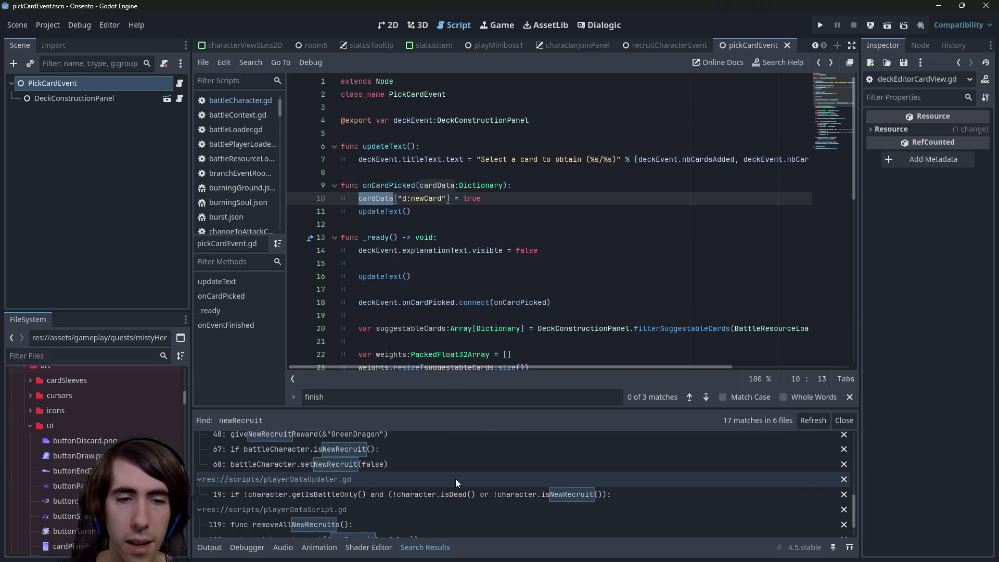
click(477, 222)
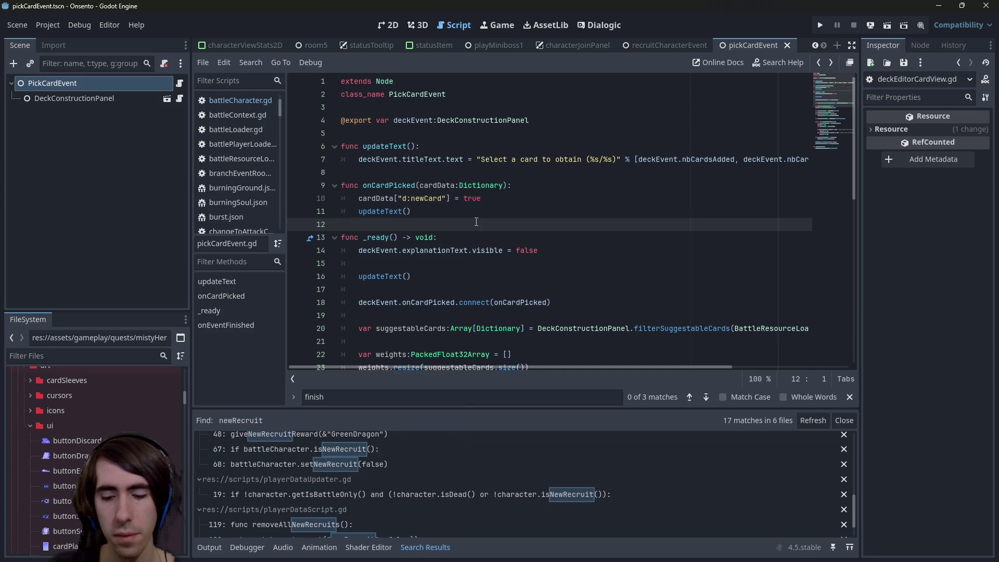
key(shift+alt+o)
text(playerd)
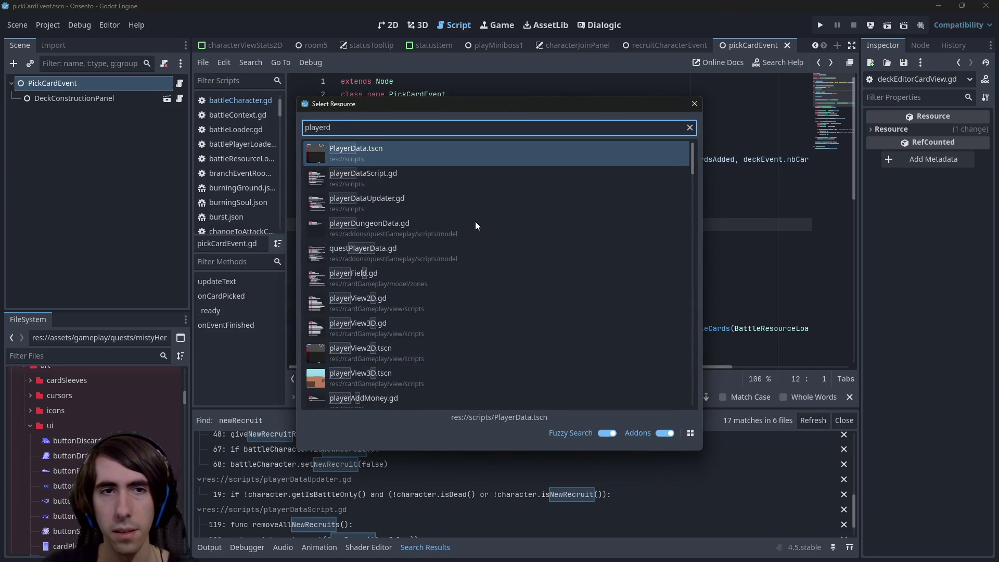
text(ata)
- Open playerDataScript.gd and paste a copy of removeAllNewRecruits below it, renamed removeAllNewCards
key(Down)
key(Return)
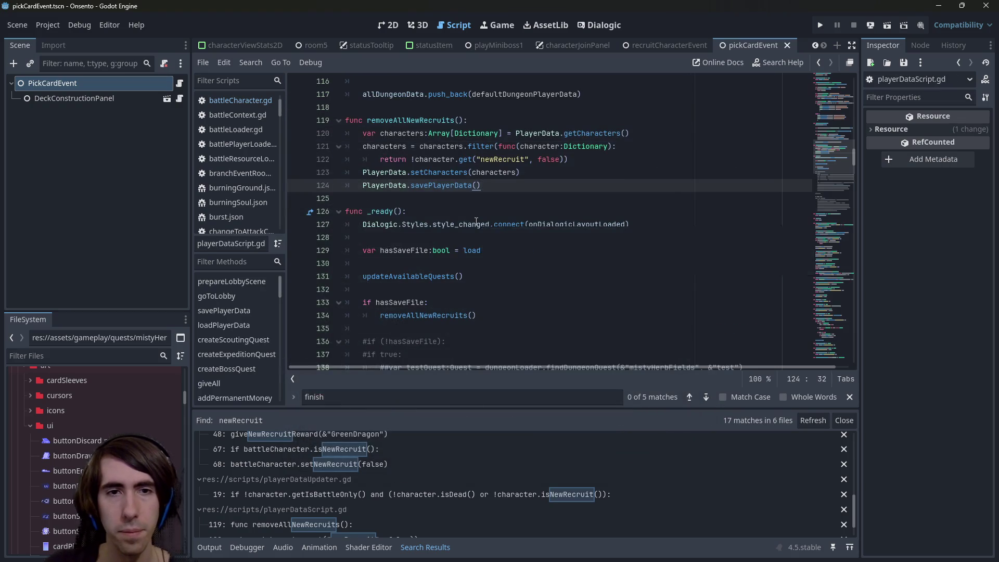
scroll(504, 224, up, 2)
click(504, 224)
drag(512, 257, 345, 198)
key(ctrl+c)
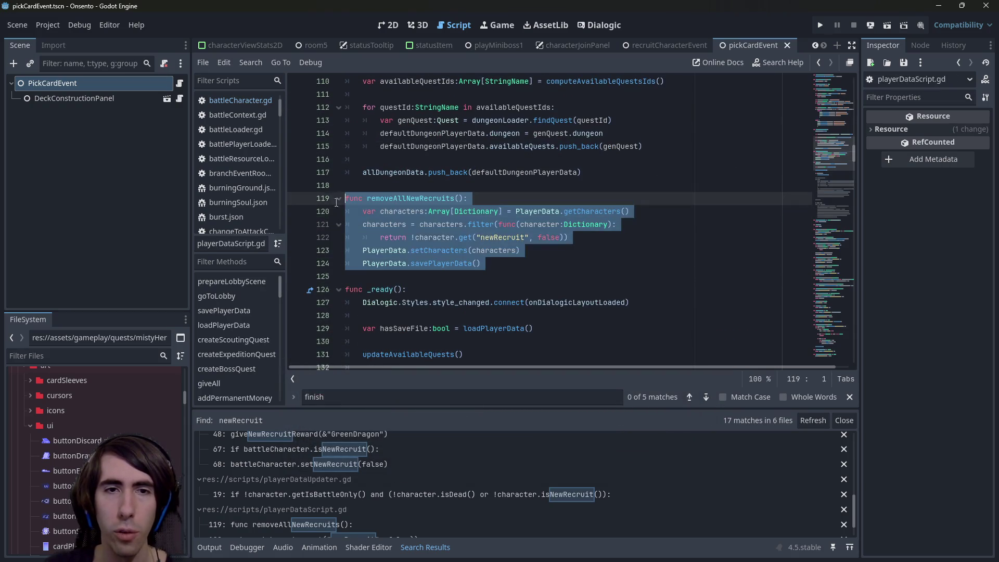
click(417, 271)
key(Return)
key(Return)
key(ctrl+v)
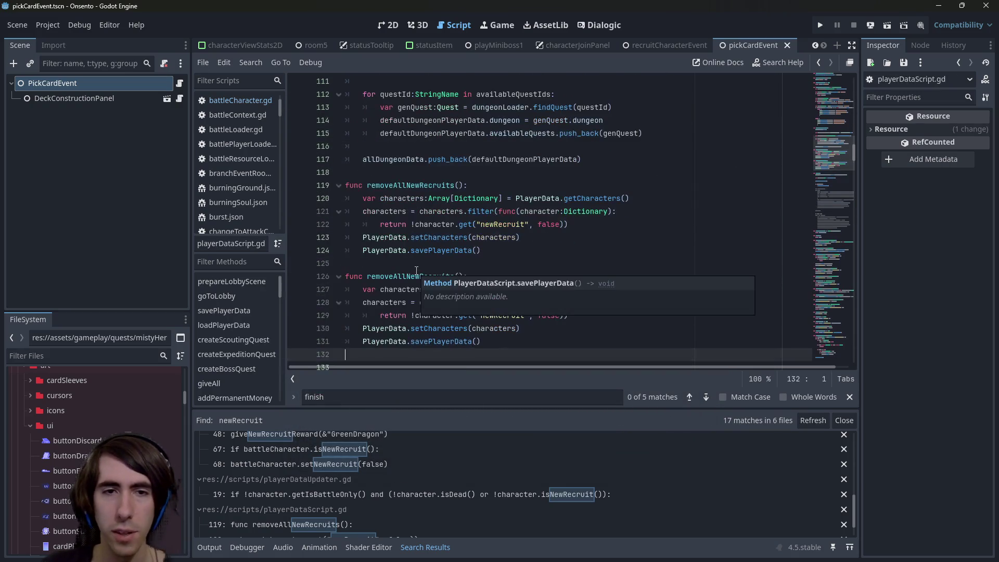
click(410, 275)
scroll(417, 270, down, 1)
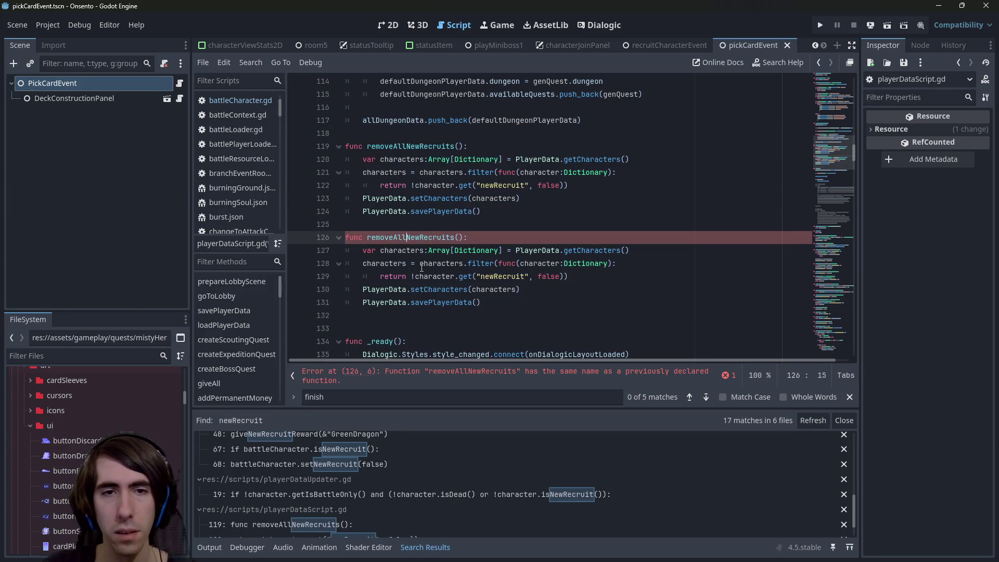
key(ctrl+shift+Right)
text(Cards)
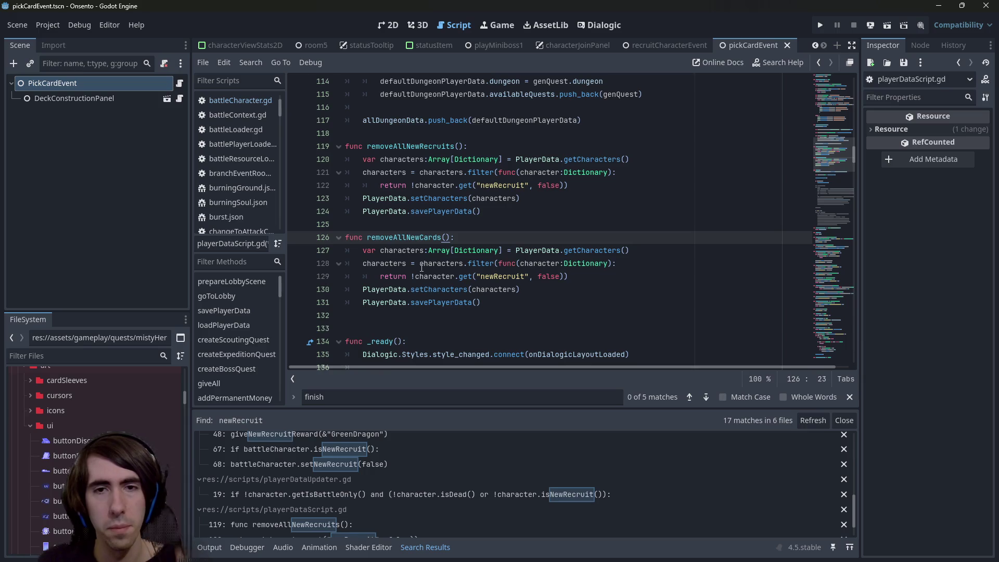
click(434, 316)
key(BackSpace)
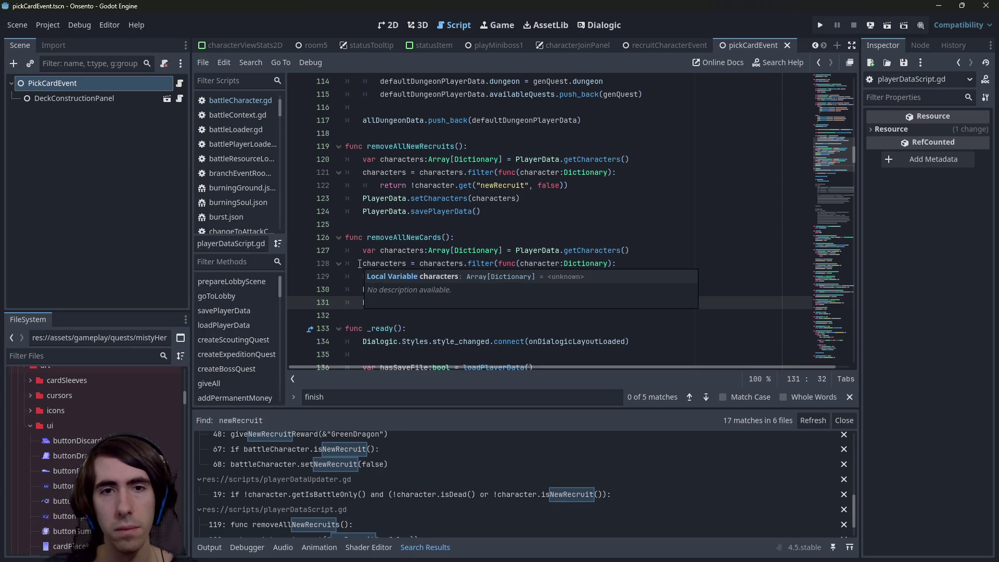
- Compare the two functions' newRecruit keys and search all files for the quoted "newRecruit" string
double_click(437, 211)
double_click(446, 198)
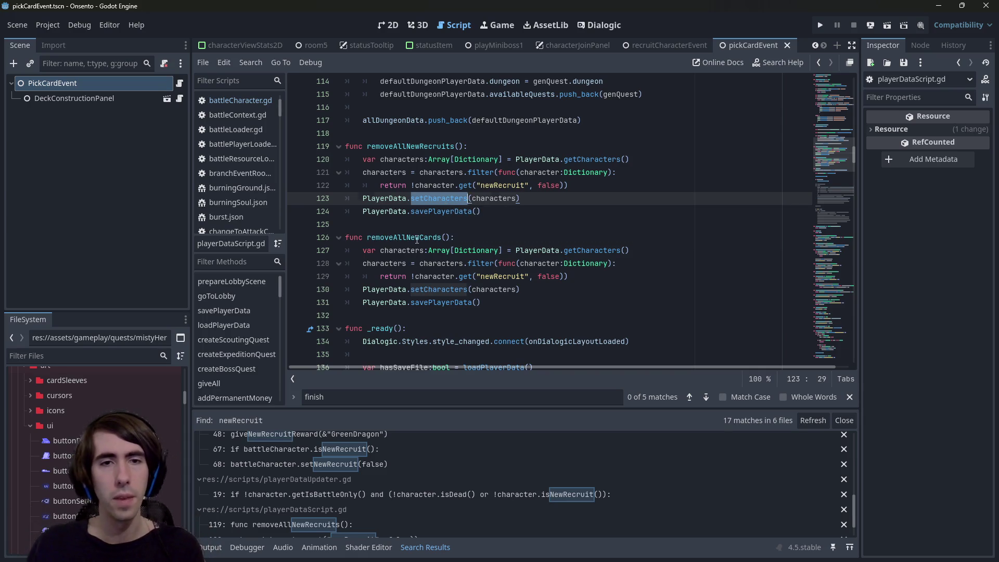
click(421, 238)
double_click(421, 237)
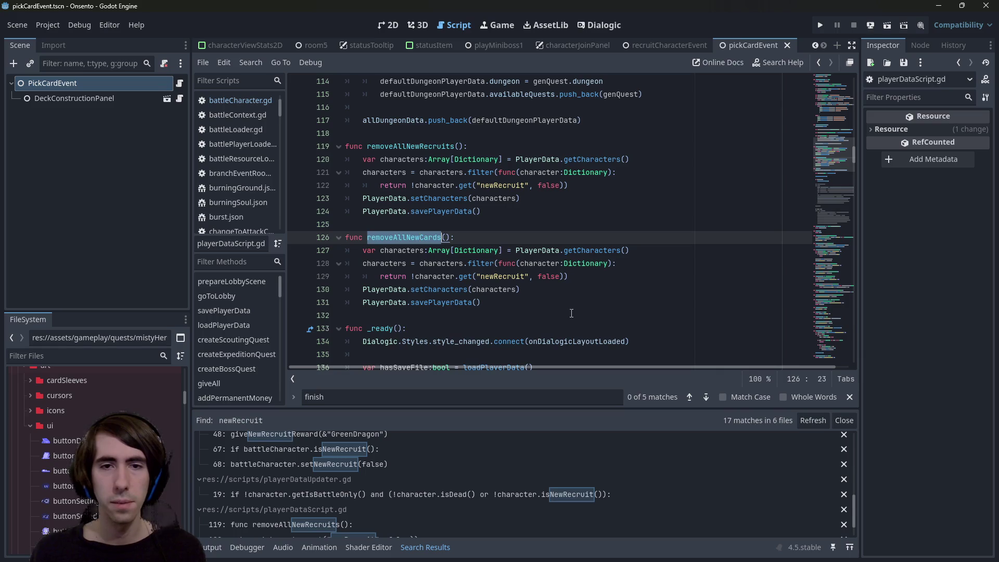
double_click(516, 273)
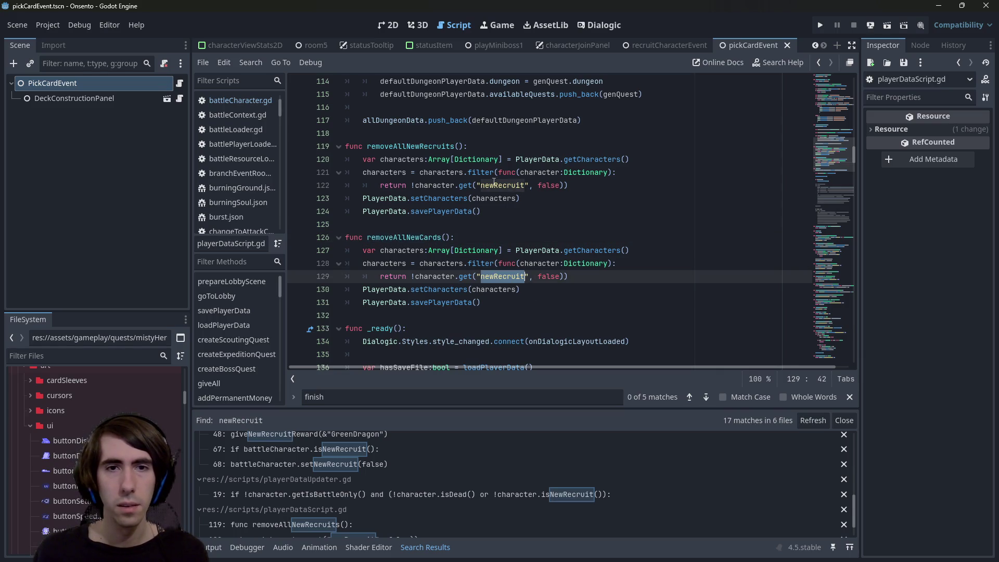
double_click(503, 184)
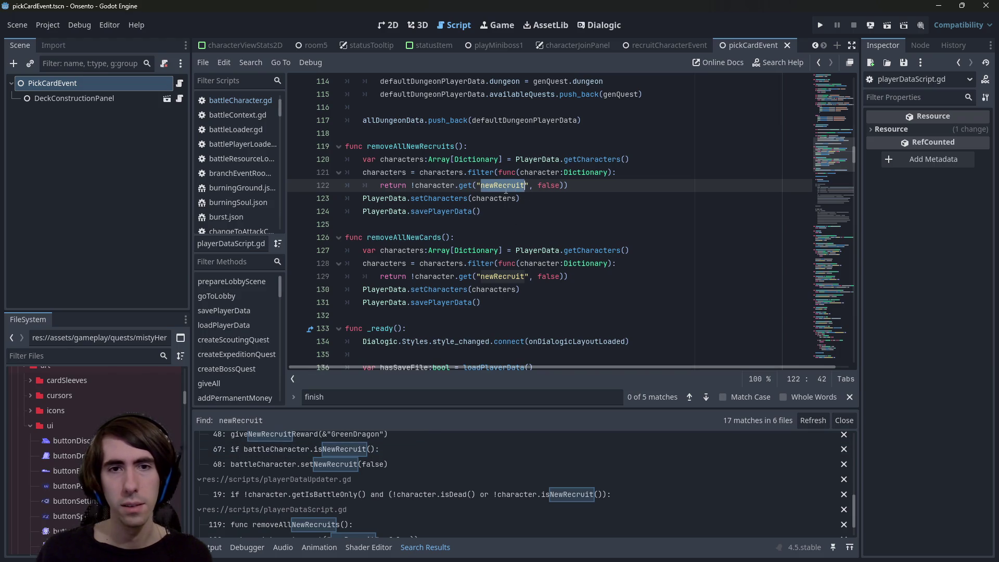
double_click(435, 186)
scroll(491, 184, up, 1)
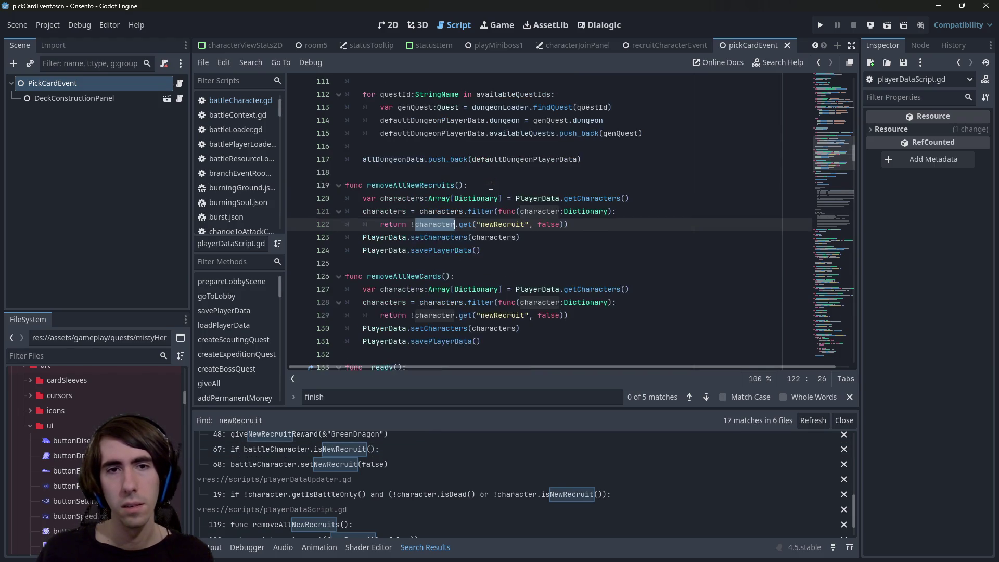
click(521, 223)
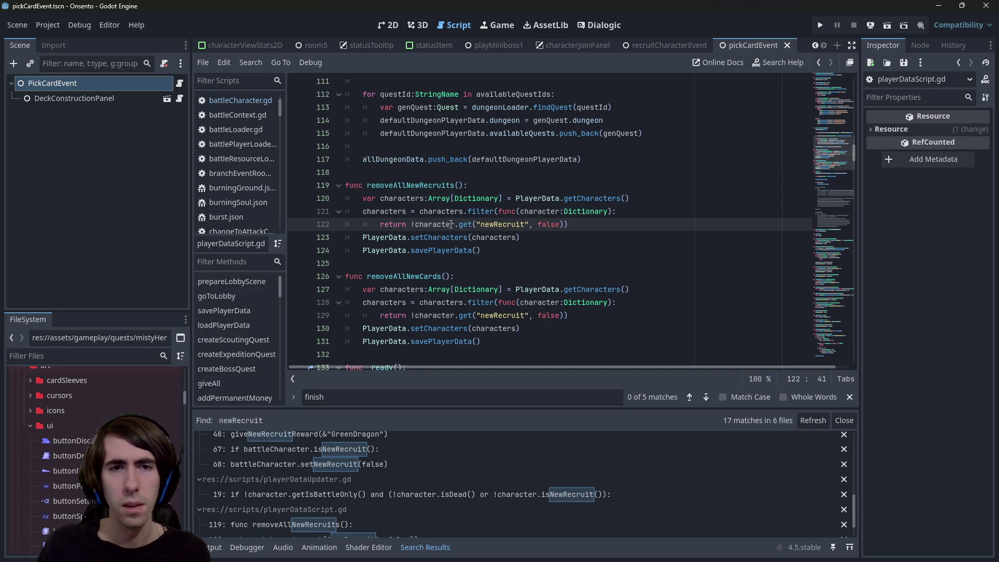
drag(477, 224, 529, 227)
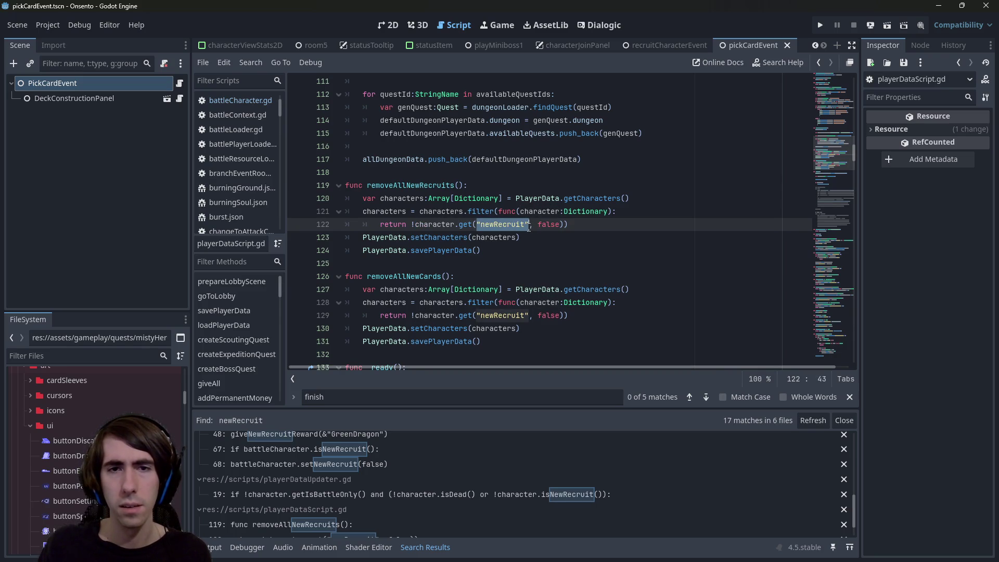
key(ctrl+shift+f)
key(Return)
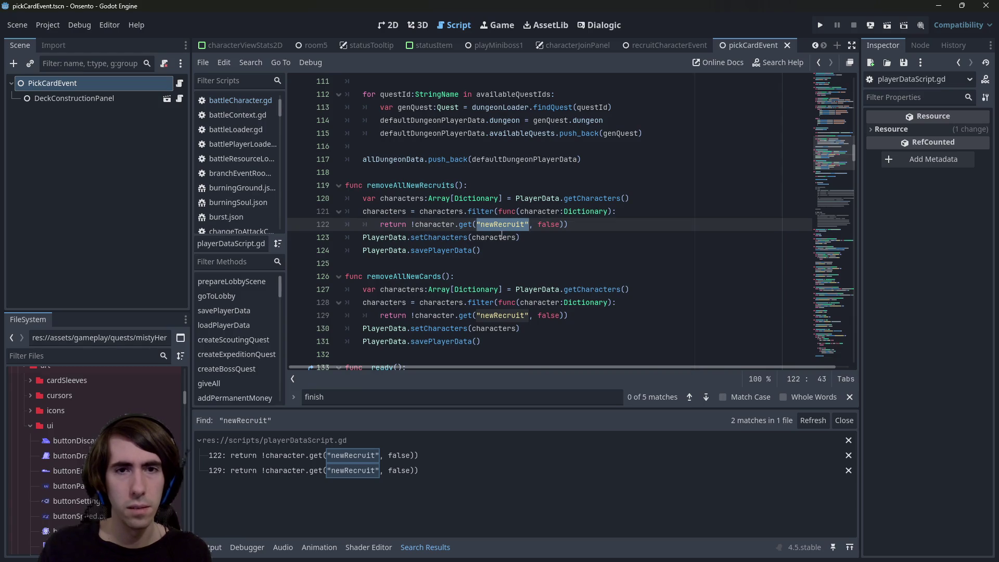
- Search the project for d:newRecruit and change line 122's key to &"d:newRecruit"
double_click(450, 225)
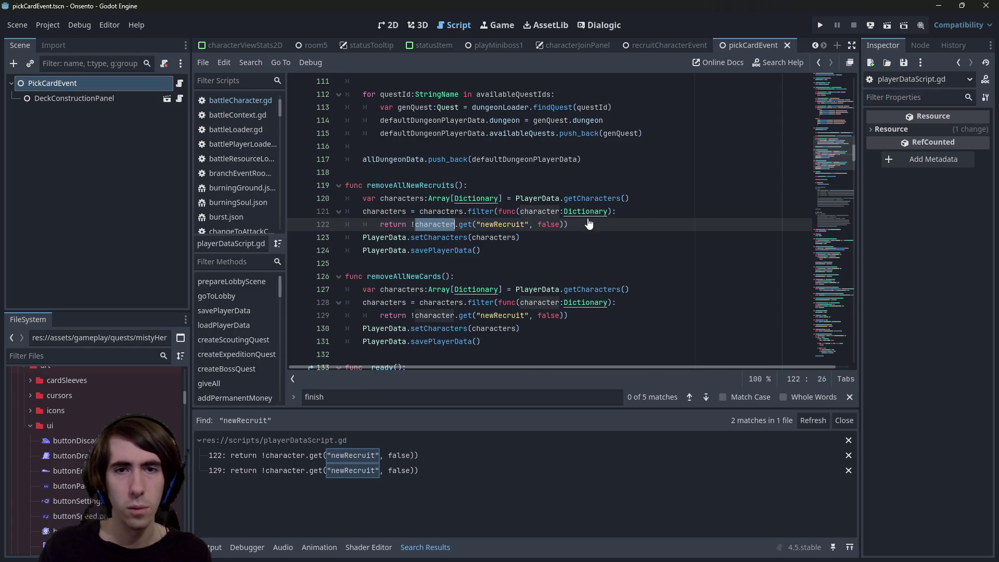
click(491, 224)
key(ctrl+shift+f)
key(Home)
key(Right)
text(d:)
key(Return)
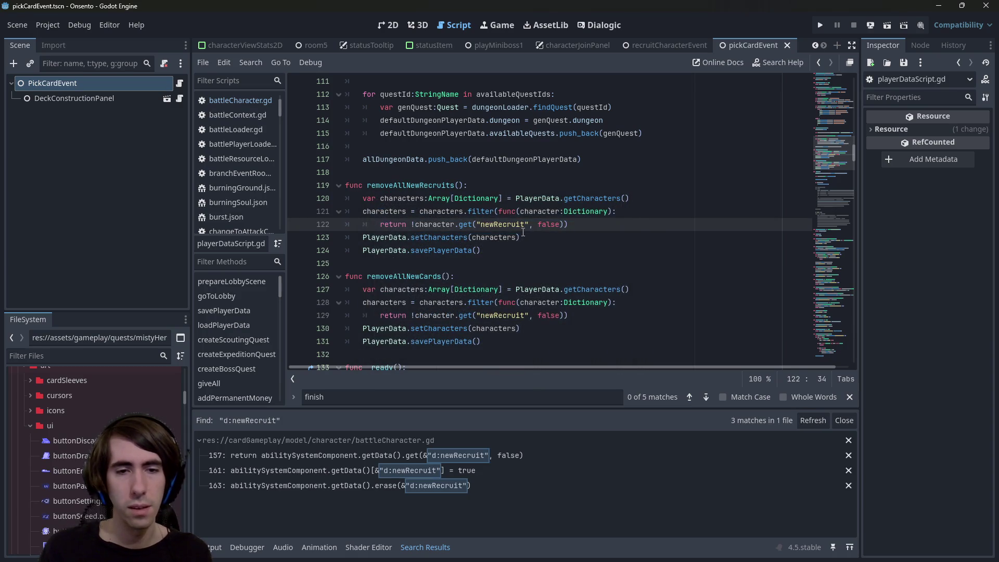
text(&")
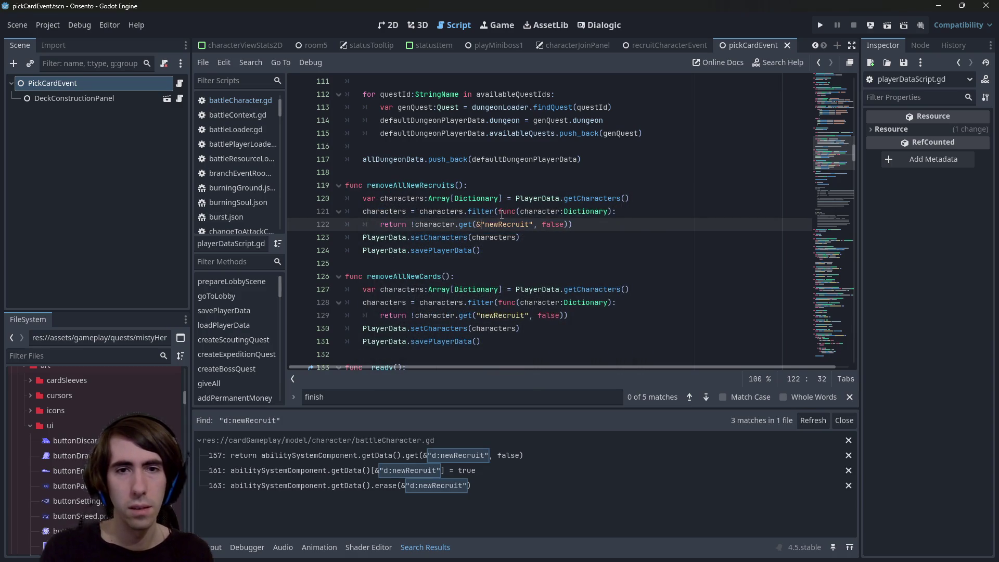
text(d:)
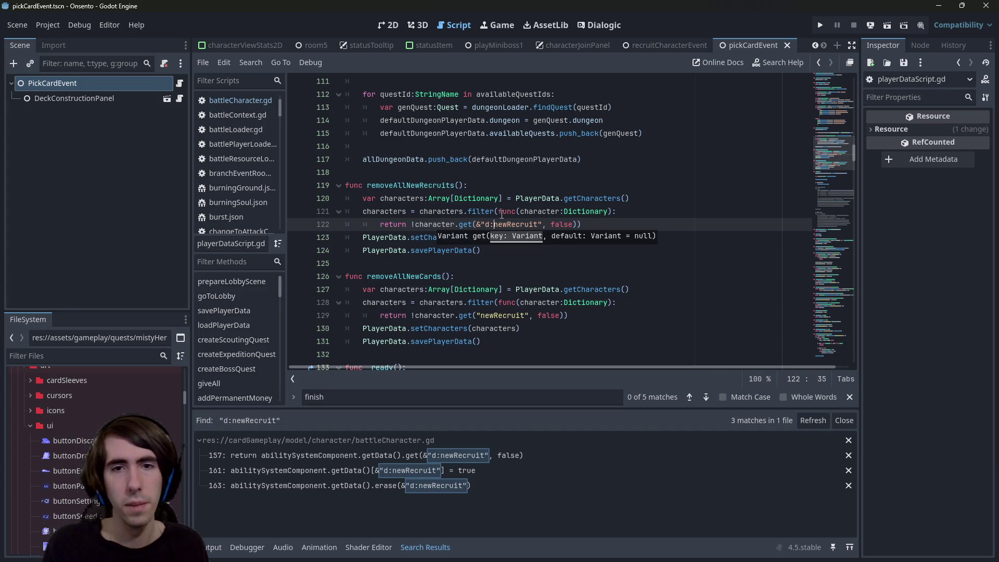
- Change line 129's key to &"d:newCard" and search all files for d:newCard
click(476, 316)
text(&)
key(Right)
text(d:)
key(ctrl+shift+Right)
text(Ca)
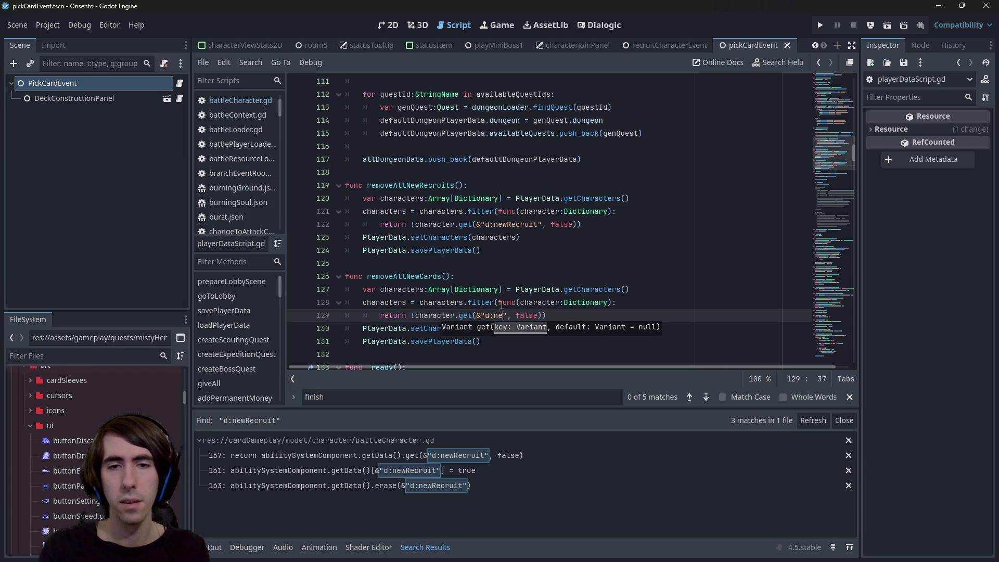
text(rd)
key(ctrl+shift+Left)
key(ctrl+shift+Left)
key(ctrl+shift+Left)
key(ctrl+shift+f)
key(Return)
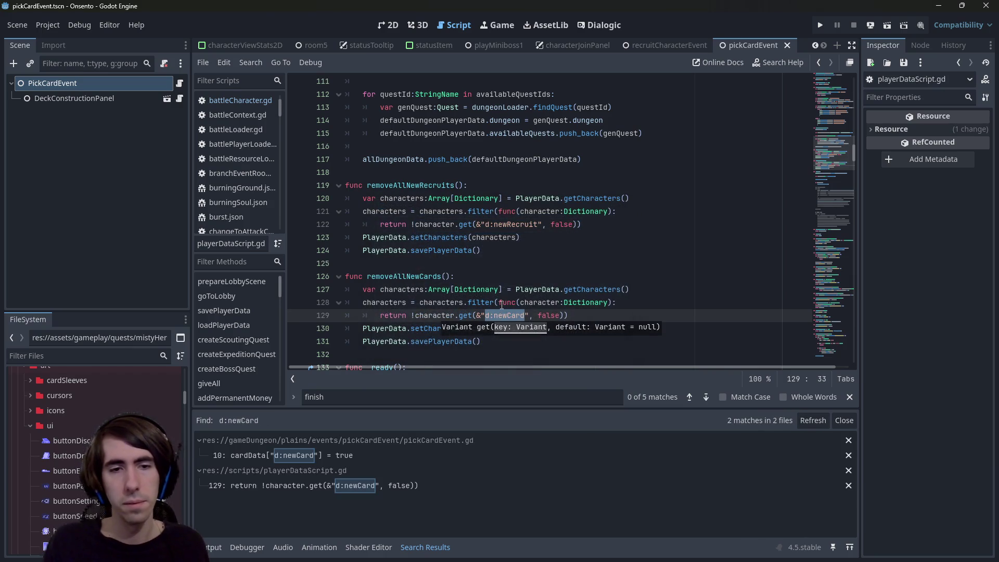
click(623, 312)
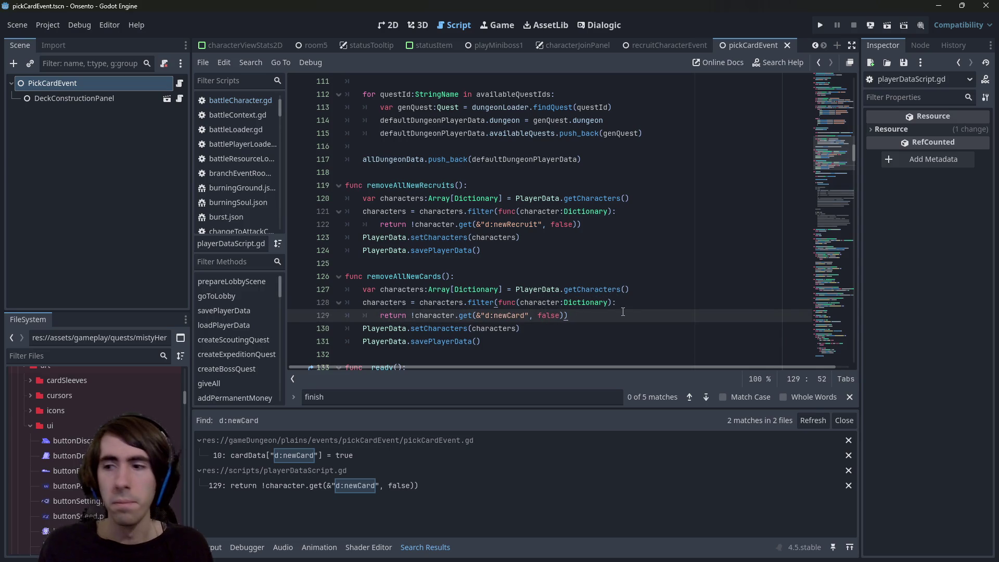
double_click(410, 278)
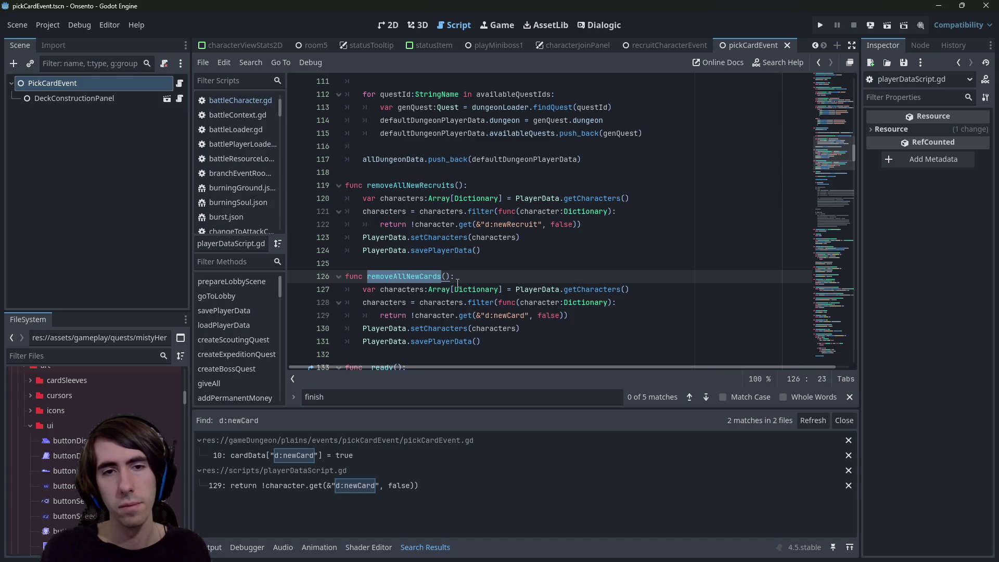
- In removeAllNewCards, fetch getCards instead of getCharacters and rename the characters variable to cards
double_click(401, 289)
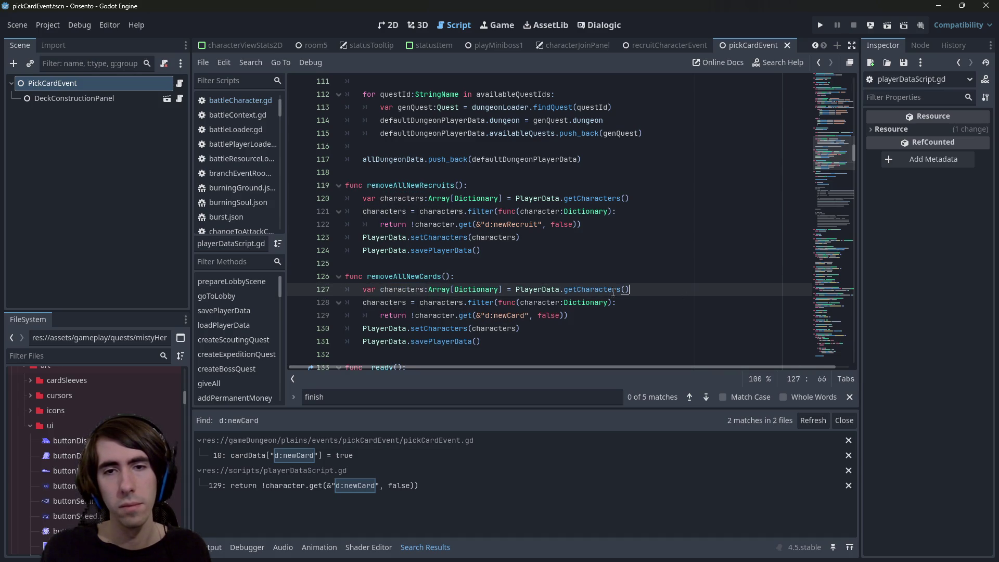
drag(630, 290, 279, 289)
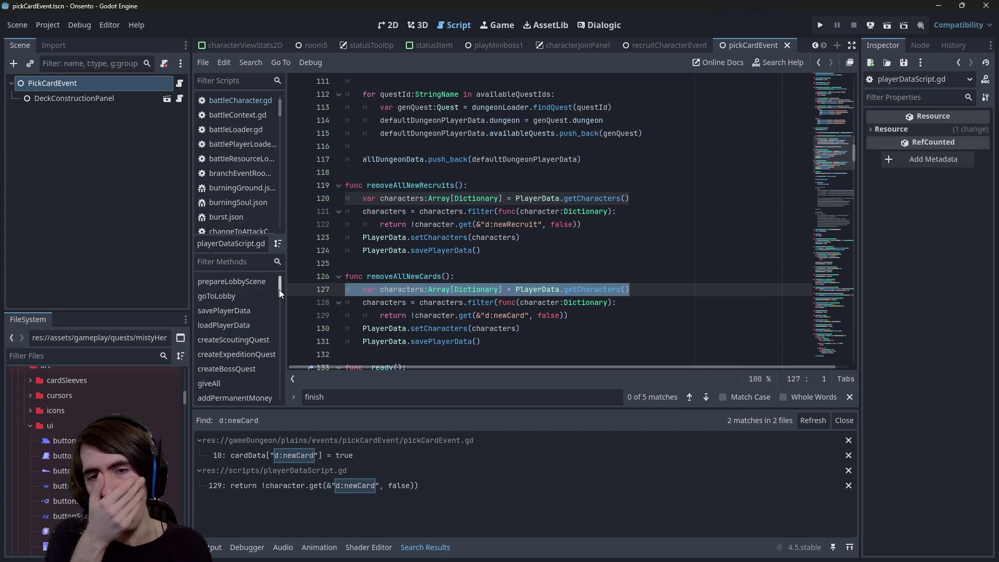
double_click(593, 287)
text(getCar)
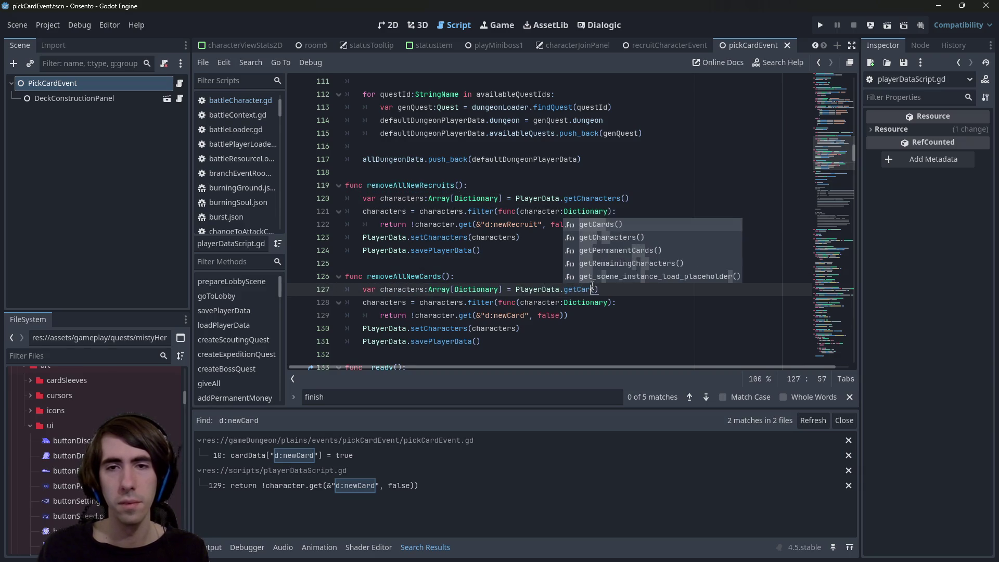
key(Return)
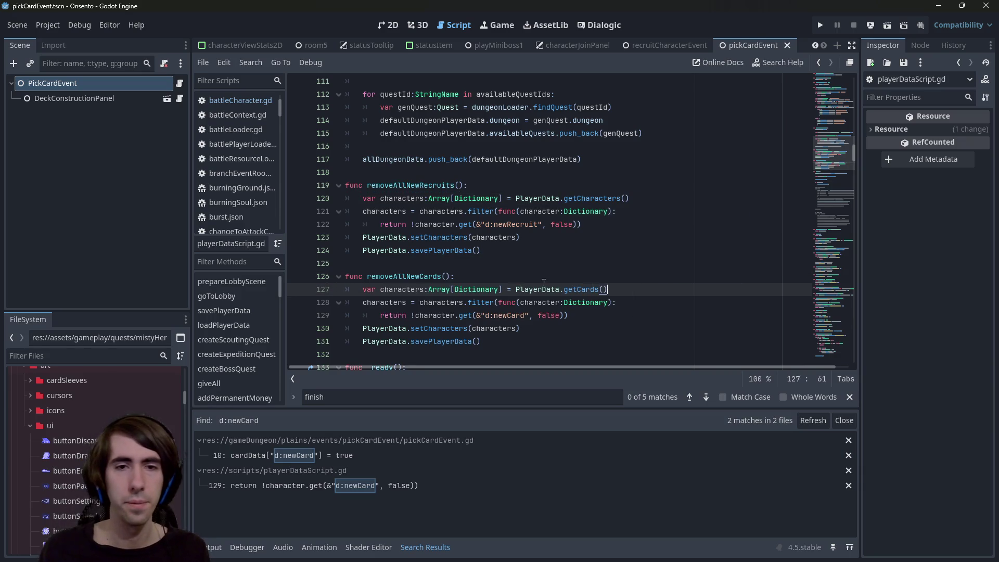
double_click(423, 288)
key(ctrl+d)
key(ctrl+d)
key(ctrl+d)
text(cards)
key(Escape)
click(556, 302)
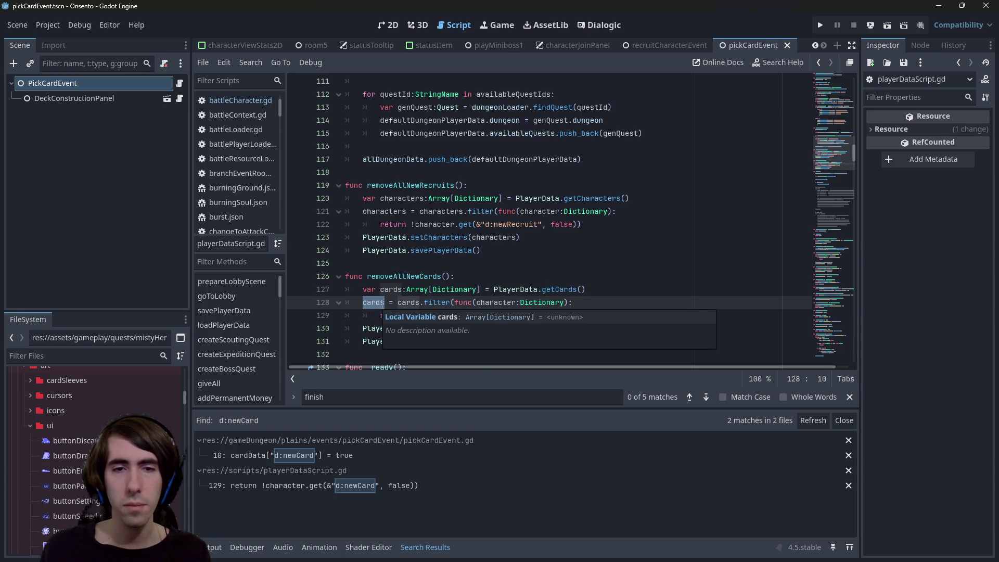
click(603, 316)
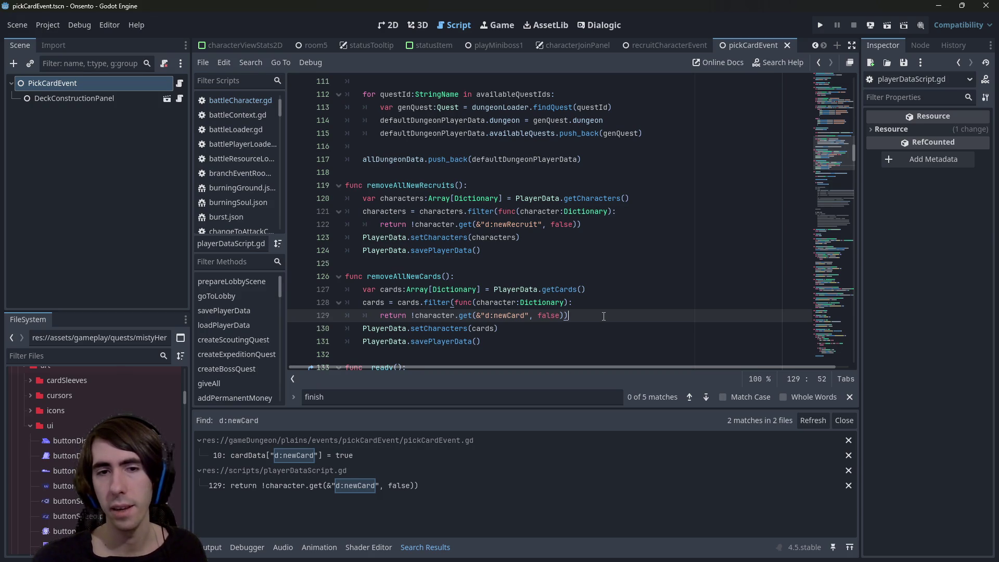
- Replace the setCharacters call on line 130 with setCards
double_click(441, 328)
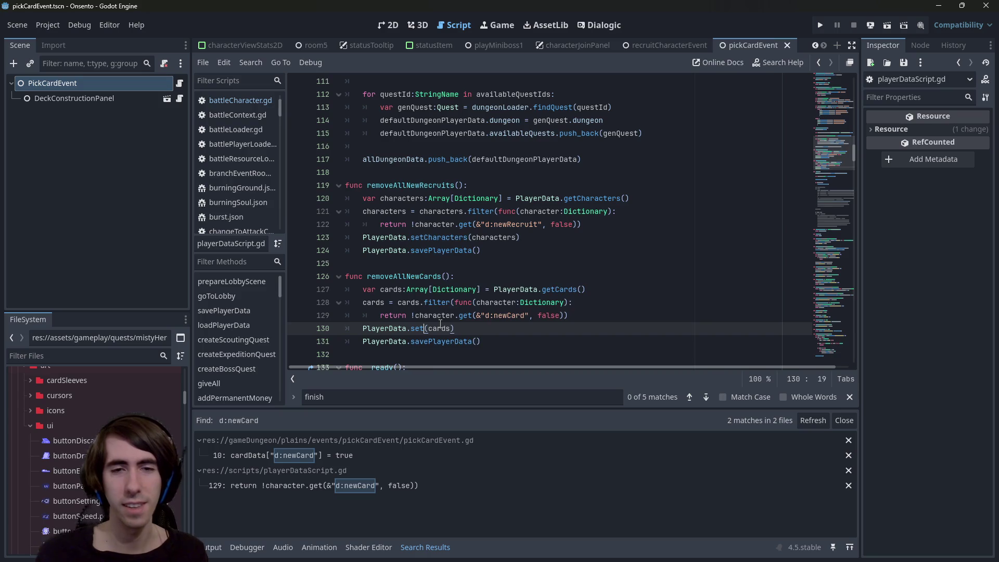
text(setCards)
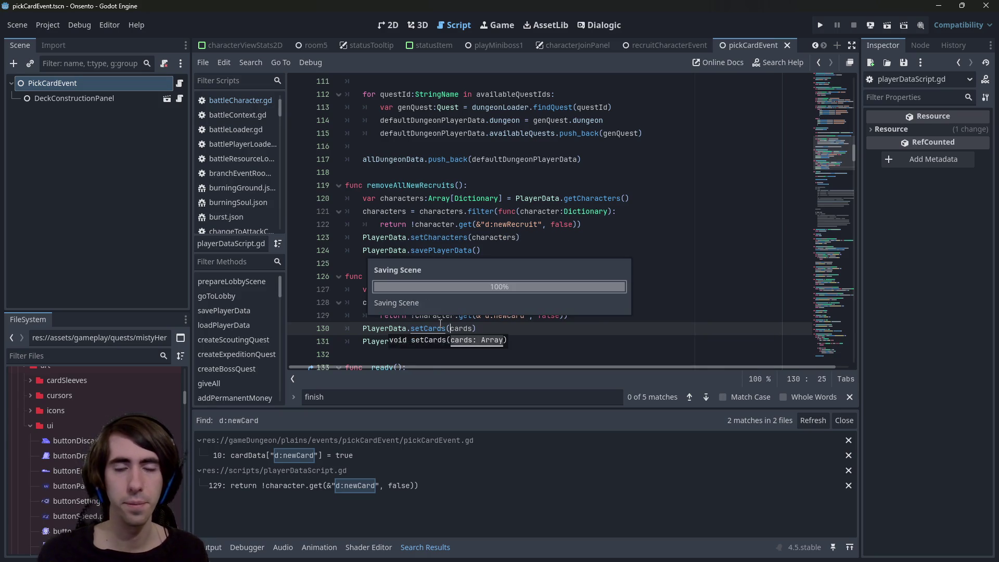
scroll(468, 254, down, 2)
click(469, 252)
double_click(422, 198)
key(ctrl+c)
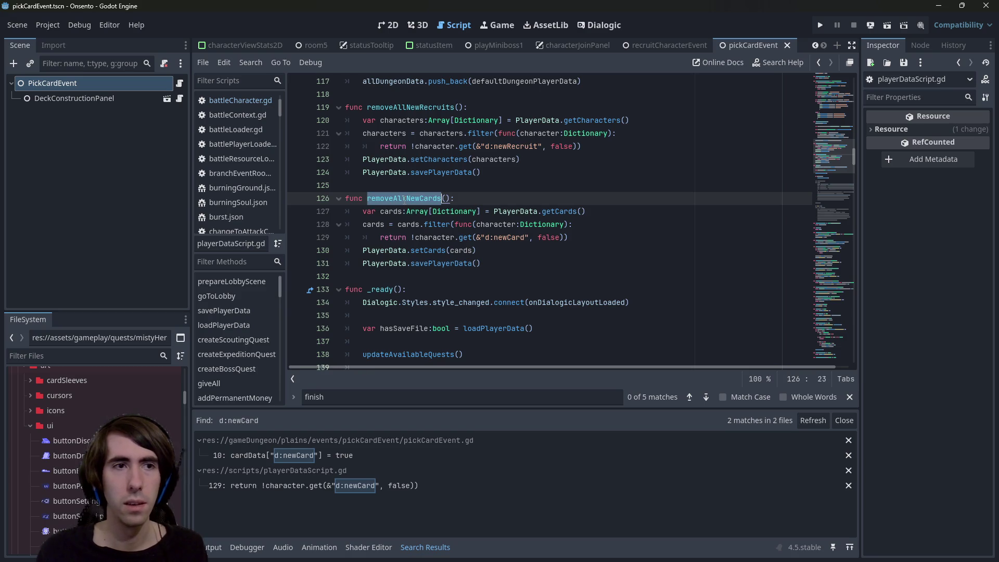
- Add a PlayerData.removeAllNewCards() call to _ready in gameOverEvent.gd
key(shift+alt+o)
text(gameover)
key(Return)
key(ctrl+shift+Return)
key(ctrl+v)
text(()
key(Down)
key(shift+Home)
key(ctrl+c)
key(Up)
key(ctrl+v)
key(Escape)
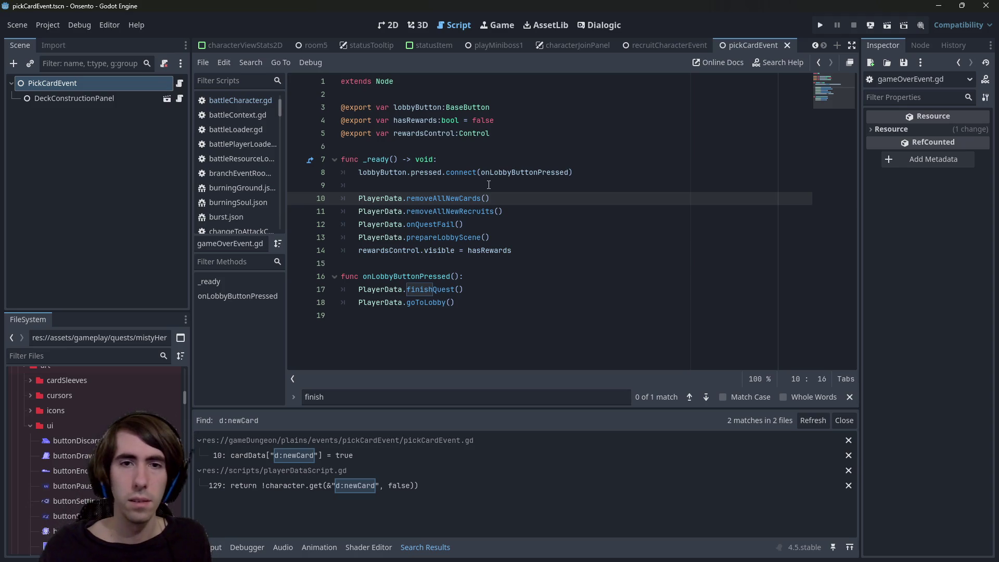
- Cut the two cleanup calls from _ready and paste them over pass in onQuestFail
key(Up)
key(shift+Down)
key(shift+Down)
key(shift+End)
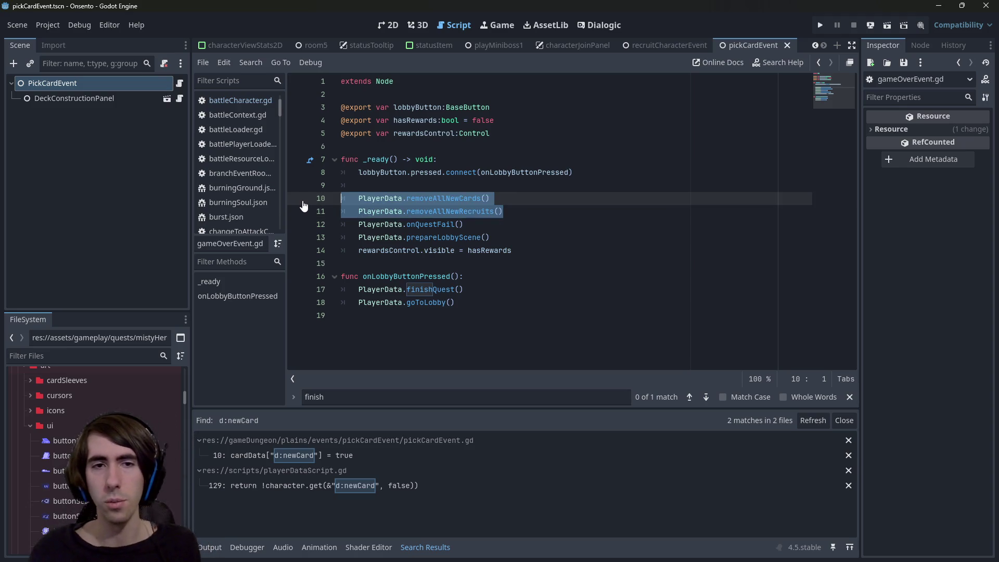
key(BackSpace)
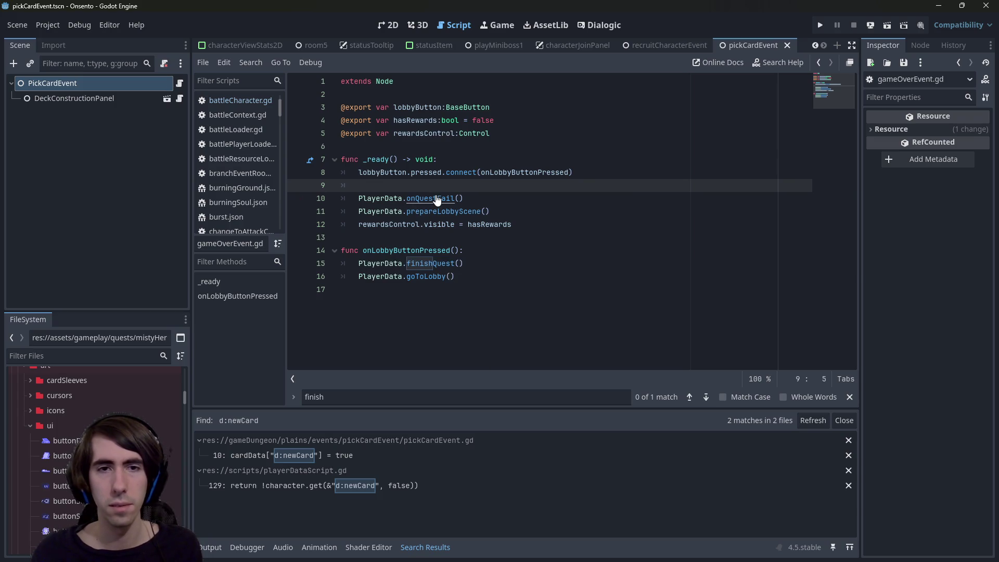
ctrl+click(438, 198)
key(Down)
key(shift+End)
key(ctrl+v)
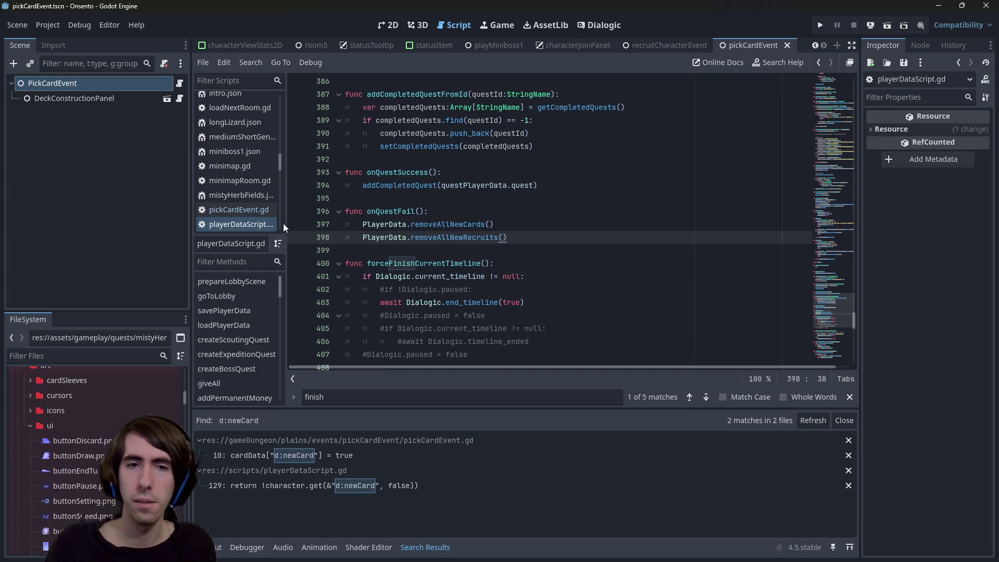
- Paste removeAllNewCards() and removeAllNewRecruits() under 'if hasSaveFile' in _ready, indented, without PlayerData. prefixes
scroll(585, 218, down, 4)
scroll(584, 217, up, 4)
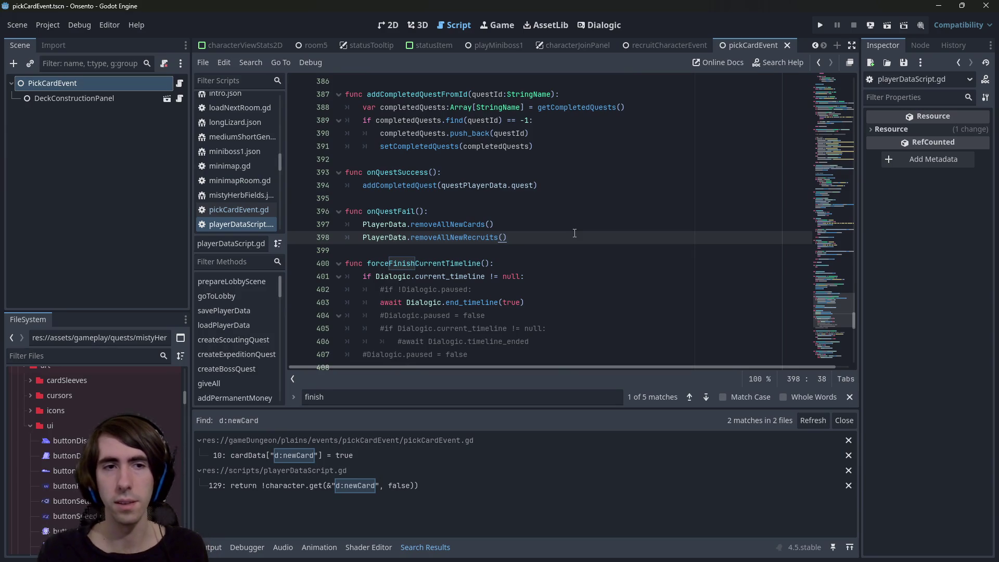
key(ctrl+f)
text(_ready)
scroll(556, 248, down, 3)
click(508, 188)
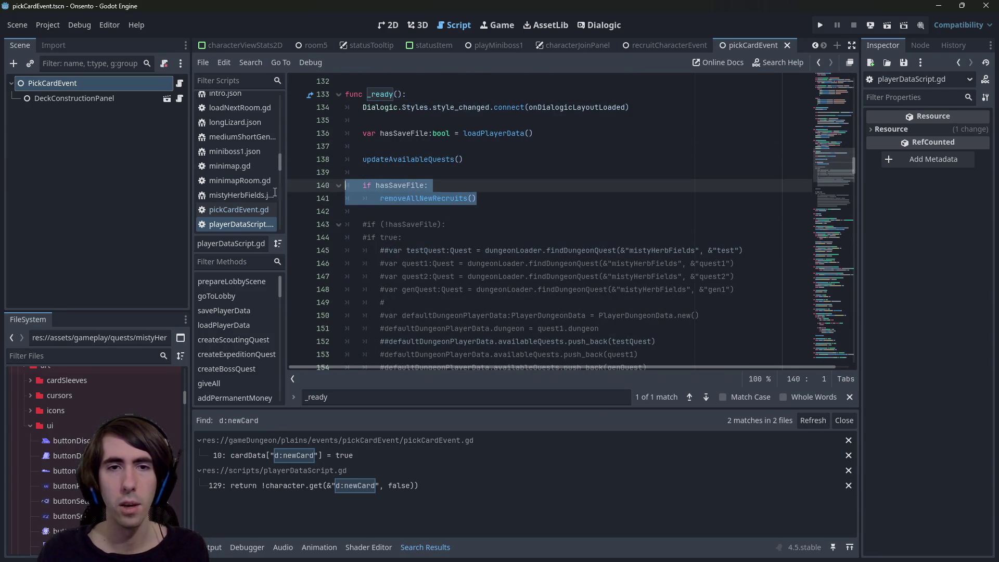
key(ctrl+v)
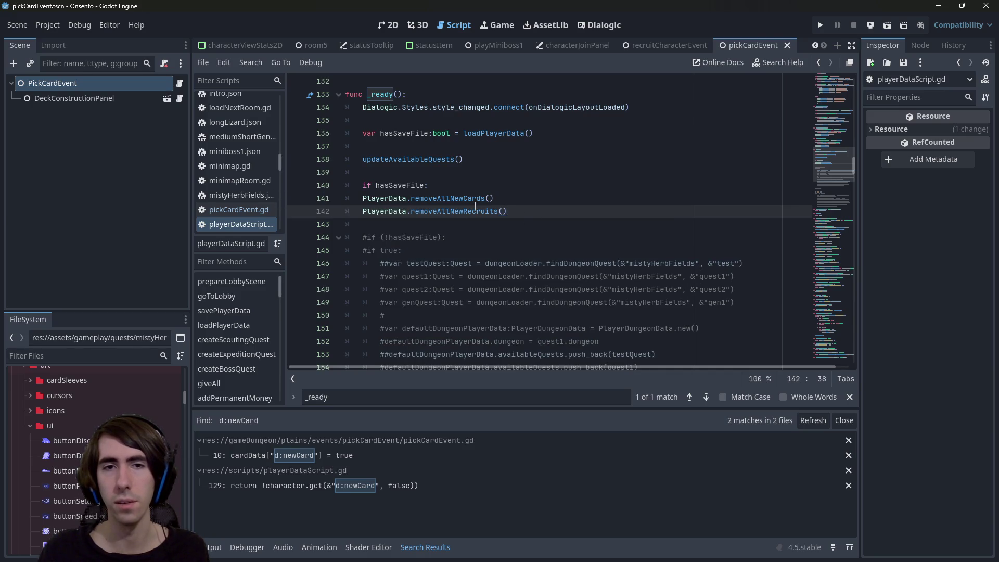
double_click(384, 198)
key(BackSpace)
key(Delete)
key(Tab)
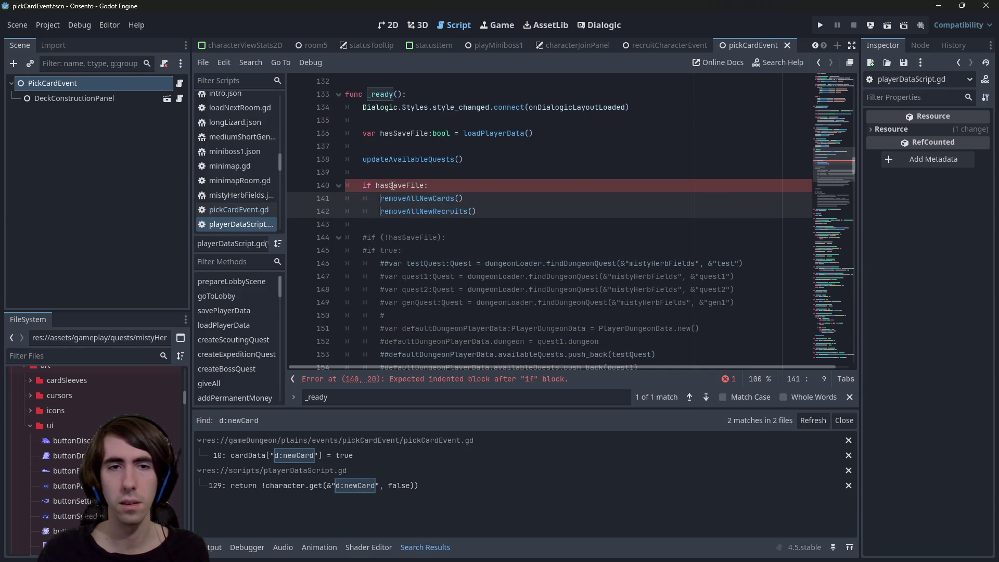
key(Escape)
- Strip the PlayerData. prefix from both cleanup calls in onQuestFail (lines 398–399) and save
double_click(416, 194)
key(ctrl+f)
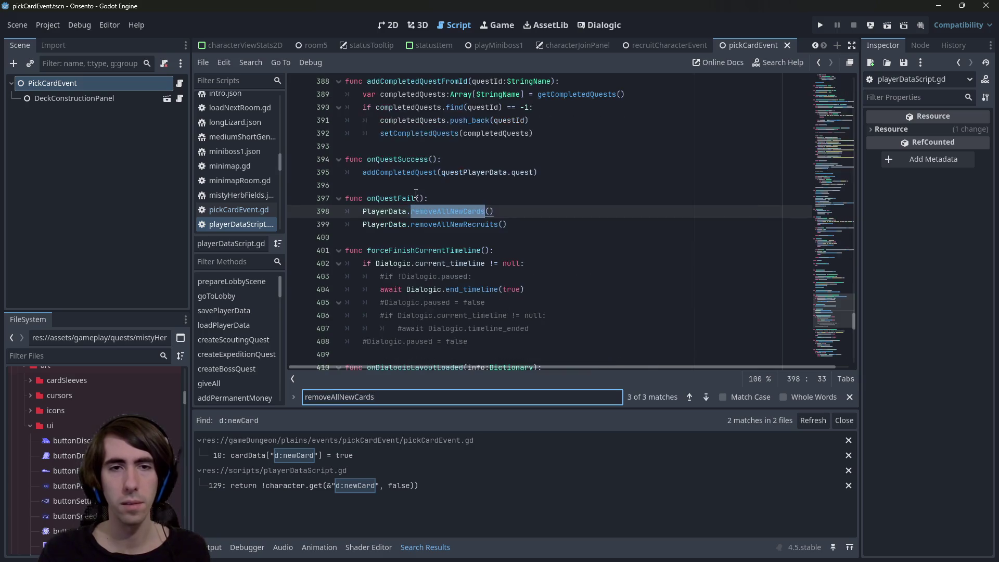
double_click(371, 208)
key(ctrl+d)
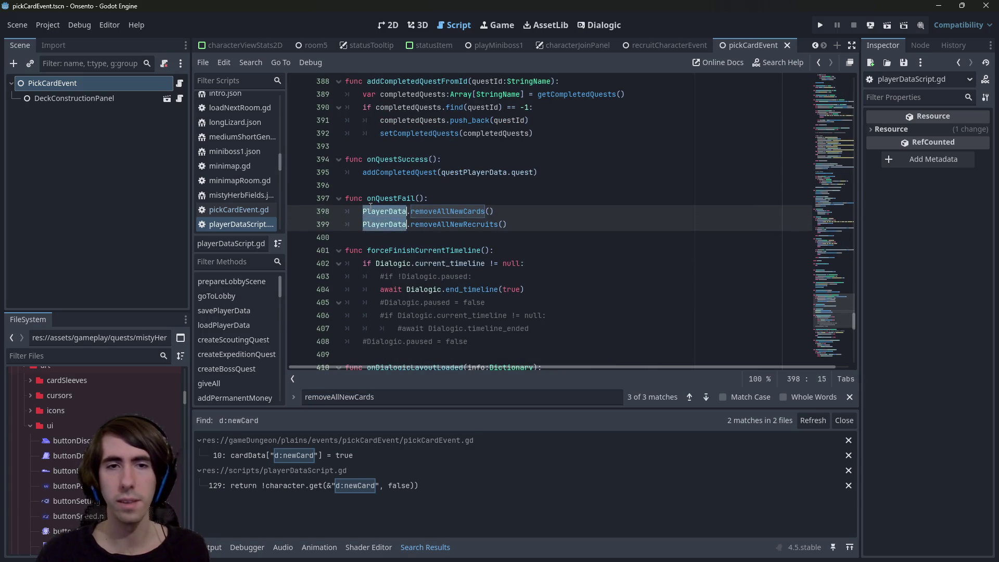
key(BackSpace)
key(Delete)
key(ctrl+s)
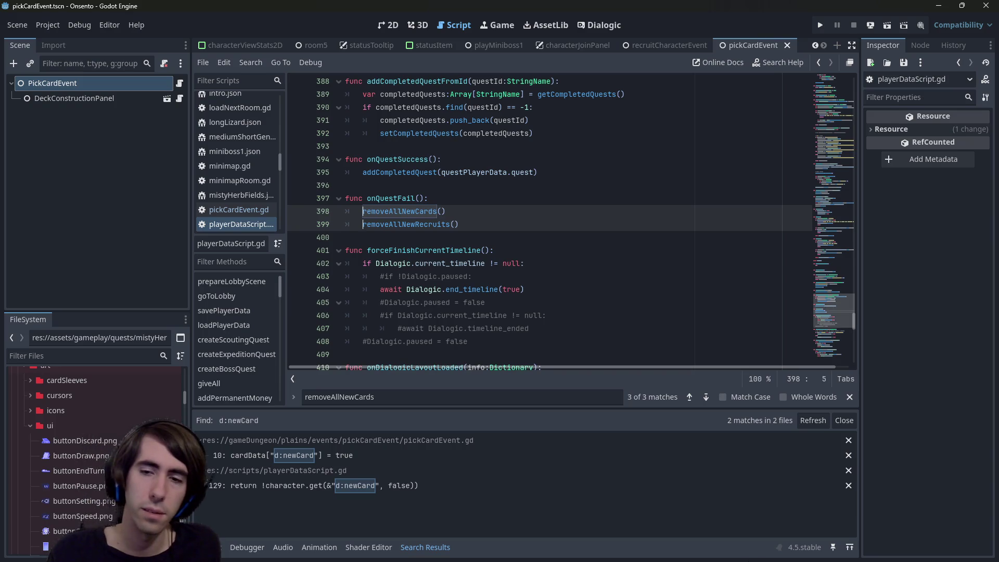
mouse_move(759, 560)
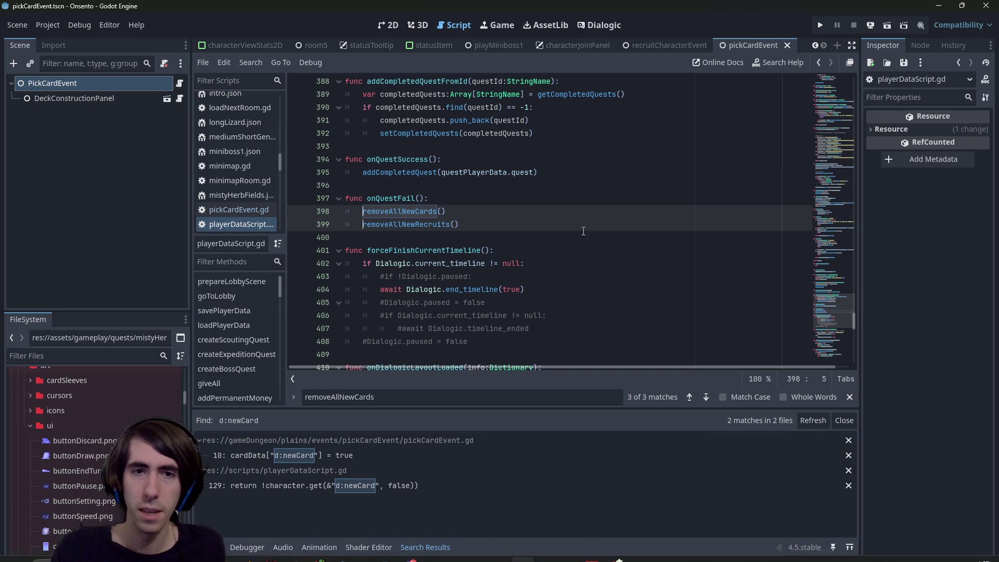
click(681, 228)
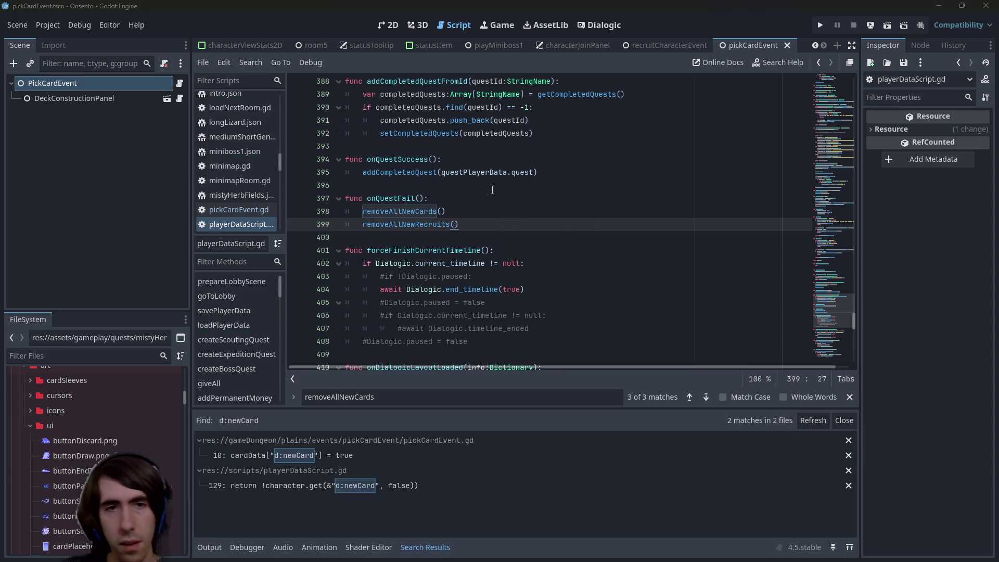
key(shift+alt+o)
text(reward)
key(Return)
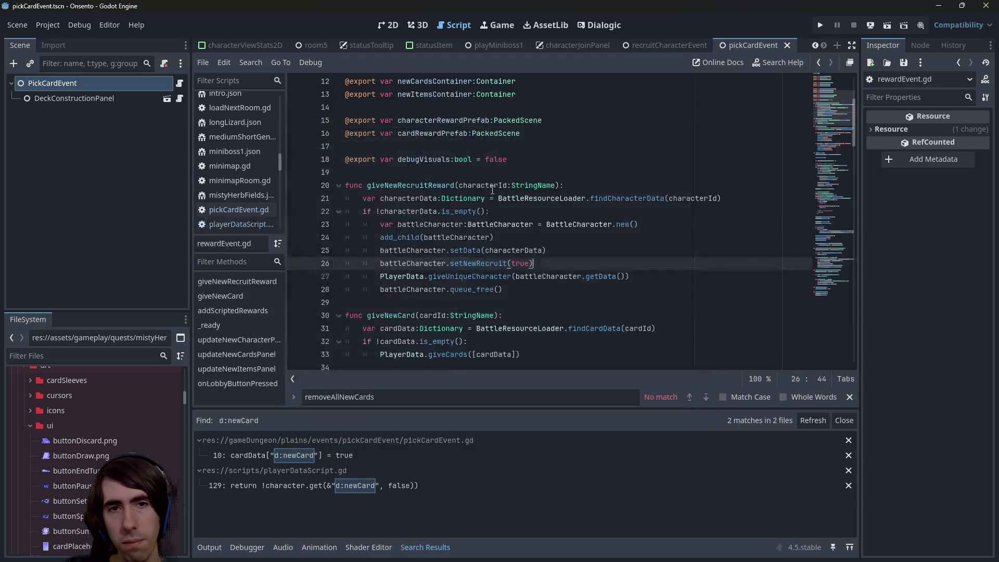
scroll(447, 172, down, 7)
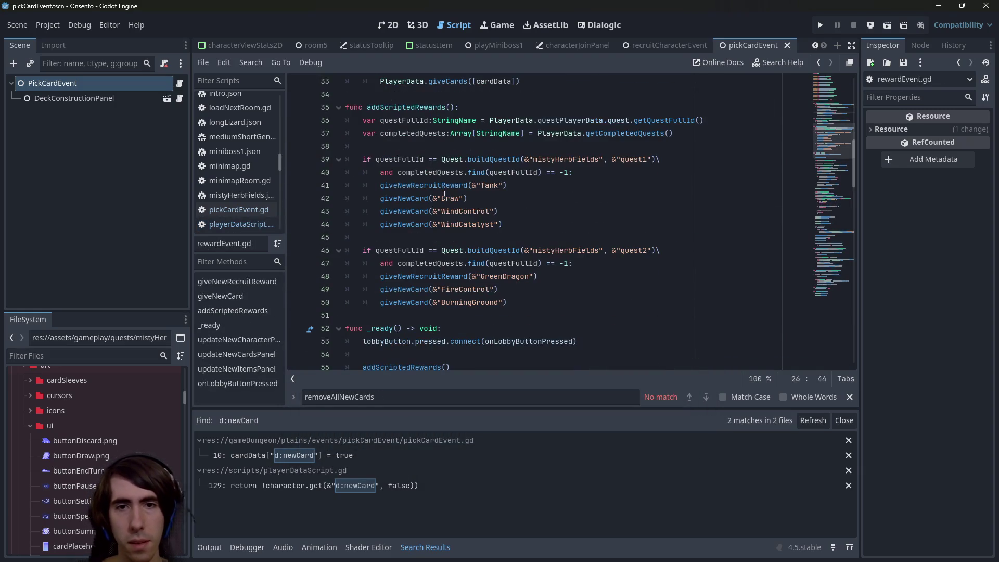
key(ctrl+f)
text(d:is)
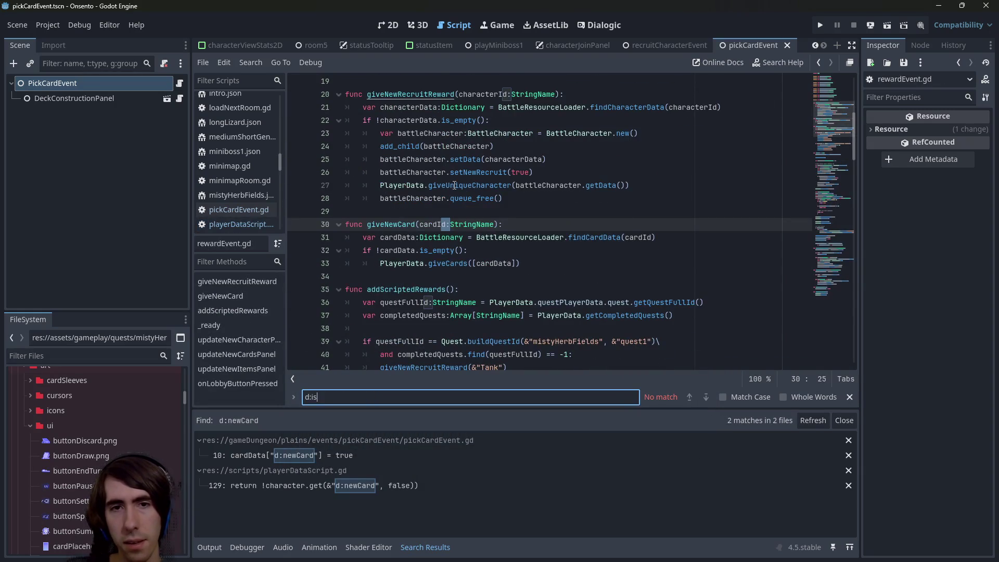
text(newRec)
key(Home)
key(Delete)
key(Delete)
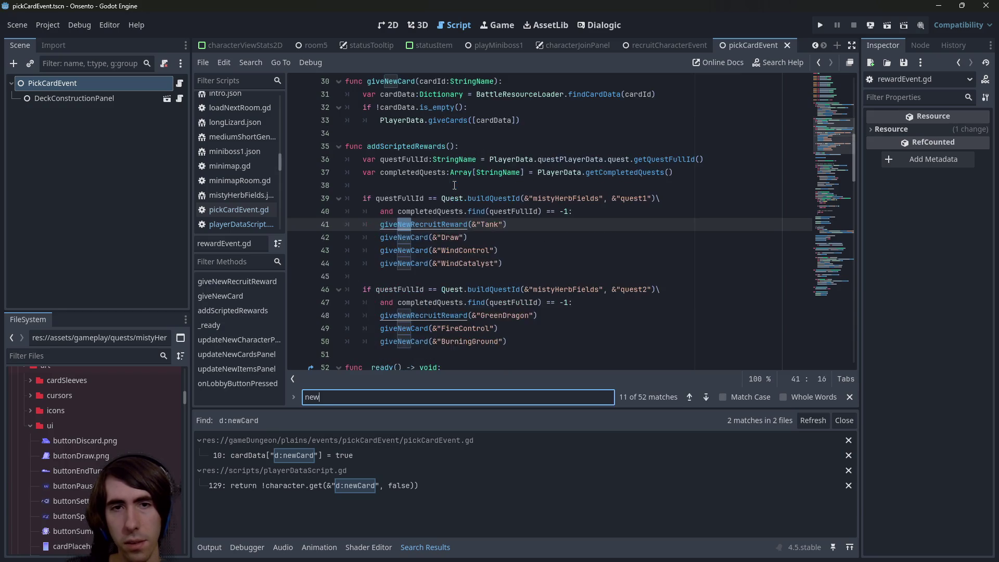
text(ruit)
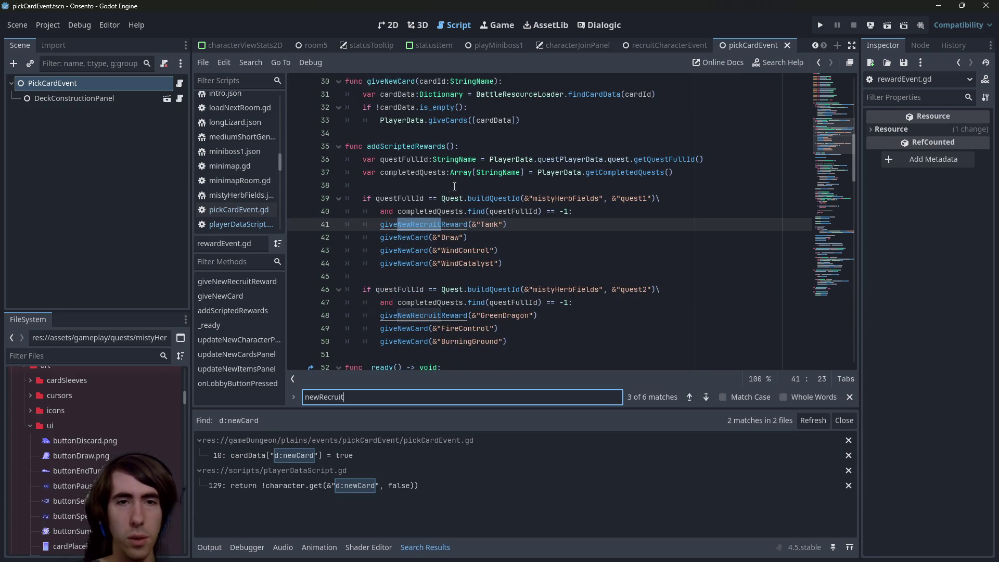
key(Return)
key(Return)
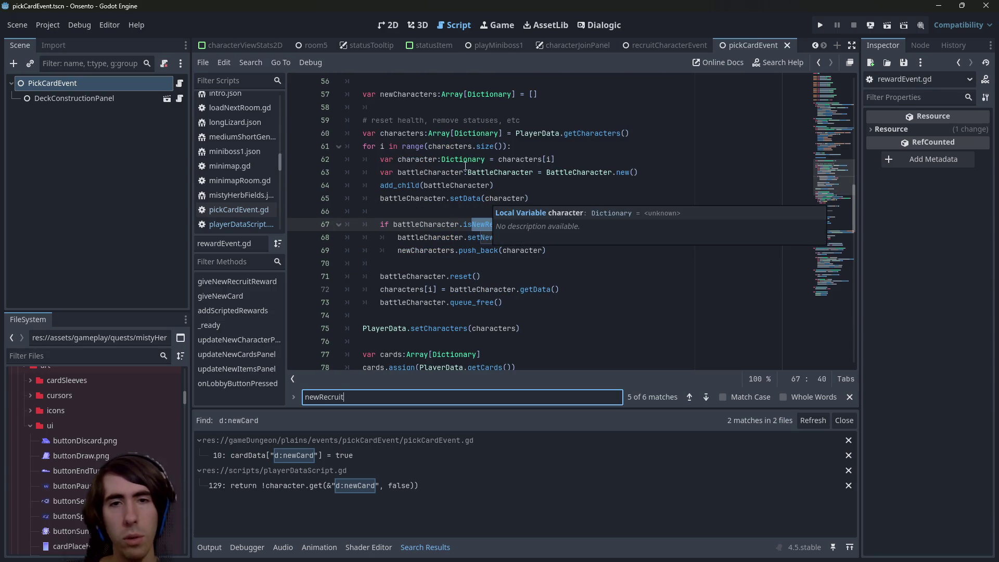
scroll(466, 167, up, 2)
click(451, 159)
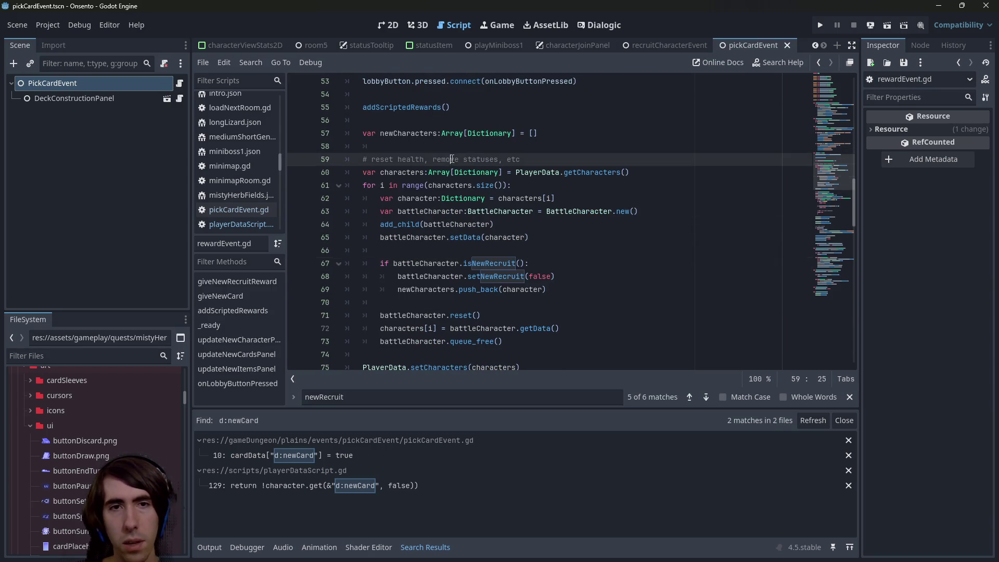
drag(547, 289, 221, 261)
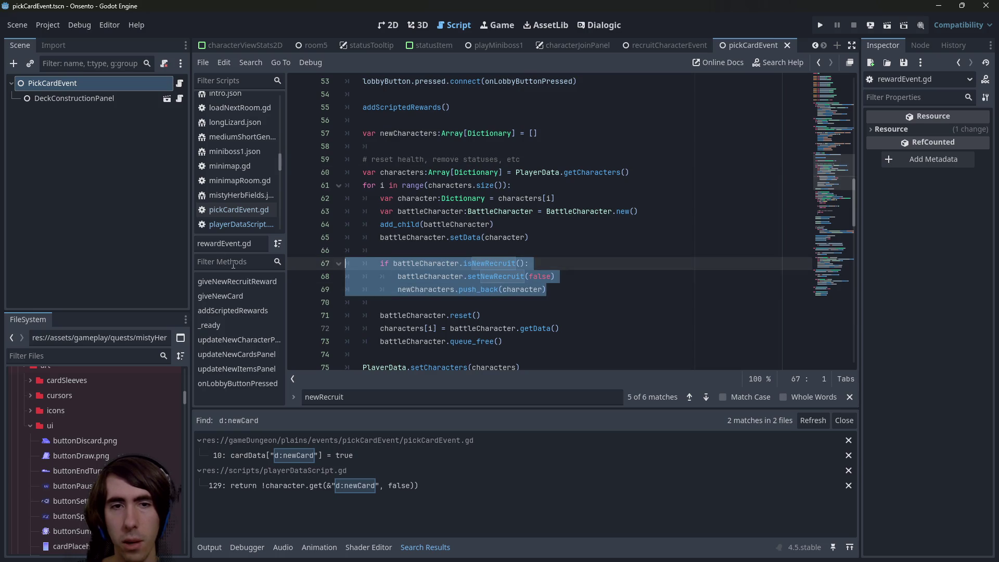
click(561, 301)
click(562, 283)
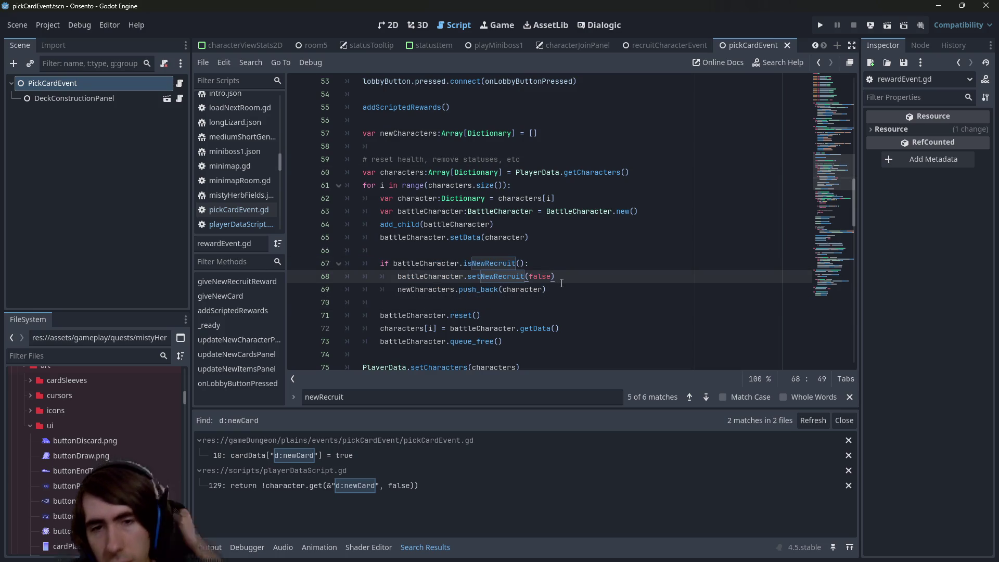
scroll(561, 283, down, 2)
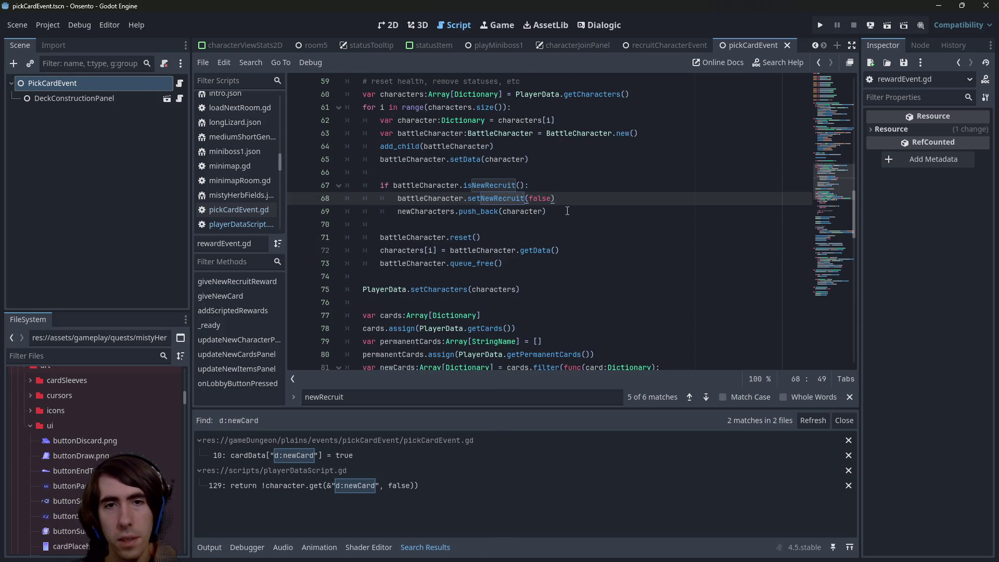
scroll(559, 232, up, 2)
key(Down)
scroll(560, 233, down, 6)
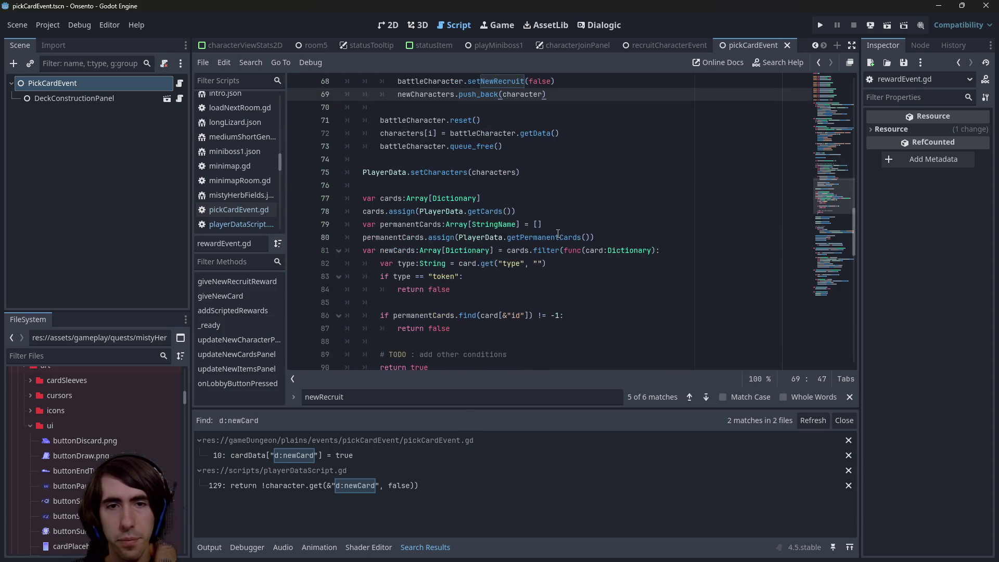
double_click(399, 211)
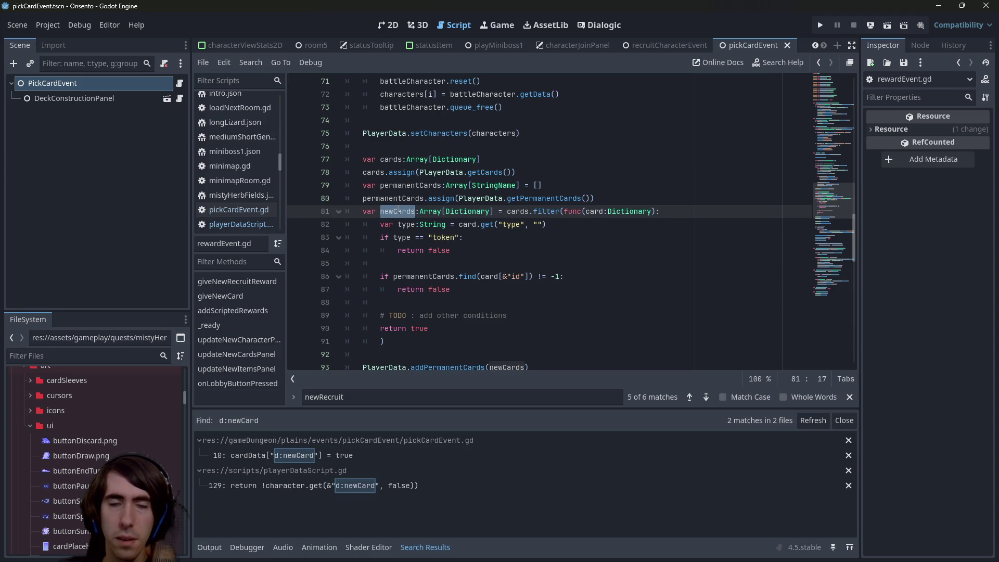
double_click(421, 186)
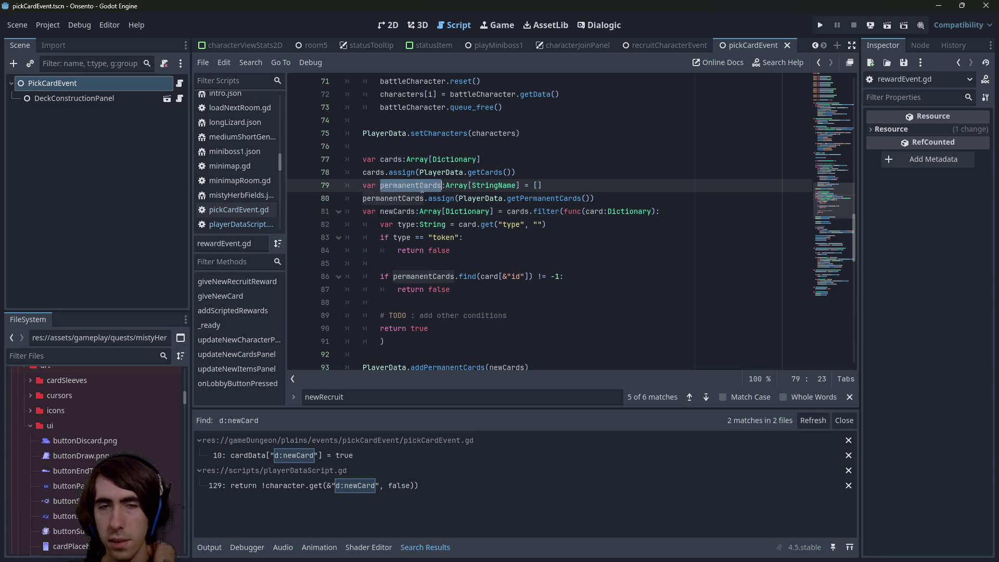
double_click(406, 199)
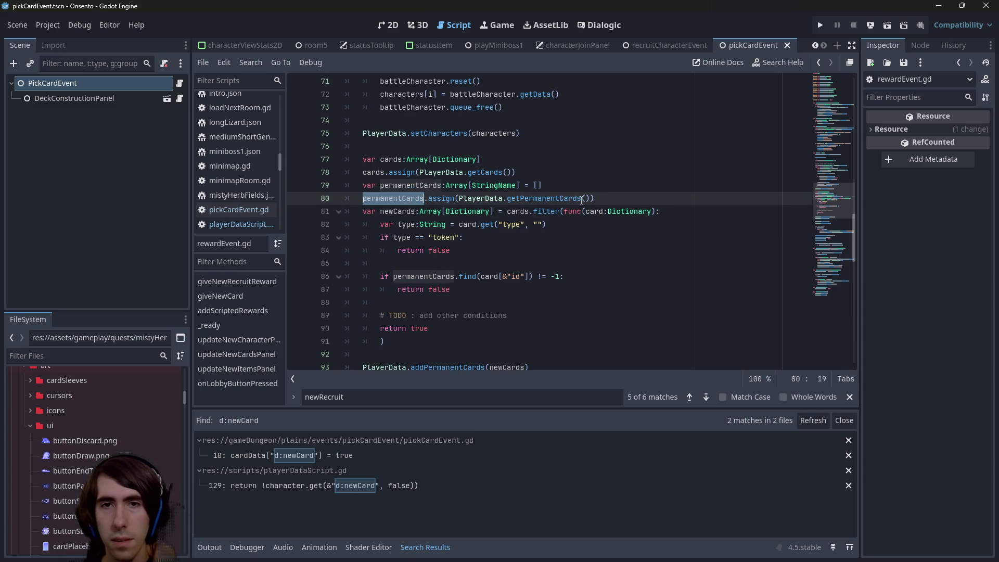
mouse_move(389, 196)
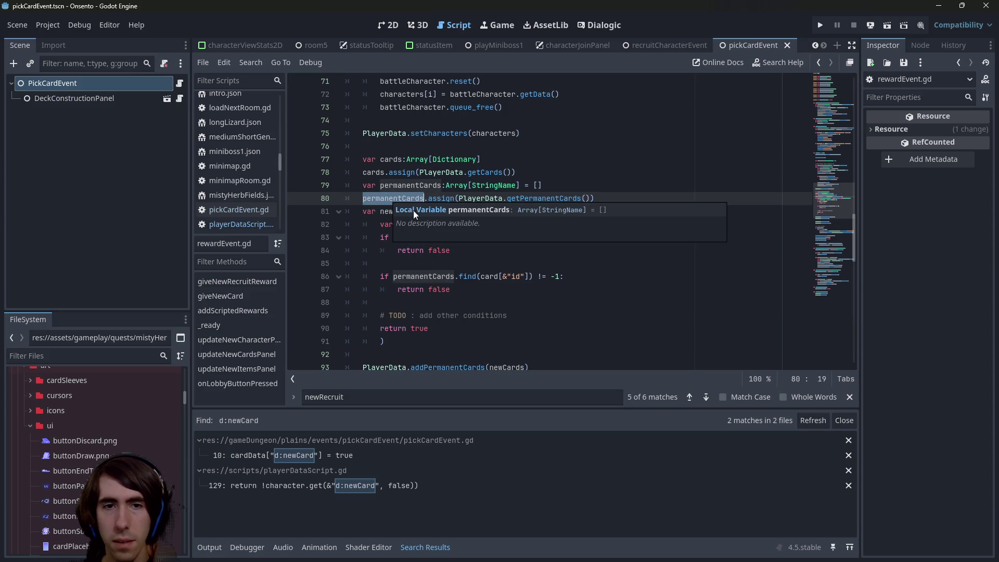
scroll(467, 300, down, 2)
scroll(468, 300, up, 2)
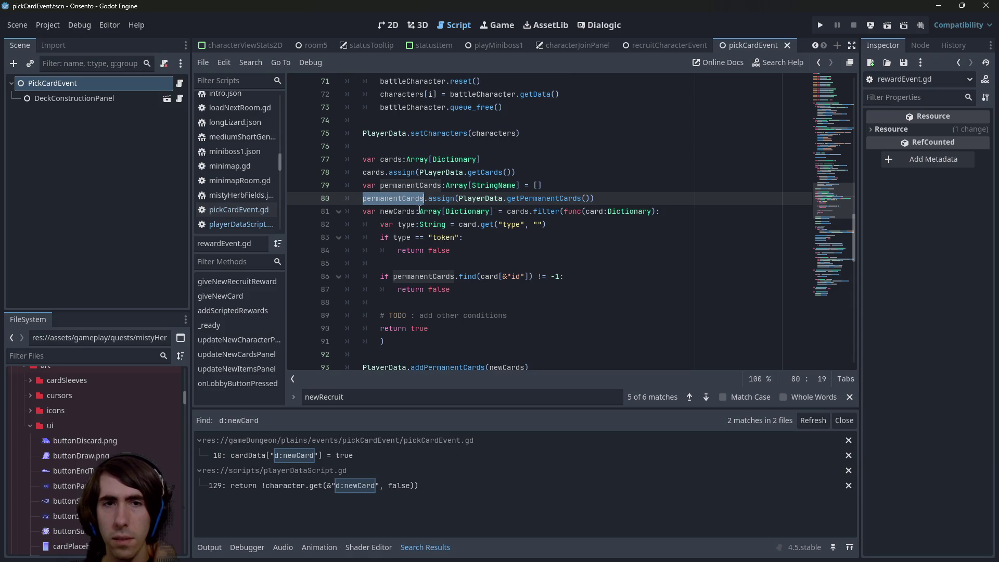
double_click(397, 211)
scroll(442, 251, down, 3)
scroll(442, 252, up, 2)
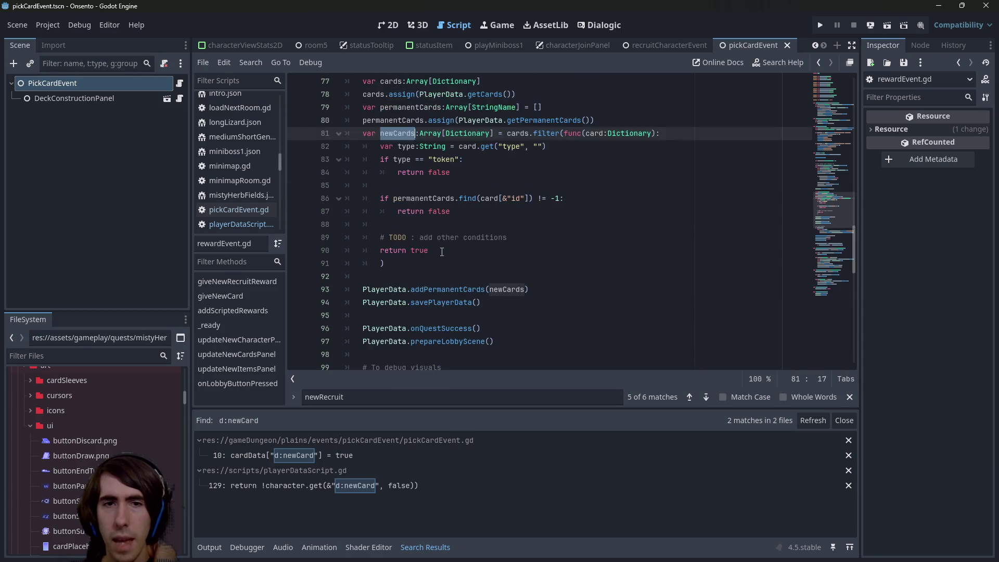
scroll(442, 260, down, 1)
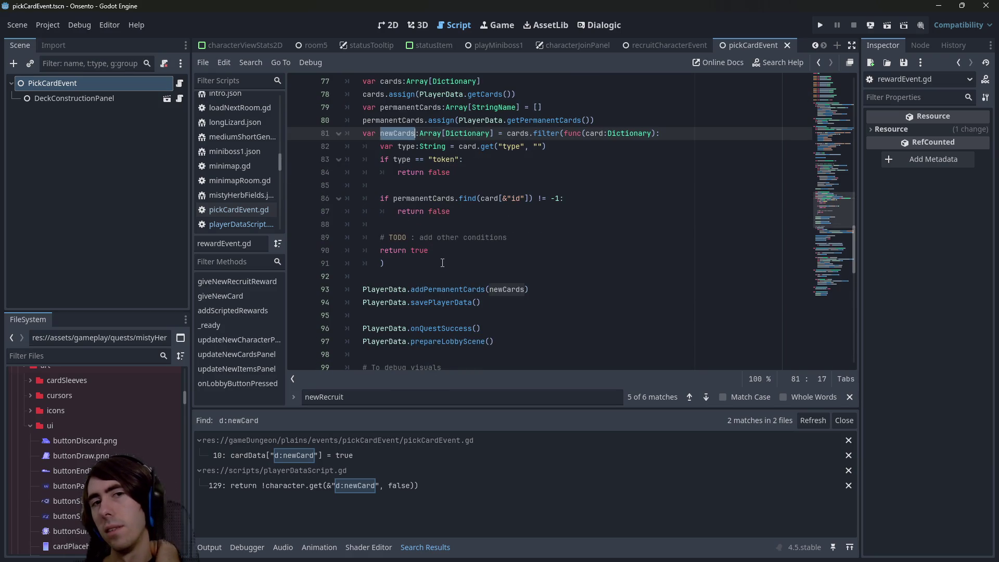
scroll(442, 262, up, 1)
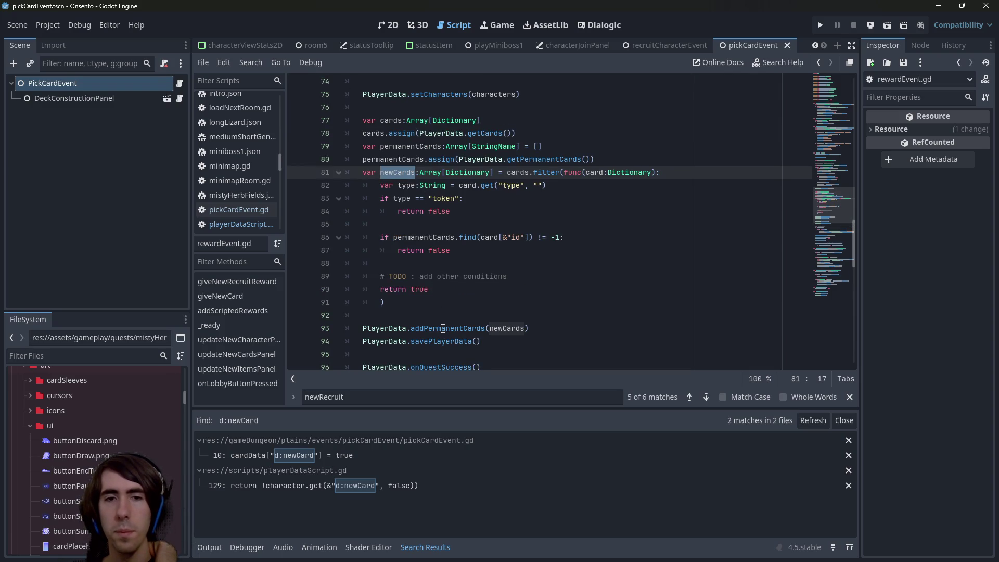
triple_click(409, 176)
scroll(422, 257, down, 2)
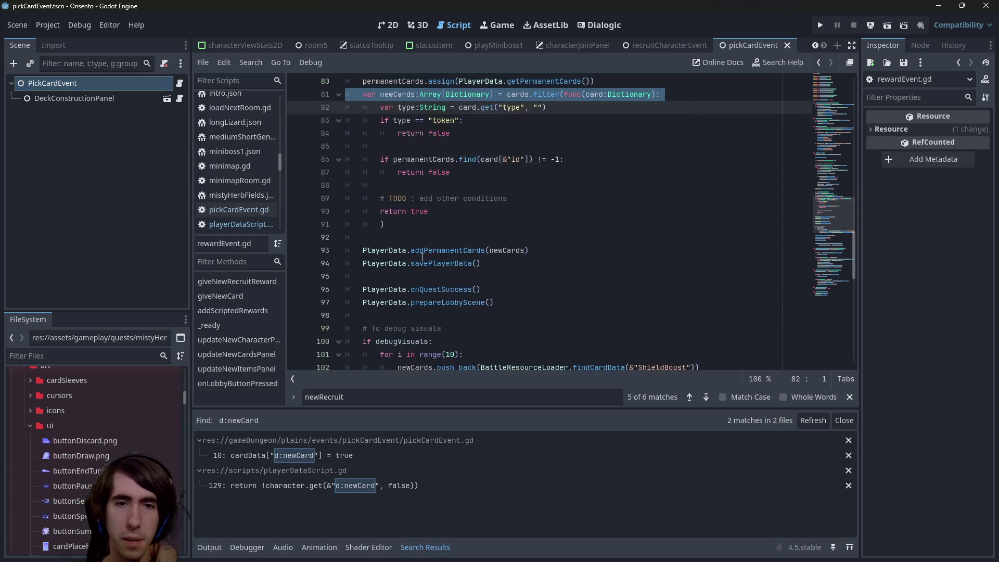
scroll(421, 251, up, 3)
scroll(419, 251, down, 1)
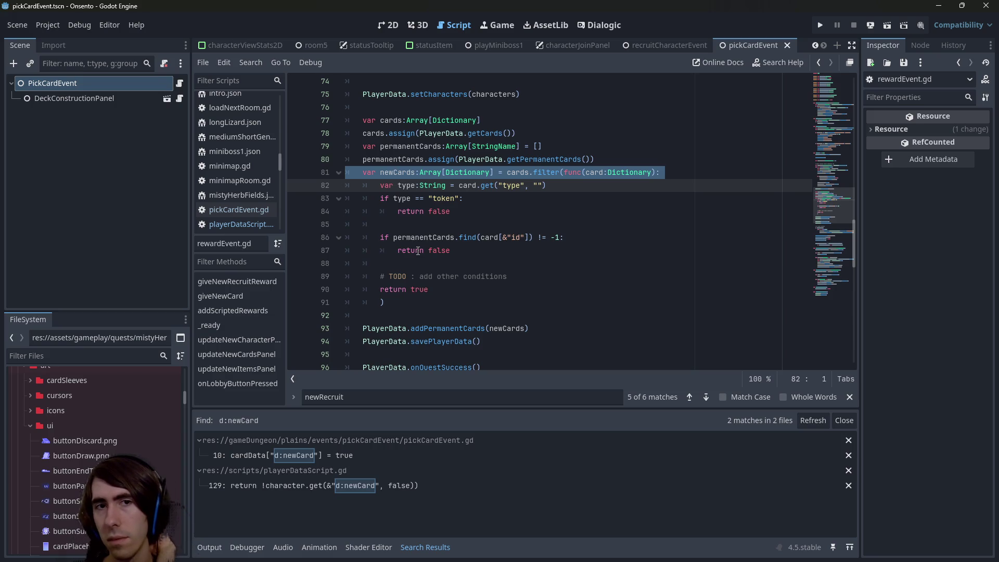
click(416, 316)
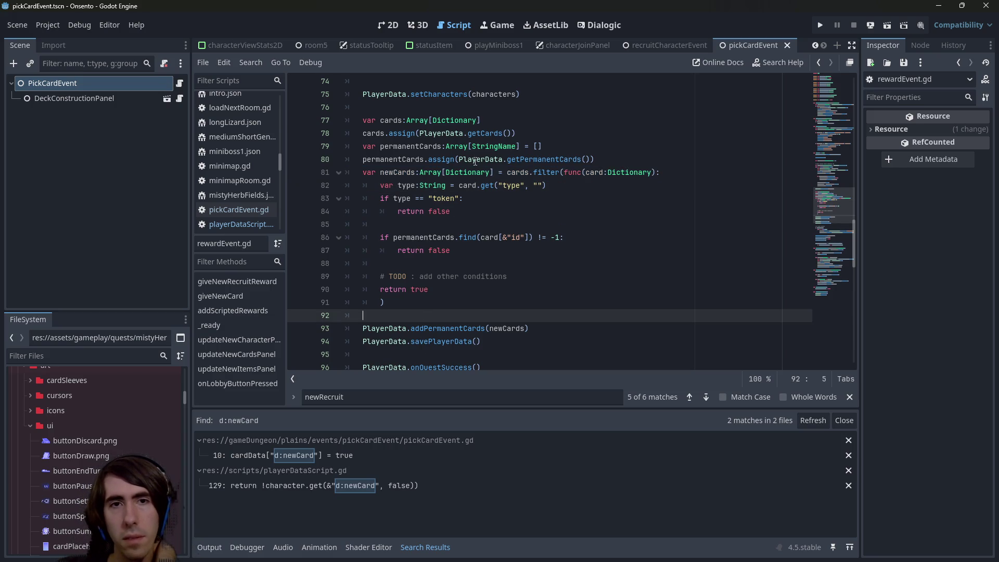
double_click(375, 133)
key(ctrl+c)
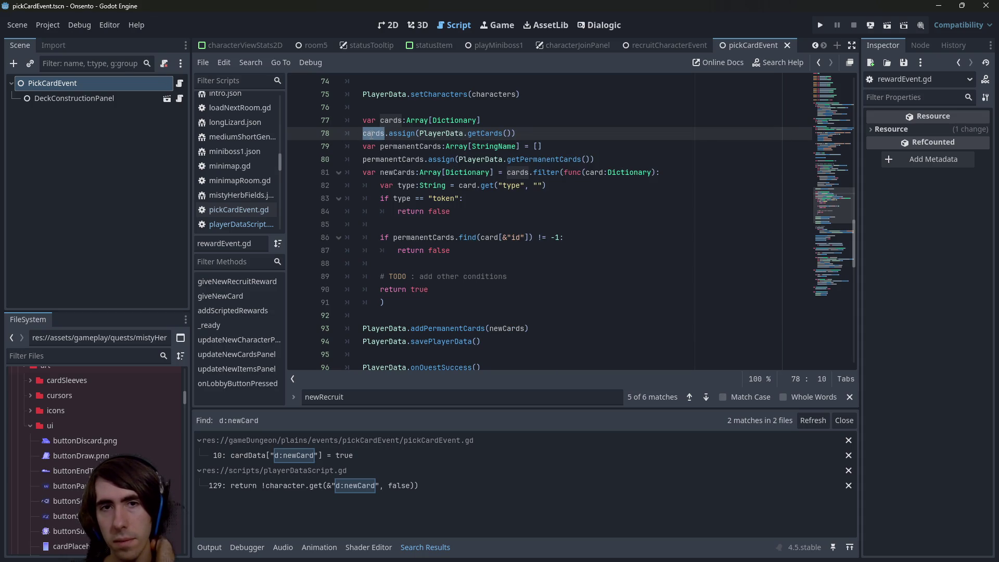
- Add the loop header 'for cardData:Dictionary in cards:' at line 93 of rewardEvent.gd
click(408, 317)
key(Return)
key(Return)
key(Up)
key(ctrl+v)
key(Home)
text(for car)
text(dData in)
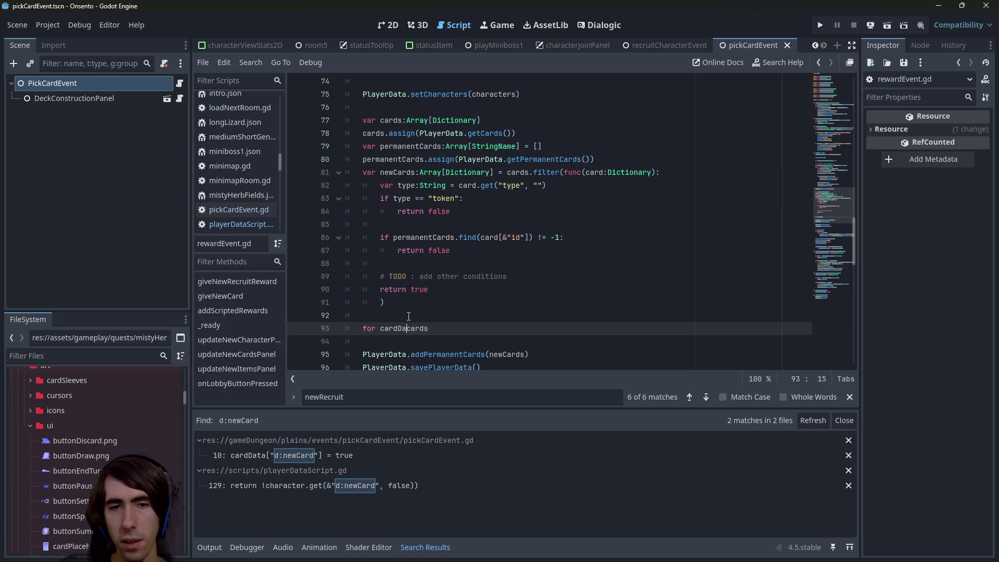
key(End)
text(:)
key(BackSpace)
text(:Dictionary)
key(End)
key(Left)
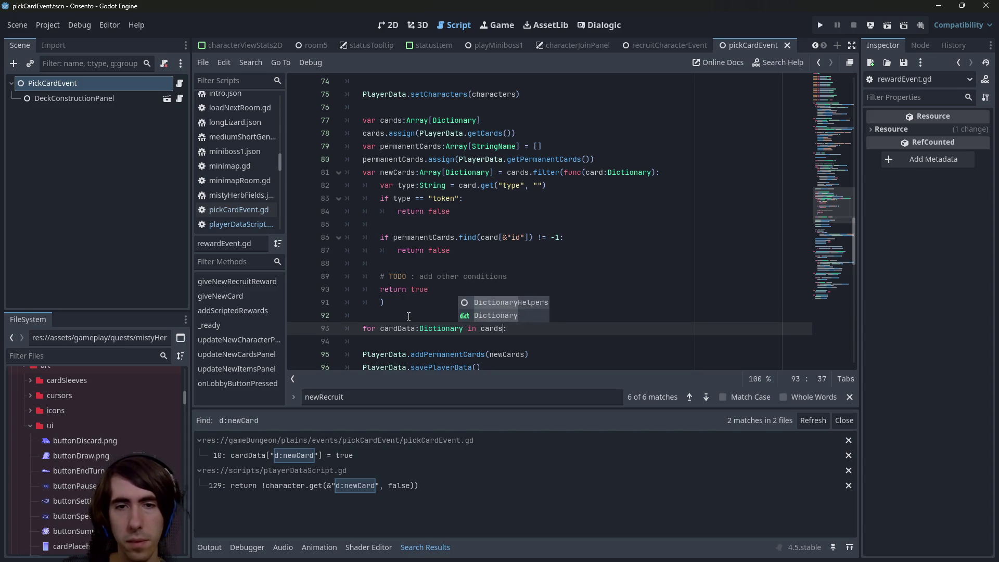
- Write 'cardData.erase(&"d:newCard")' as the loop body and save the reward script
key(End)
key(Return)
text(card)
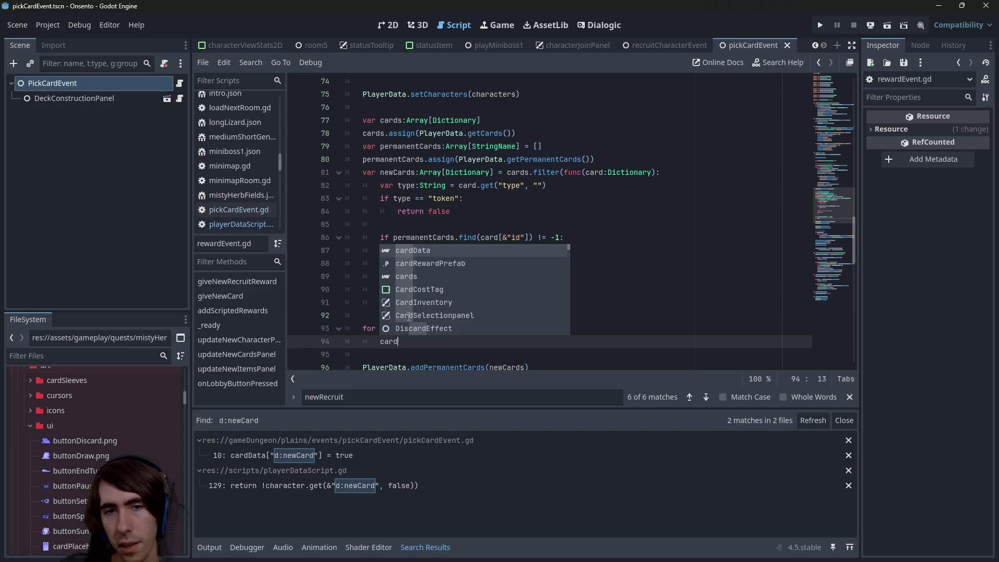
text(Data[]&")
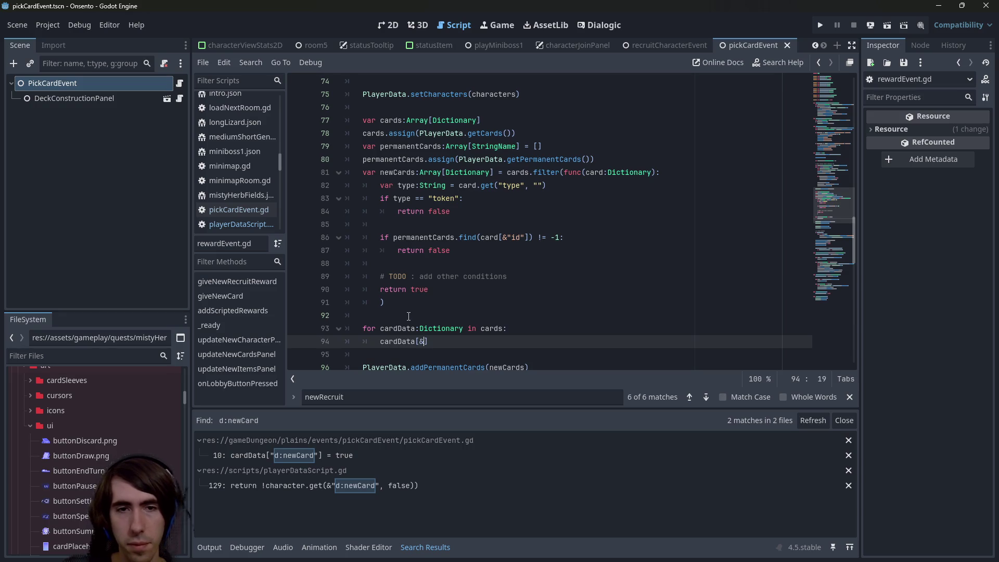
text(d;)
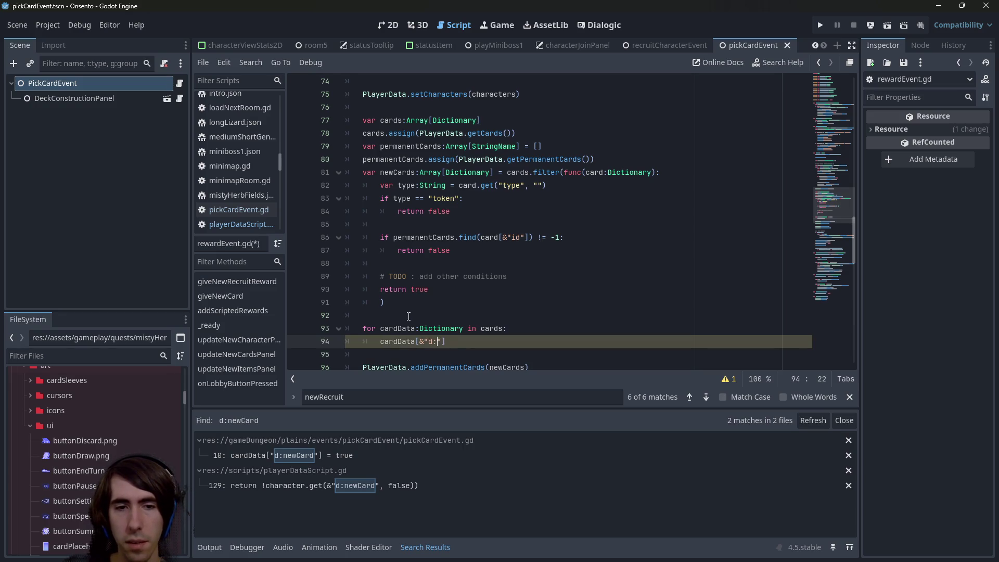
text(newCard"])
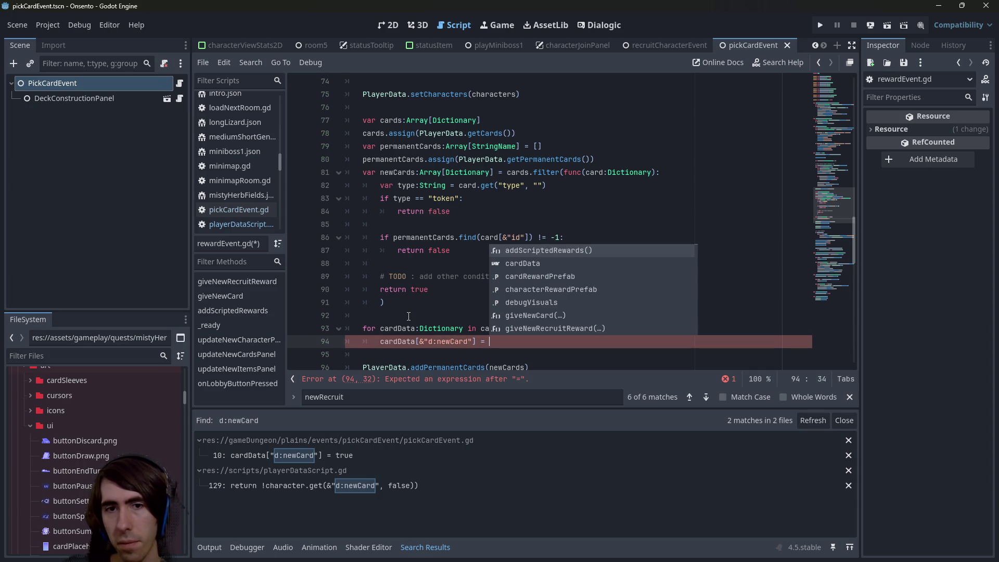
key(BackSpace)
key(BackSpace)
key(Left)
key(Left)
key(Left)
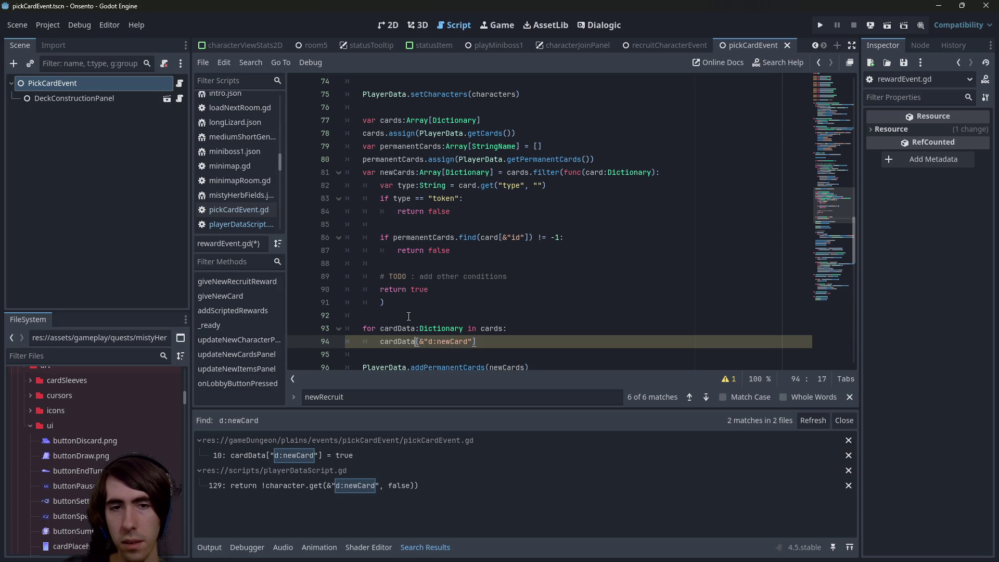
key(BackSpace)
text(.erase)
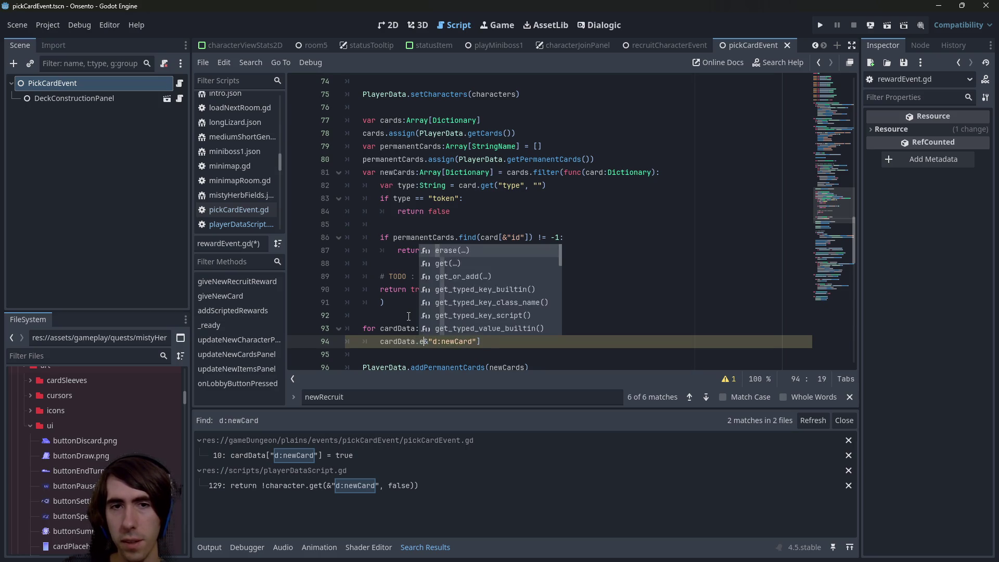
key(Return)
key(Delete)
text())
key(ctrl+s)
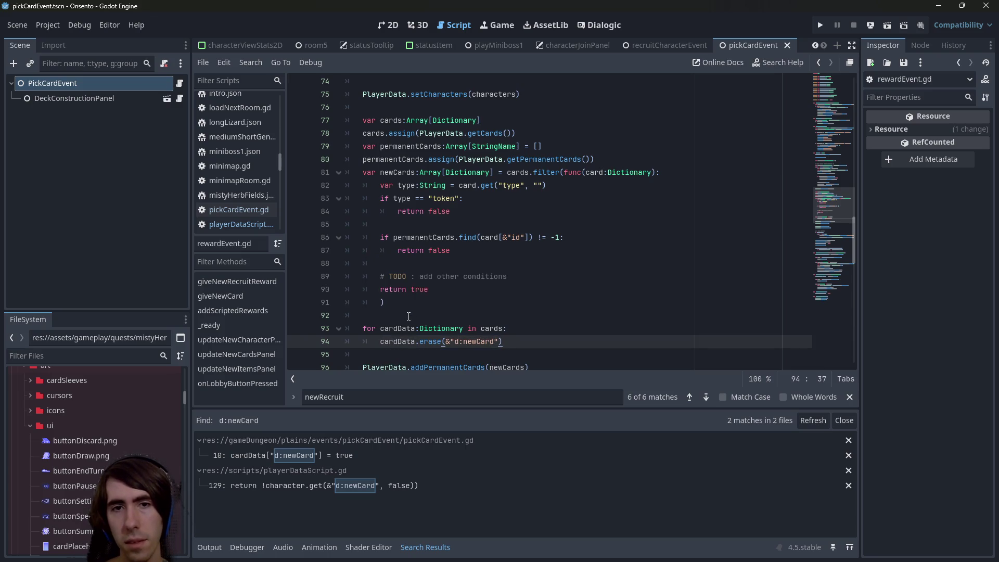
drag(422, 268, 292, 211)
click(509, 223)
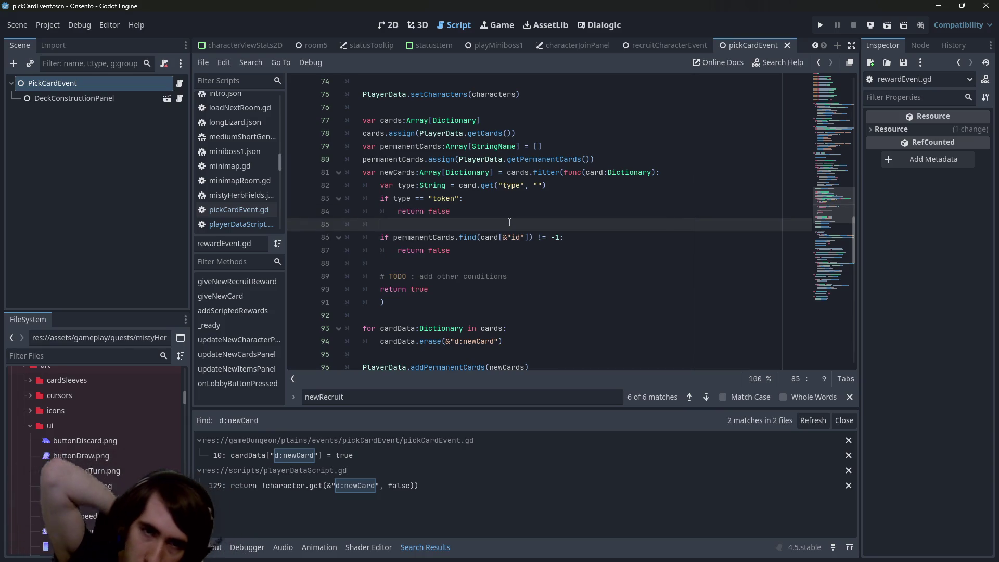
click(510, 341)
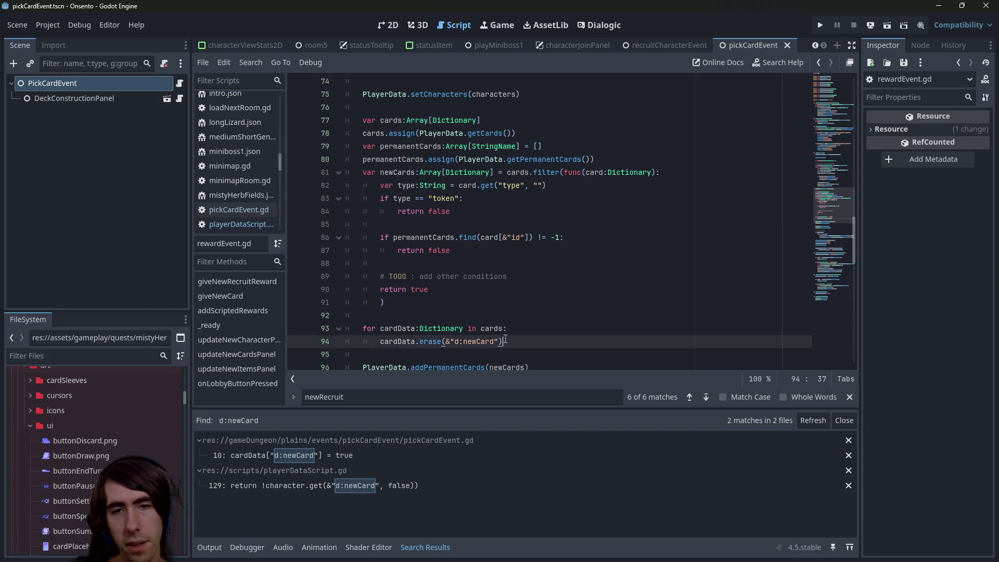
- Review the new cardData loop over cards and place the caret just below it
scroll(505, 336, down, 3)
scroll(505, 334, up, 2)
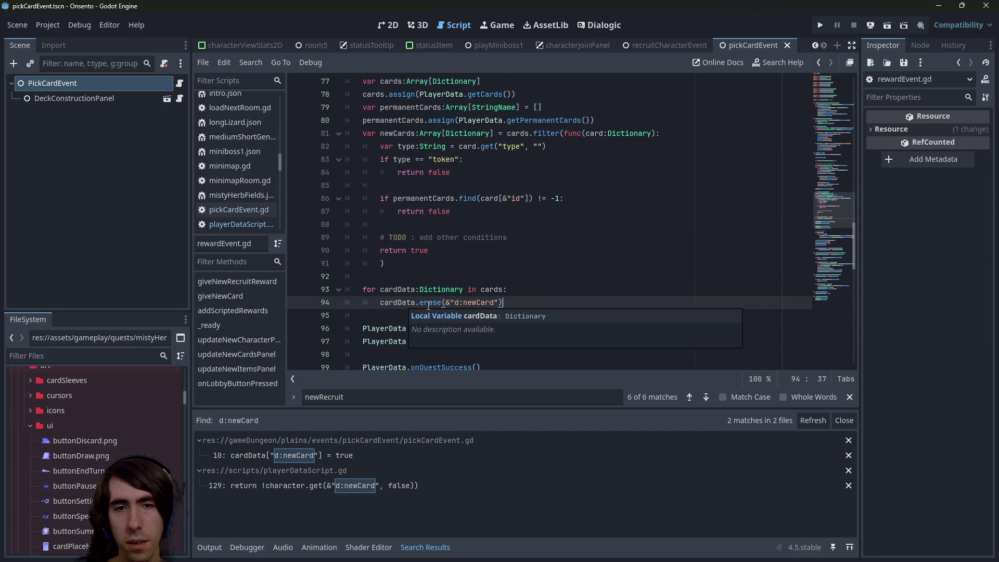
mouse_move(428, 305)
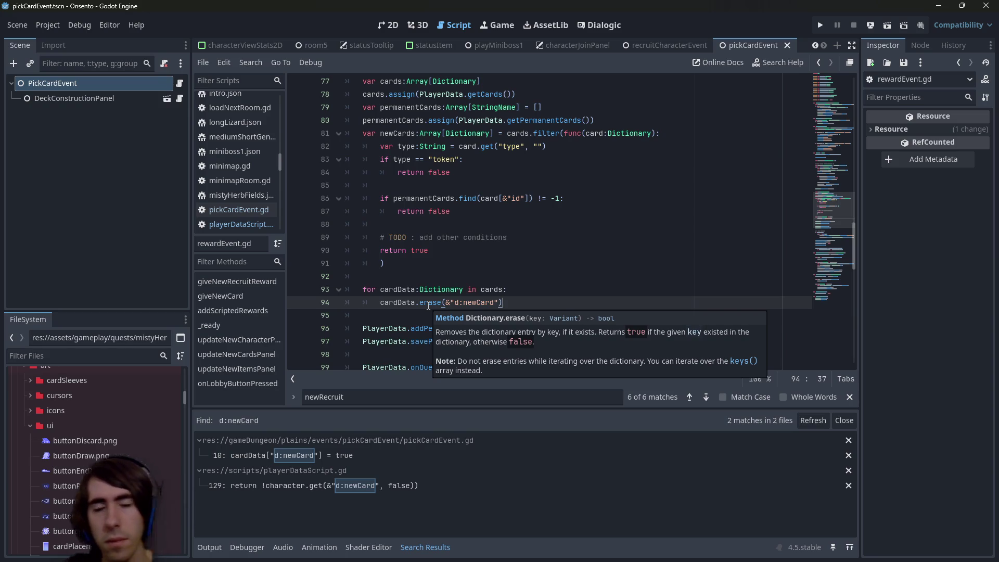
double_click(404, 301)
click(407, 291)
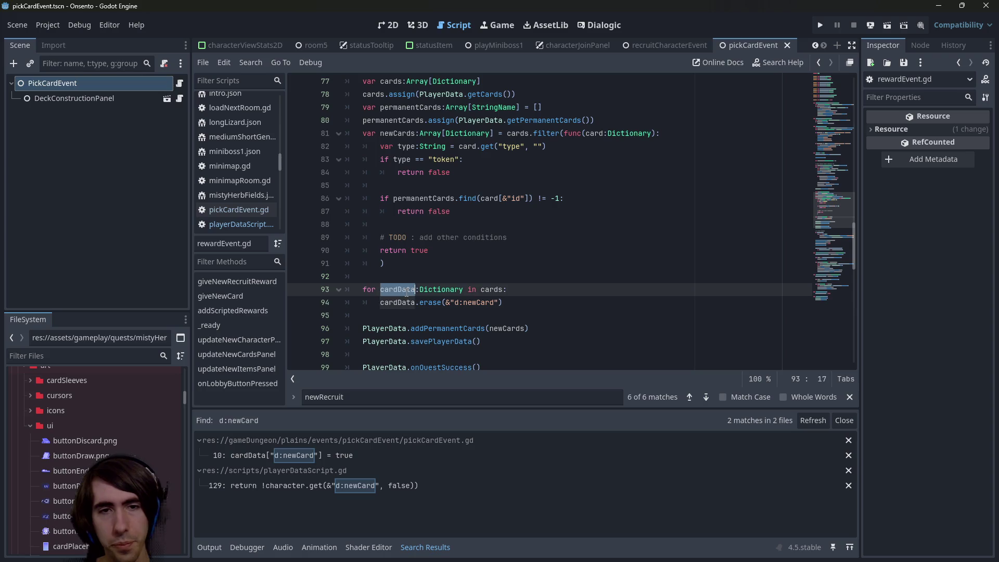
double_click(485, 288)
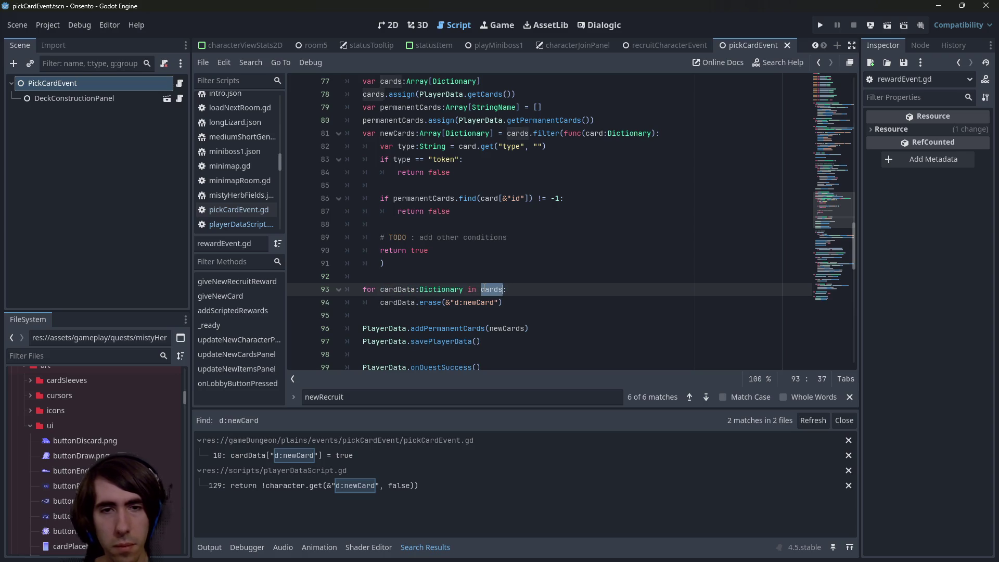
click(489, 314)
scroll(464, 312, down, 1)
scroll(427, 315, up, 1)
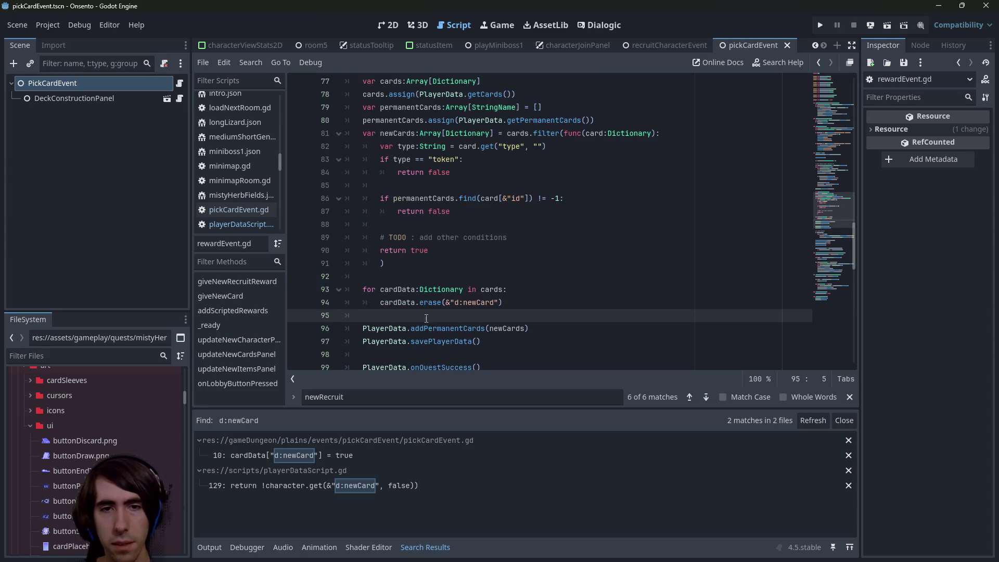
drag(374, 327, 551, 328)
key(ctrl+c)
click(544, 312)
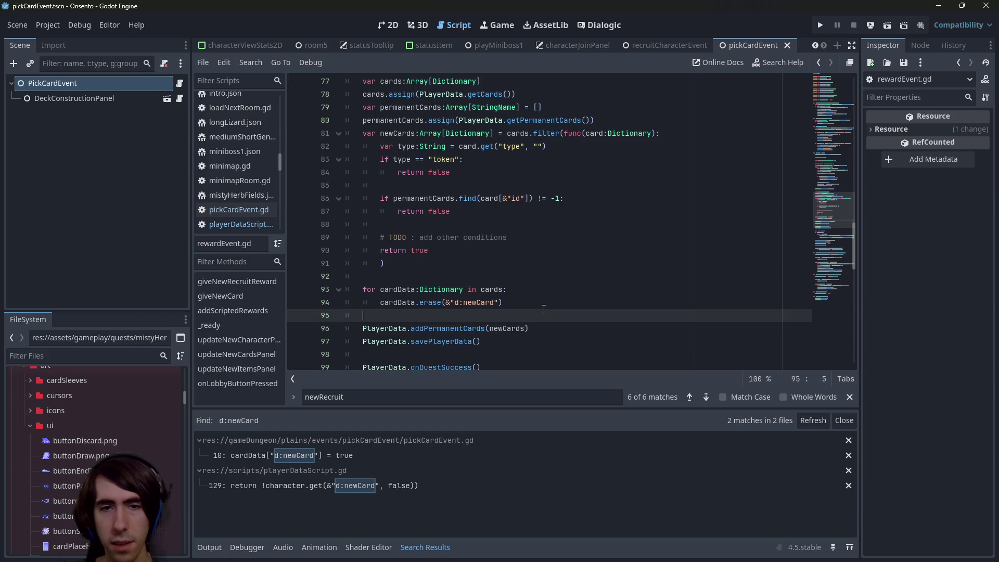
- Insert a setCards(cards) call below the loop, adapted from the pasted addPermanentCards line
key(Return)
key(ctrl+v)
key(ctrl+shift+Right)
key(BackSpace)
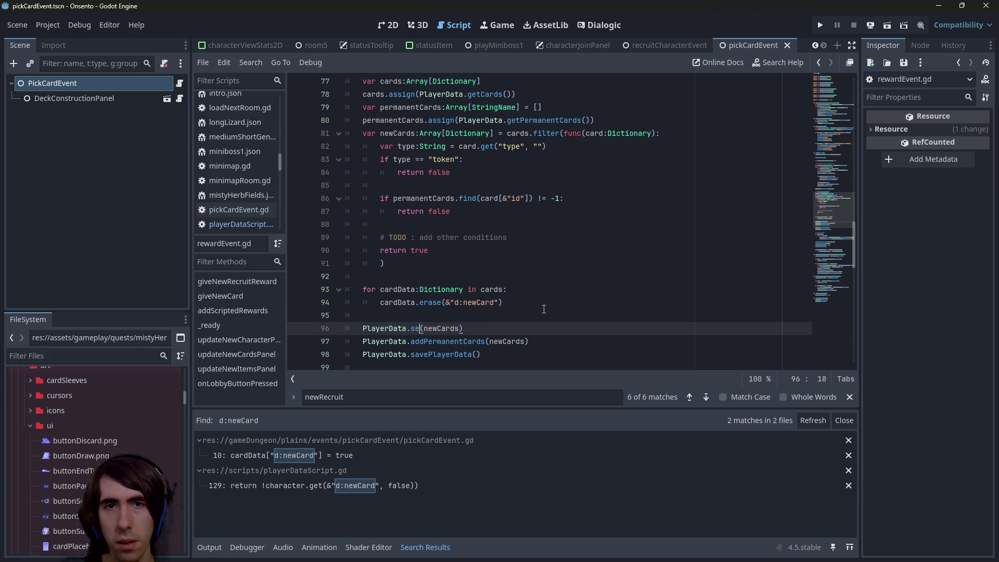
text(setCards)
key(Return)
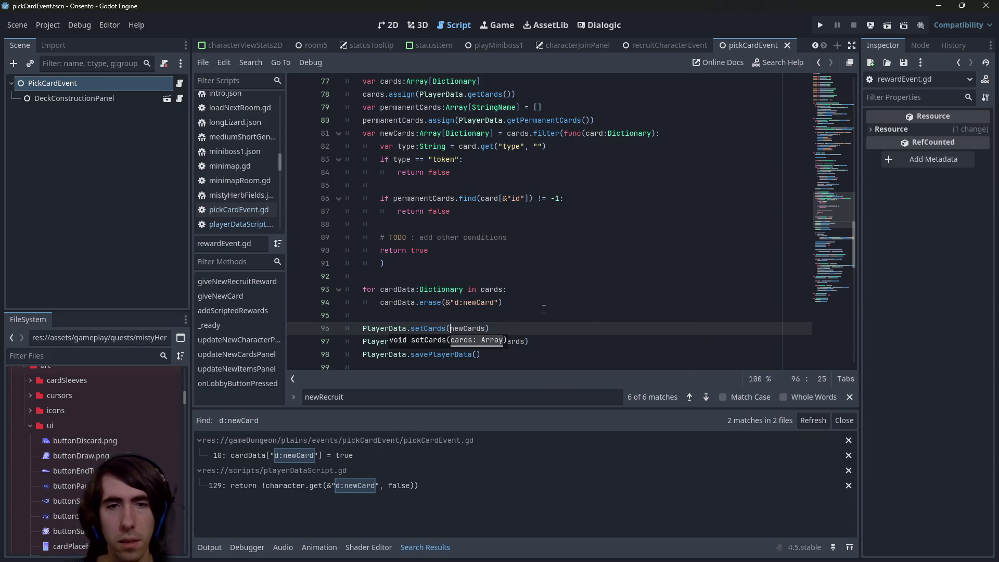
click(395, 305)
double_click(481, 291)
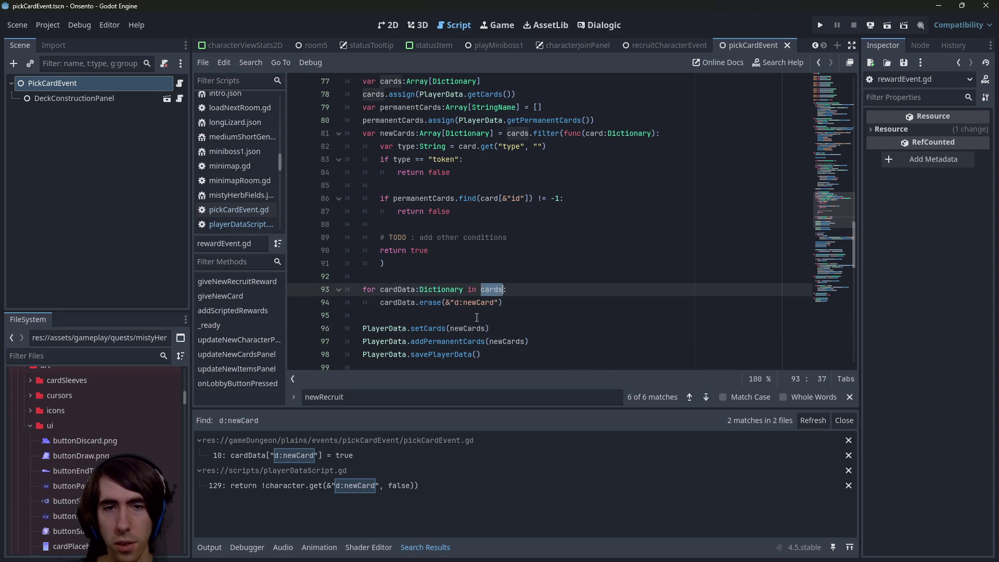
key(Down)
key(Down)
key(Down)
key(End)
key(Left)
key(ctrl+shift+Left)
text(cards)
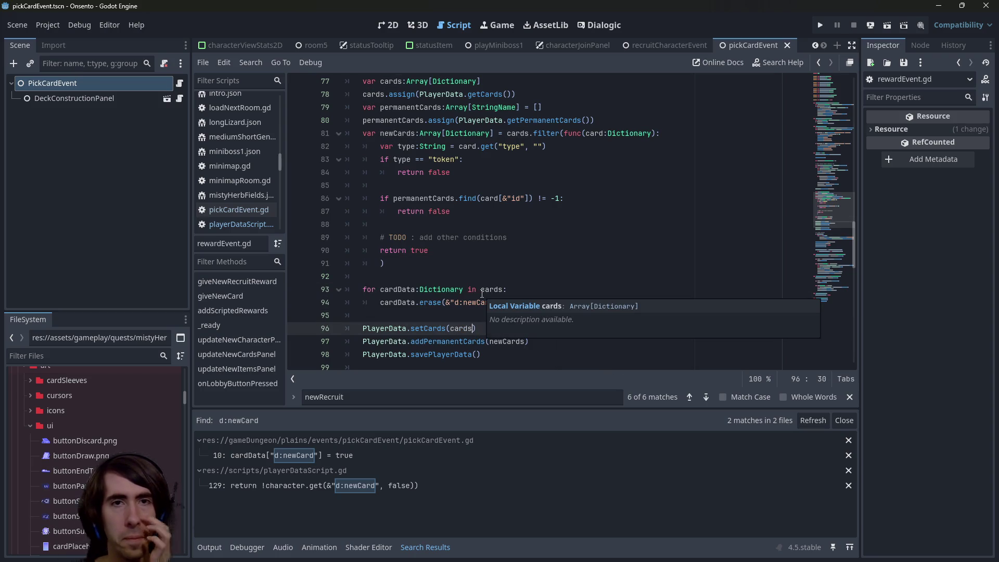
double_click(392, 82)
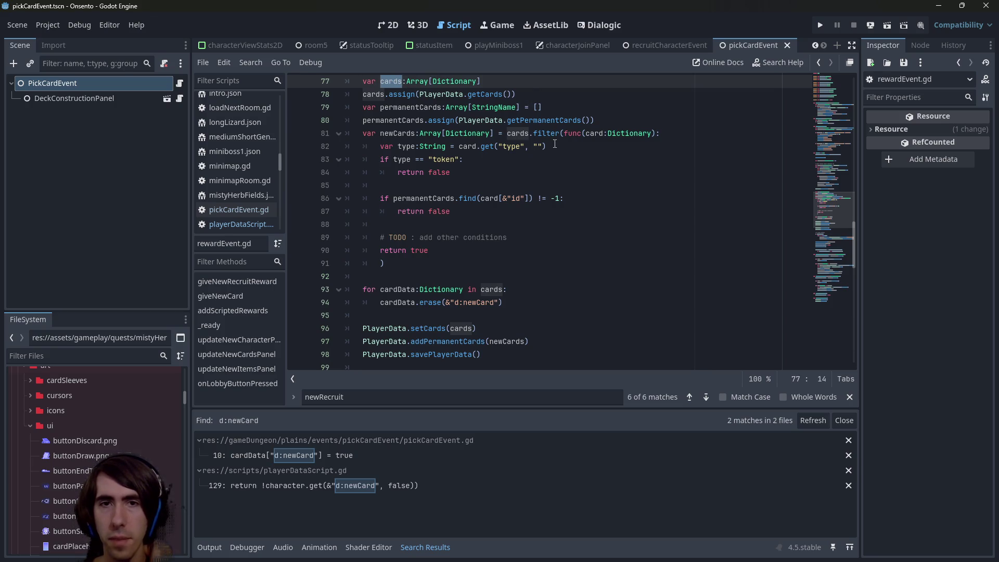
click(542, 289)
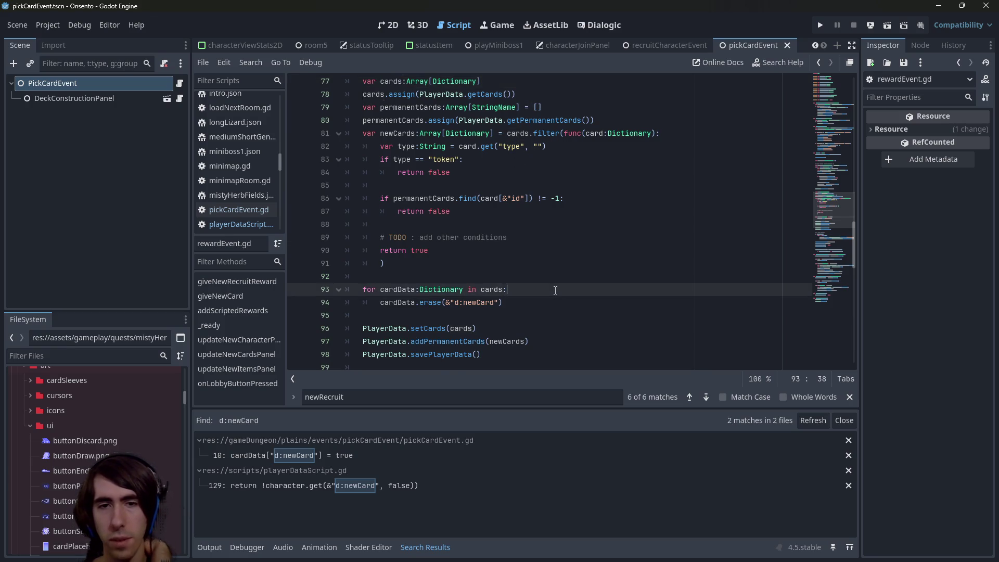
scroll(542, 290, down, 2)
scroll(541, 290, up, 2)
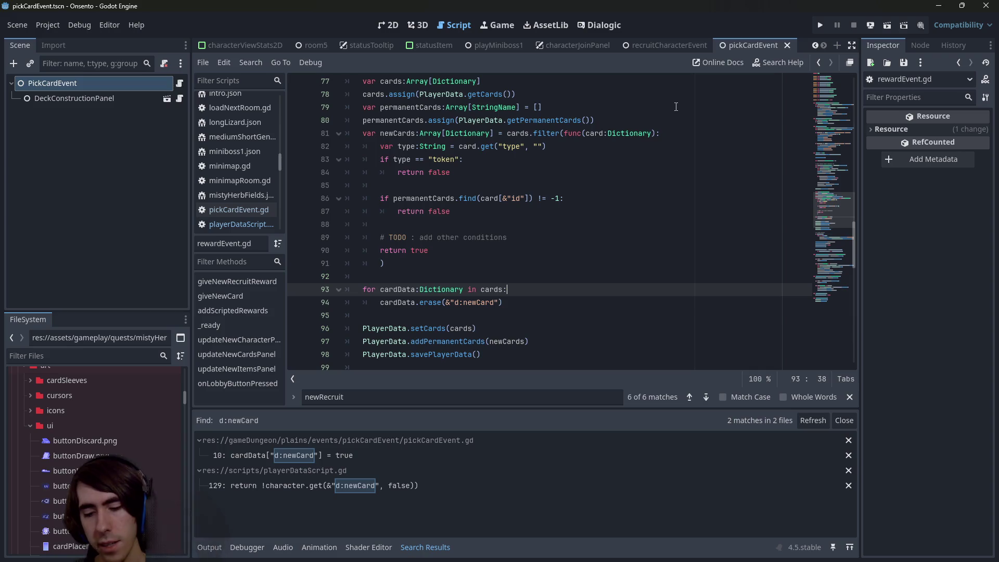
- Quick-open playQuest.tscn by searching 'playerquest'
key(alt+shift+o)
text(playerquest)
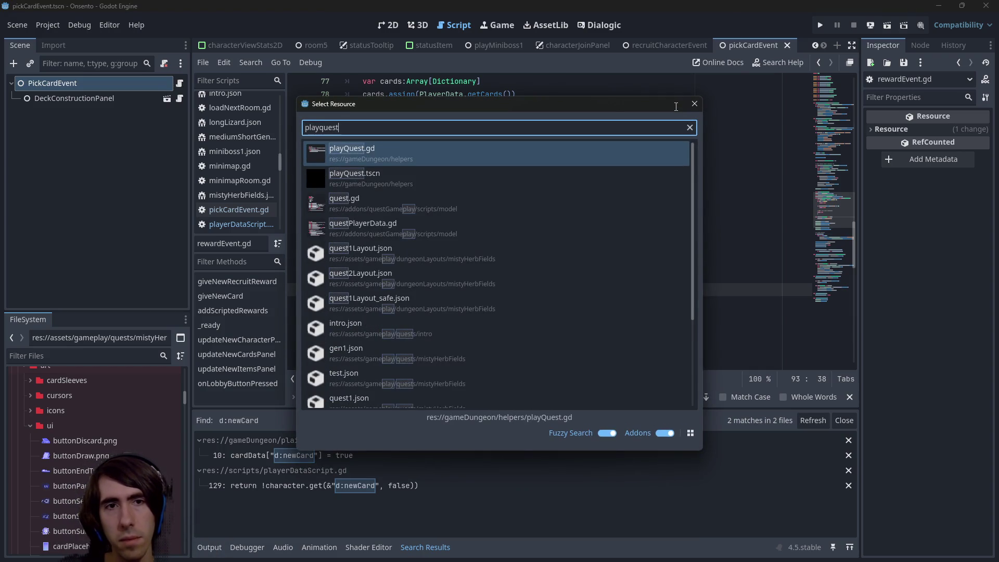
key(Down)
key(Return)
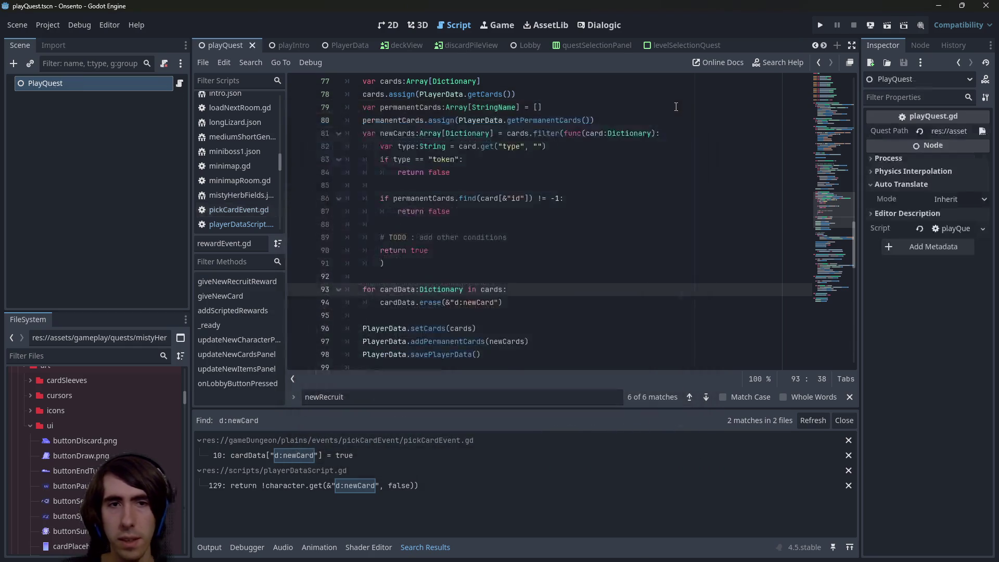
- Run playQuest, hit the Array type error at line 127, and jump to the getCards definition
click(887, 25)
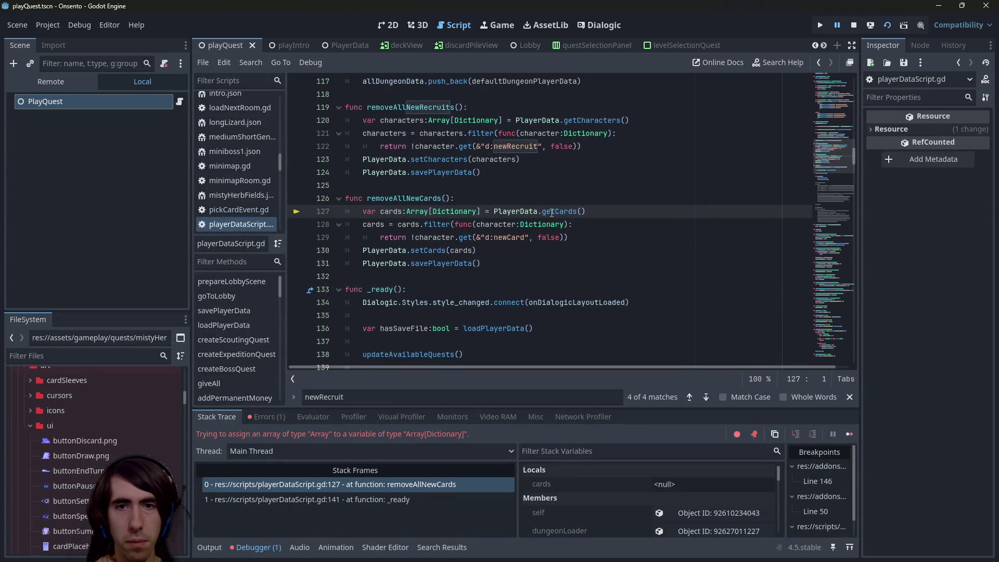
mouse_move(556, 213)
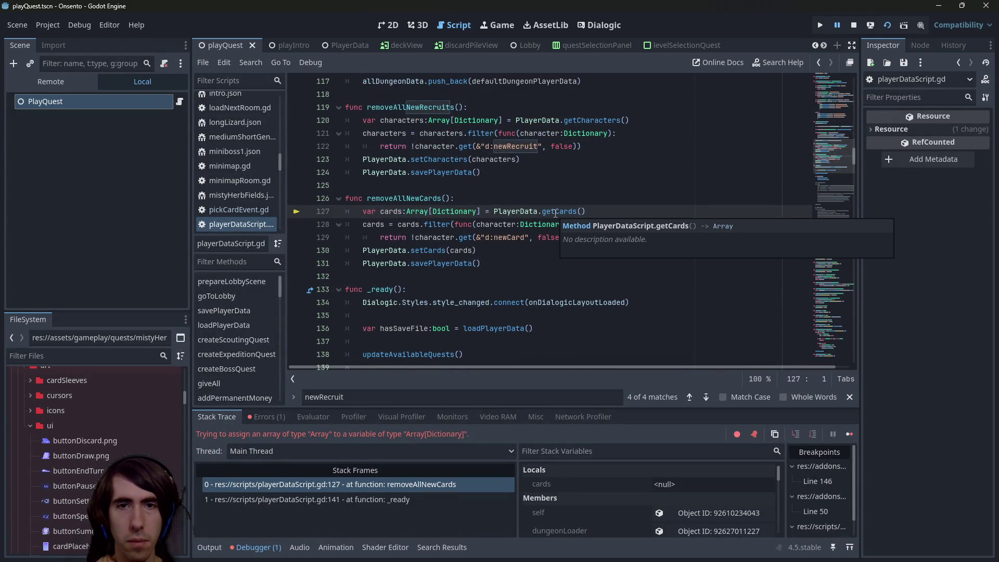
click(556, 213)
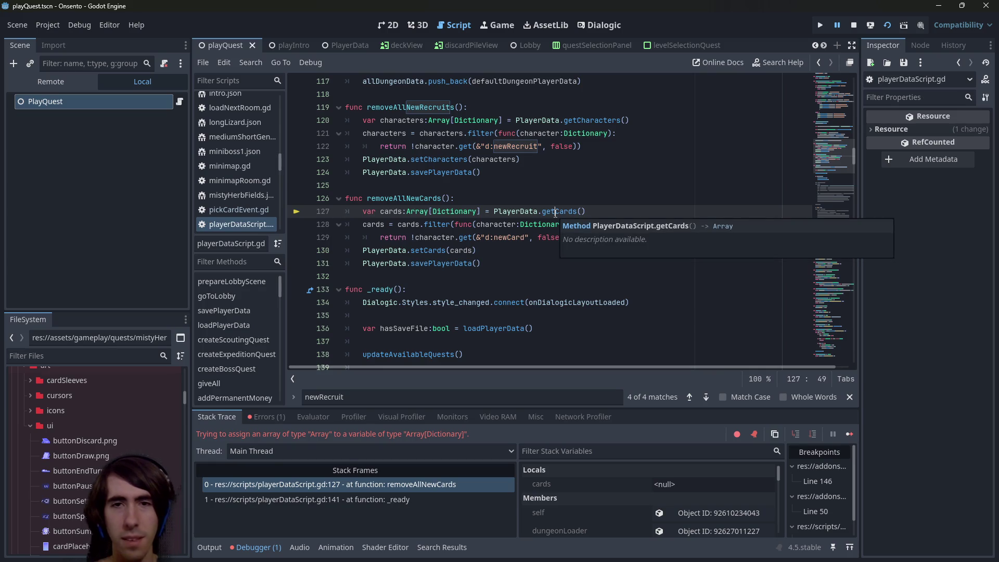
ctrl+click(556, 212)
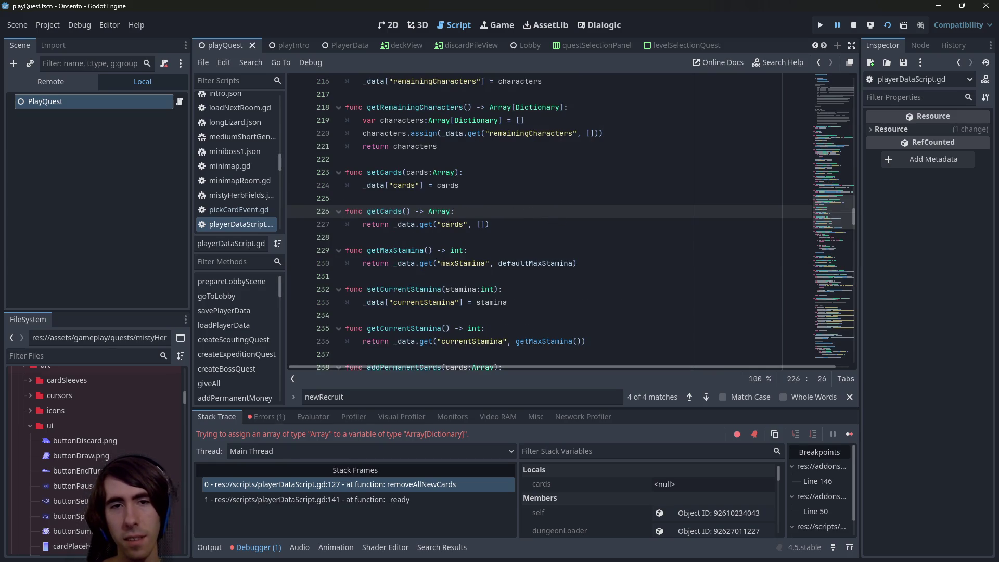
- Add a 'var cards:Array[Dictionary]' line inside getCards
scroll(489, 213, up, 1)
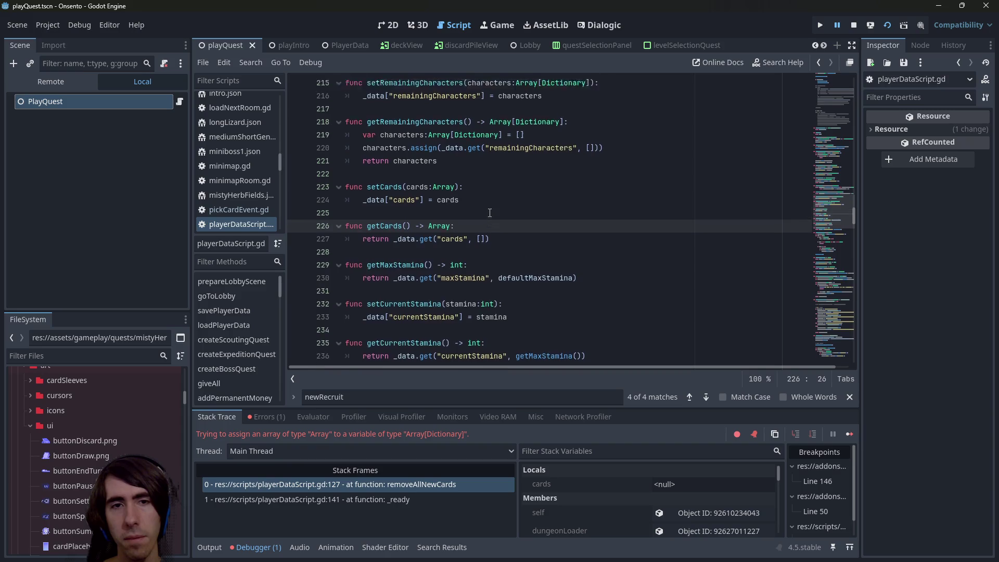
key(Return)
text(var )
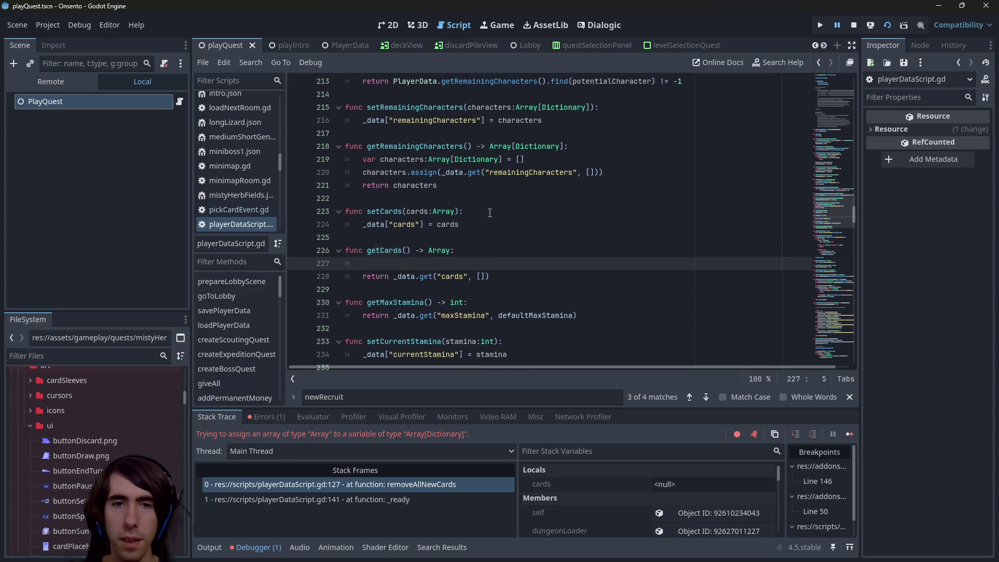
text(cards)
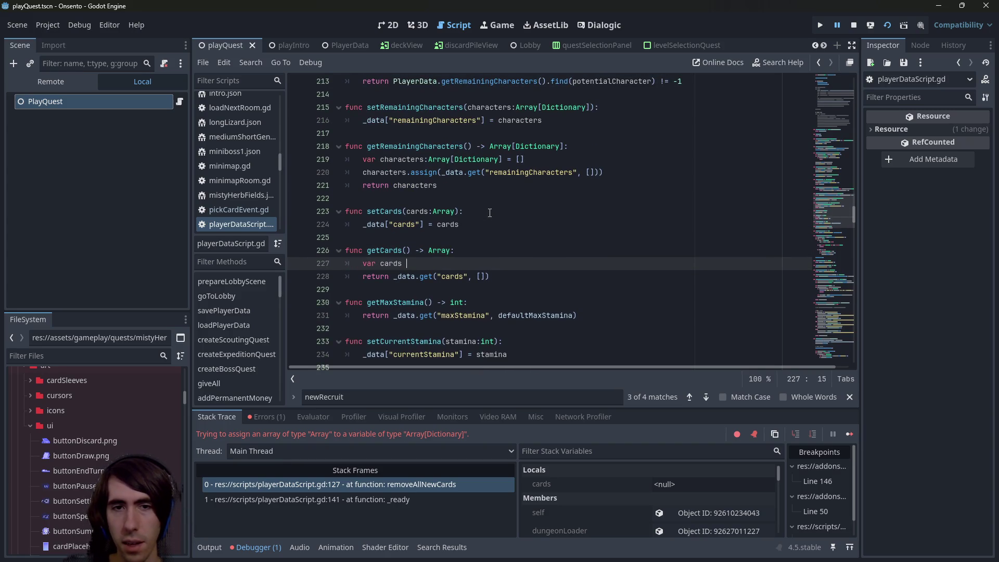
key(BackSpace)
key(BackSpace)
key(BackSpace)
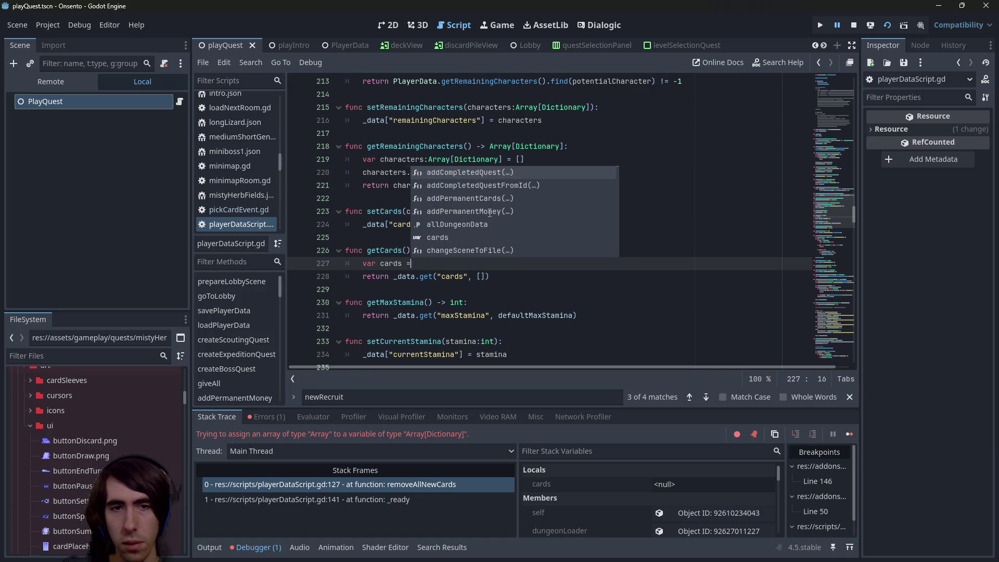
text(:Array[)
text(DIctionary)
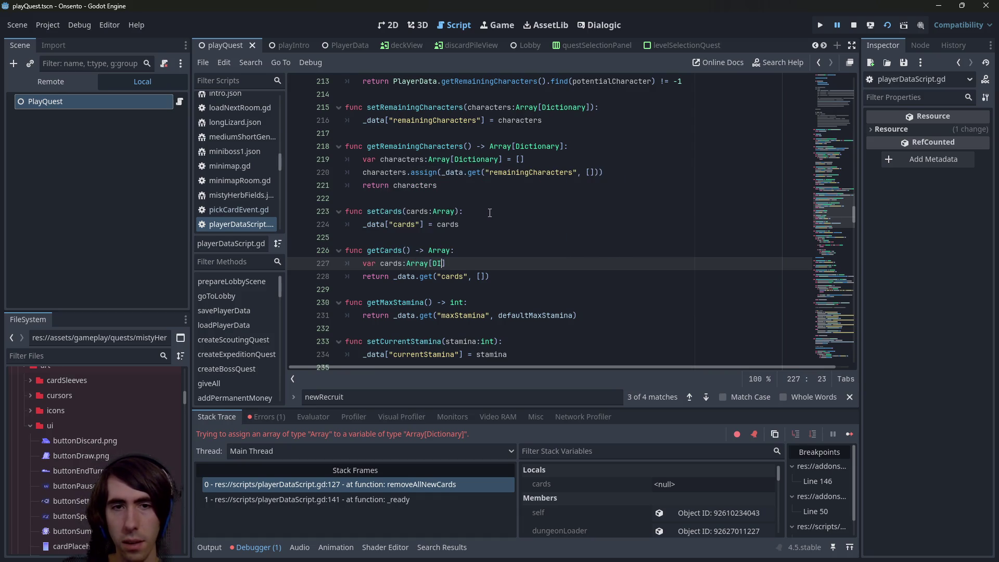
key(Down)
key(Return)
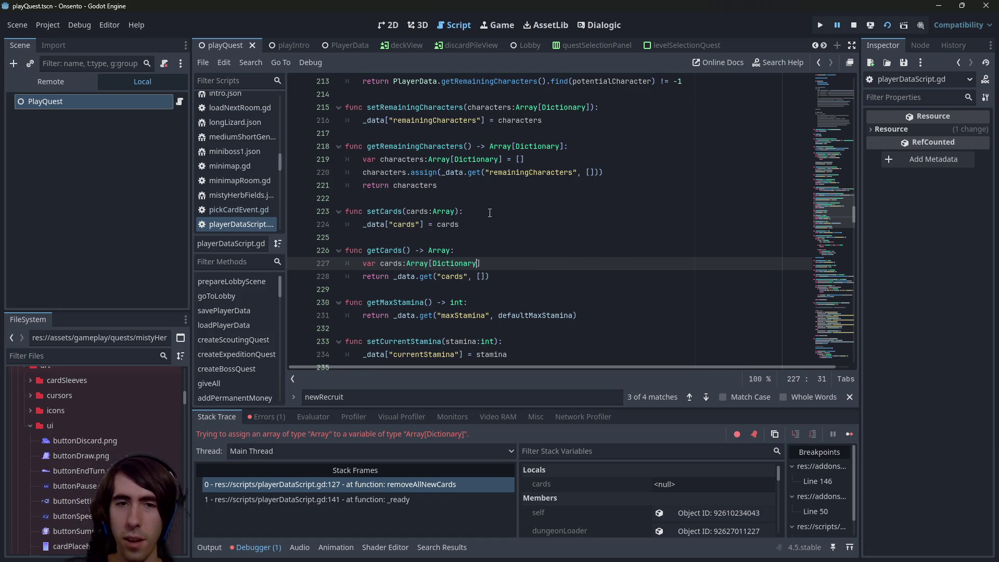
- Search the project for getCards() and PlayerData.getCards usages, checking deckEditorPanel.gd line 141
click(376, 253)
double_click(376, 252)
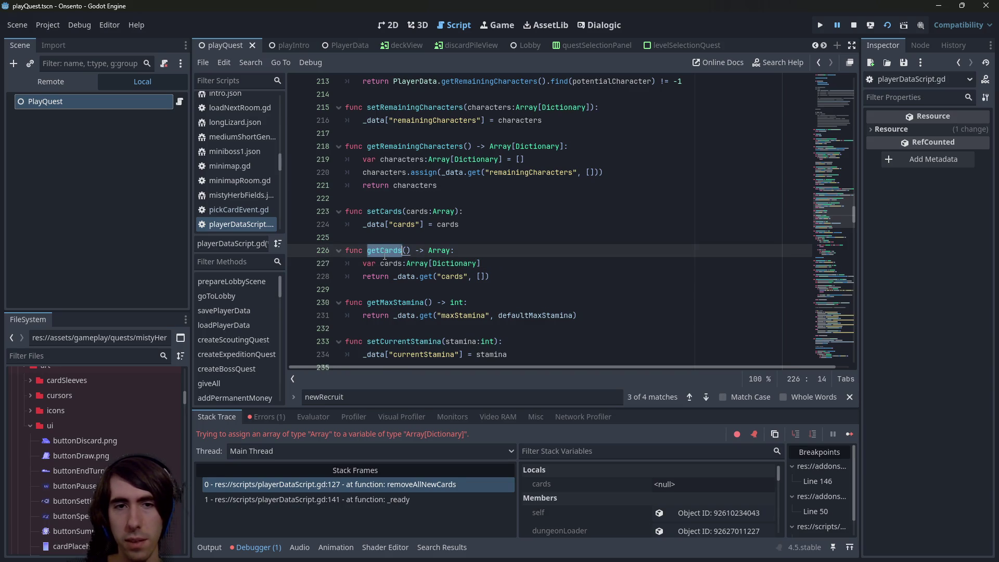
key(ctrl+shift+f)
text(())
key(Return)
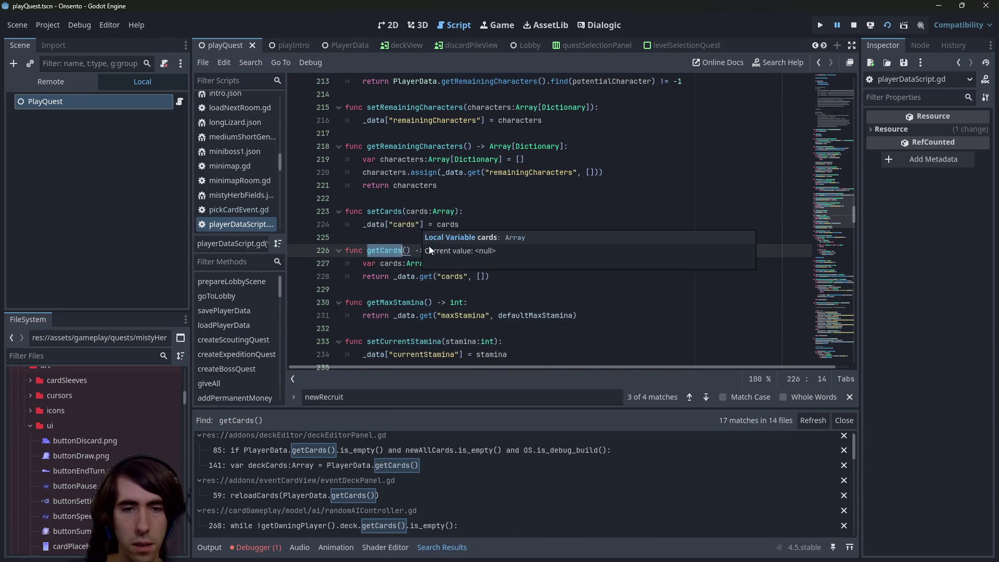
key(ctrl+shift+f)
text(PlayerData.getCards)
key(Return)
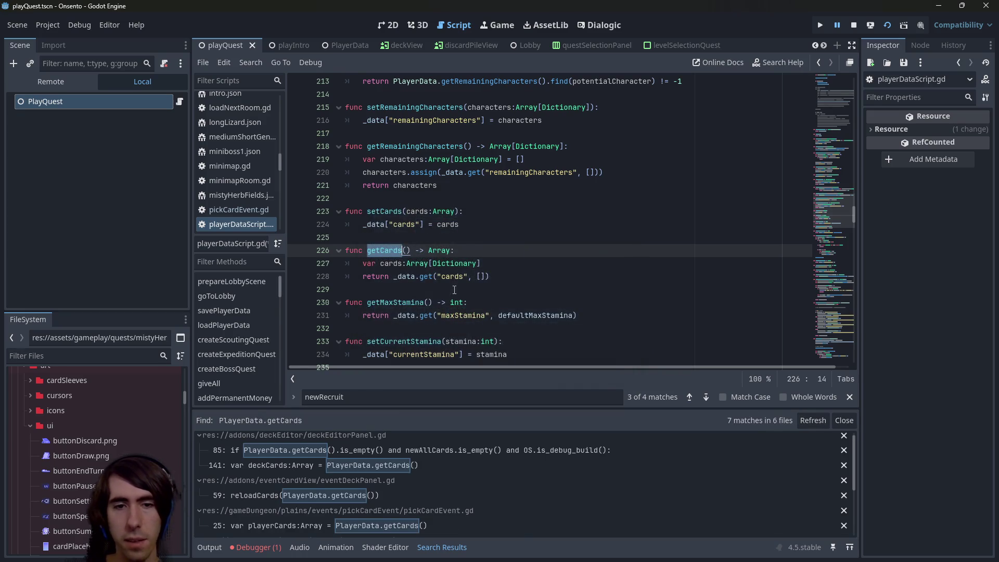
scroll(489, 504, up, 1)
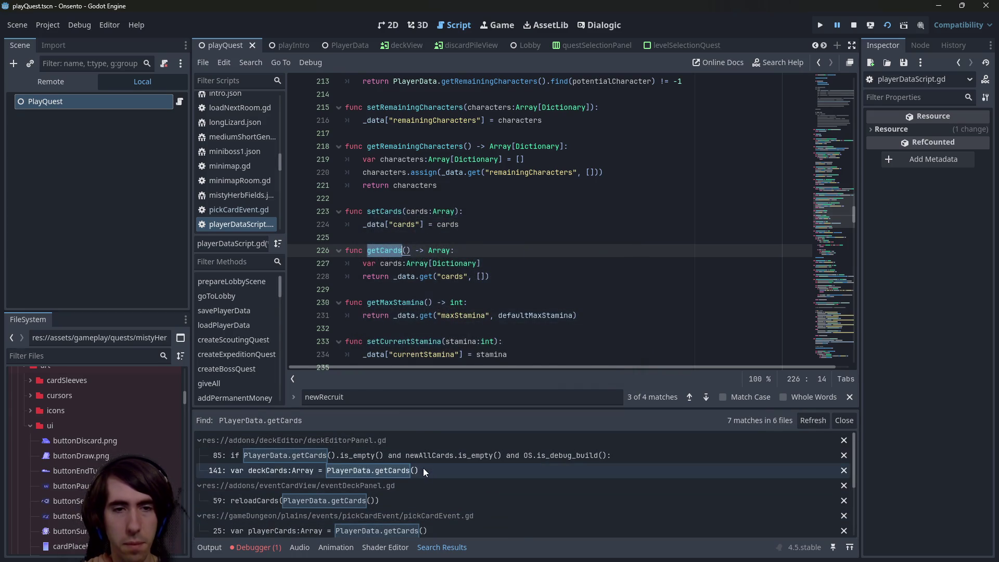
click(423, 470)
click(476, 290)
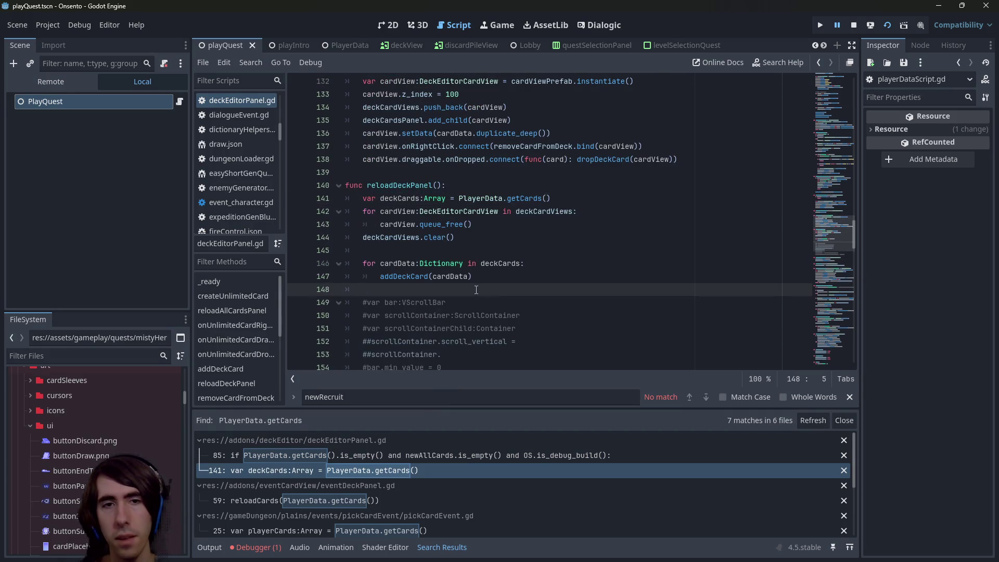
- Remove the added getCards line and make line 127 declare cards as plain Array, saving
key(ctrl+alt+f)
key(Down)
key(End)
key(ctrl+BackSpace)
key(ctrl+BackSpace)
key(ctrl+BackSpace)
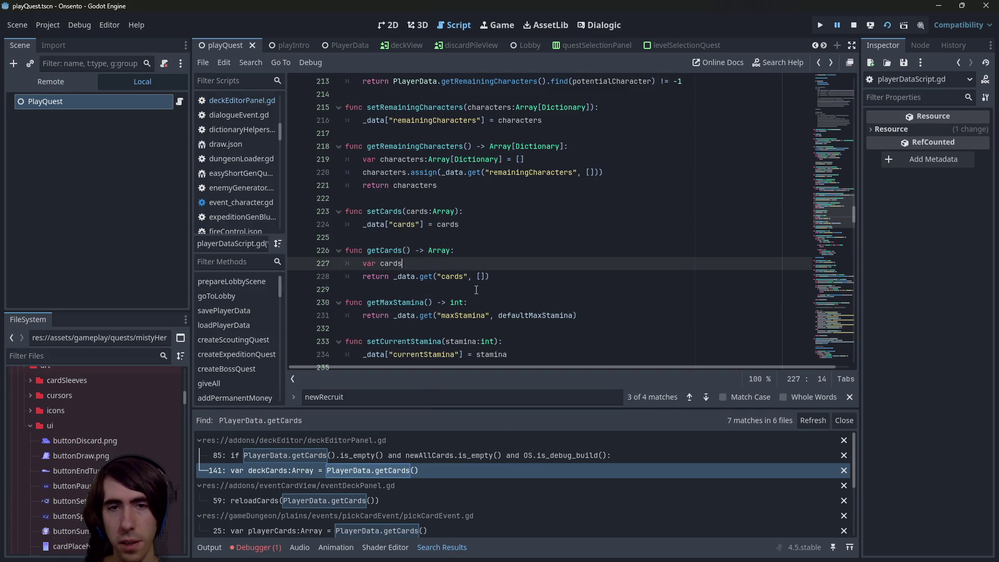
key(BackSpace)
key(ctrl+s)
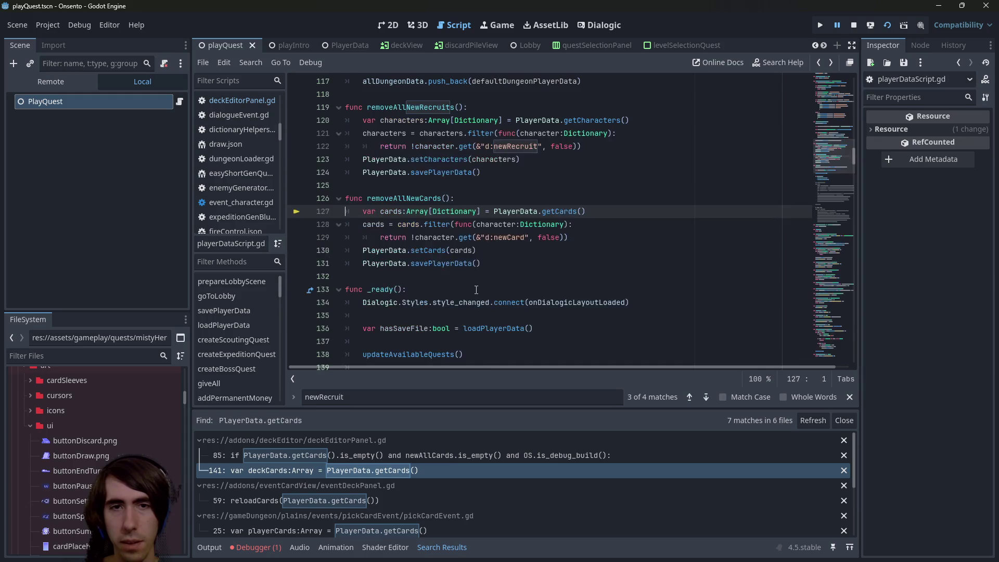
double_click(454, 211)
key(BackSpace)
key(BackSpace)
key(Right)
key(ctrl+s)
- Rename the filter lambda parameter from character to card, save, and stop the running game
click(478, 223)
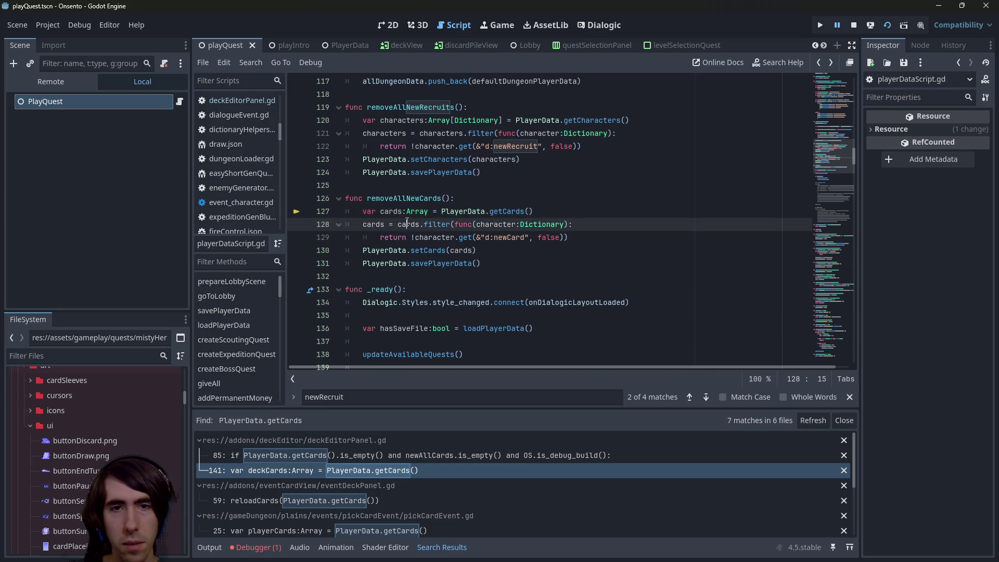
double_click(515, 224)
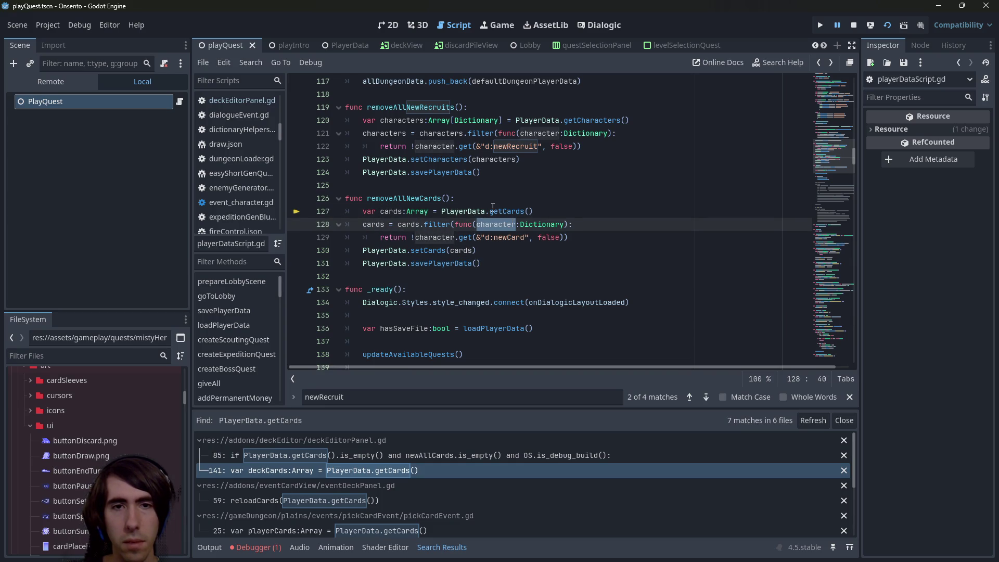
key(ctrl+d)
text(card)
key(ctrl+s)
click(559, 224)
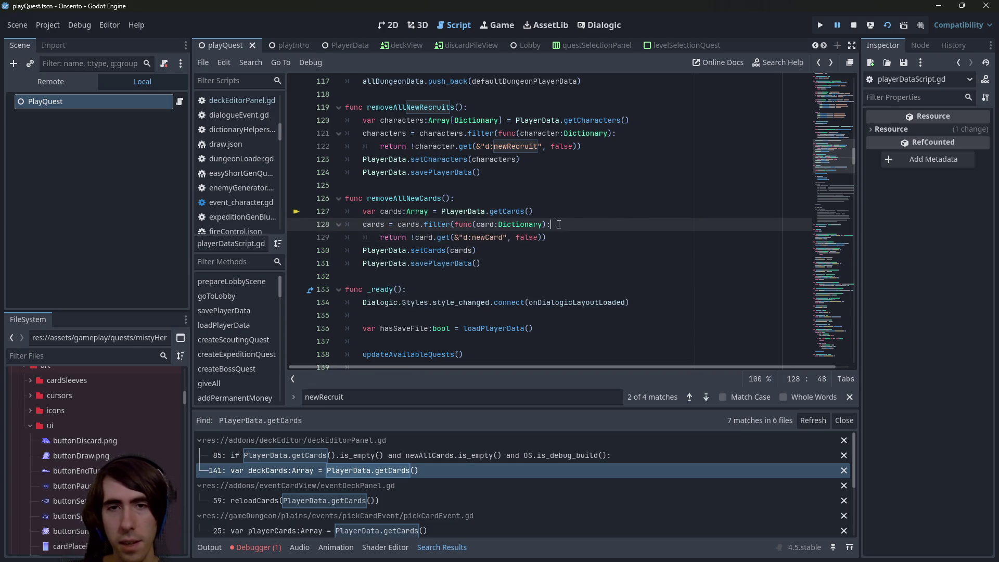
click(852, 28)
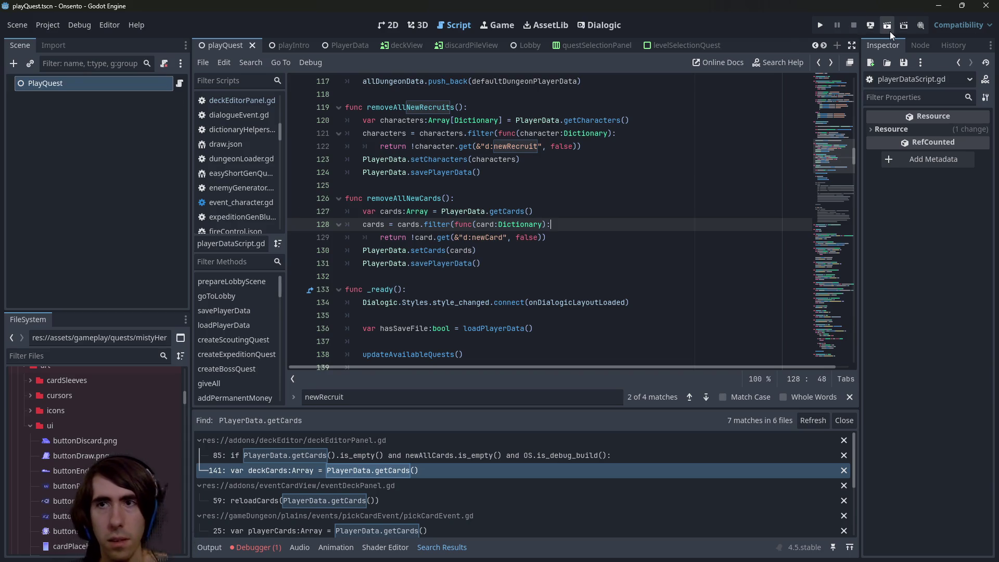
- Rerun playQuest with F6, add the green-haired character to the team, and confirm
key(F6)
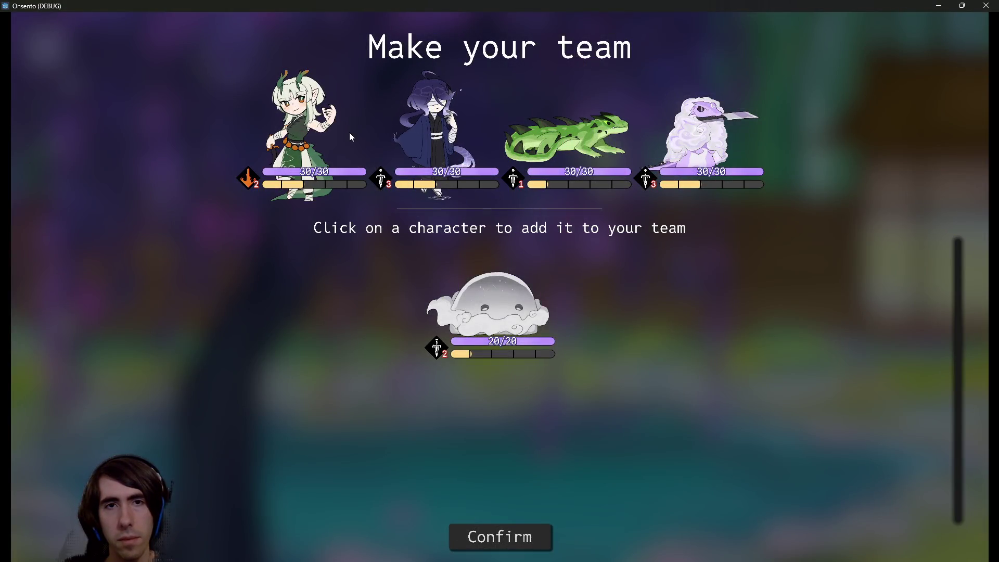
click(305, 125)
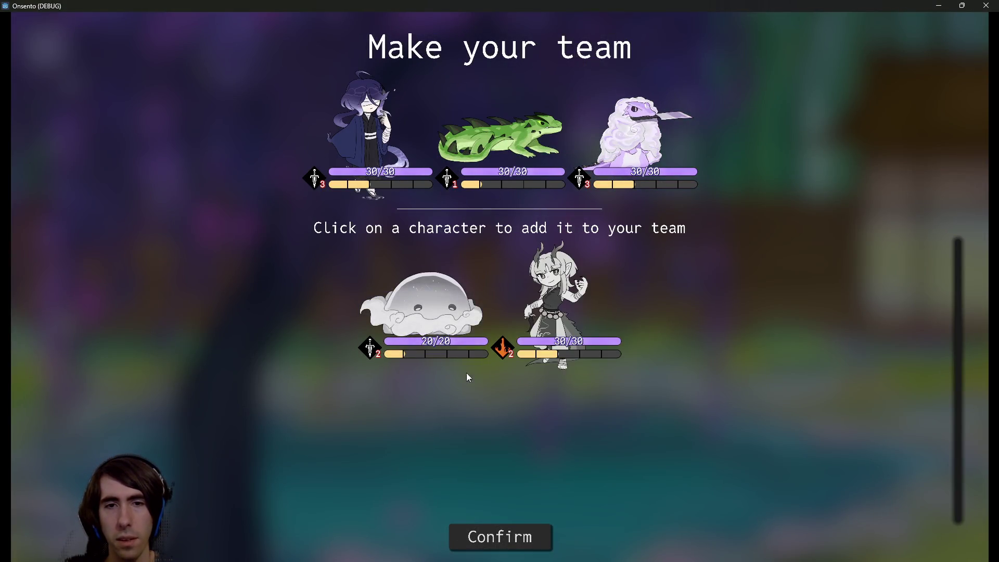
click(554, 320)
click(536, 306)
click(500, 536)
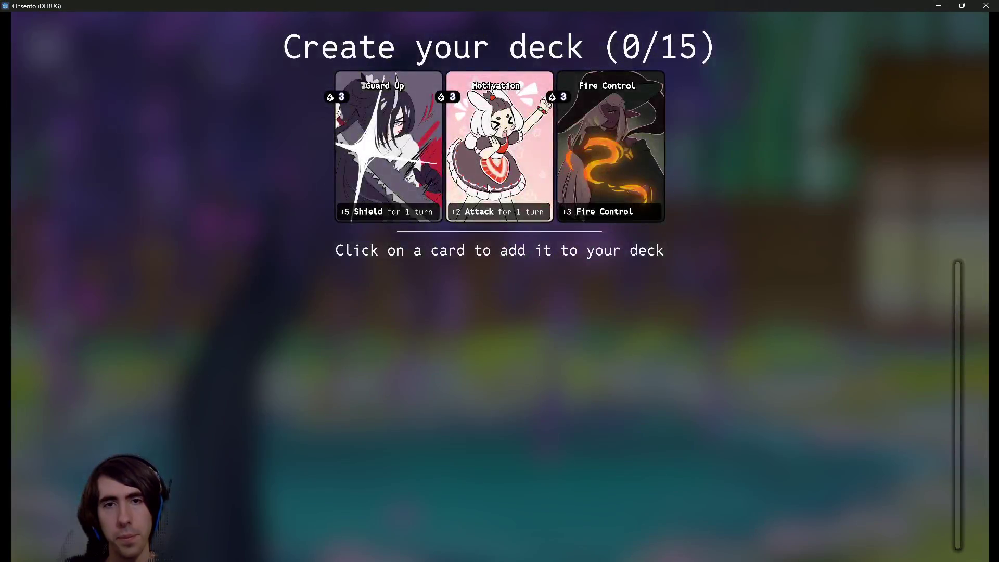
- Add offered cards to the deck until 12 of 15 are picked
click(415, 137)
click(412, 139)
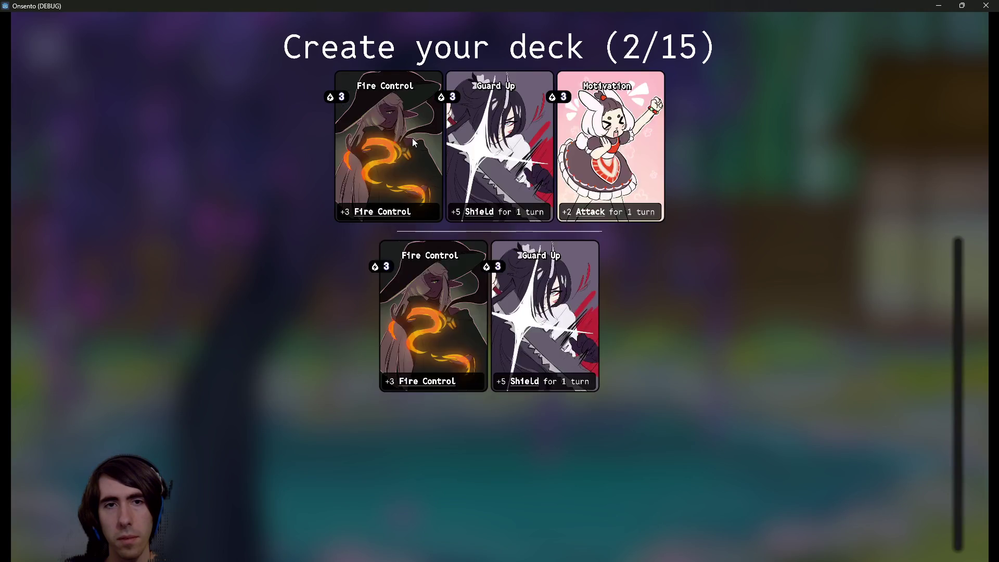
click(412, 139)
click(412, 138)
click(412, 137)
click(412, 138)
click(413, 138)
click(413, 138)
click(413, 139)
click(412, 138)
click(413, 138)
click(413, 139)
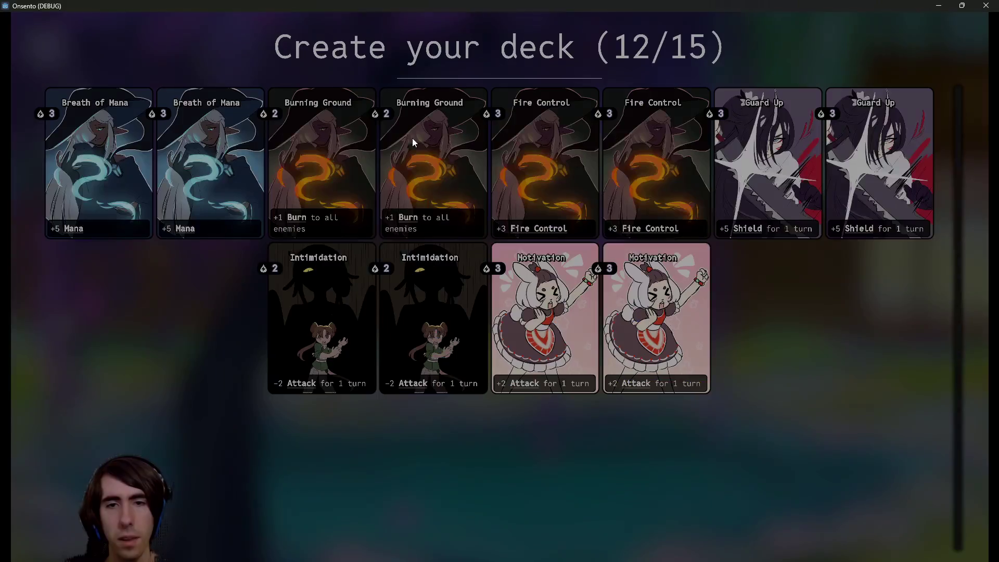
click(412, 139)
click(412, 138)
click(413, 138)
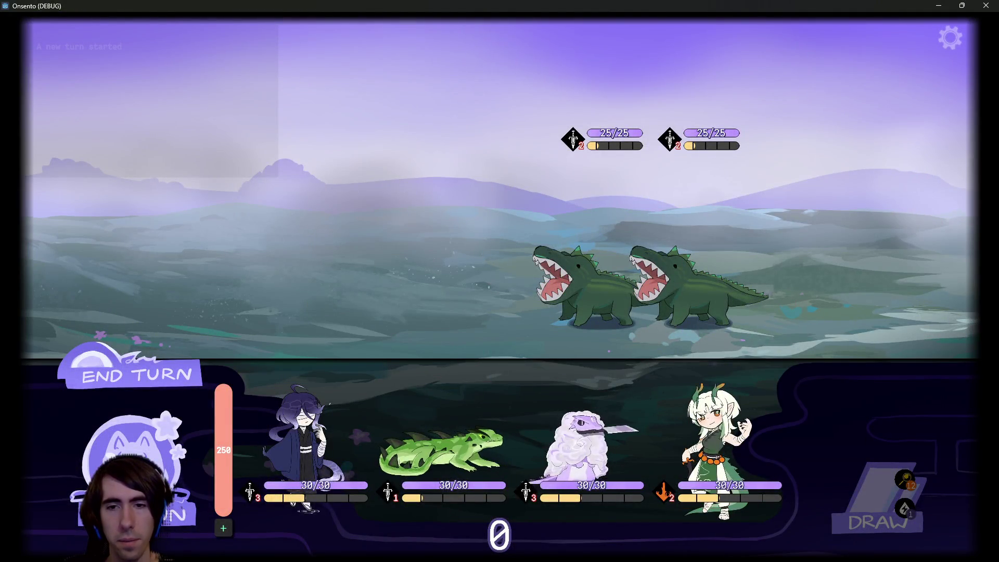
- Send the three allies into battle, deploy fighters, and play through to the card reward screen
click(719, 448)
click(393, 416)
click(578, 445)
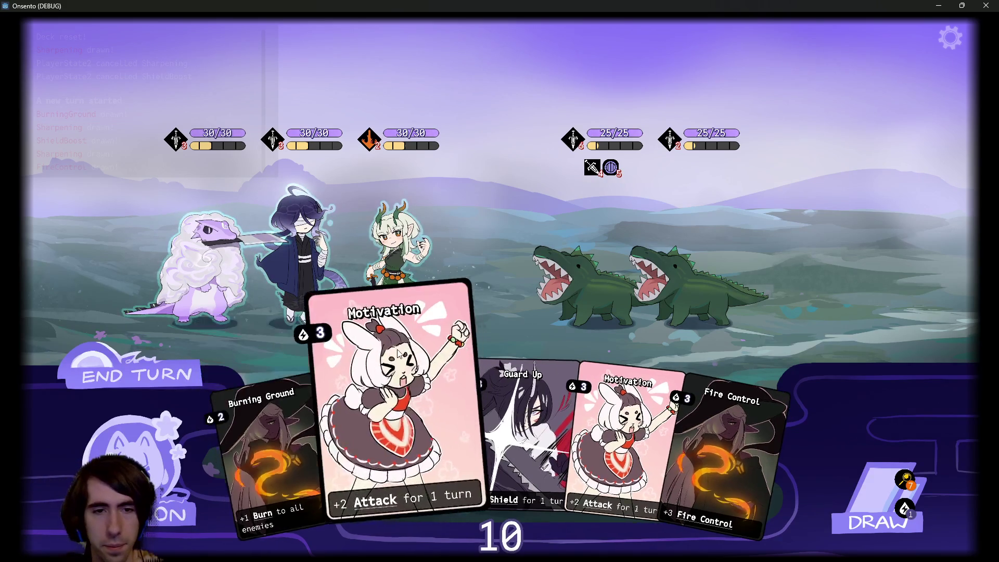
mouse_move(675, 146)
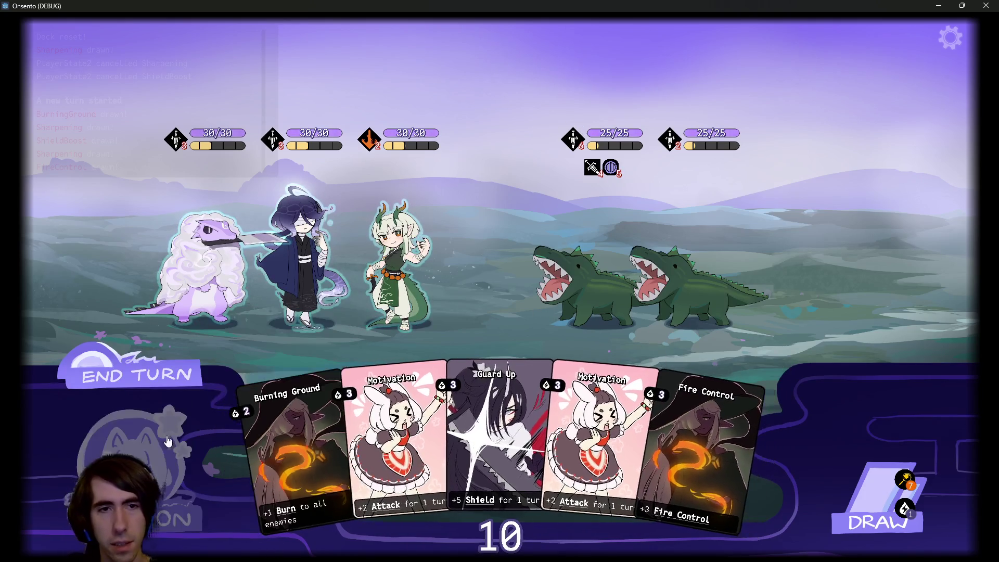
drag(445, 439, 134, 255)
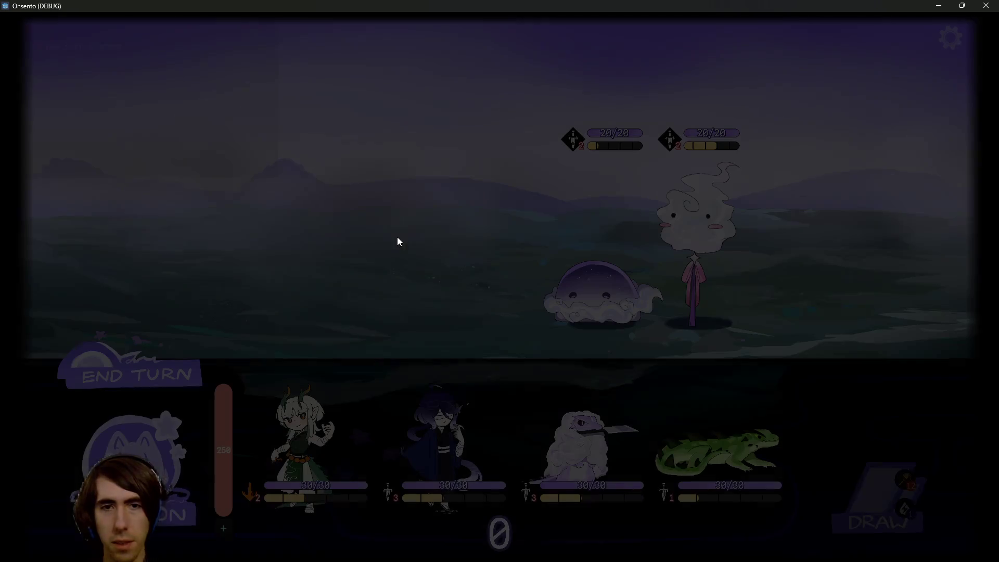
key(Escape)
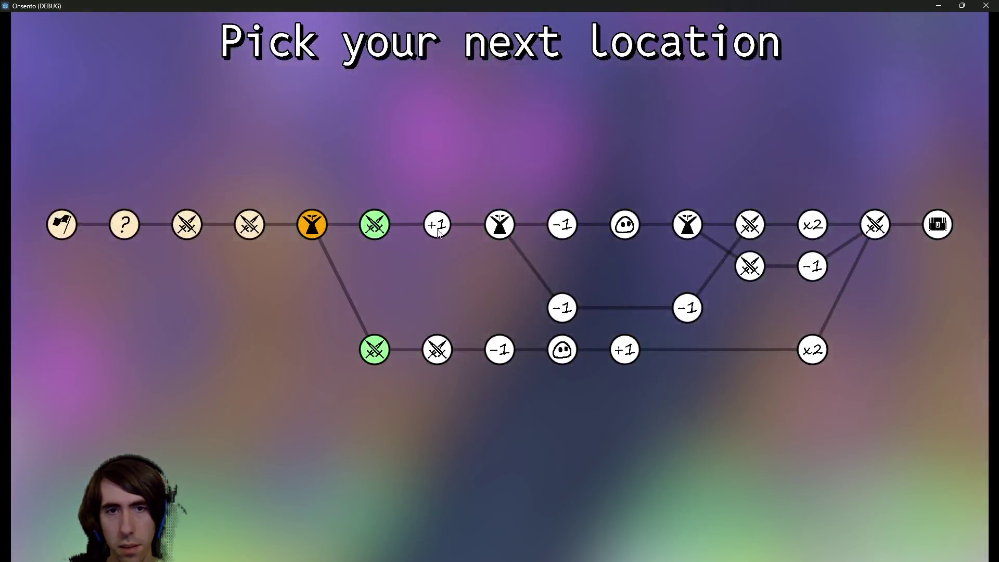
click(375, 225)
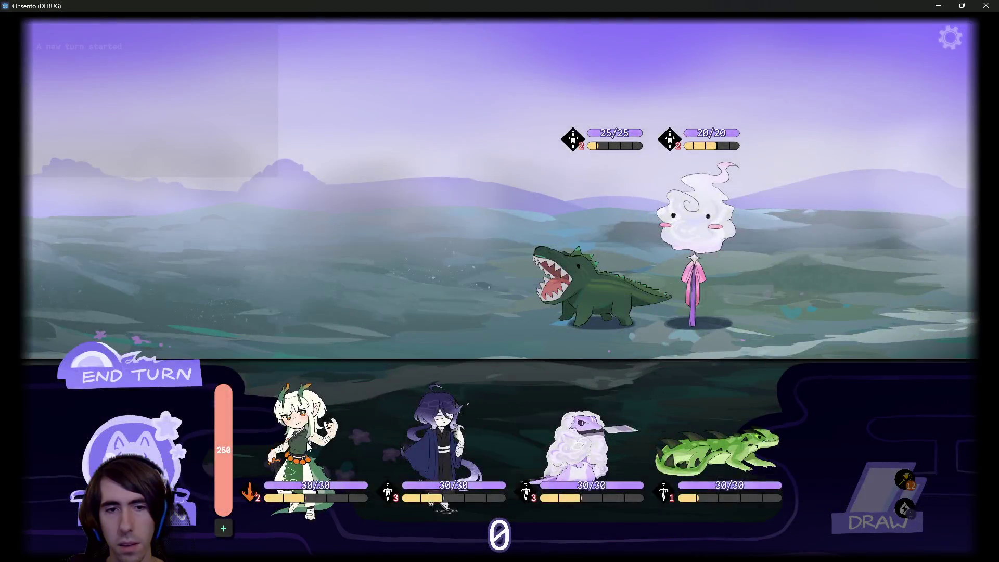
drag(301, 453, 392, 262)
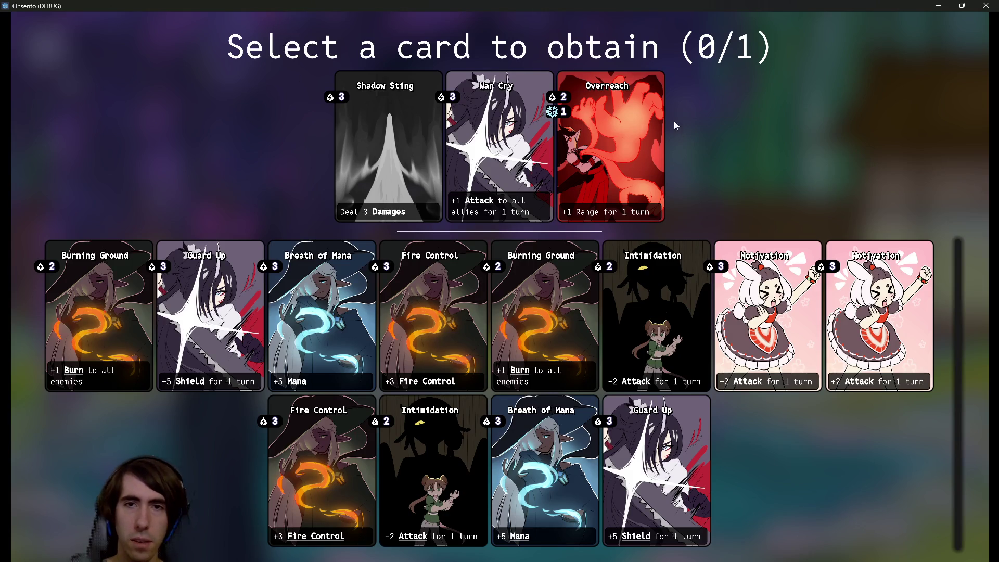
- Take the Overreach reward, remove the second Burning Ground card, and recruit the jelly monster
click(635, 124)
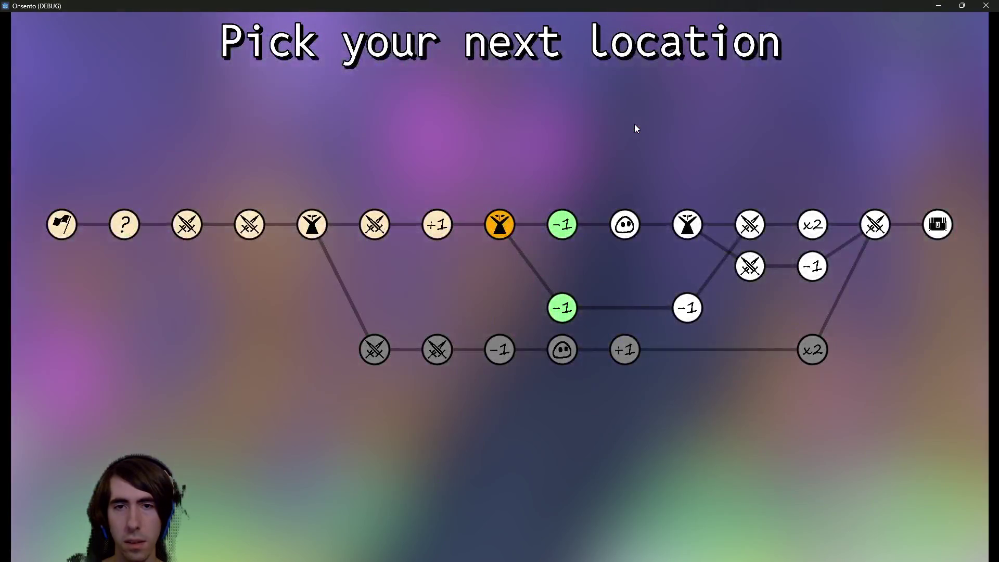
click(571, 228)
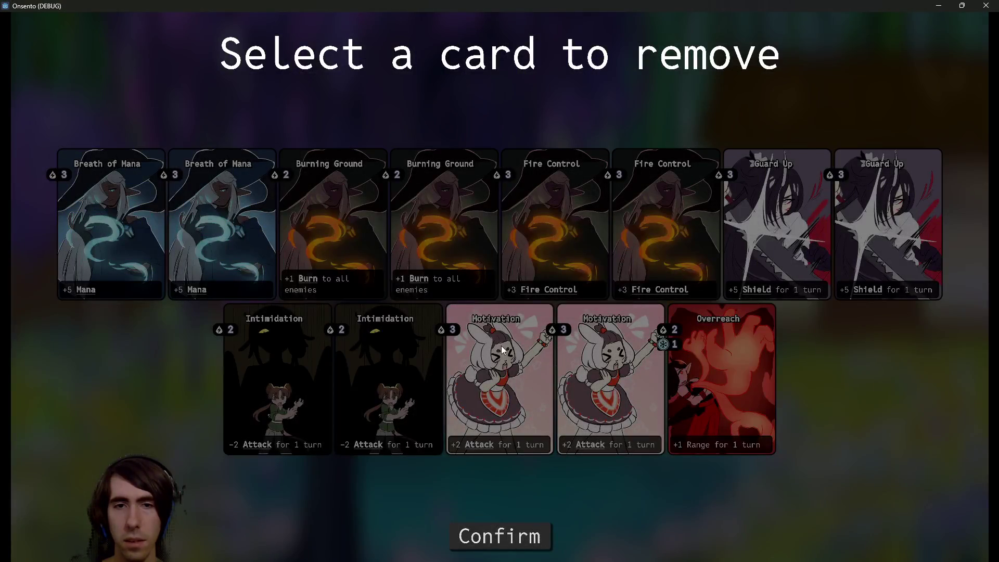
click(454, 244)
click(467, 525)
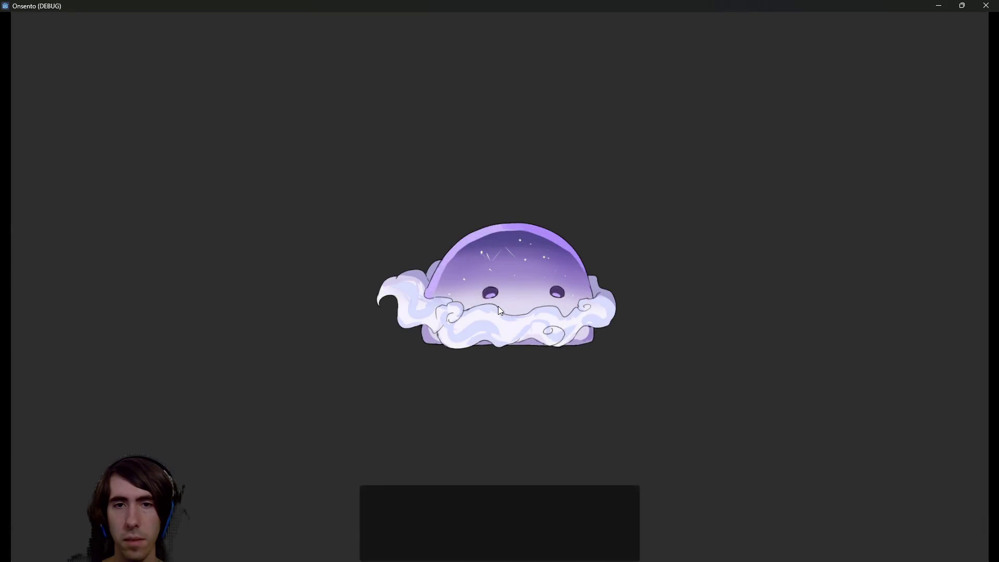
click(502, 276)
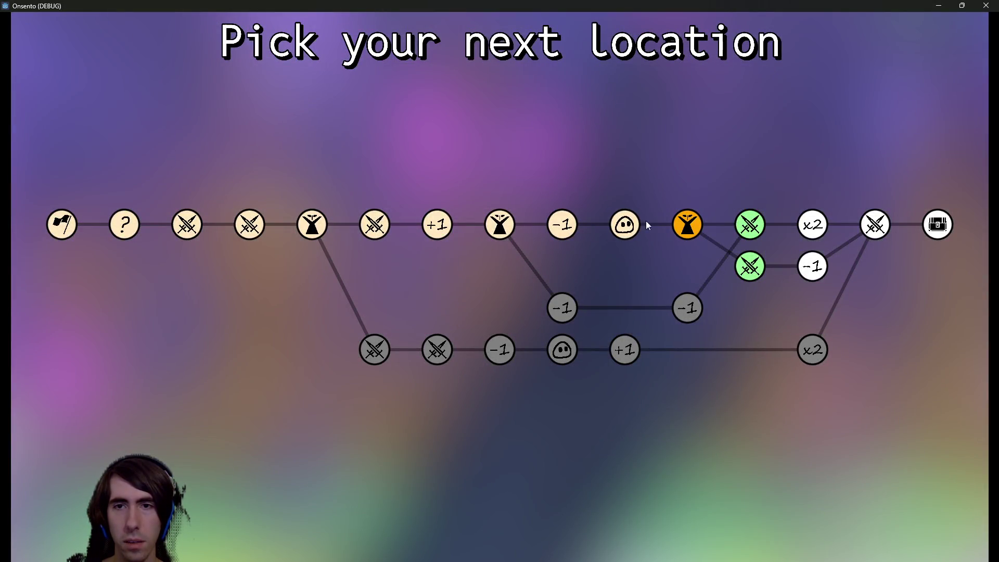
- Enter the next fight, deploy the jelly and hero, and end turns until the battle is lost
click(749, 221)
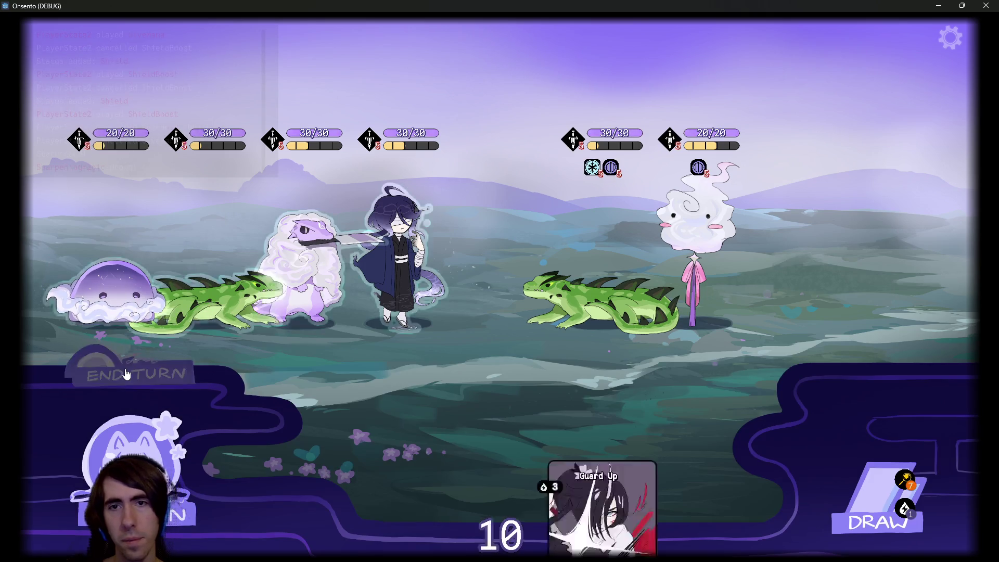
click(126, 374)
click(126, 374)
click(126, 373)
click(126, 374)
click(125, 374)
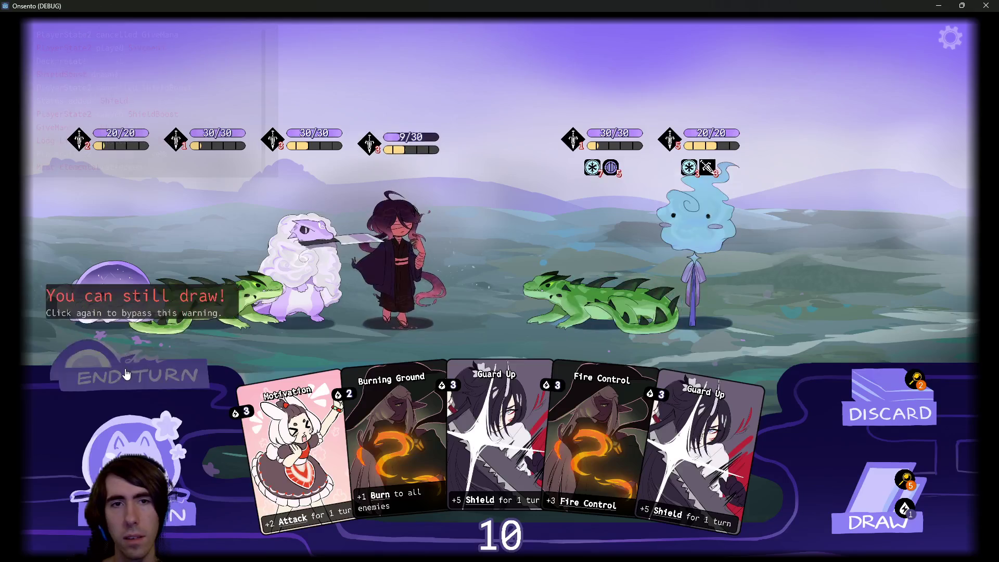
click(125, 374)
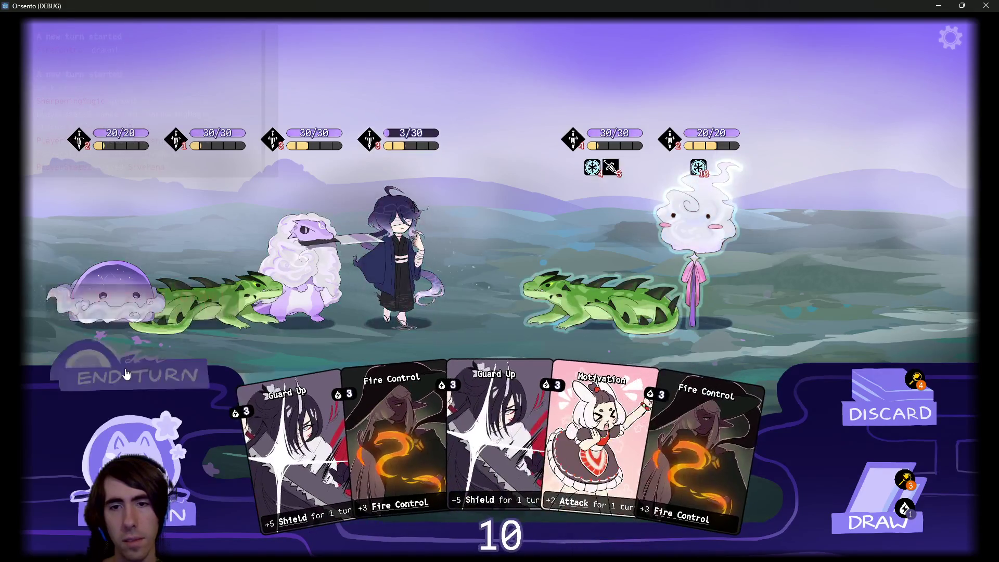
click(126, 374)
click(126, 373)
click(126, 374)
click(126, 374)
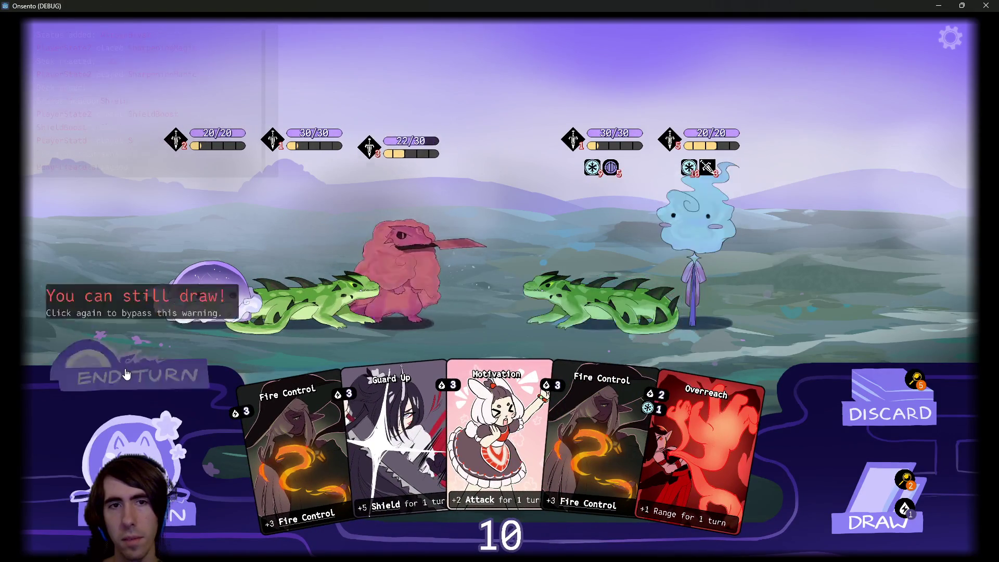
click(126, 374)
click(126, 374)
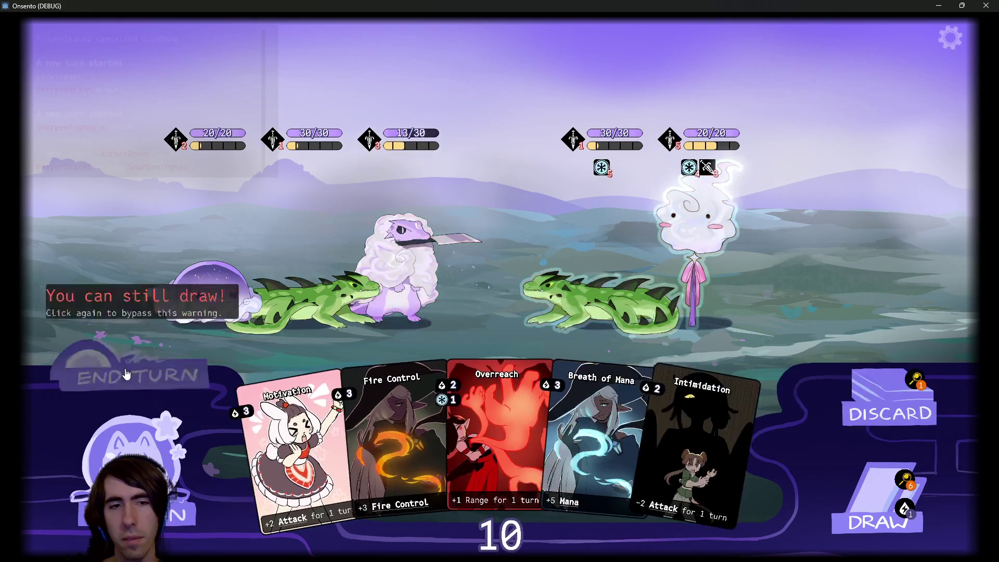
click(126, 374)
click(126, 374)
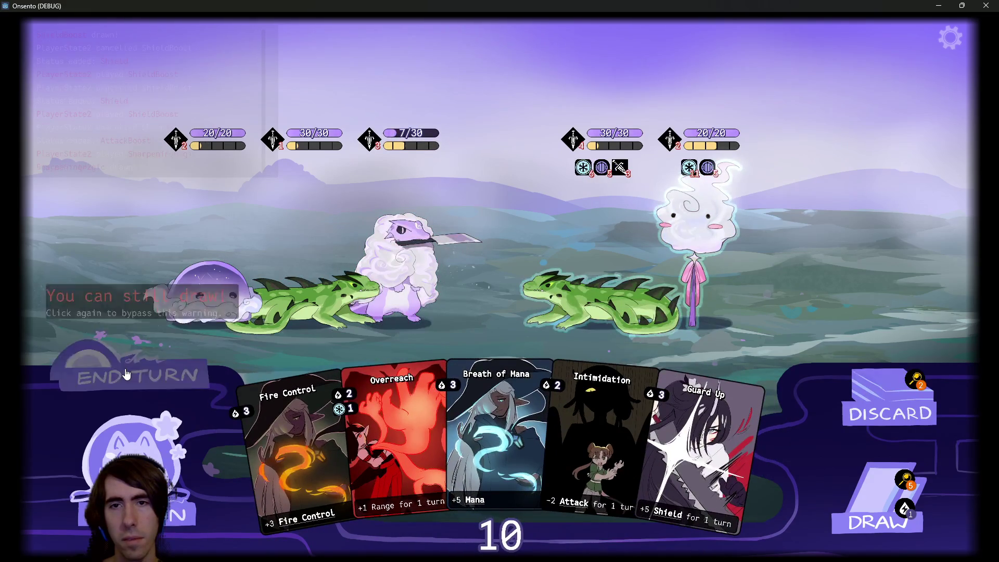
click(126, 374)
click(126, 373)
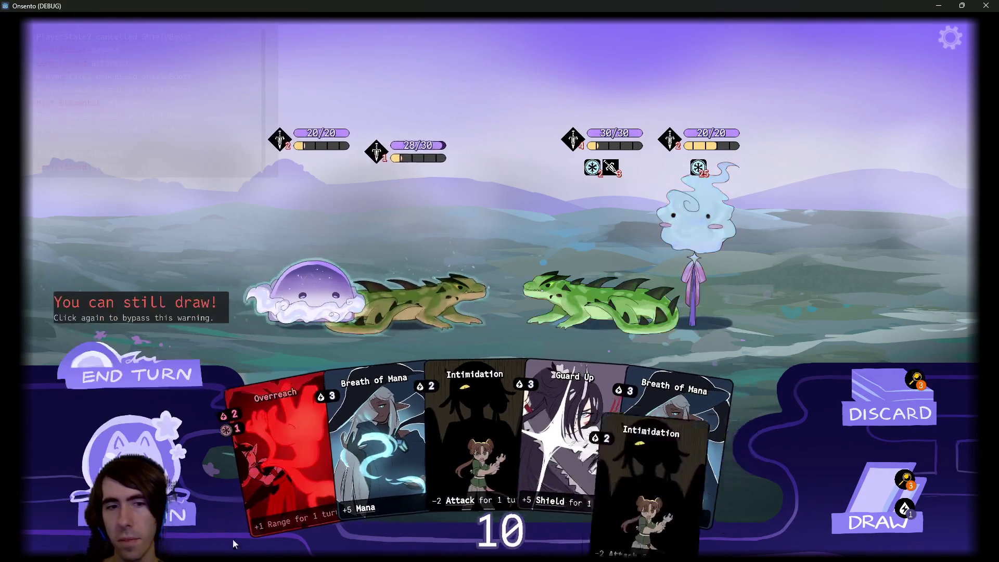
click(126, 374)
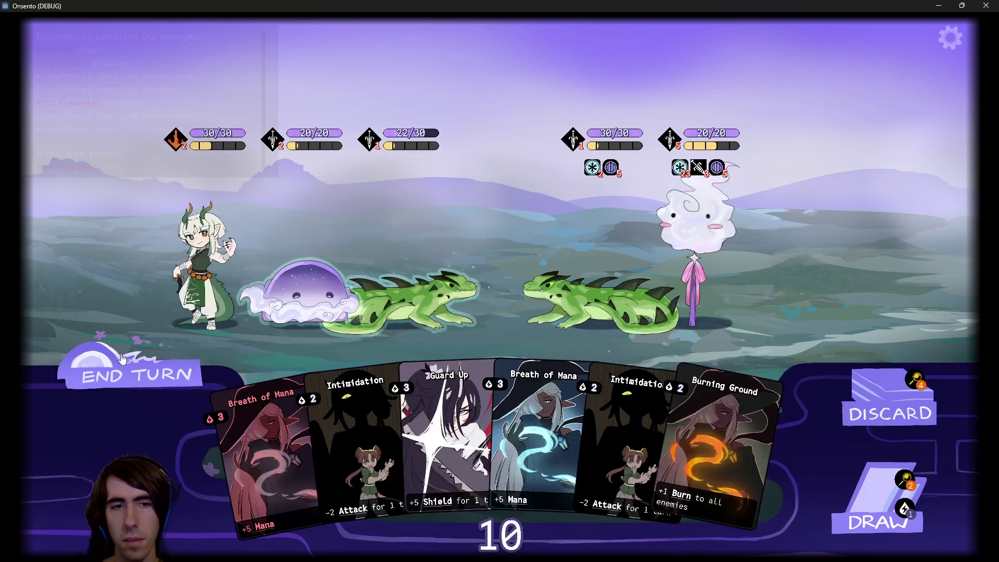
click(121, 359)
click(115, 376)
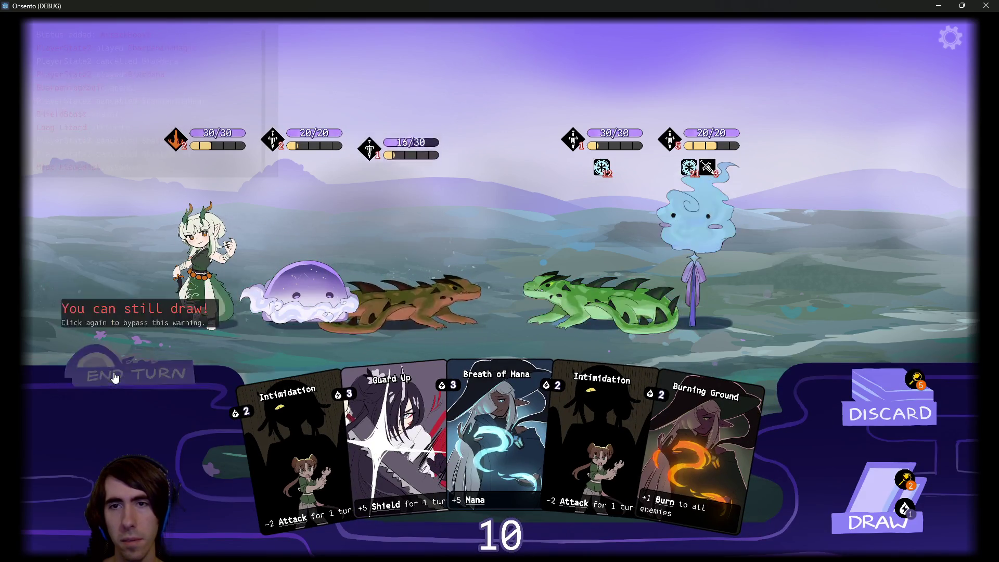
click(115, 375)
click(116, 375)
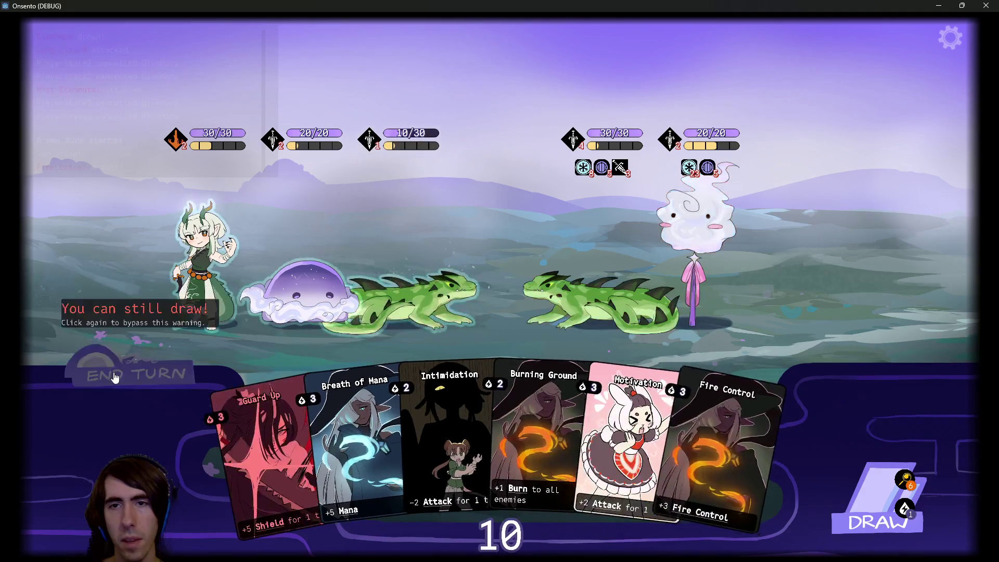
click(116, 375)
click(116, 375)
click(115, 376)
click(116, 376)
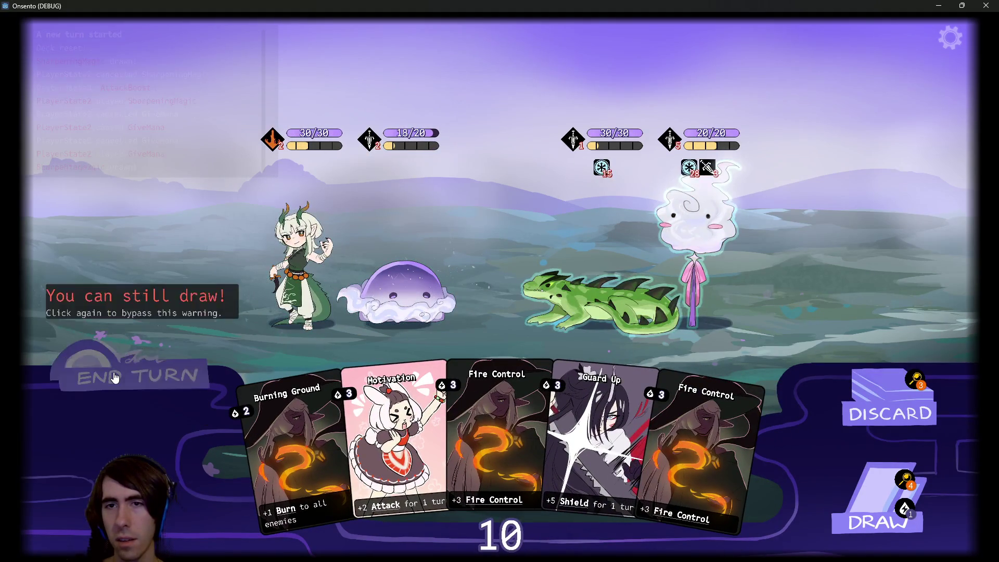
click(115, 376)
click(116, 376)
click(115, 376)
click(116, 376)
click(116, 376)
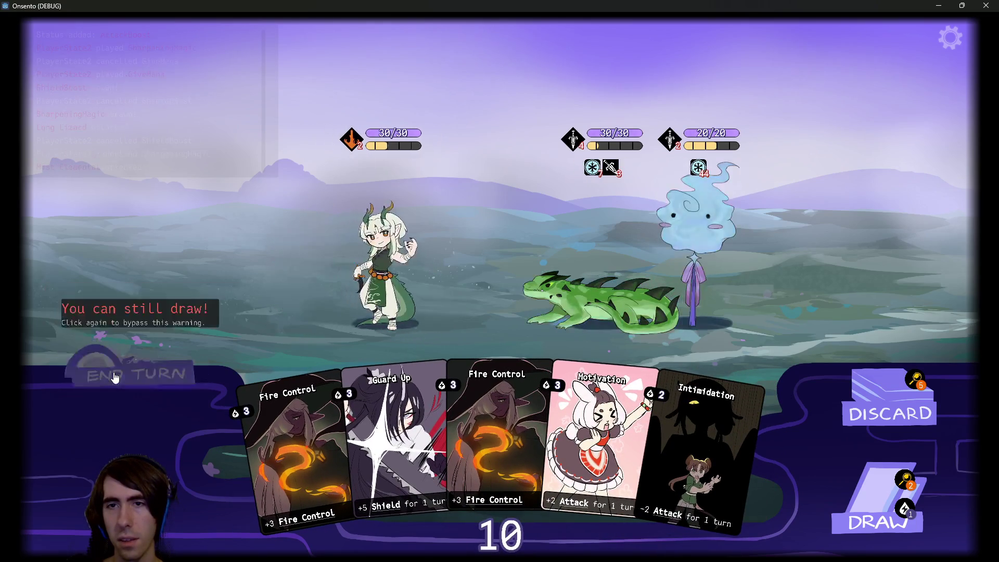
click(115, 376)
click(116, 376)
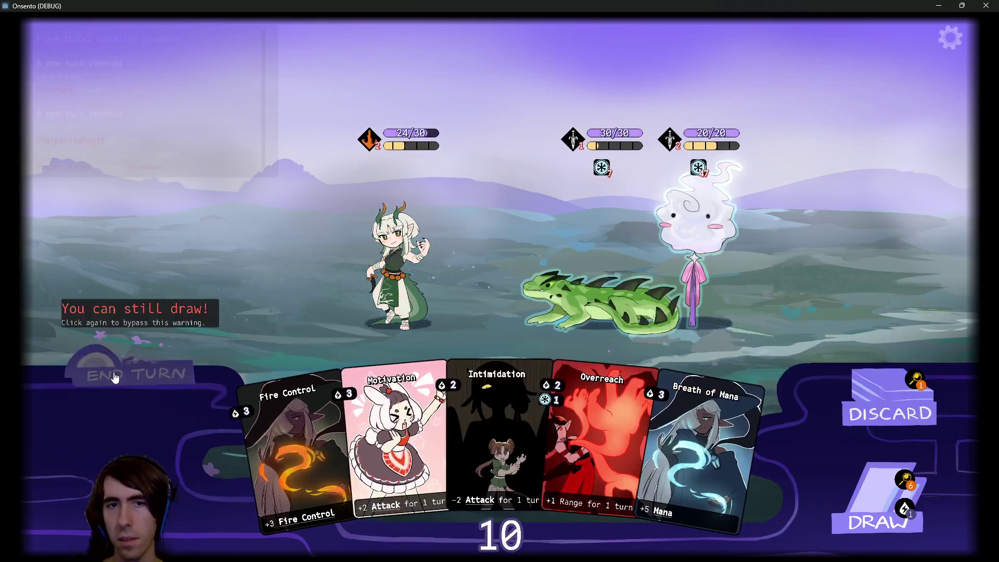
click(115, 376)
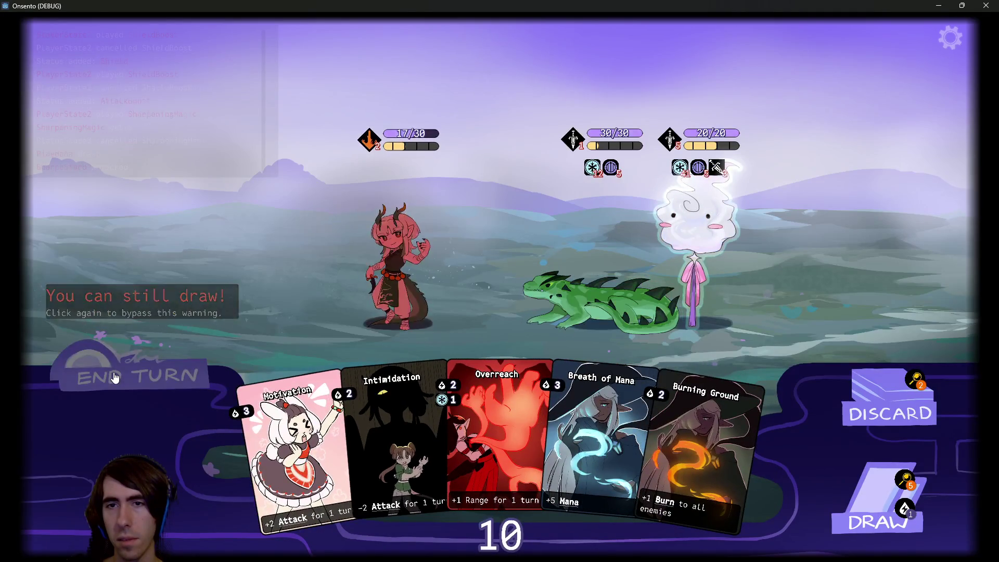
click(116, 376)
click(116, 376)
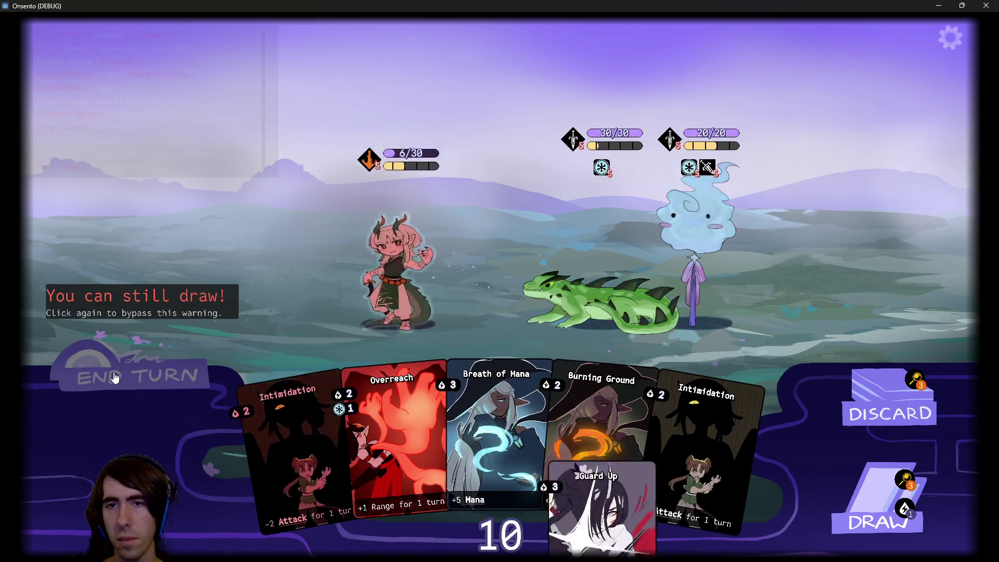
click(115, 376)
click(115, 376)
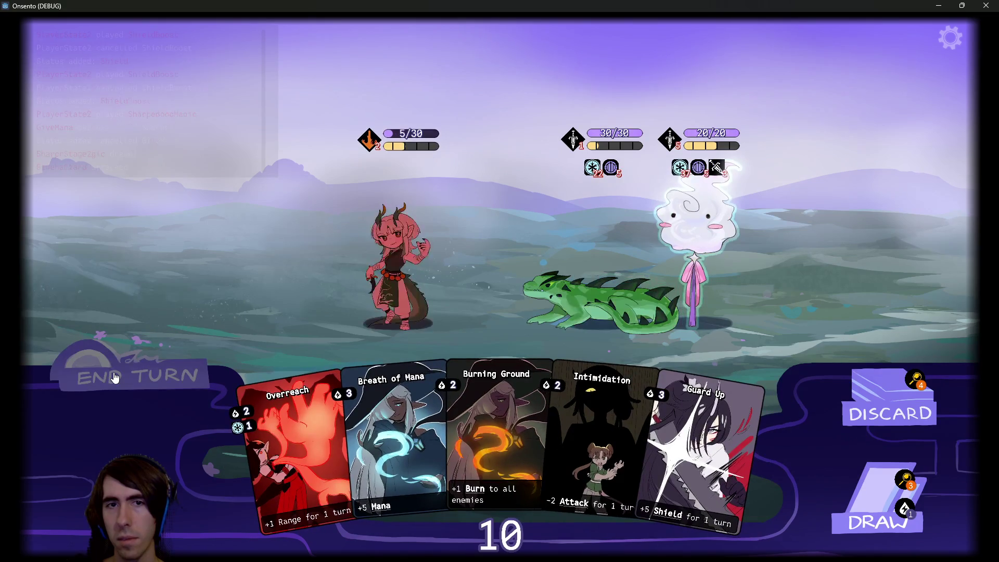
- Return to the lobby after Game Over, open Customize Deck, then minimize the game
click(858, 513)
click(925, 64)
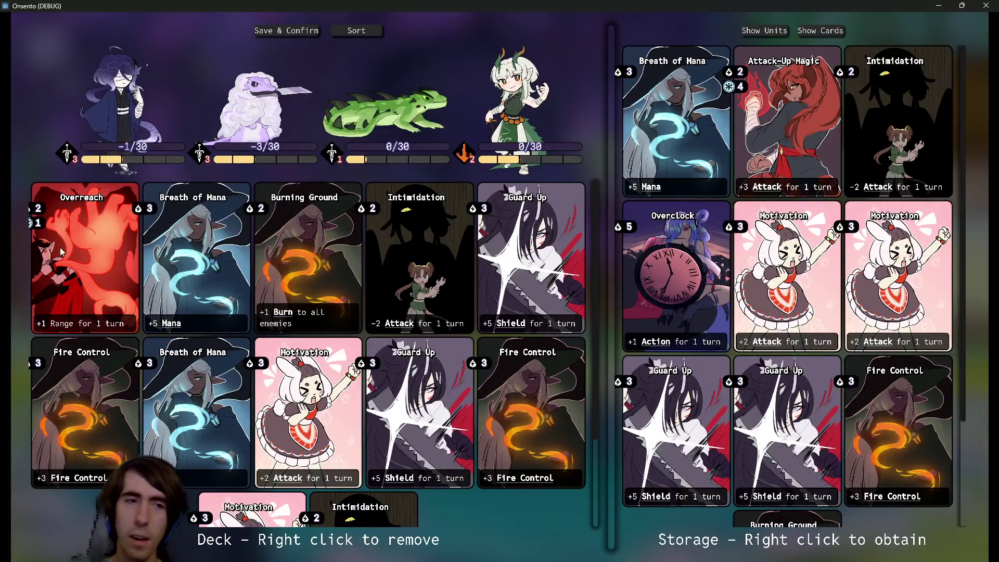
click(935, 5)
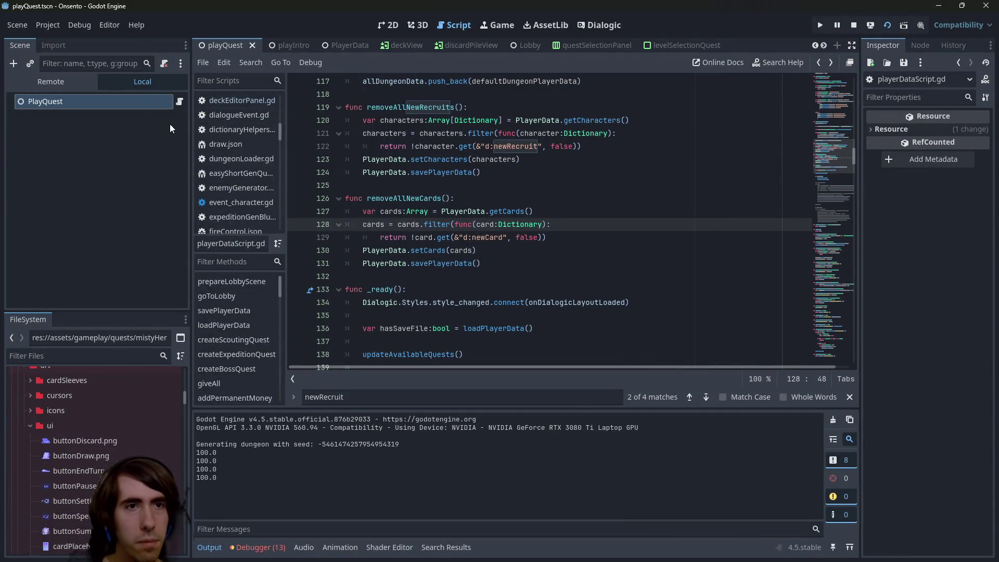
- Inspect the running game's PlayerData node, then open enemyGenerator.gd at the nbEnemies setting on line 4
click(58, 82)
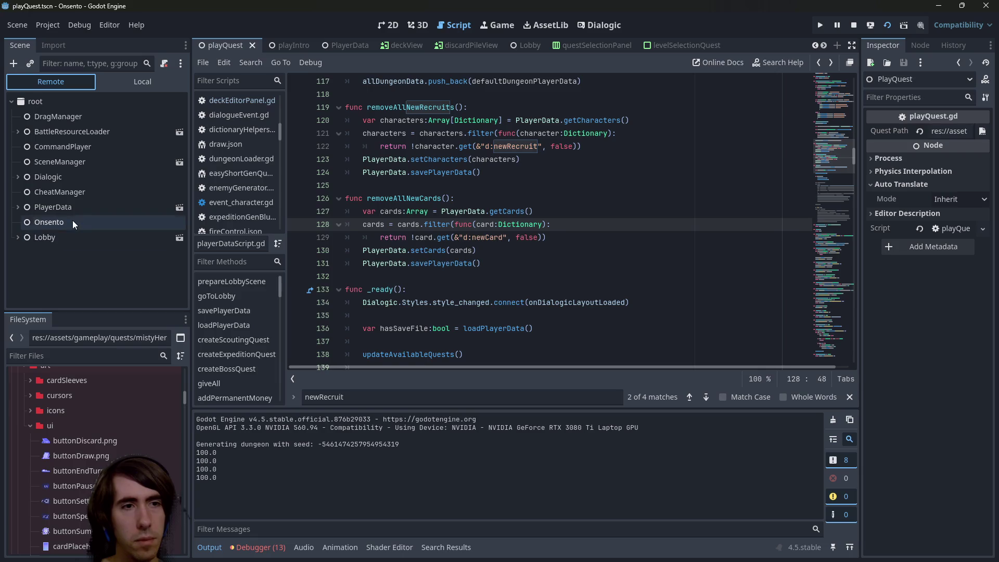
click(70, 212)
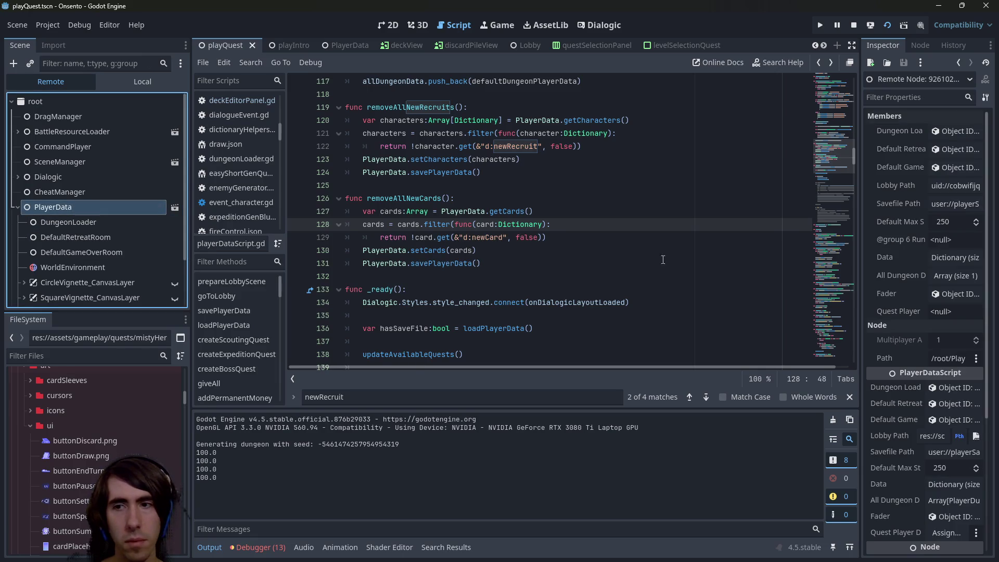
click(678, 252)
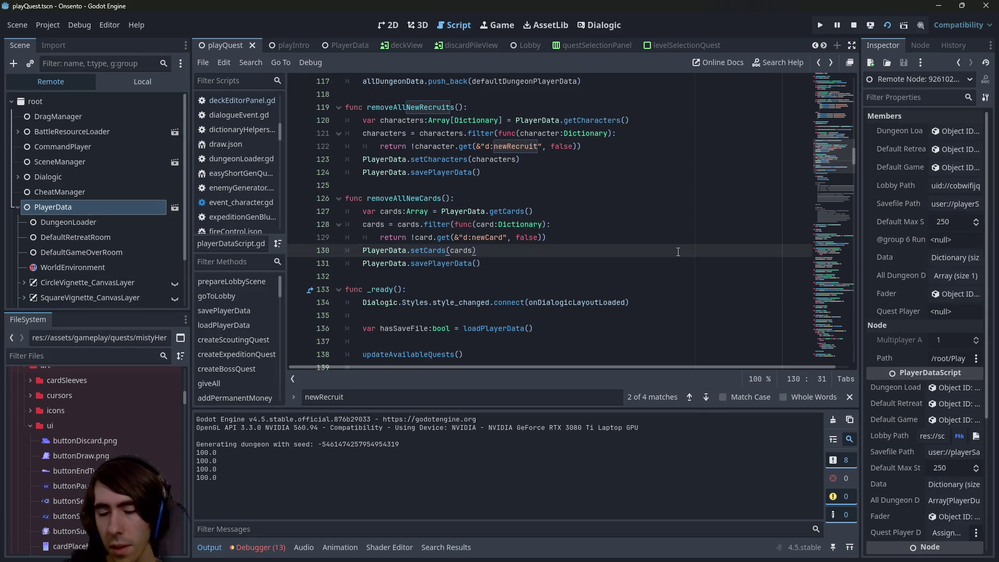
key(shift+alt+o)
text(enemygen)
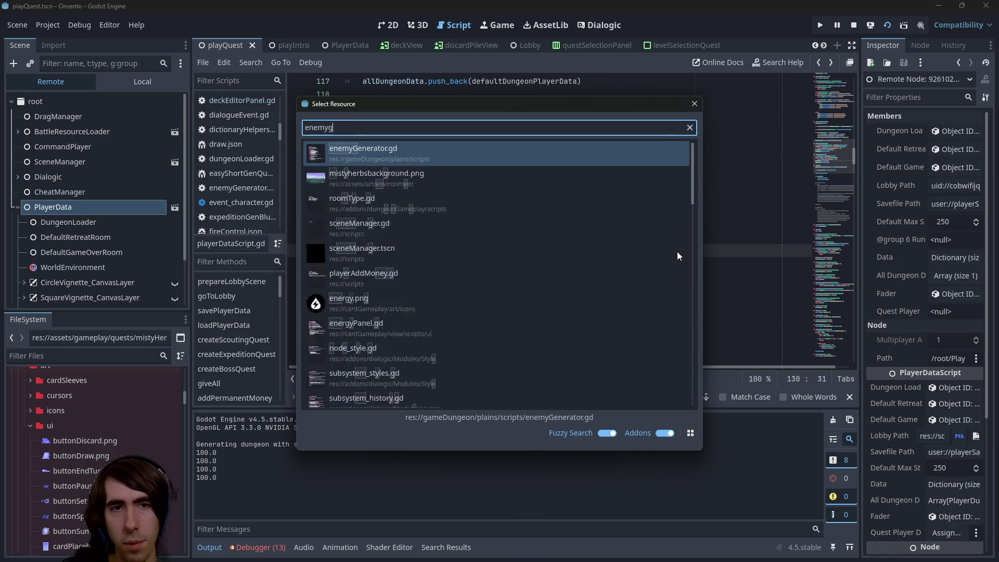
key(Return)
scroll(678, 252, up, 1)
click(525, 118)
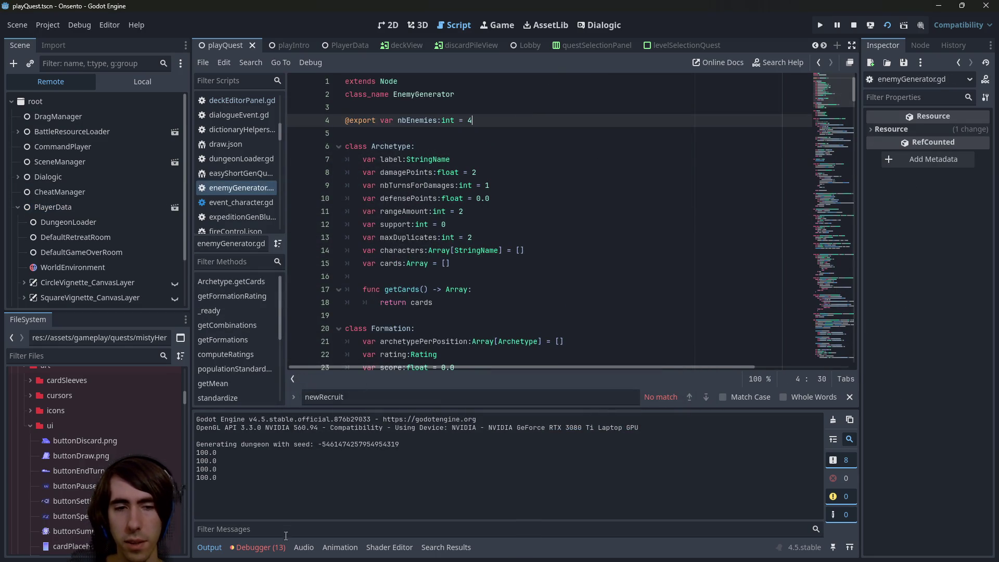
- Select the hasRemainingCharacter type error and jump to line 213 of playerDataScript.gd
click(258, 547)
click(260, 413)
double_click(436, 470)
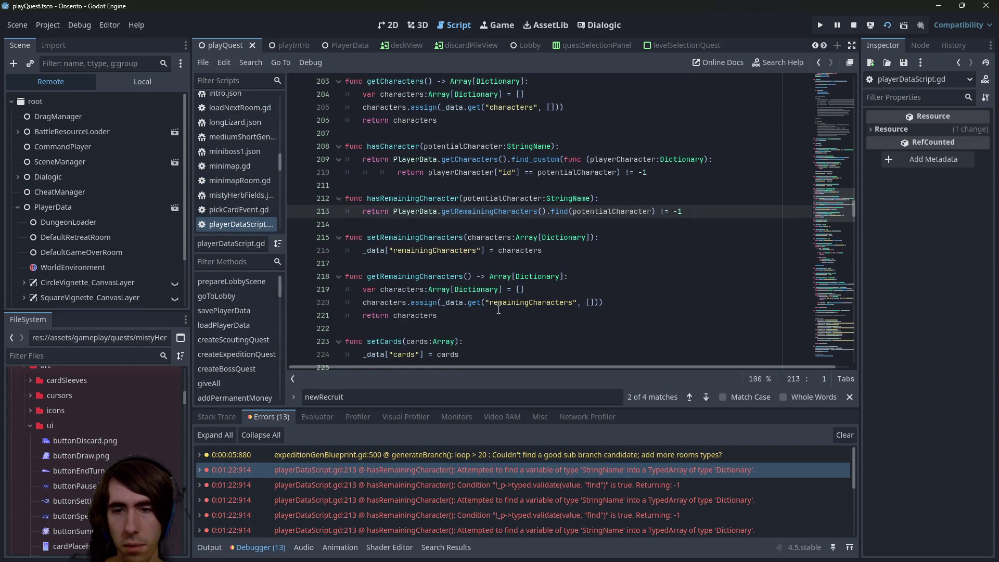
scroll(498, 310, up, 1)
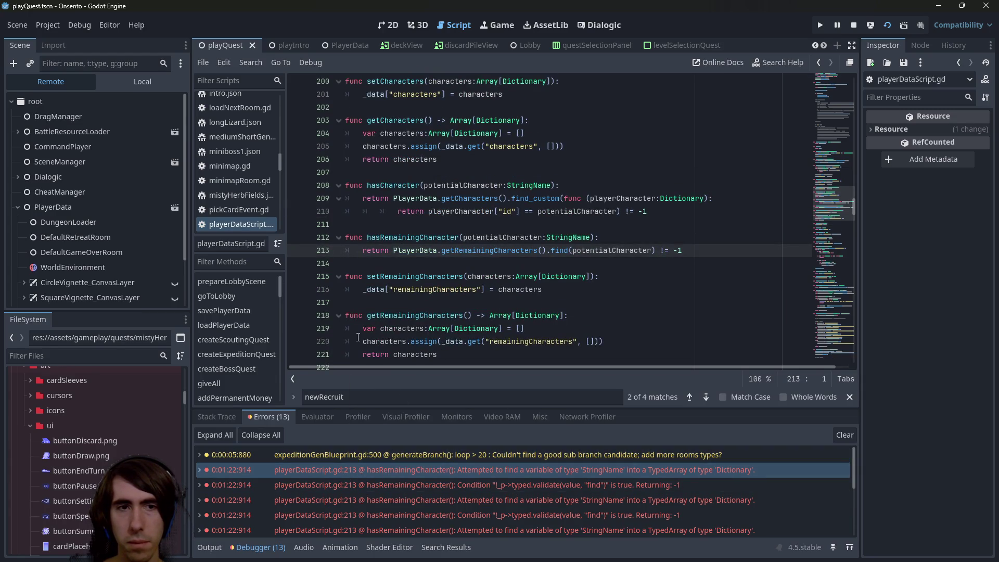
- Follow the error's stack trace to recruitCharacterEvent.gd line 43 and back to the failing line
click(201, 466)
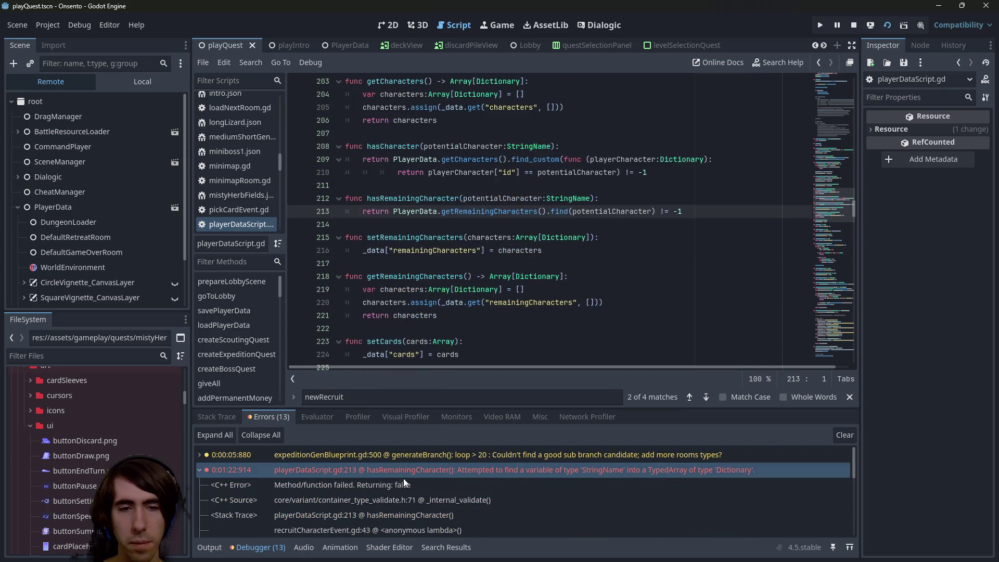
click(405, 486)
click(405, 514)
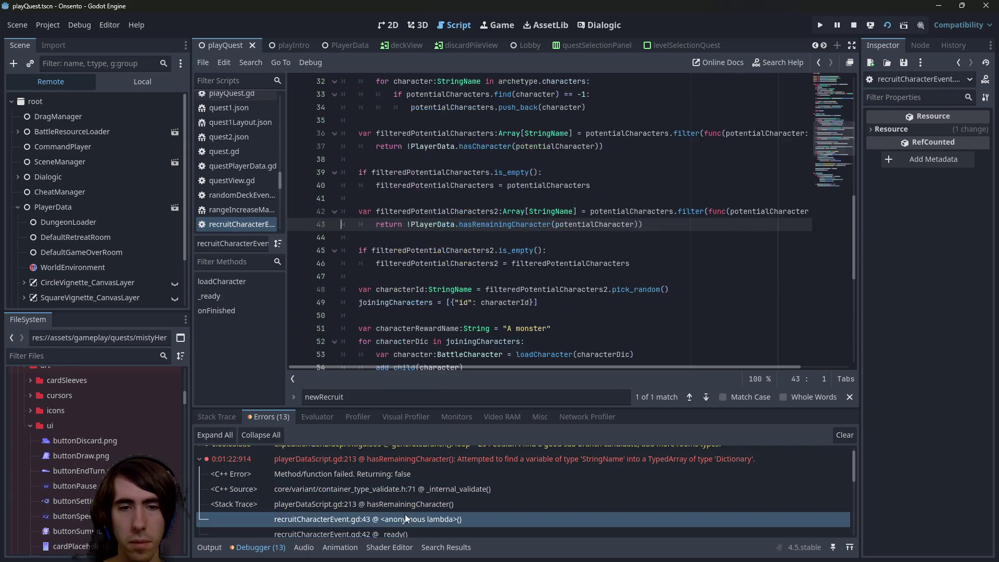
click(405, 499)
click(406, 517)
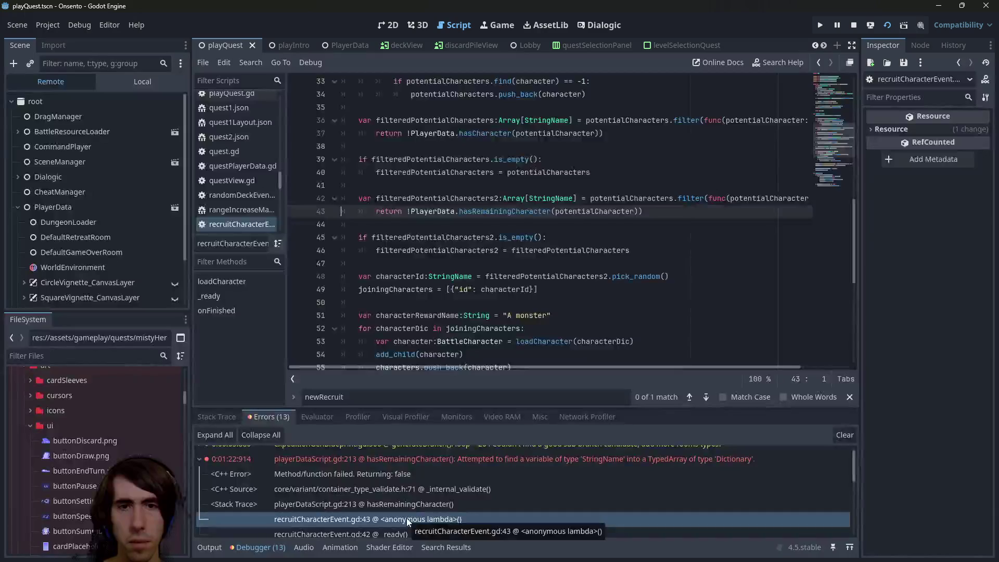
scroll(518, 268, up, 2)
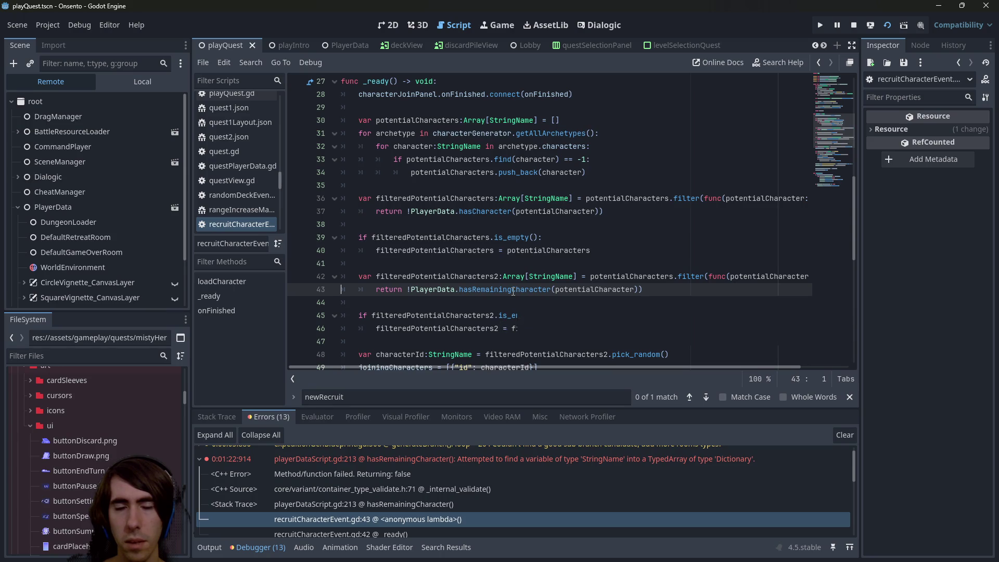
mouse_move(513, 291)
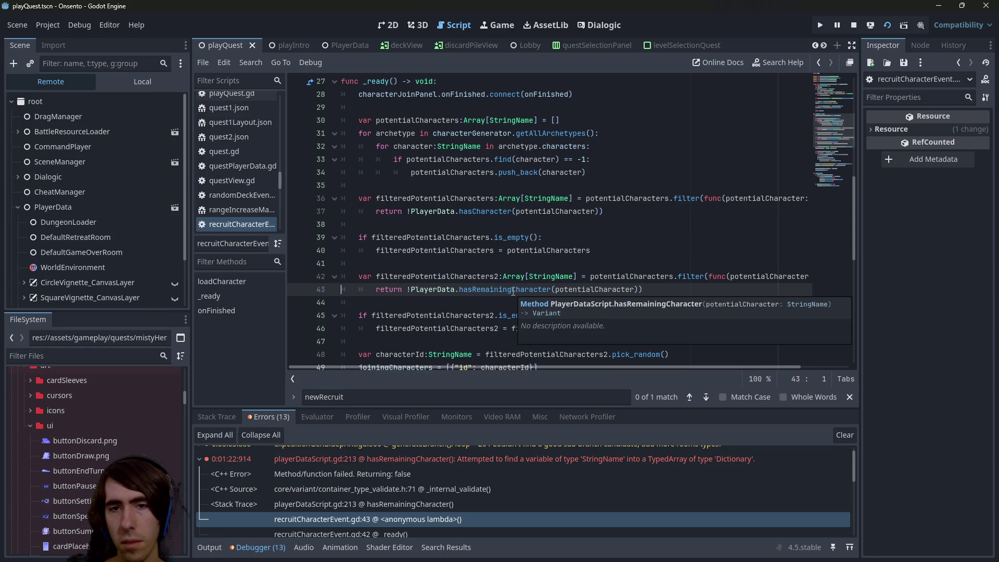
click(418, 500)
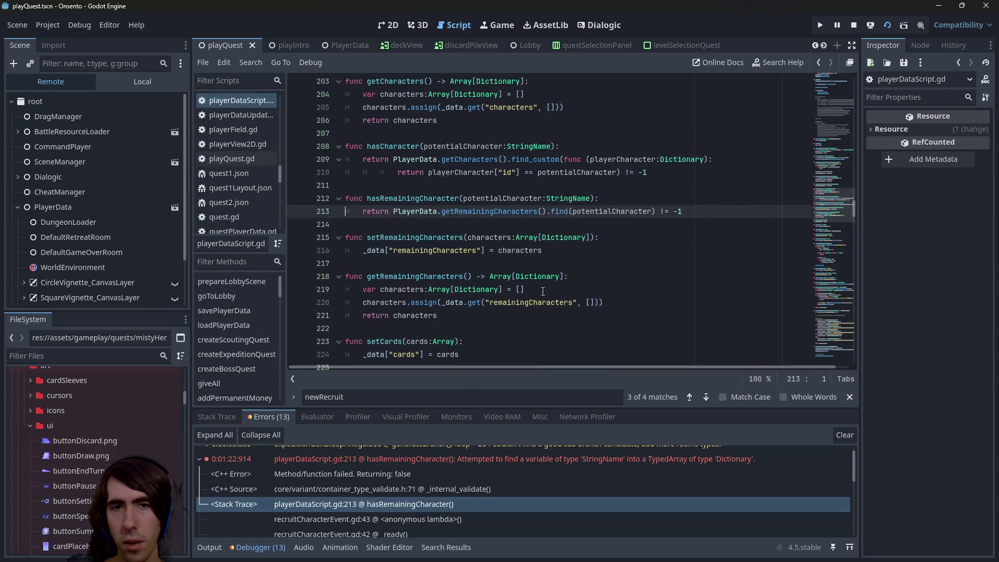
- Select hasCharacter's find_custom lookup on lines 209–210 and place the caret in hasRemainingCharacter
scroll(562, 255, up, 1)
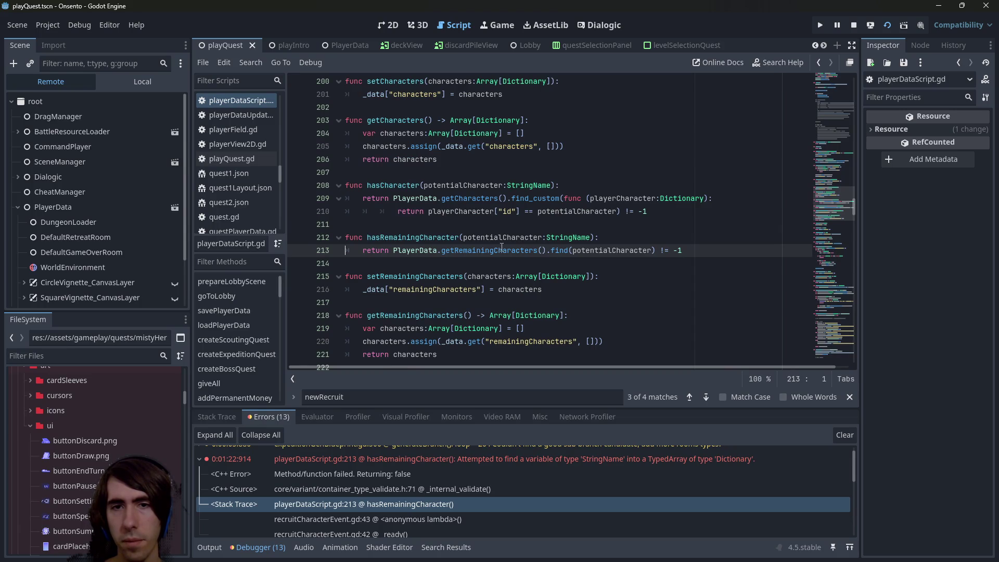
mouse_move(499, 252)
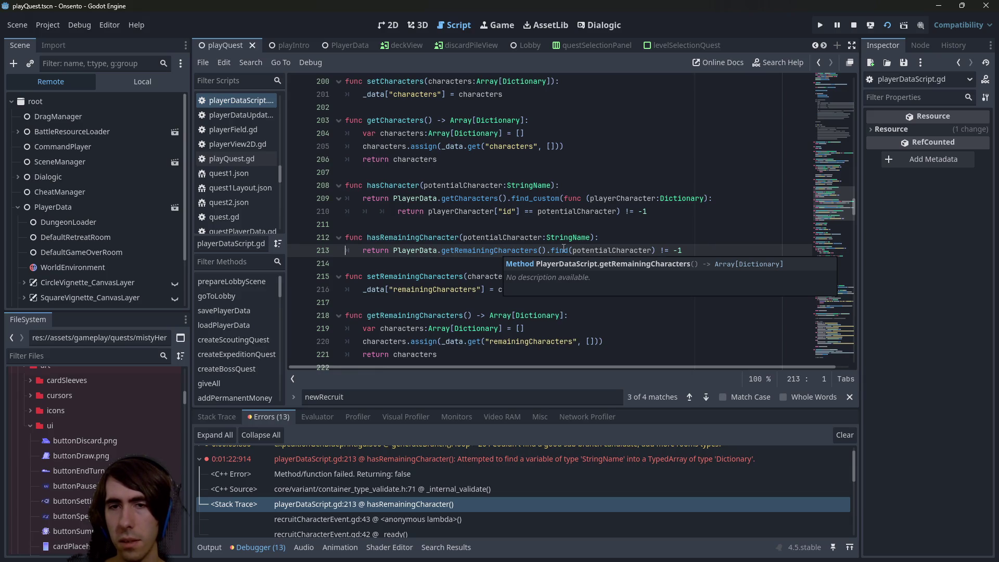
double_click(629, 252)
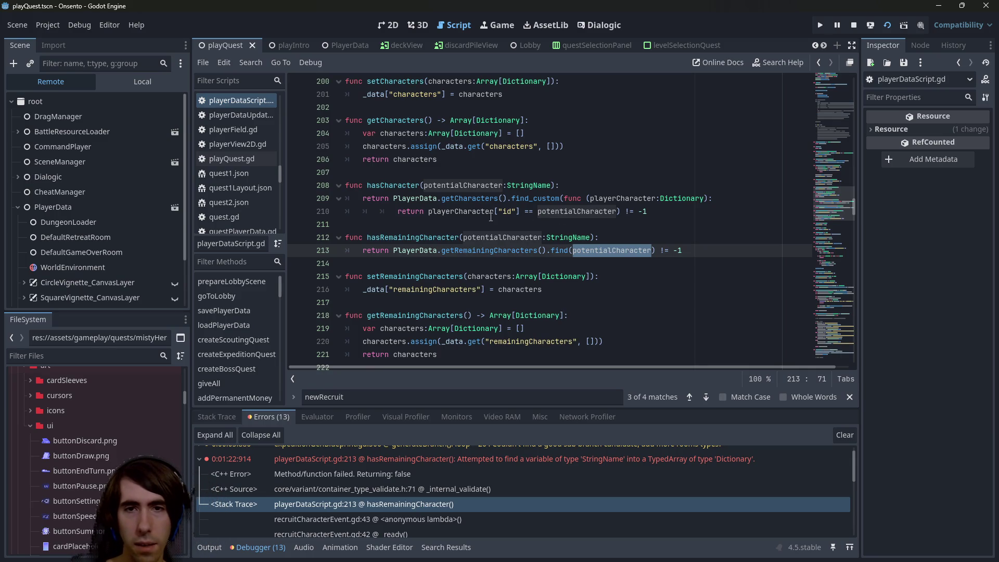
drag(673, 209, 311, 197)
key(ctrl+c)
click(655, 239)
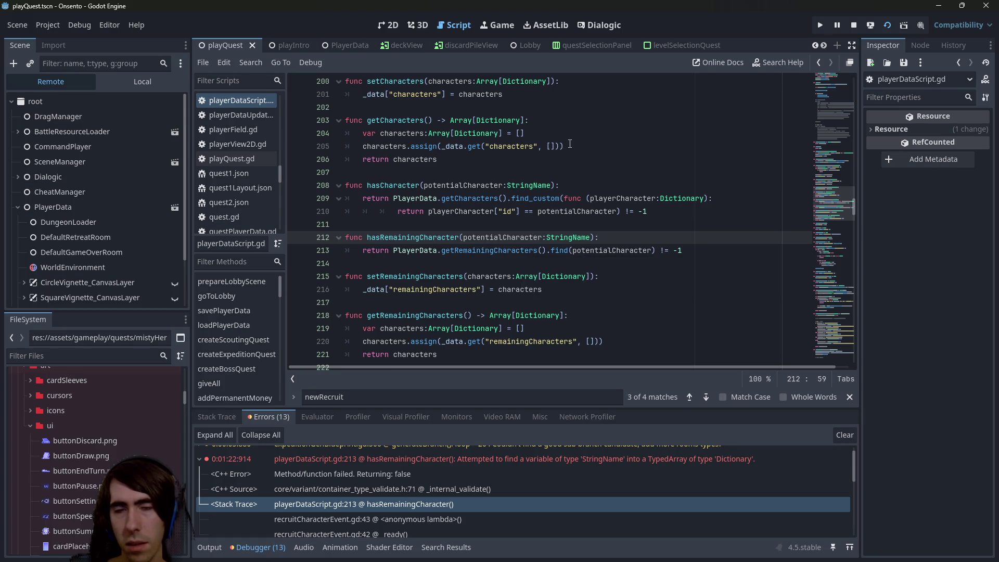
- Paste the find_custom lookup into hasRemainingCharacter and unindent it one level
key(Return)
key(Return)
key(Up)
key(ctrl+v)
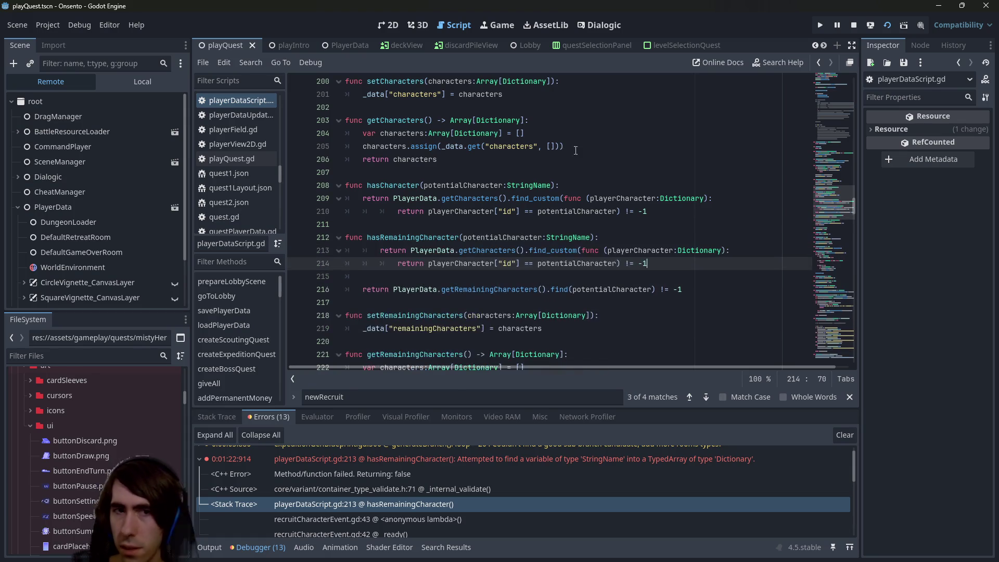
drag(321, 252, 321, 265)
key(shift+Tab)
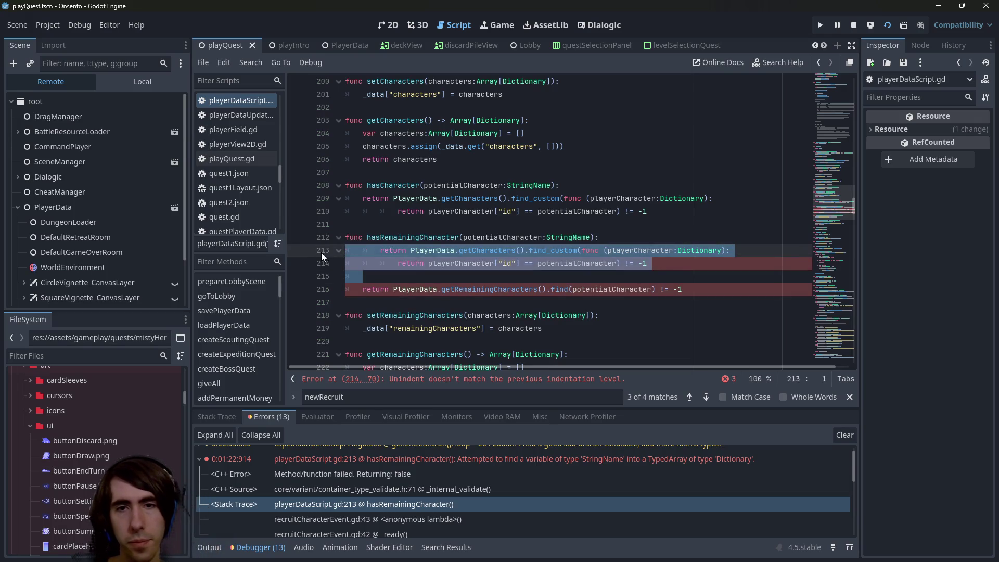
click(573, 262)
- Replace getCharacters with getRemainingCharacters on line 213, delete the old find return line, and save
double_click(536, 289)
key(ctrl+c)
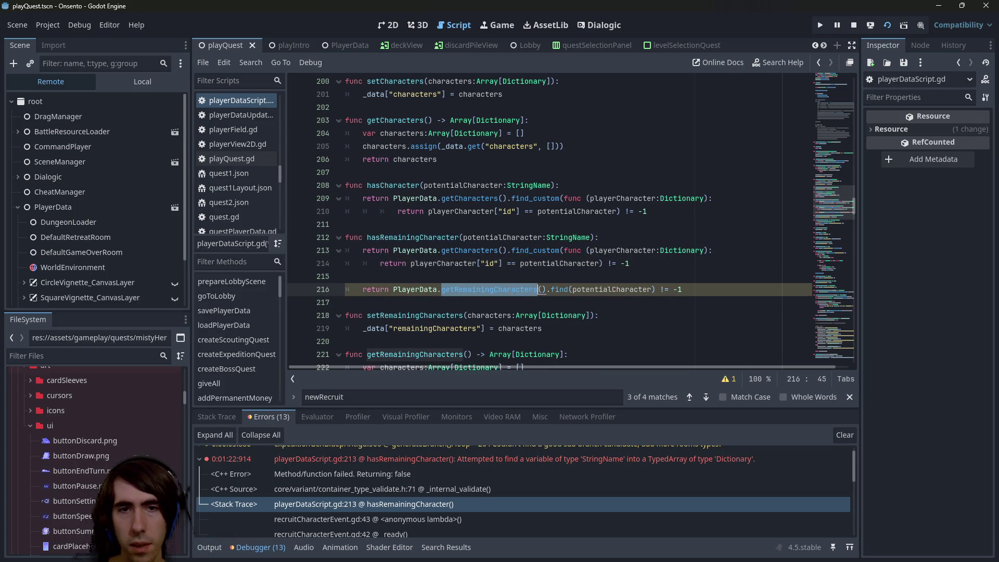
double_click(471, 250)
key(ctrl+v)
click(672, 250)
drag(702, 290, 243, 283)
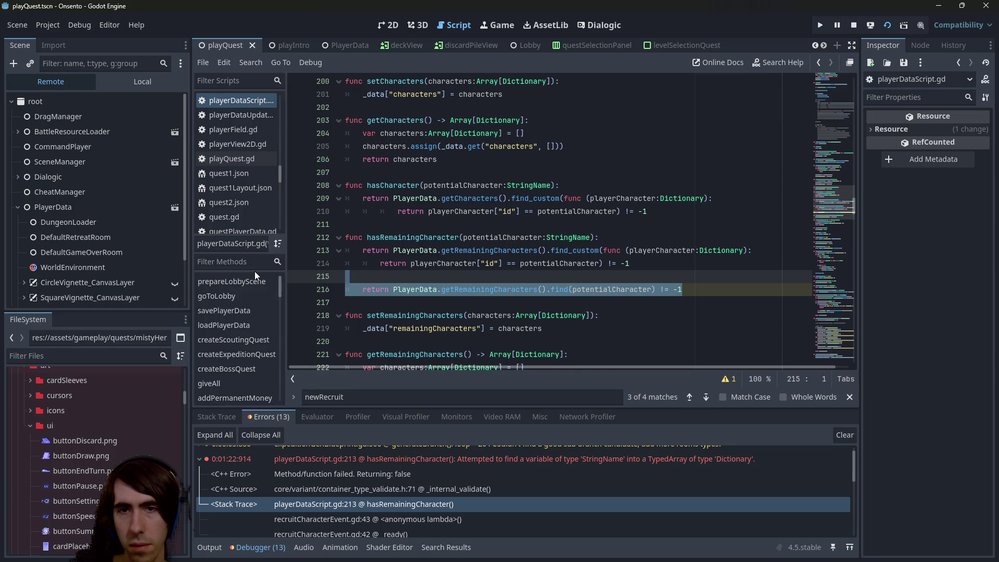
key(BackSpace)
key(BackSpace)
key(ctrl+s)
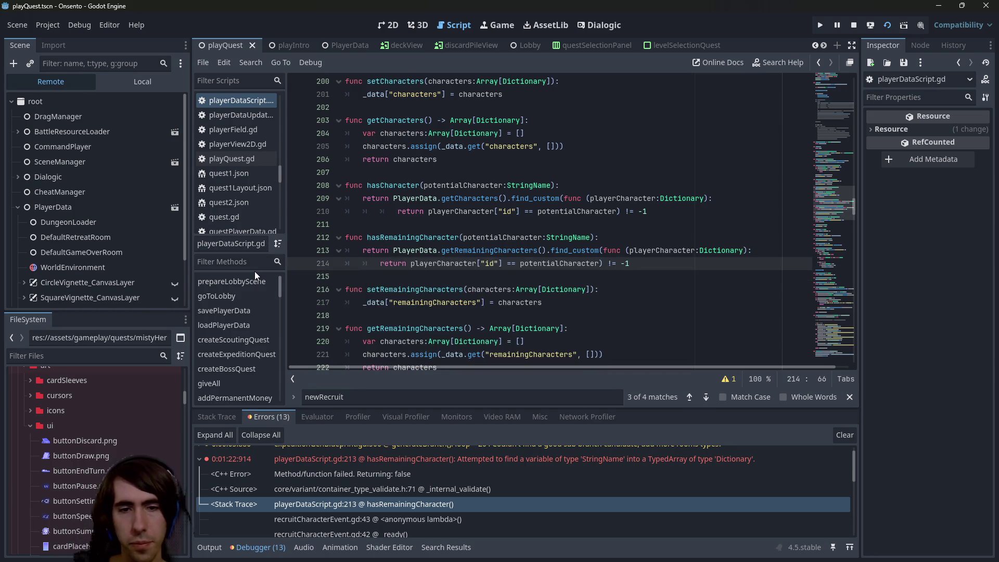
- Collapse the expanded error and step through the debugger's error list
click(201, 458)
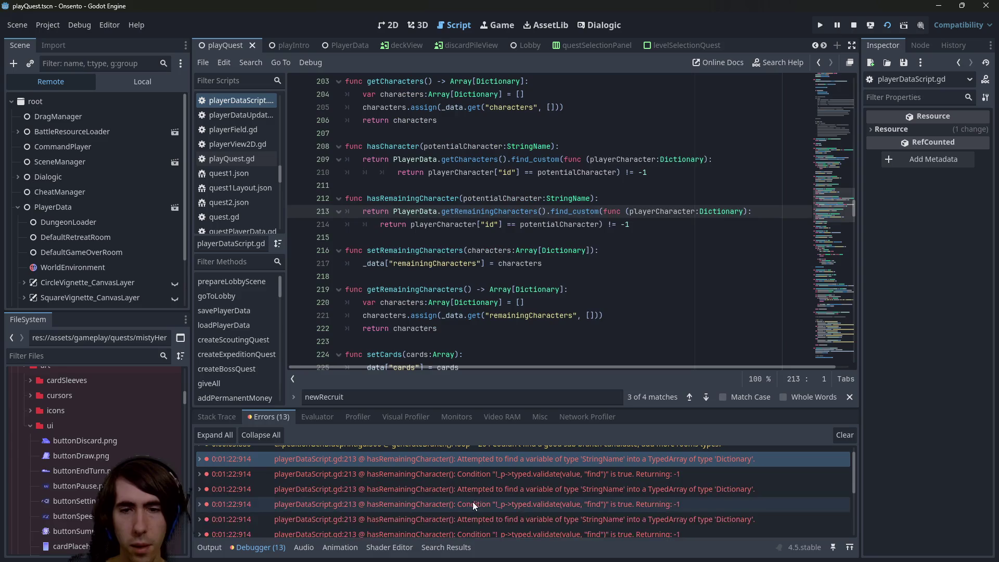
click(497, 489)
key(Down)
key(Down)
key(Down)
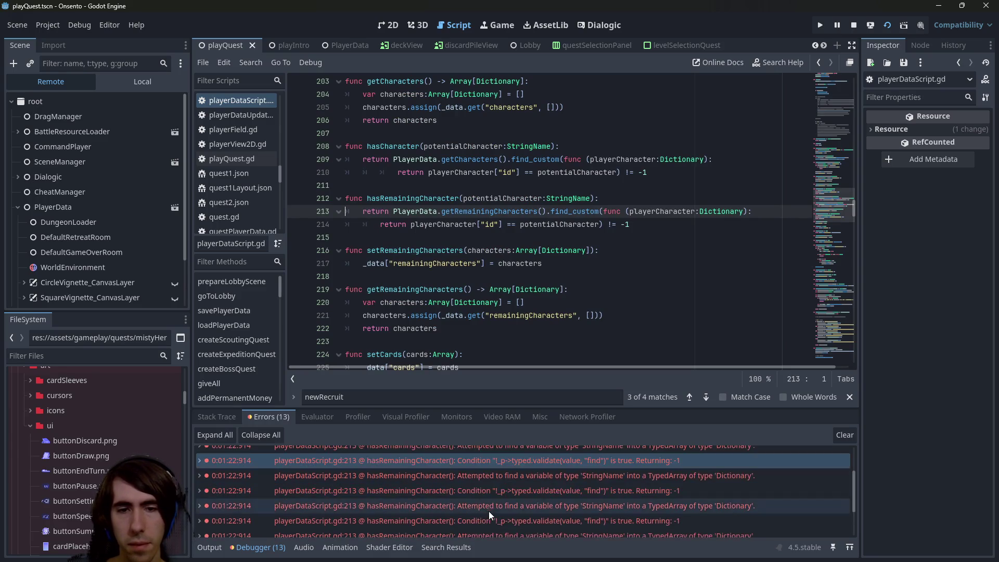
key(Up)
key(Up)
key(Up)
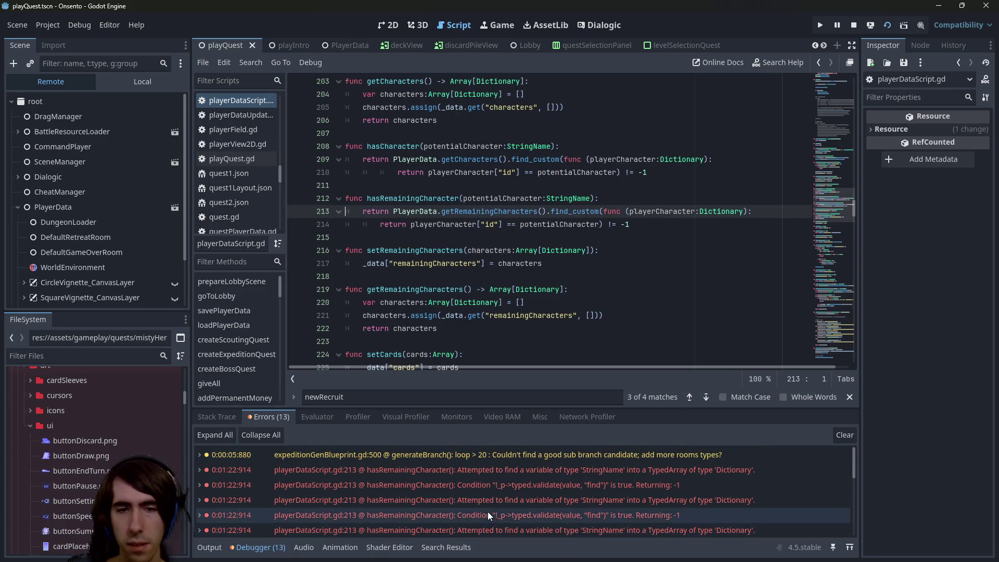
scroll(459, 324, up, 1)
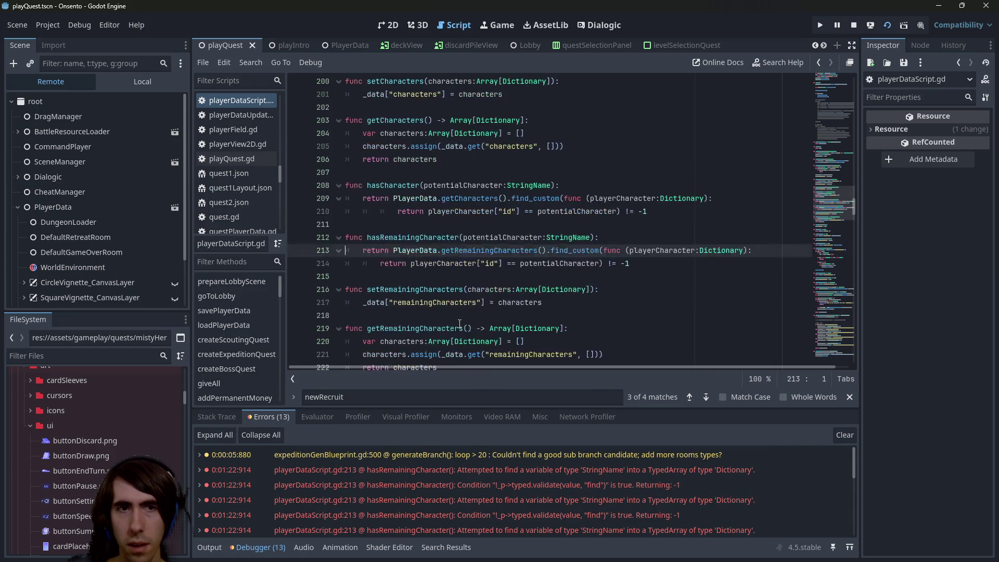
key(alt+Tab)
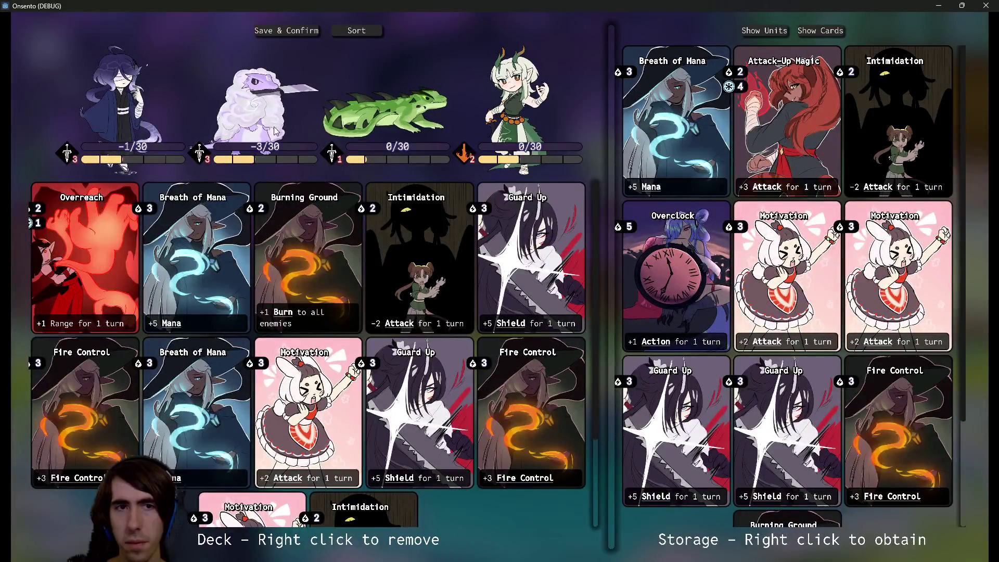
- Review the game's deck screen, minimize it, and open gameOverEvent.gd at the onQuestFail call
mouse_move(268, 147)
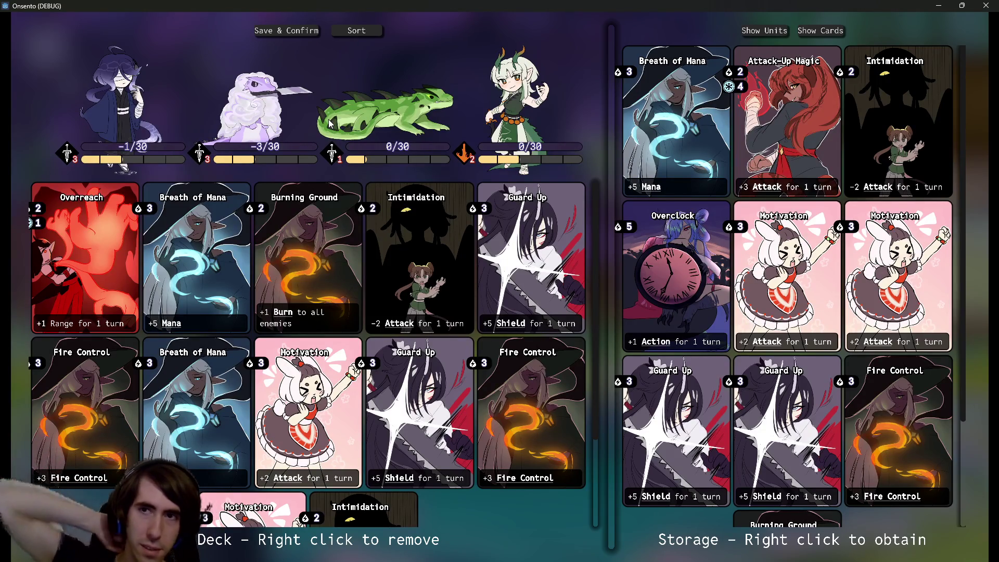
click(935, 5)
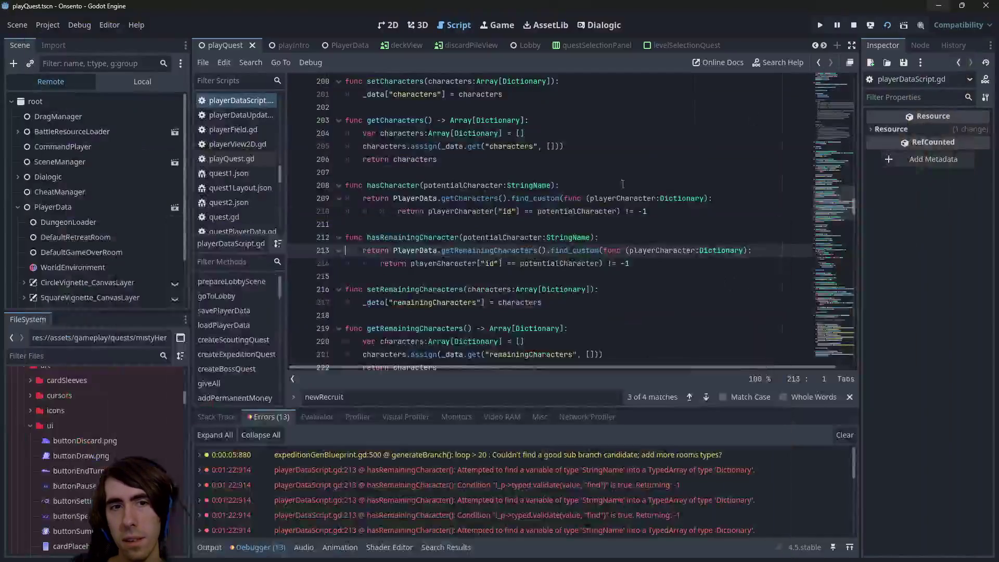
key(shift+alt+o)
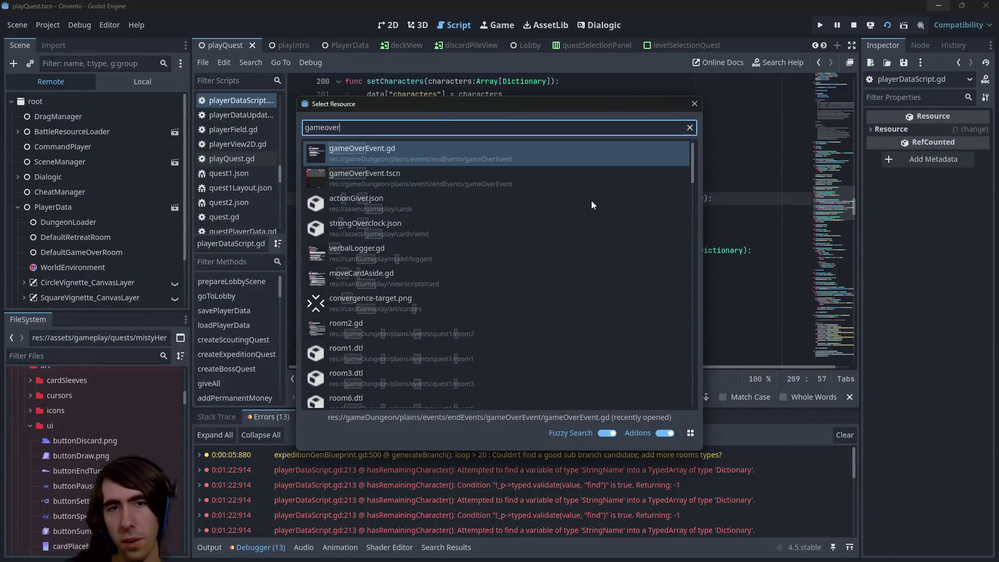
key(Return)
click(457, 198)
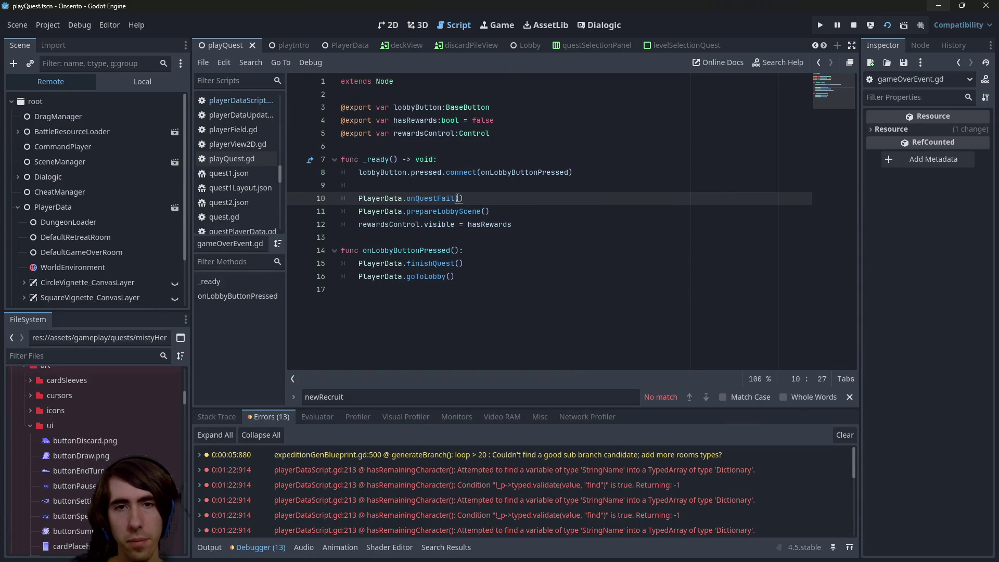
- Follow onQuestFail into removeAllNewCards and select the &"d:newCard" key on line 129
ctrl+click(439, 198)
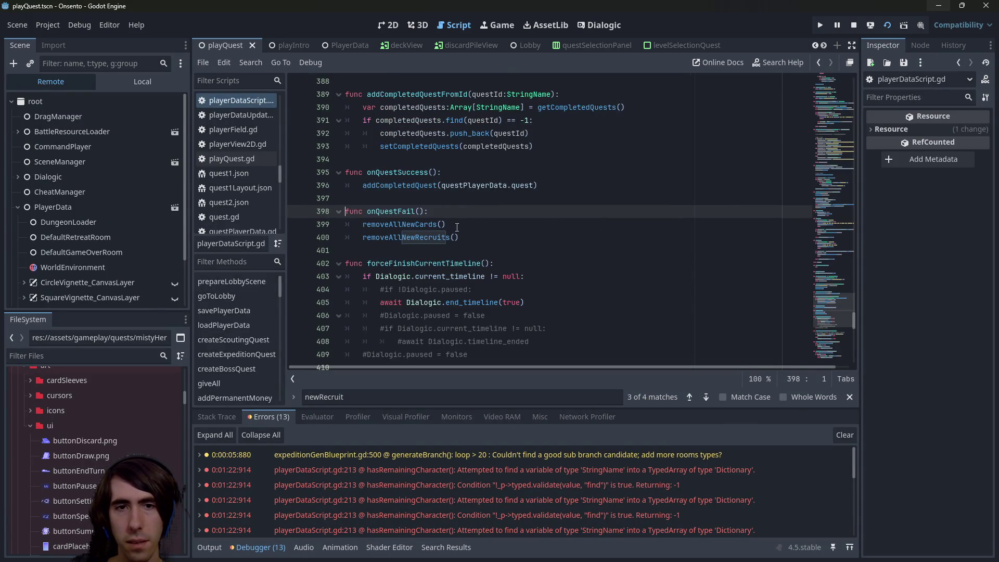
ctrl+click(412, 225)
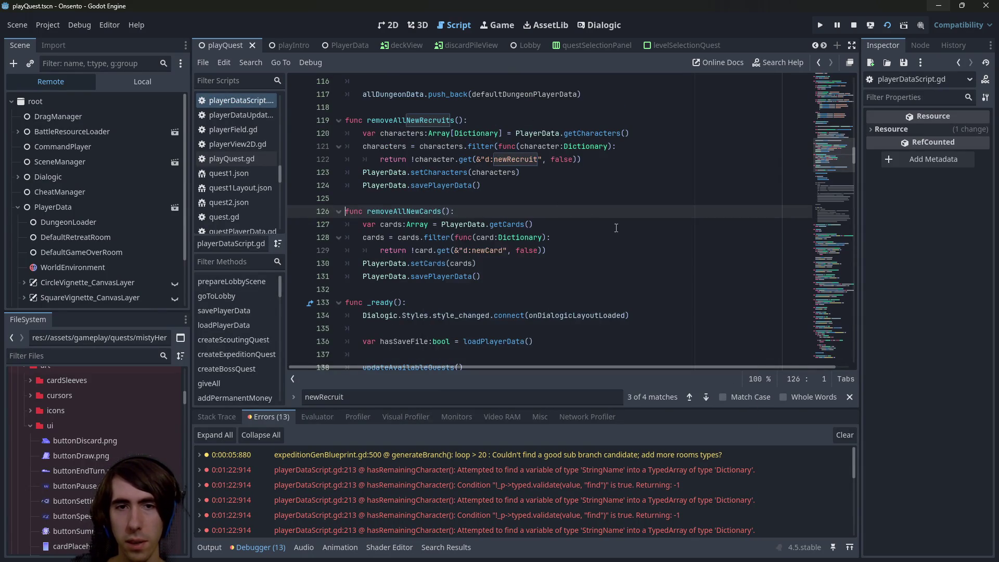
click(538, 238)
double_click(382, 237)
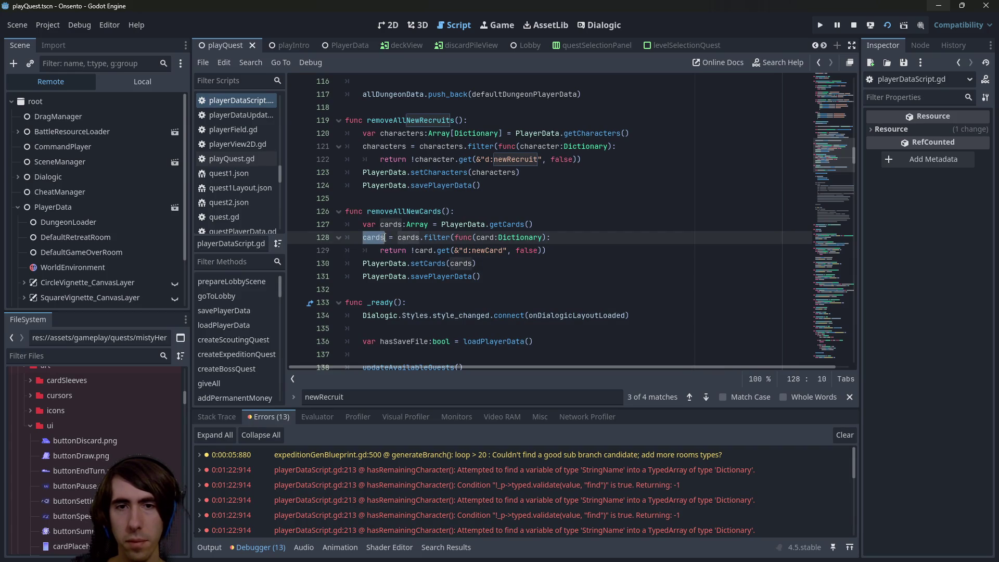
click(505, 250)
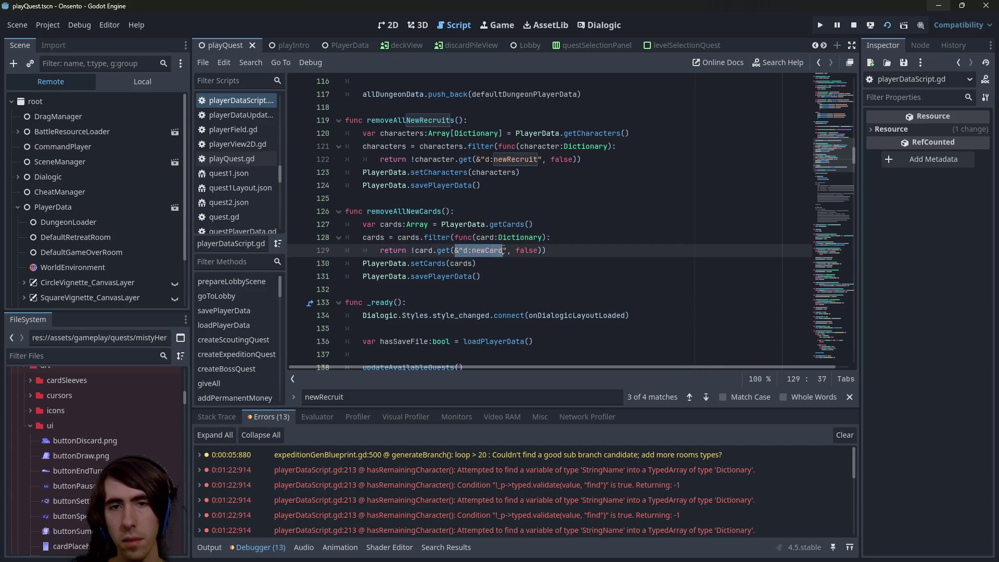
drag(508, 250, 457, 253)
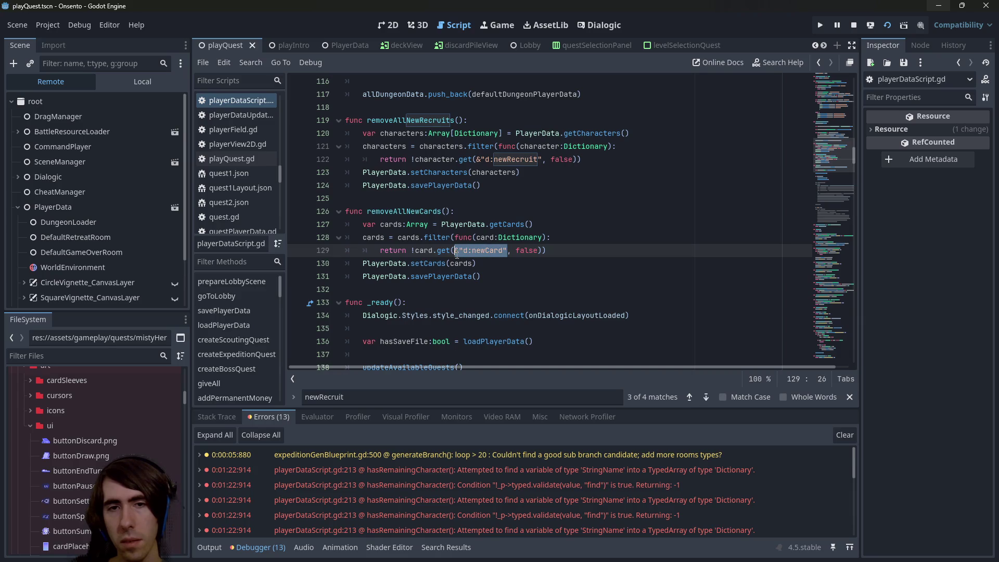
- Search the project for the newCard key and check the rewardEvent.gd line 94 and playerDataScript.gd line 129 matches
key(ctrl+shift+f)
key(Return)
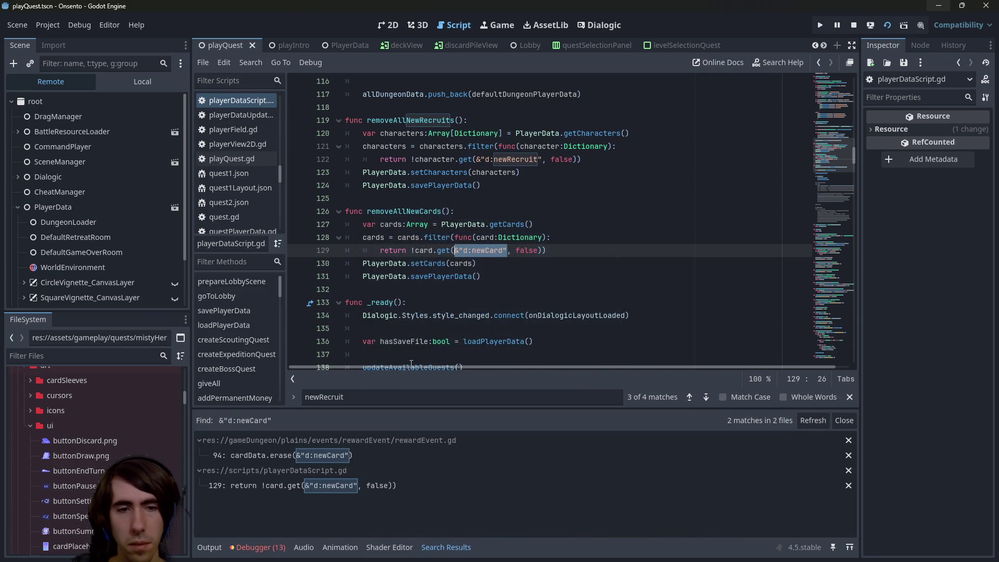
click(367, 458)
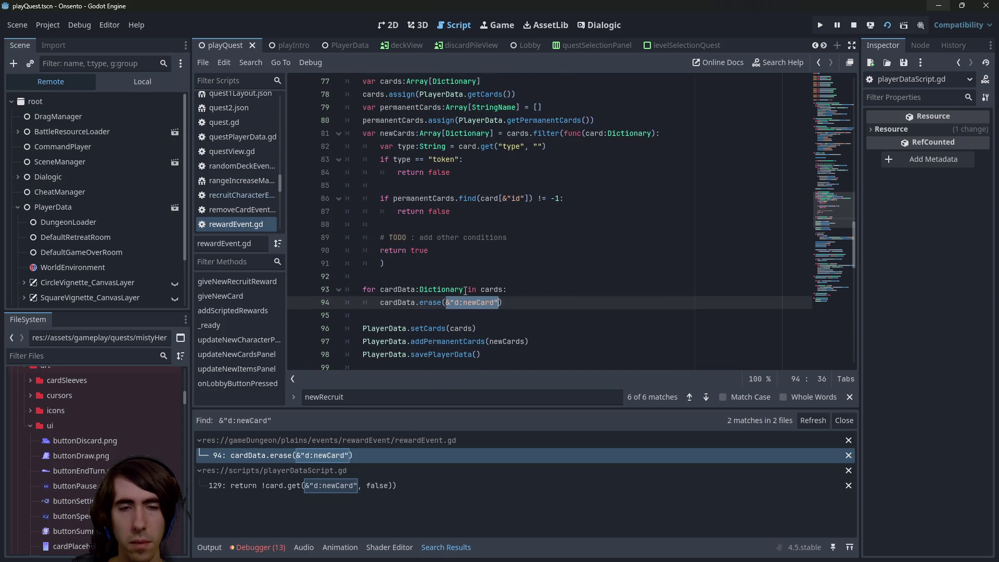
mouse_move(465, 290)
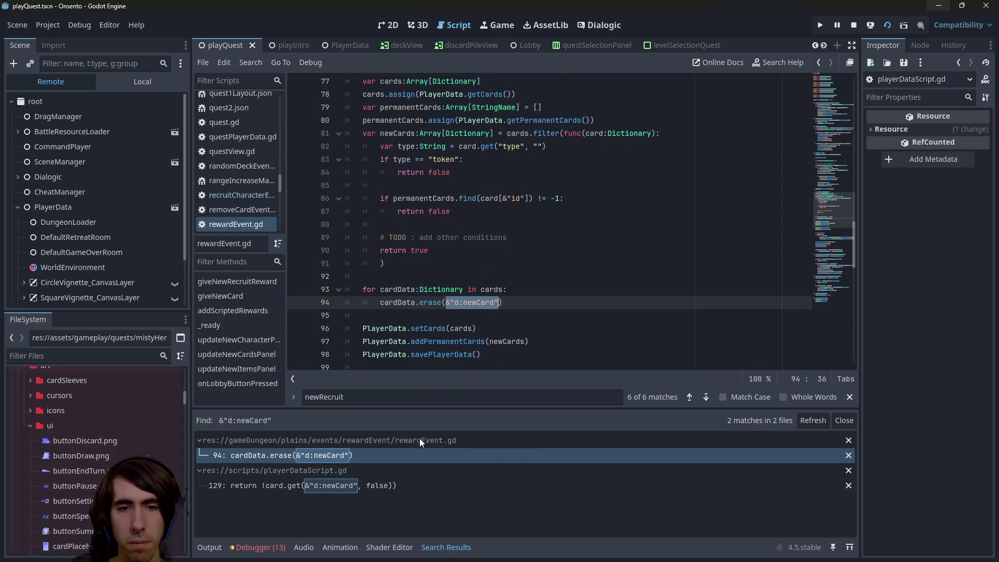
click(406, 487)
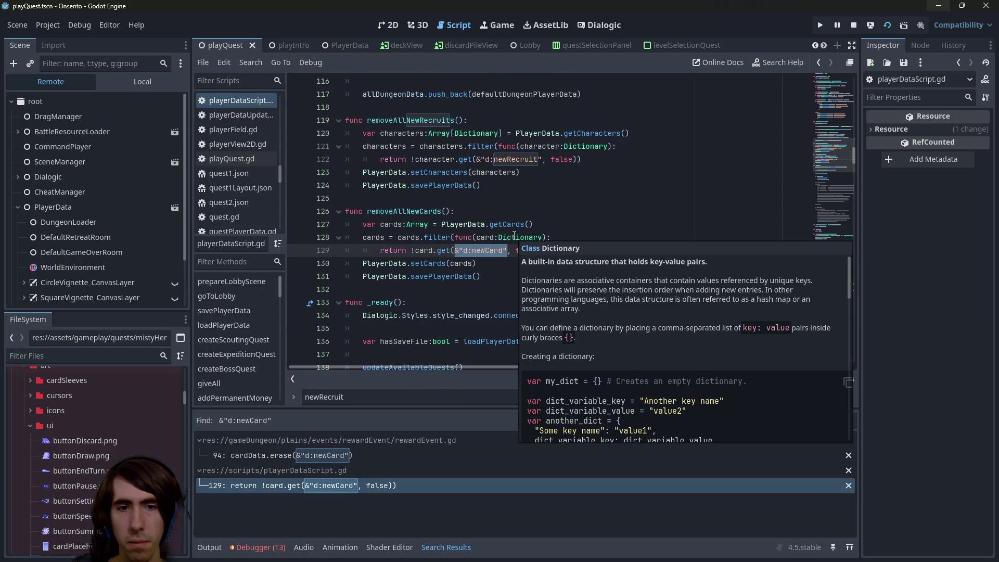
double_click(530, 238)
- Search all files for d:newCard and open the pickCardEvent.gd match at line 10
key(ctrl+shift+f)
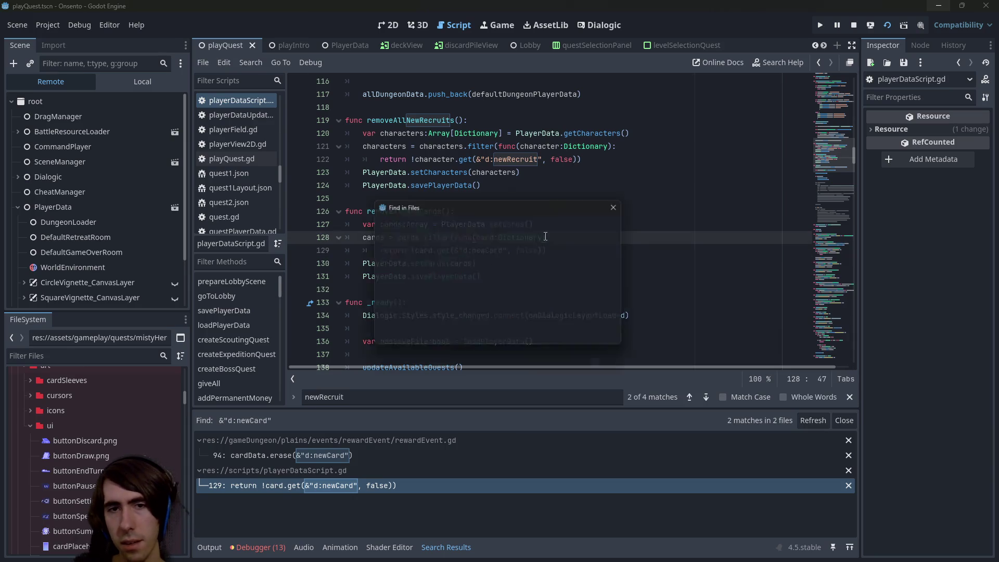
text(d:newCard)
key(Return)
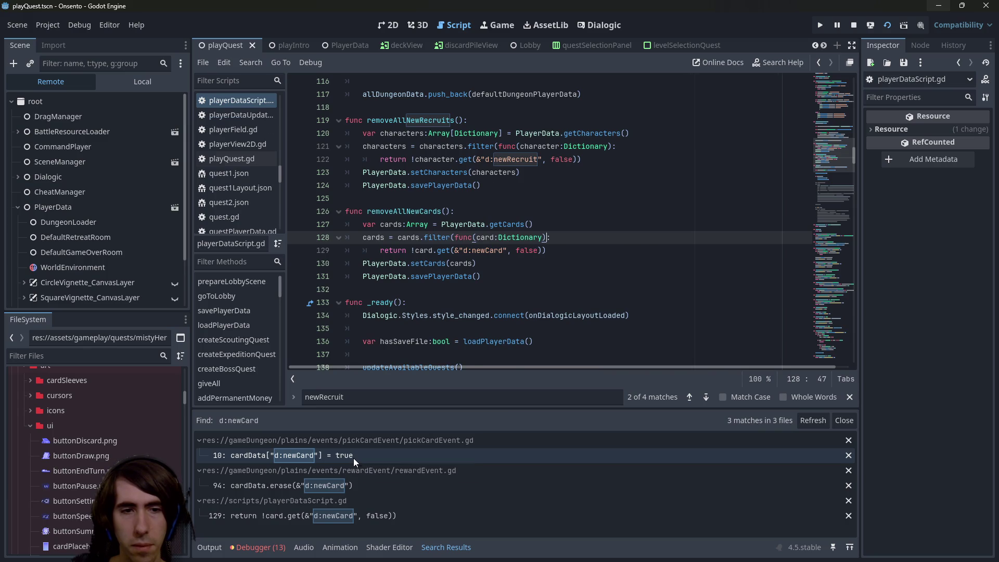
click(354, 456)
click(399, 193)
- Prefix "d:newCard" with & on line 10 of pickCardEvent.gd and stop the running game
text(&"d:newCard"] = true)
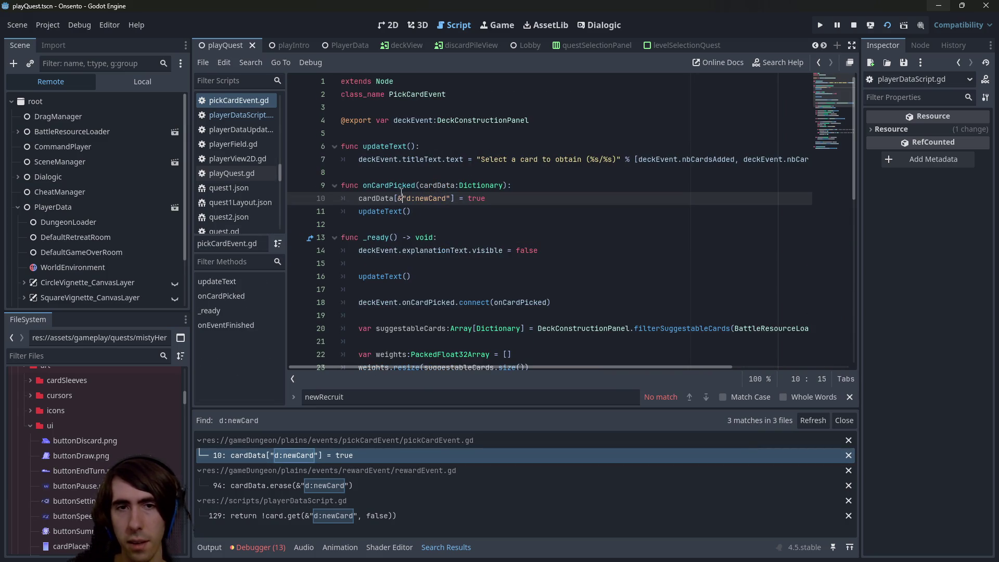
click(446, 186)
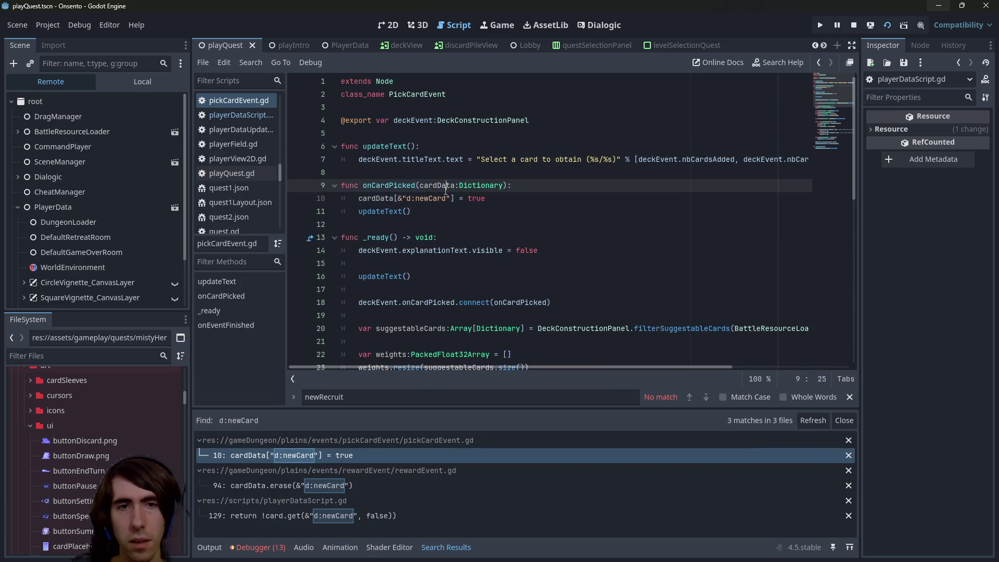
click(854, 25)
- Set PlayQuest's Quest Path to hardShortGenQuest.json, save playQuest.tscn, and run the scene
scroll(521, 46, up, 1)
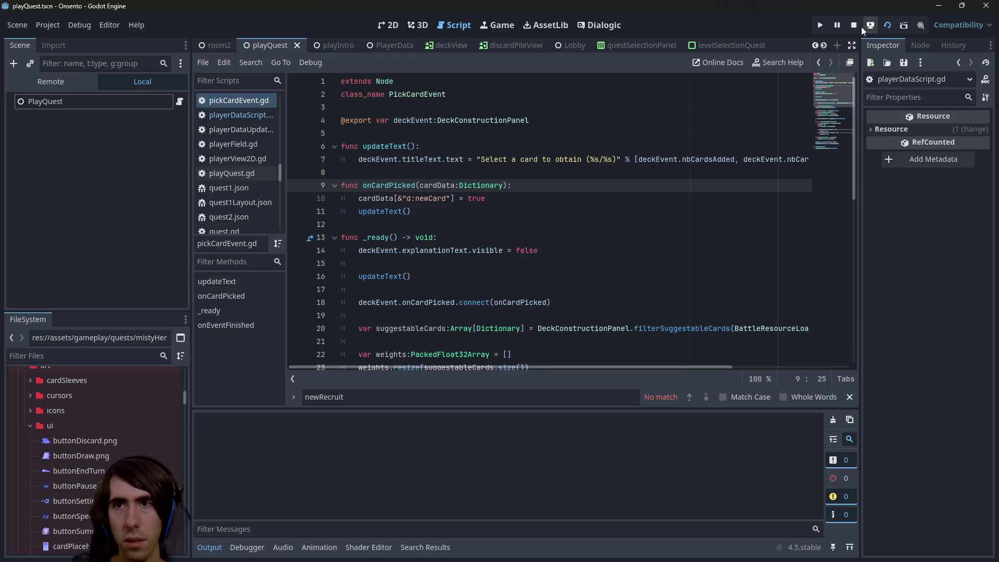
click(123, 86)
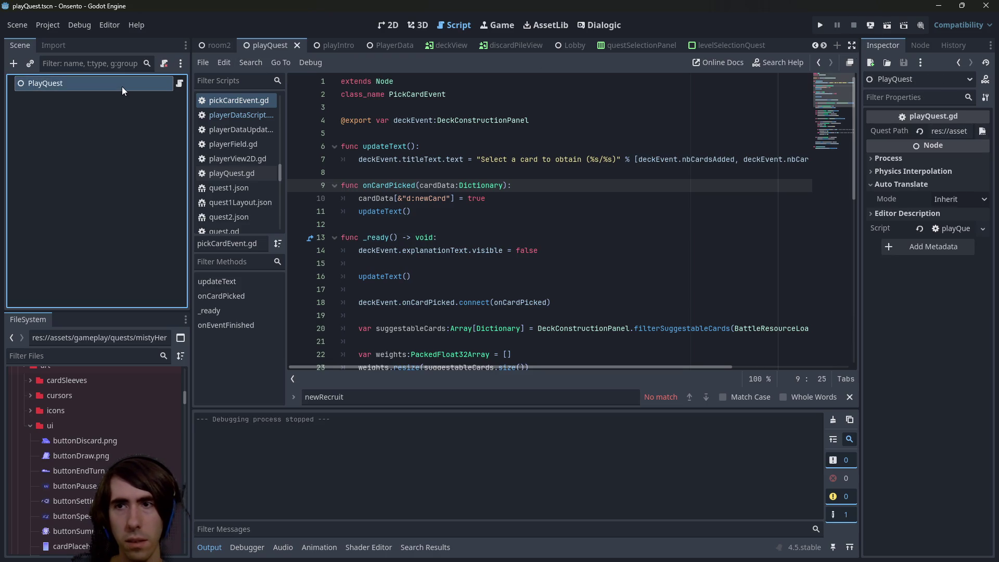
click(945, 131)
drag(944, 131, 181, 338)
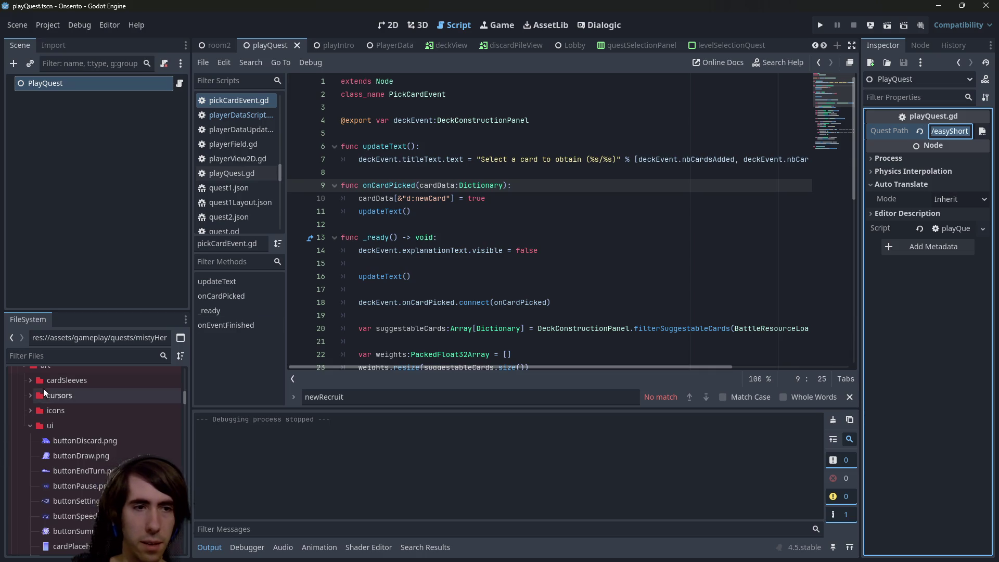
click(58, 356)
text(hard)
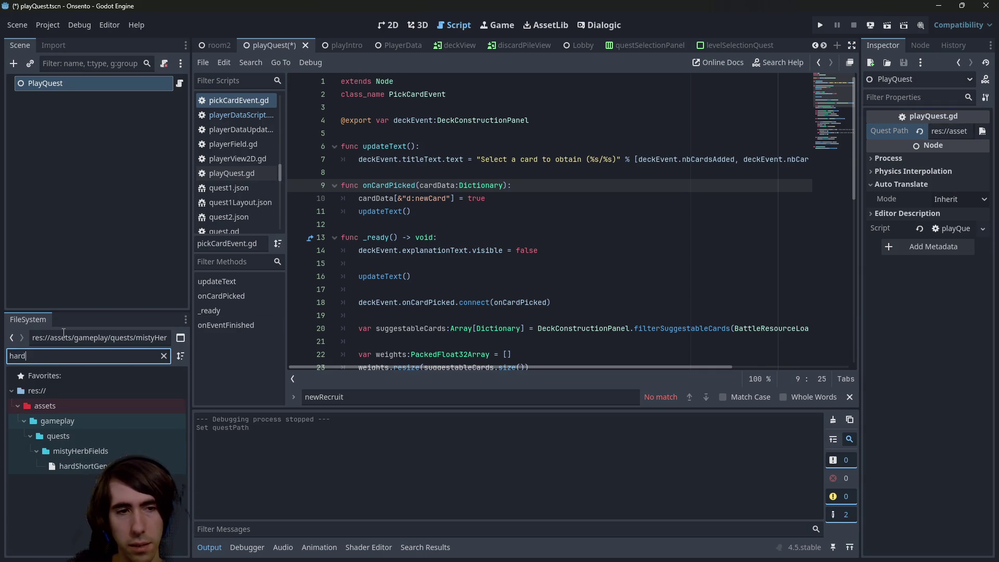
click(104, 466)
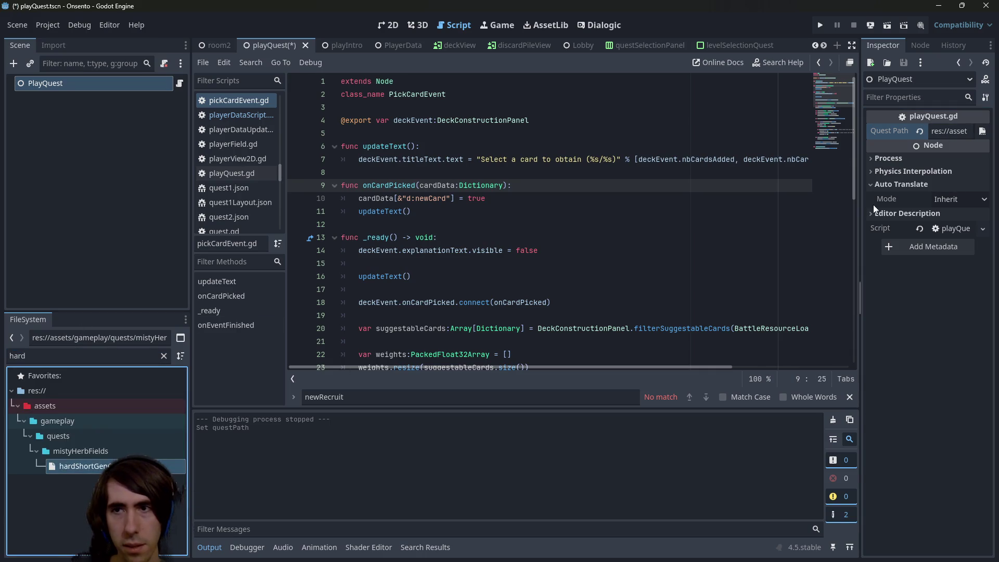
click(982, 131)
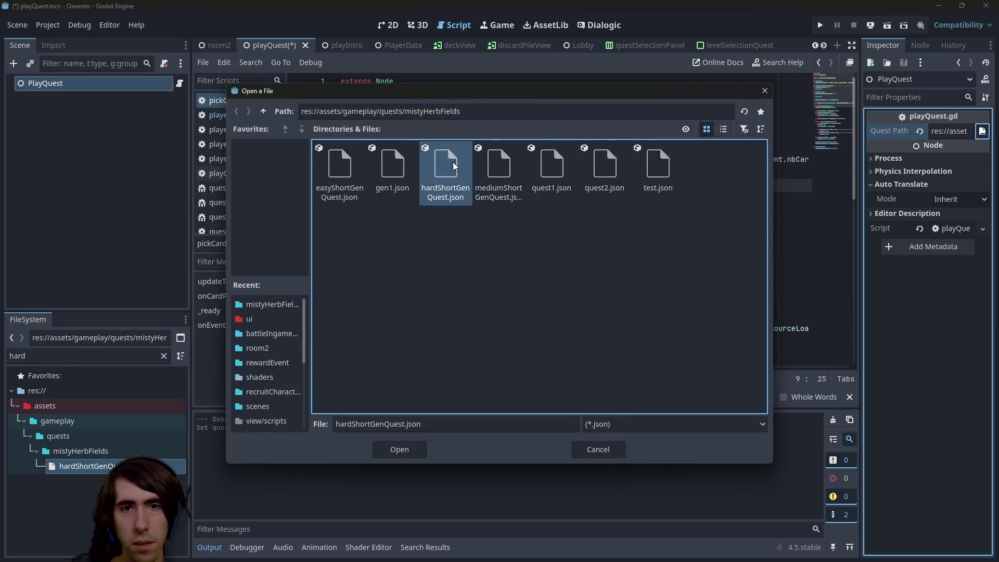
double_click(452, 161)
key(ctrl+s)
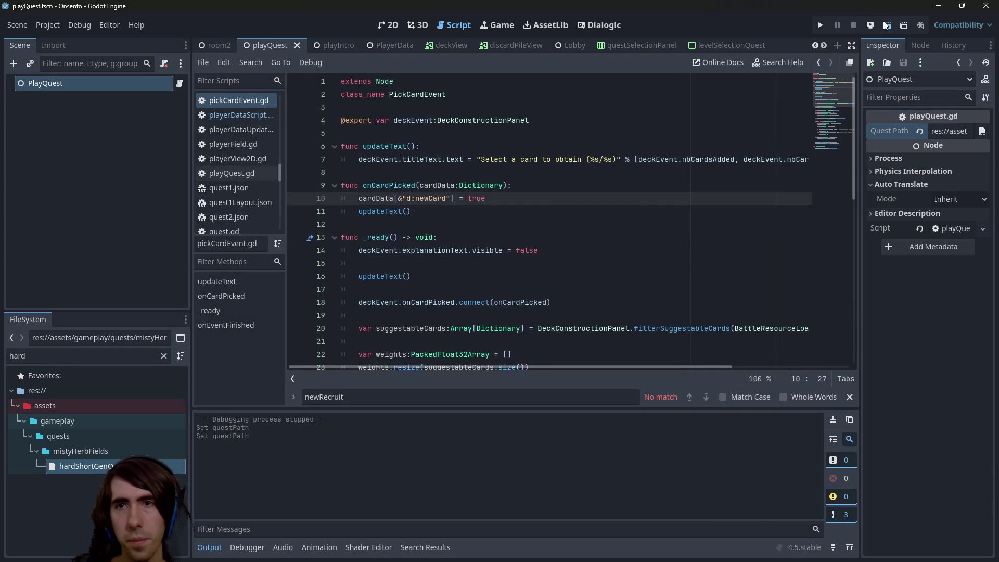
click(882, 21)
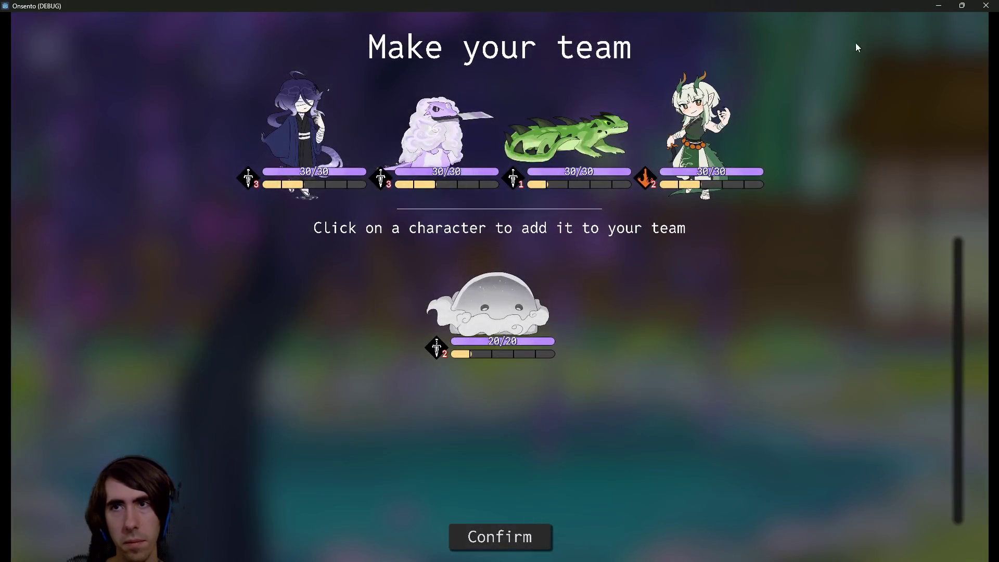
- Close the hard-quest playtest at Make your team, select line 10's d:newCard assignment, and open Quick Open
click(932, 5)
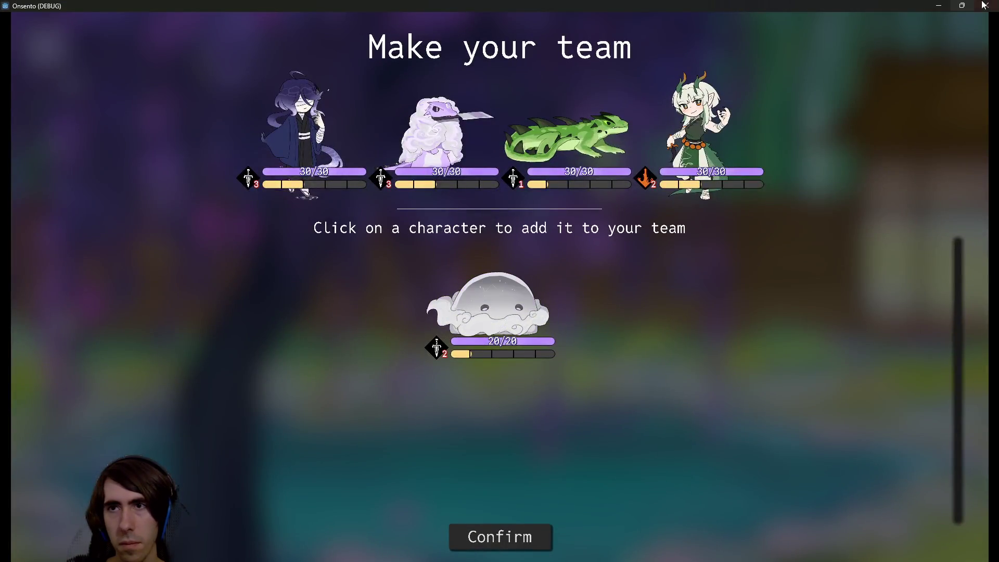
click(985, 5)
click(482, 219)
drag(485, 198, 310, 200)
key(alt+shift+o)
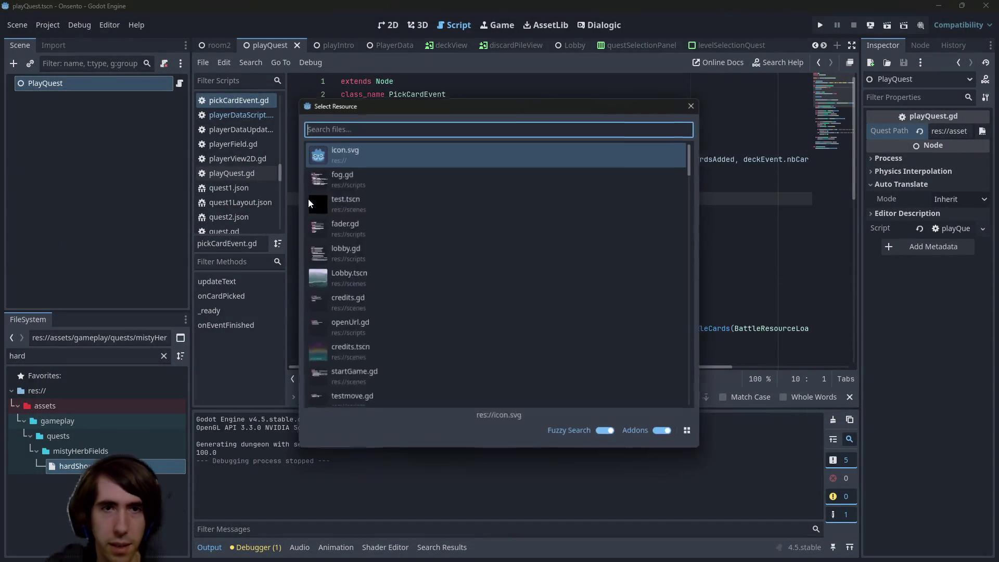
- Open duplicateCardEvent.gd and inspect its onFinished connection, enterNextRoom call and eventPanel.open() call
text(duplicate)
key(Down)
key(Return)
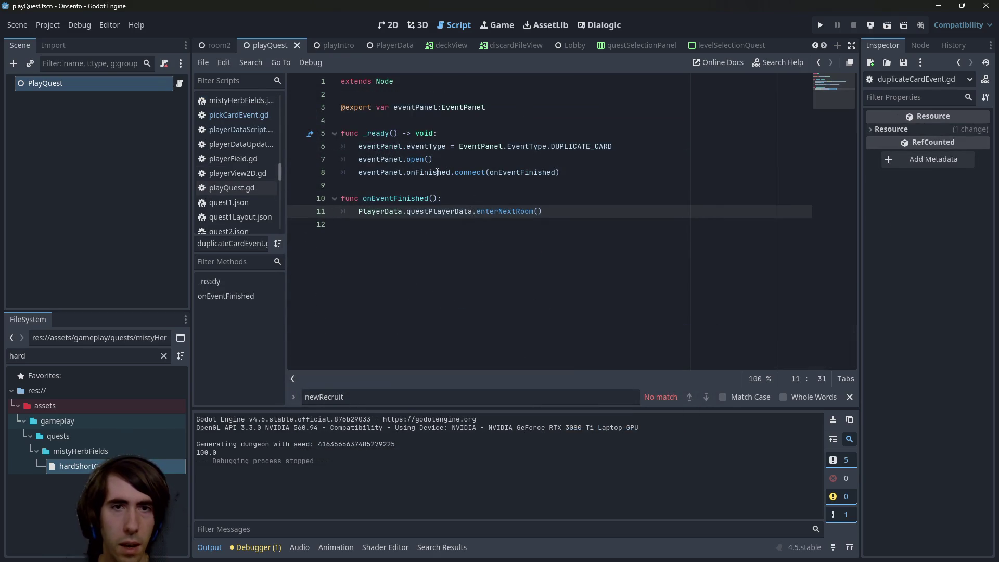
click(525, 170)
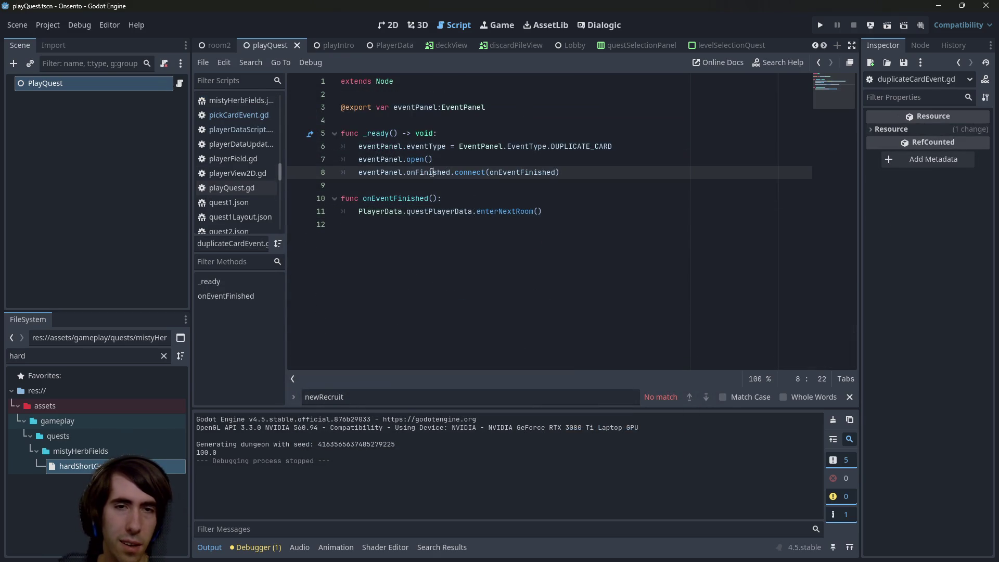
click(507, 210)
click(430, 176)
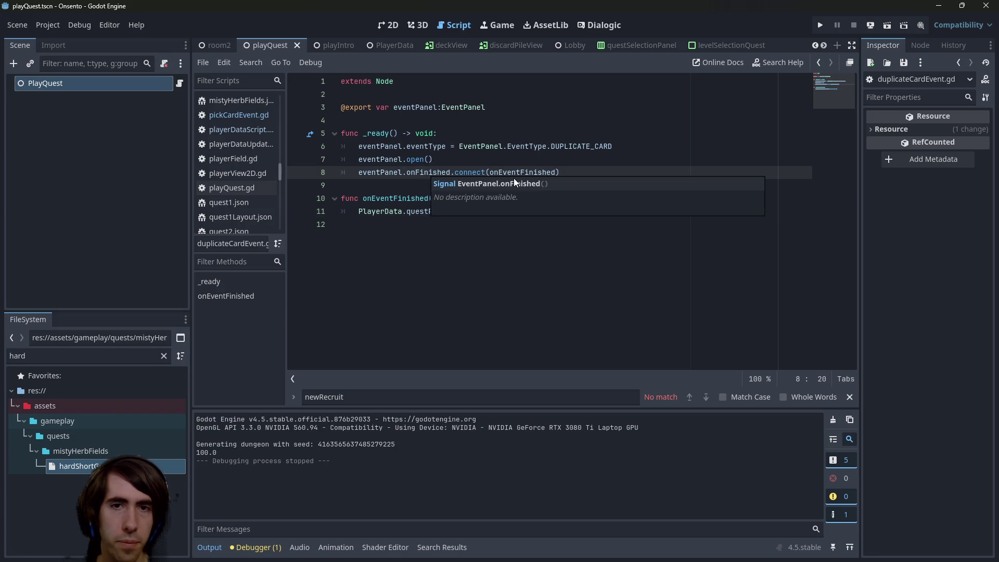
click(486, 159)
- Jump to the open() definition in eventDeckPanel.gd and read executeRemoveCard
ctrl+click(417, 161)
click(512, 224)
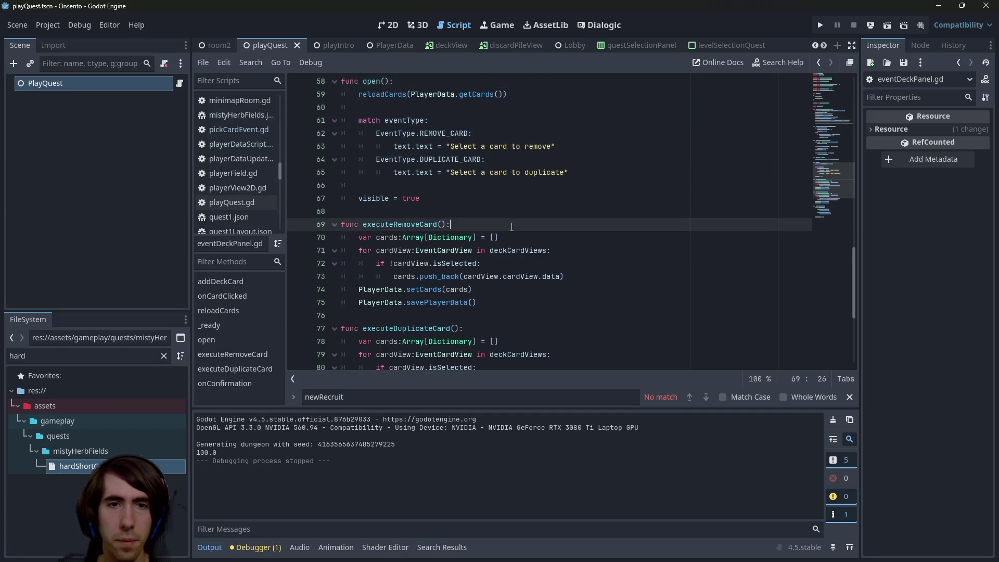
scroll(511, 226, up, 1)
scroll(512, 227, down, 2)
scroll(512, 227, down, 4)
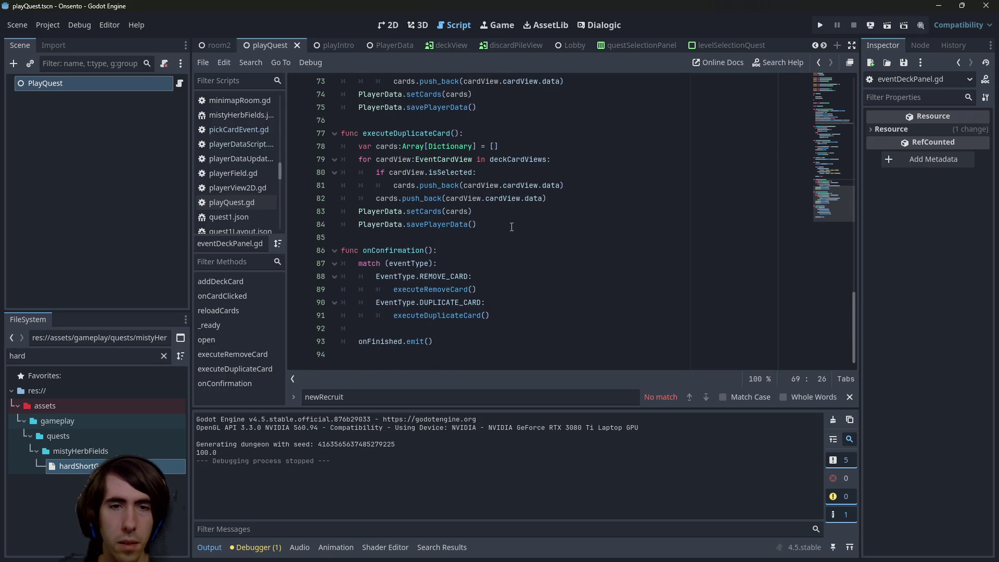
scroll(511, 226, up, 20)
- Navigate back and forth between duplicateCardEvent.gd and the open() definition in eventDeckPanel.gd
key(alt+Left)
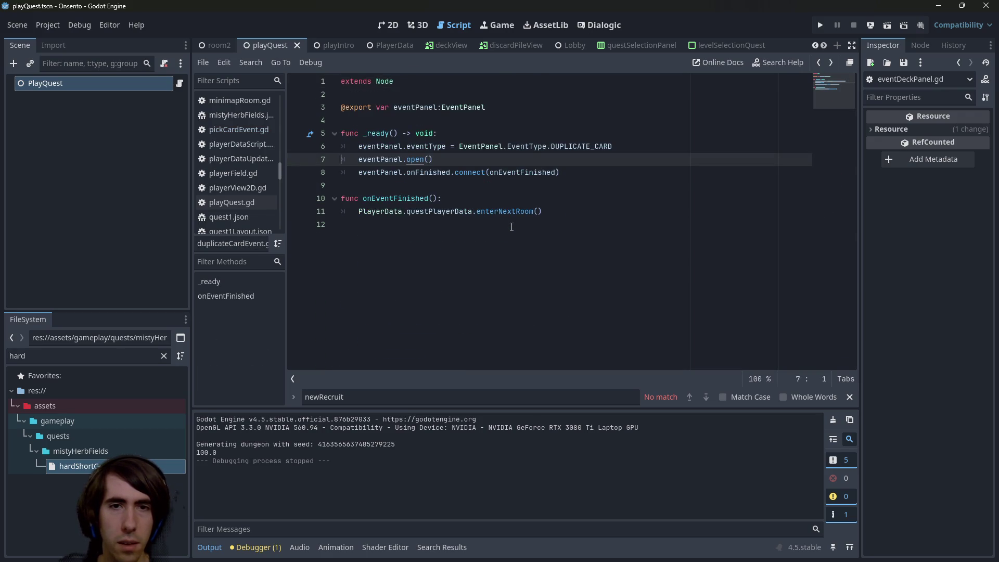
key(alt+Right)
scroll(511, 227, down, 3)
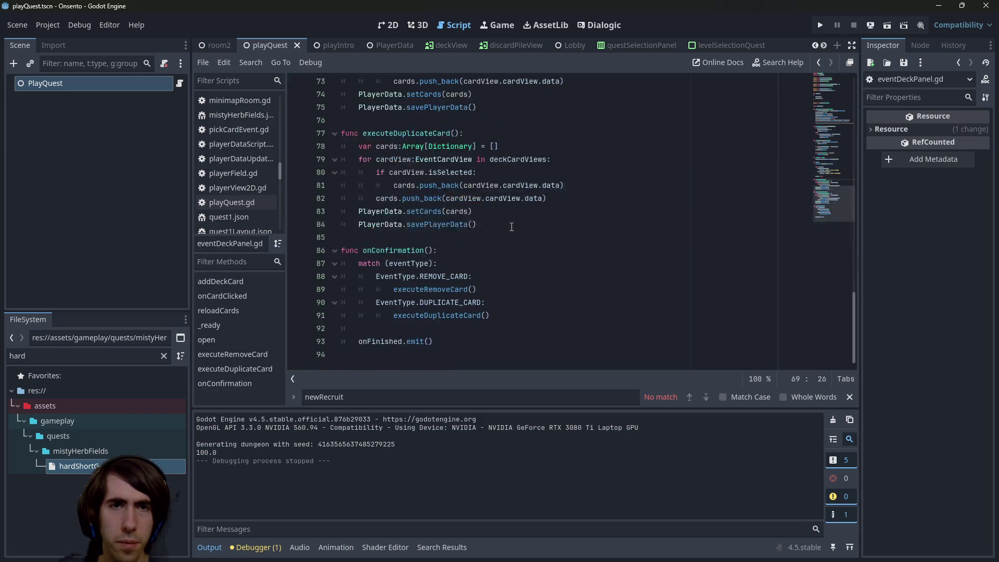
scroll(512, 226, up, 15)
key(alt+Left)
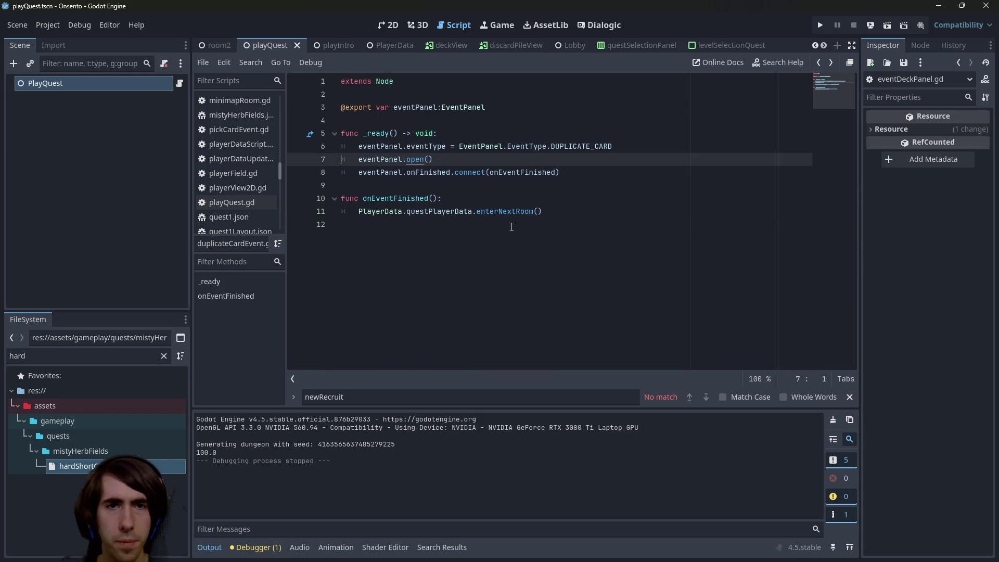
ctrl+click(418, 158)
scroll(418, 159, up, 8)
- Review addDeckCard and onCardClicked, highlighting every use of cardView
click(489, 212)
double_click(399, 238)
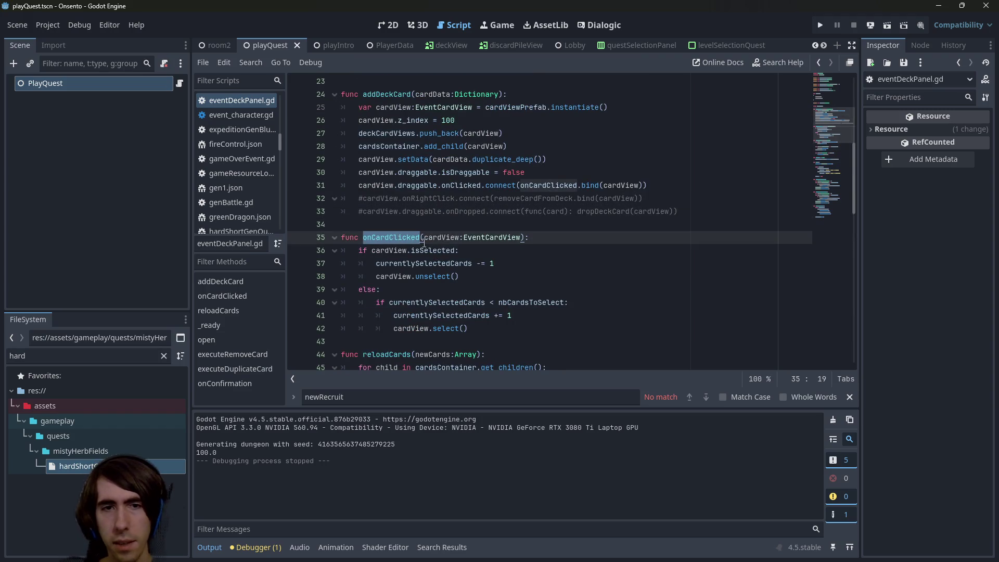
double_click(398, 276)
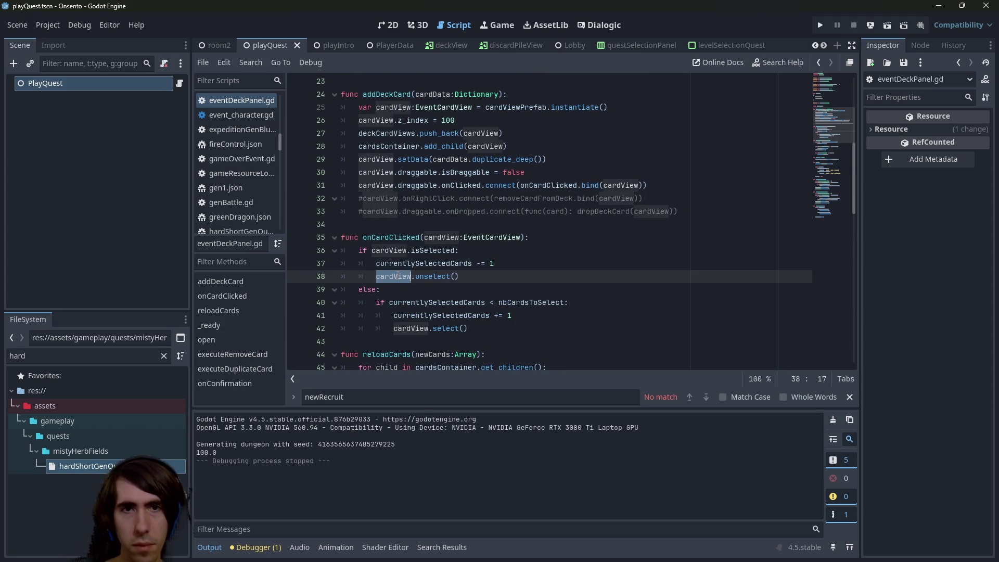
scroll(471, 205, down, 2)
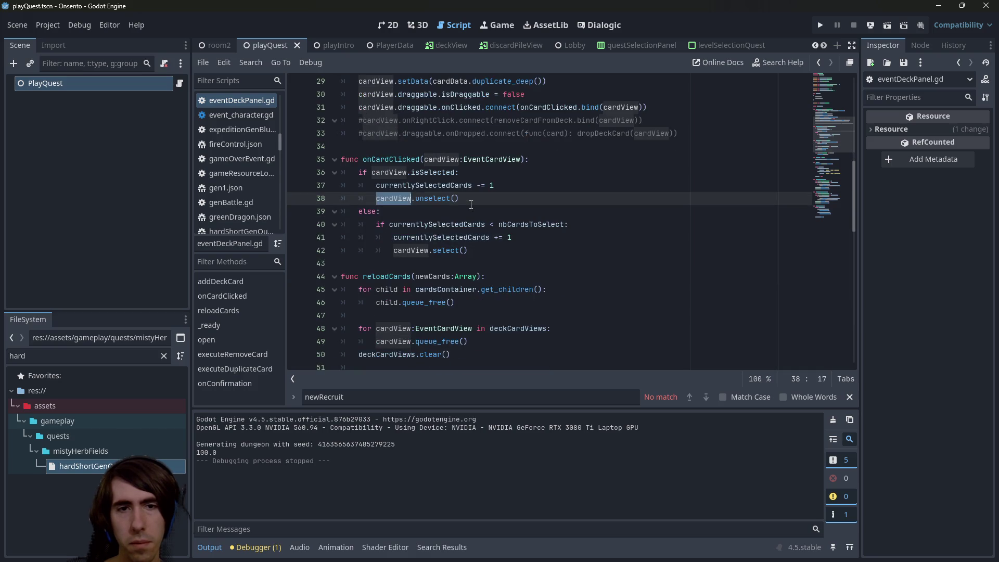
scroll(471, 205, down, 11)
scroll(471, 204, down, 3)
- Read executeDuplicateCard and its push_back call on line 81
double_click(435, 161)
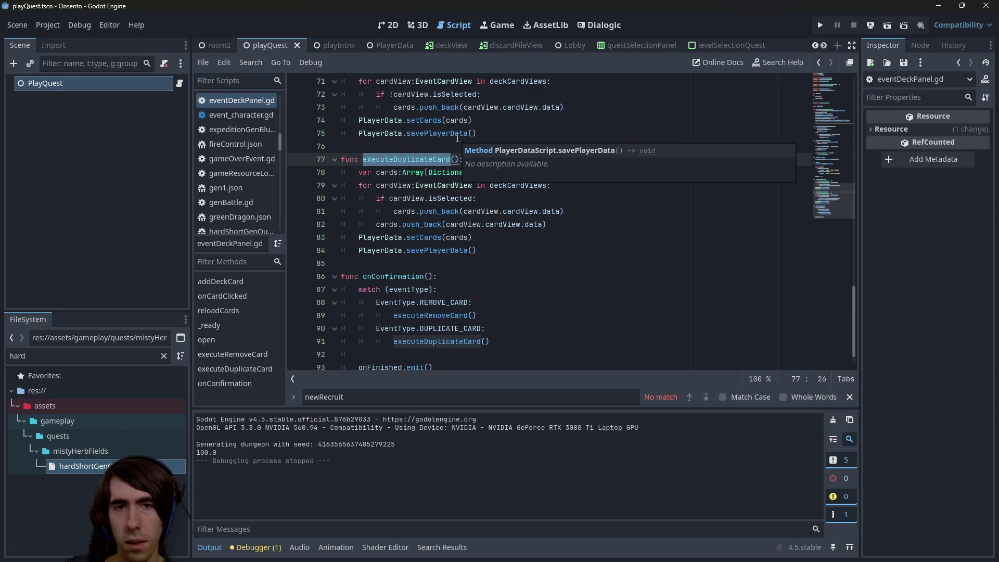
scroll(516, 263, up, 1)
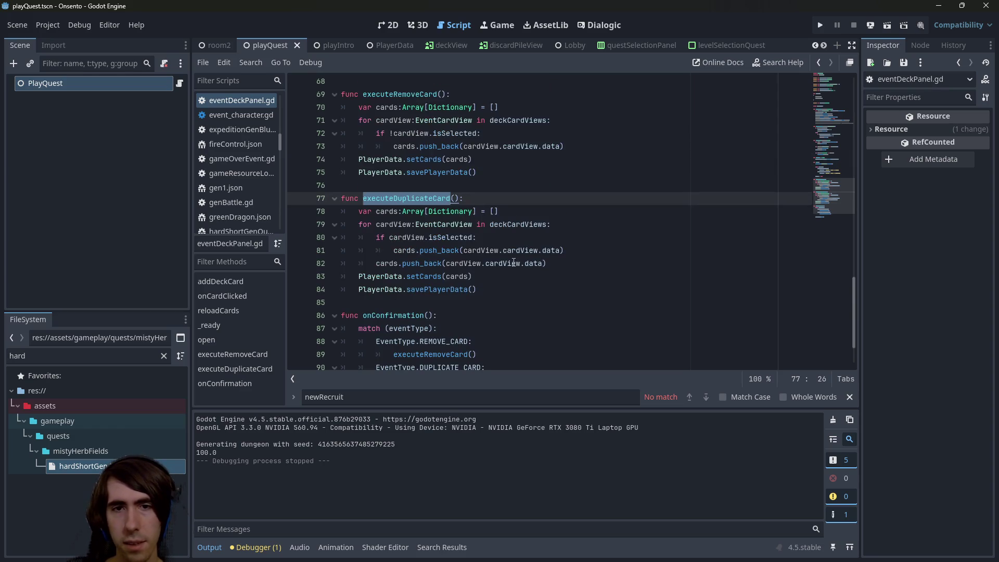
click(436, 270)
double_click(425, 252)
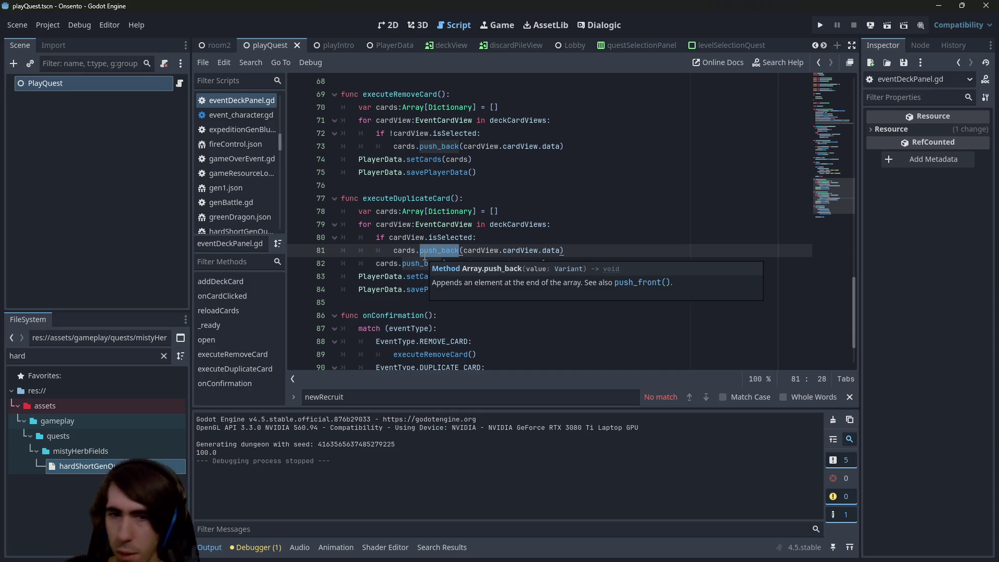
- Search all project files for d:newCard
key(ctrl+shift+f)
text(d:newCard)
key(Return)
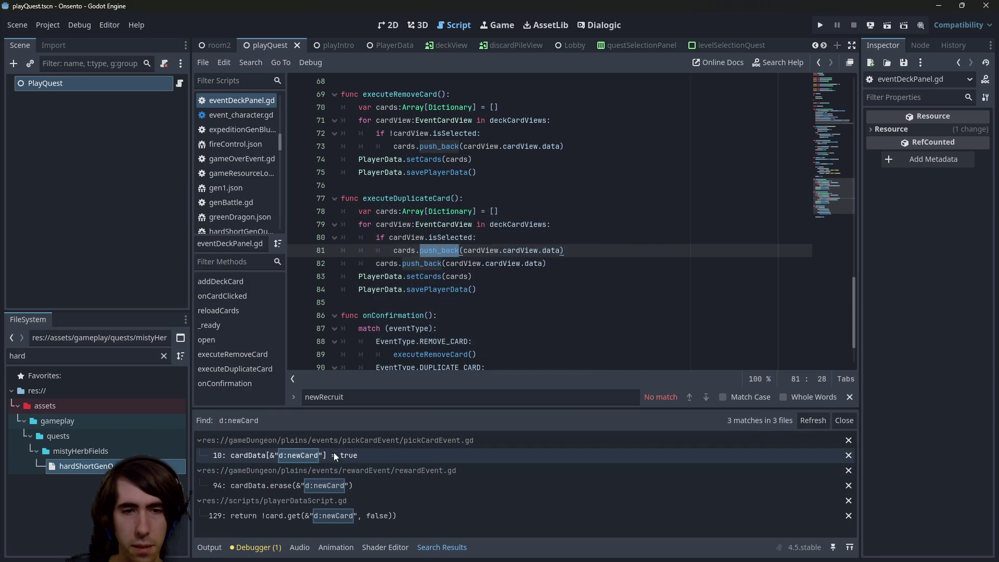
- Open pickCardEvent.gd at line 10 and highlight the cardData parameter of onCardPicked
click(335, 455)
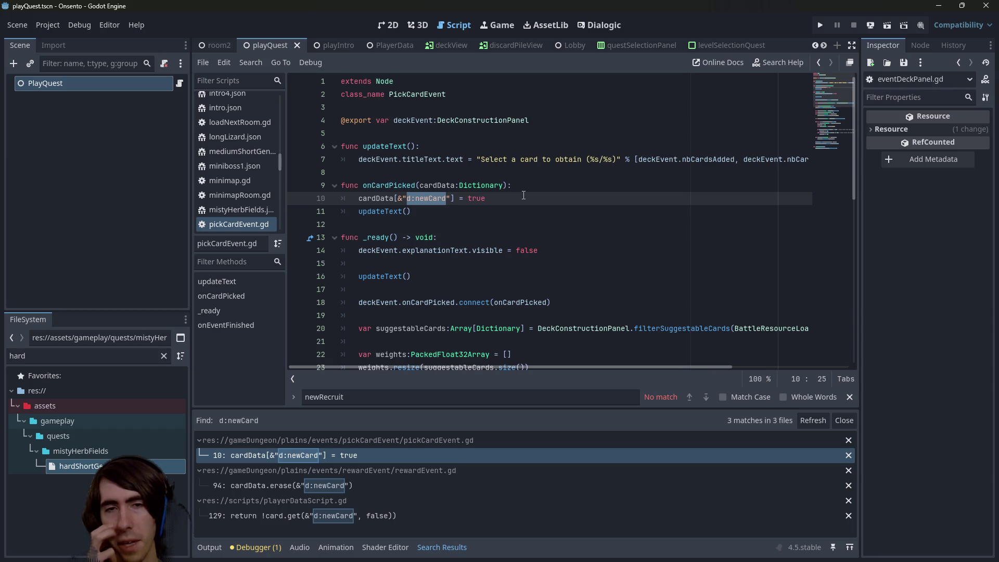
double_click(433, 189)
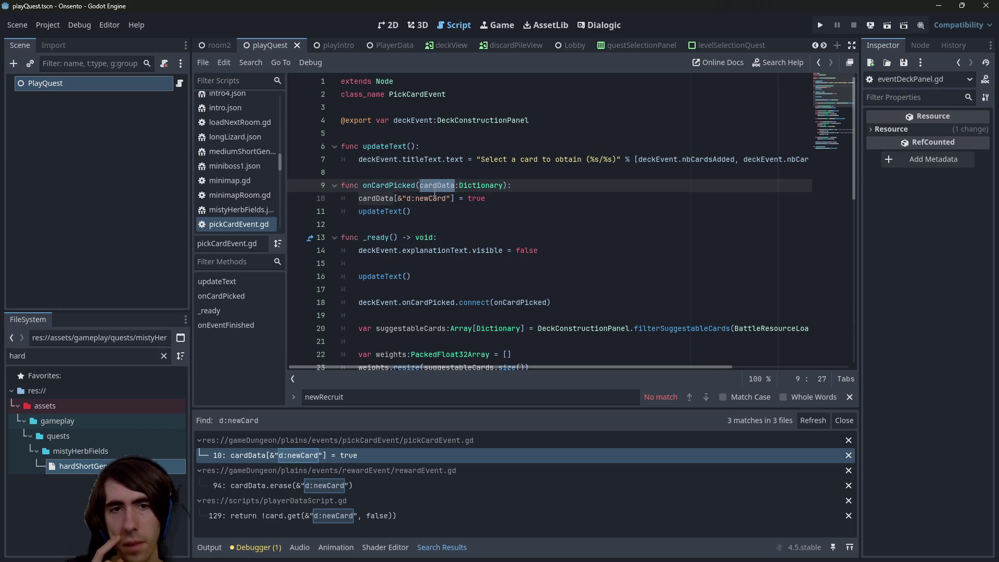
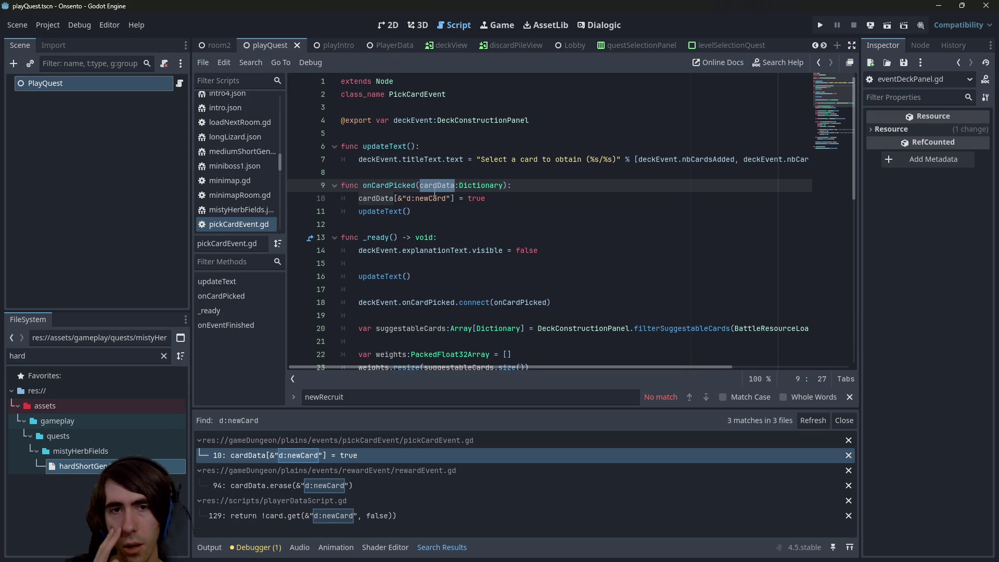
- Jump to the onCardPicked signal in deckConstructionPanel.gd and find its emit on line 126
double_click(402, 186)
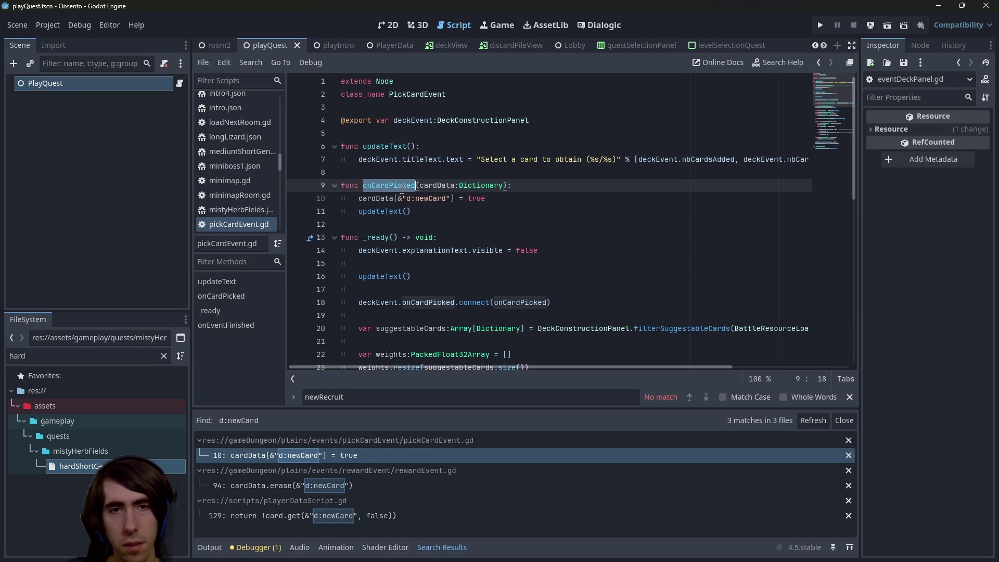
ctrl+click(429, 302)
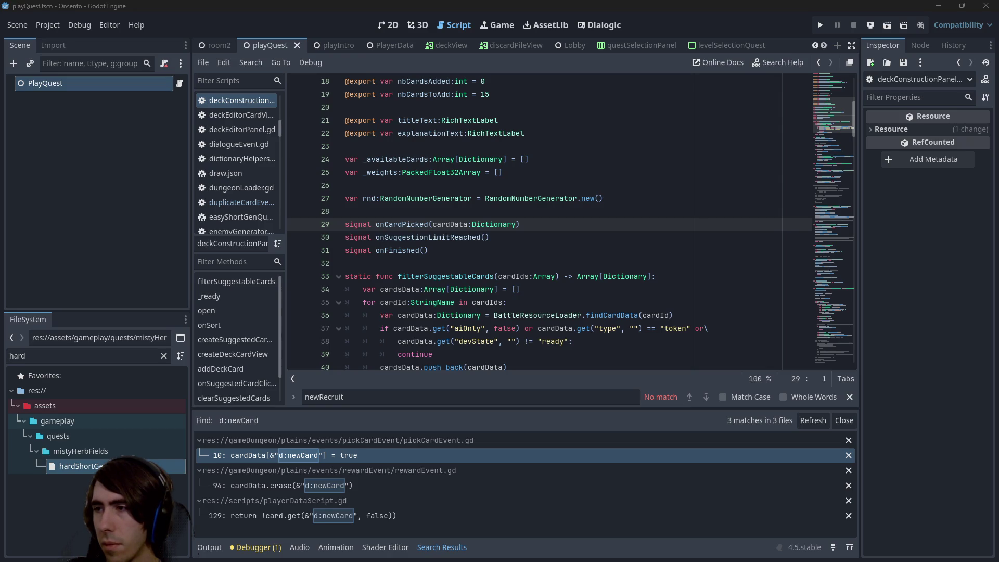
double_click(429, 224)
key(ctrl+f)
key(Return)
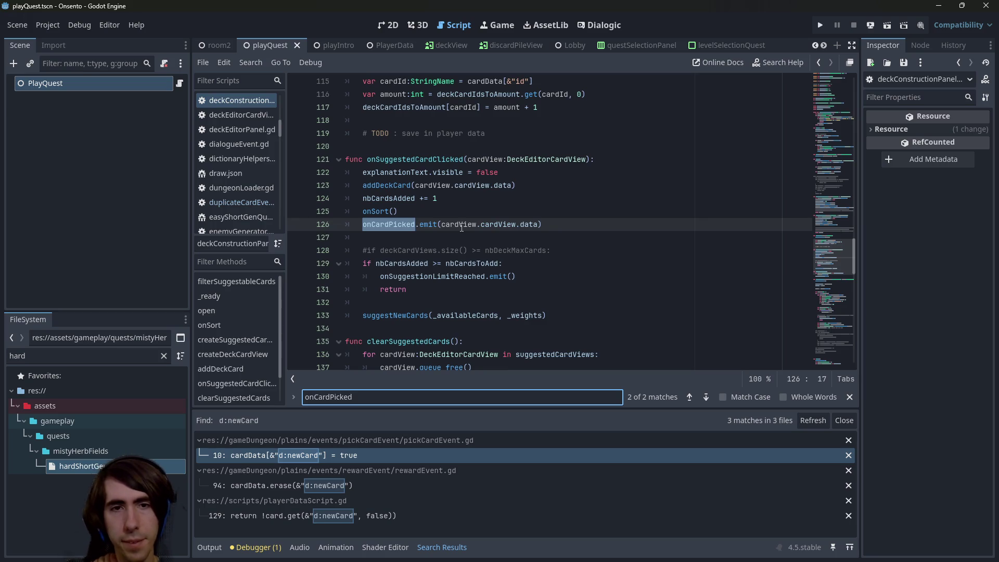
scroll(487, 258, up, 1)
mouse_move(460, 261)
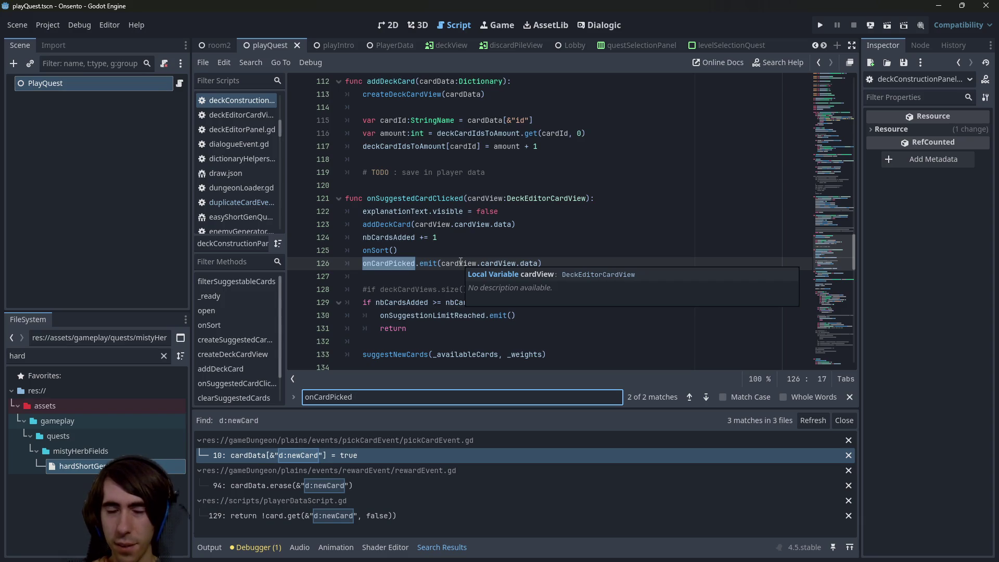
click(498, 255)
mouse_move(494, 265)
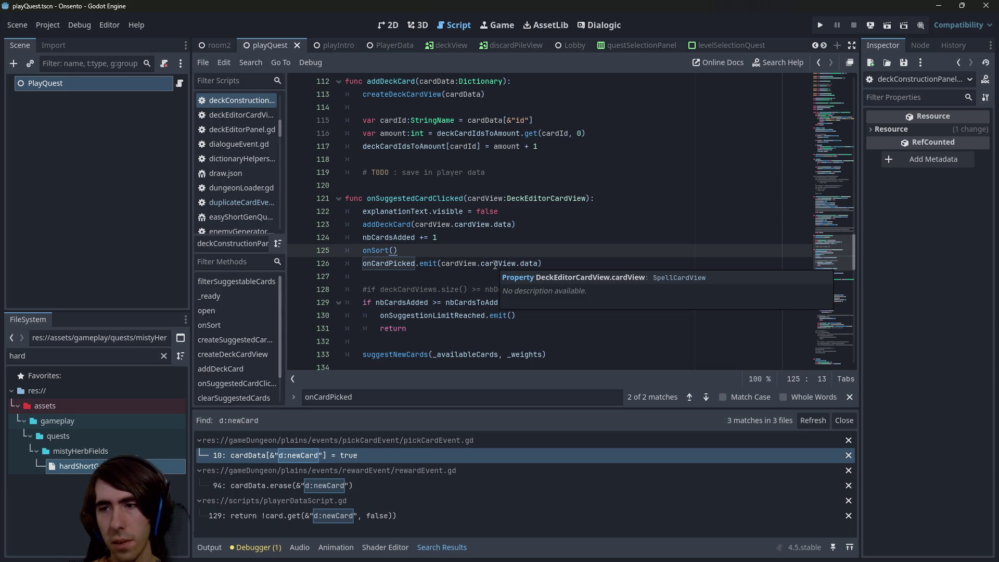
double_click(458, 263)
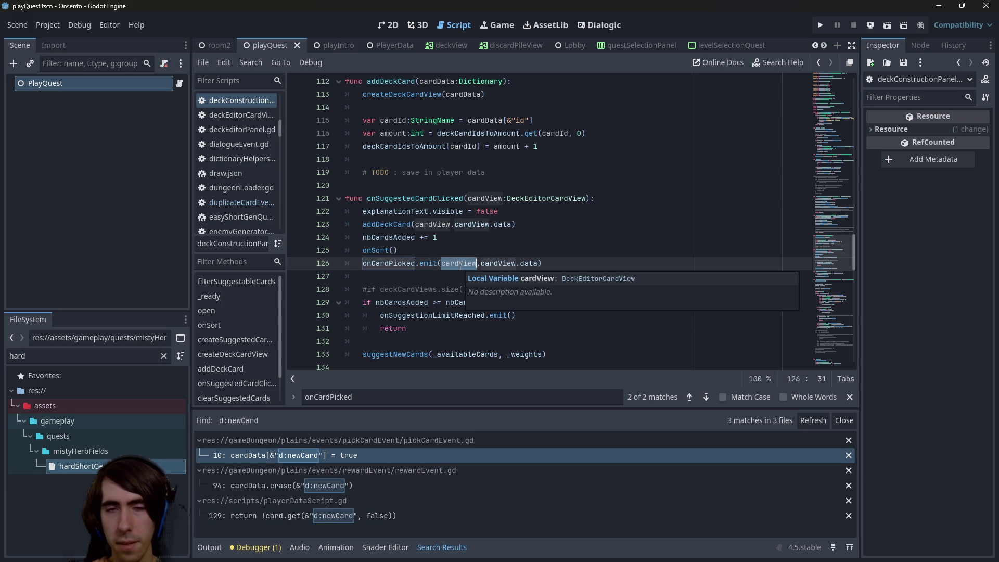
- Widen the script list and review the deck-construction finish function's loop
scroll(461, 265, down, 1)
scroll(461, 265, down, 6)
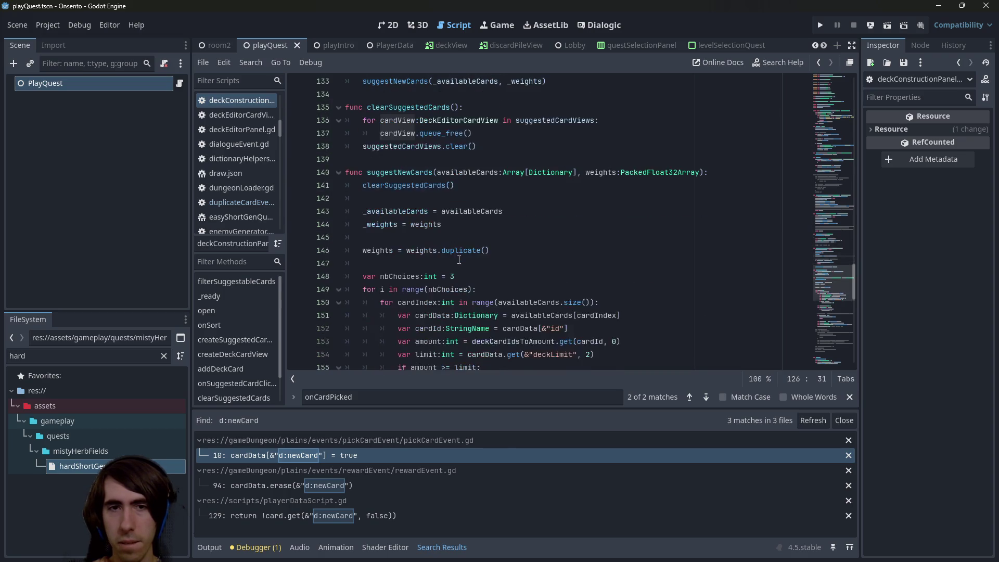
scroll(459, 259, down, 8)
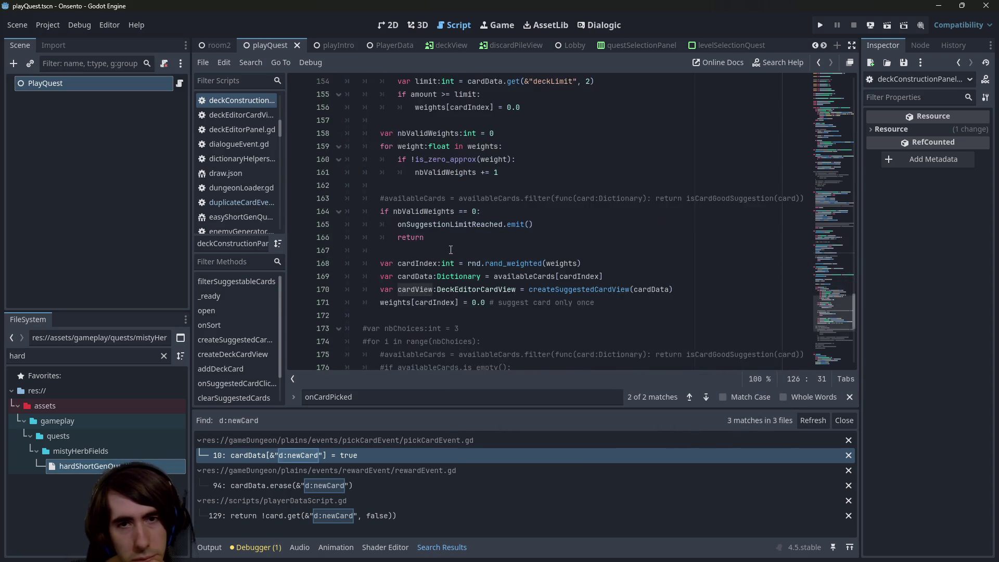
scroll(451, 249, up, 8)
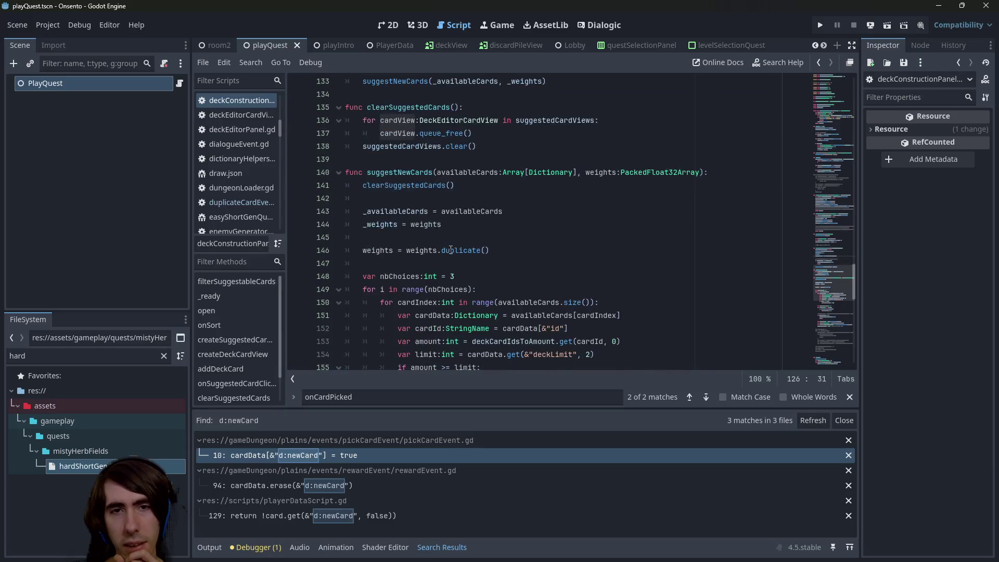
scroll(451, 250, up, 5)
scroll(451, 250, down, 10)
scroll(451, 249, down, 10)
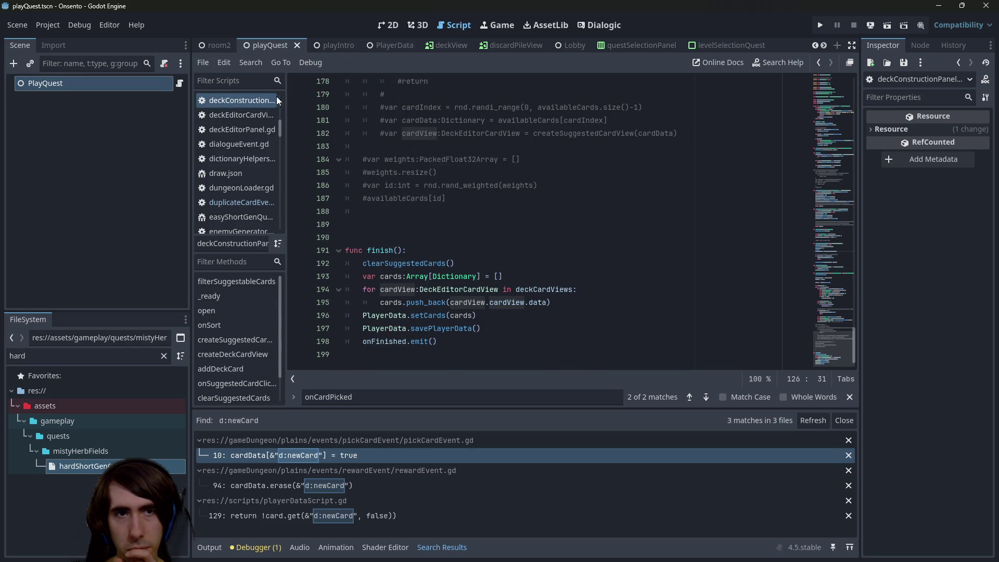
drag(285, 99, 271, 98)
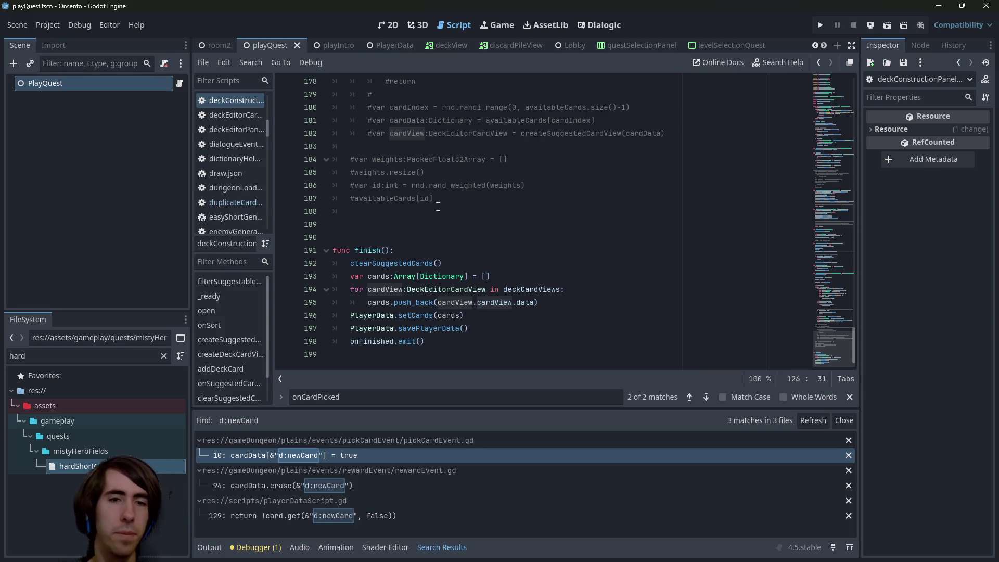
mouse_move(409, 324)
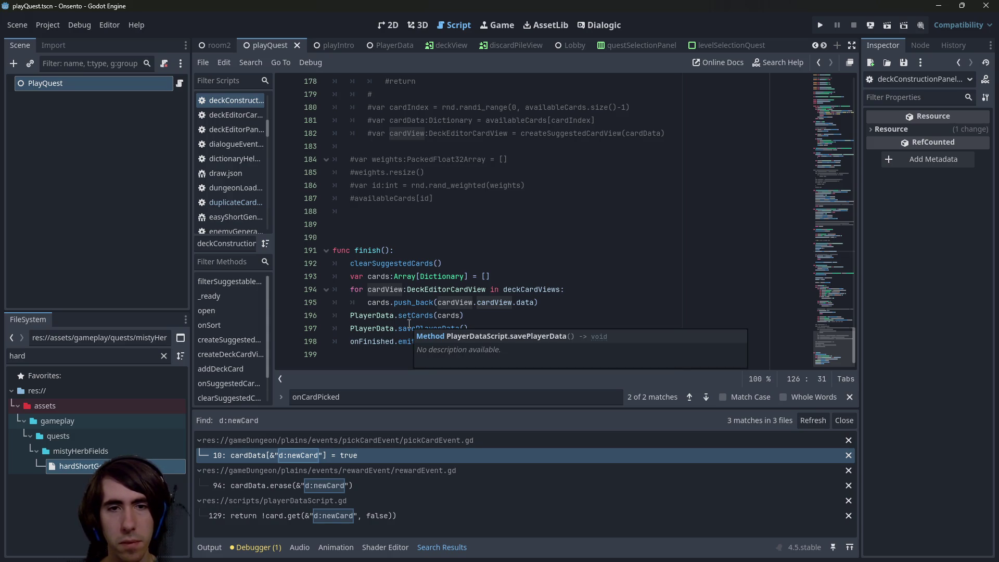
scroll(447, 272, up, 10)
scroll(447, 272, down, 10)
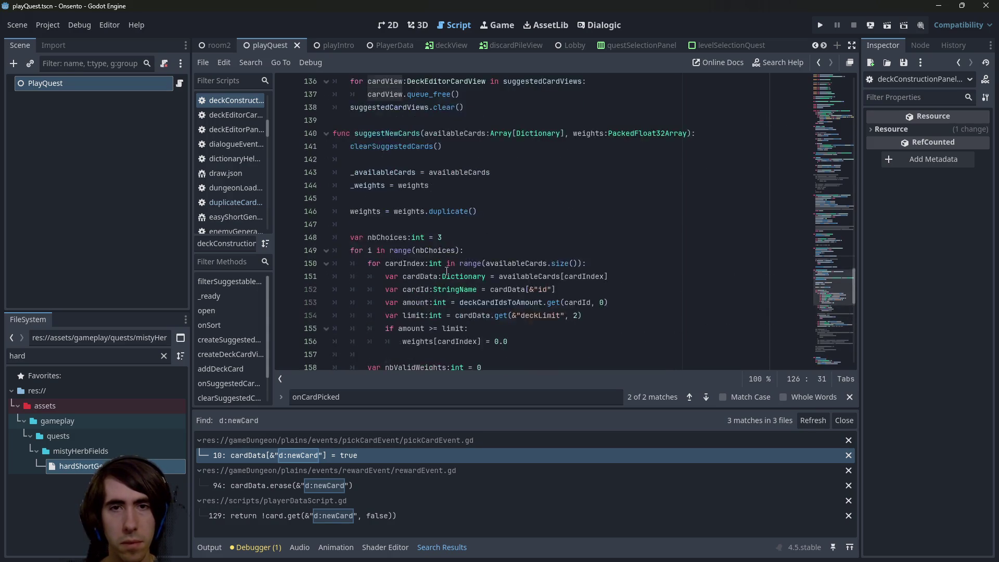
click(510, 302)
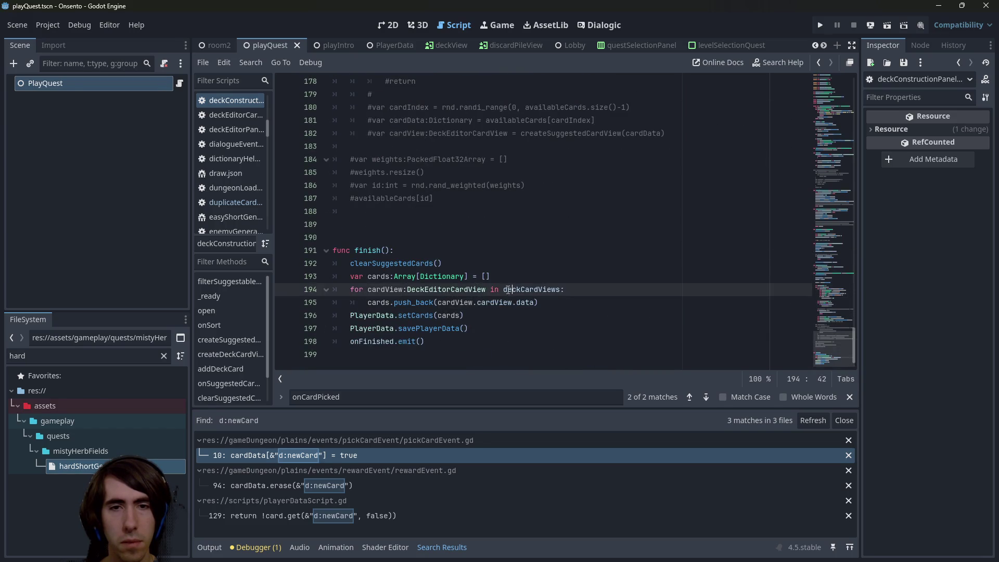
- Open playQuest.gd, whose _ready loads the quest JSON and starts the quest
scroll(535, 268, up, 13)
scroll(535, 268, up, 4)
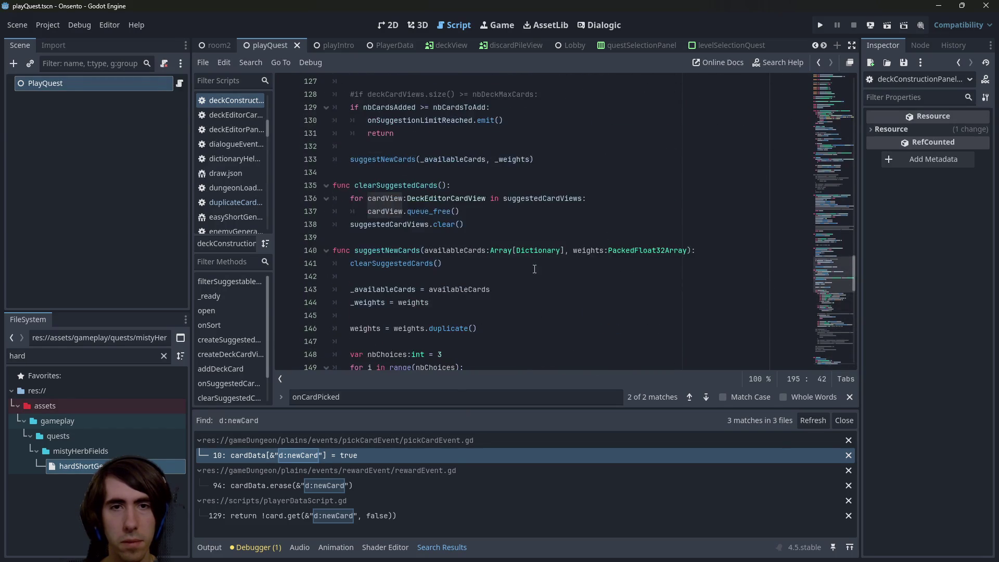
scroll(534, 269, up, 3)
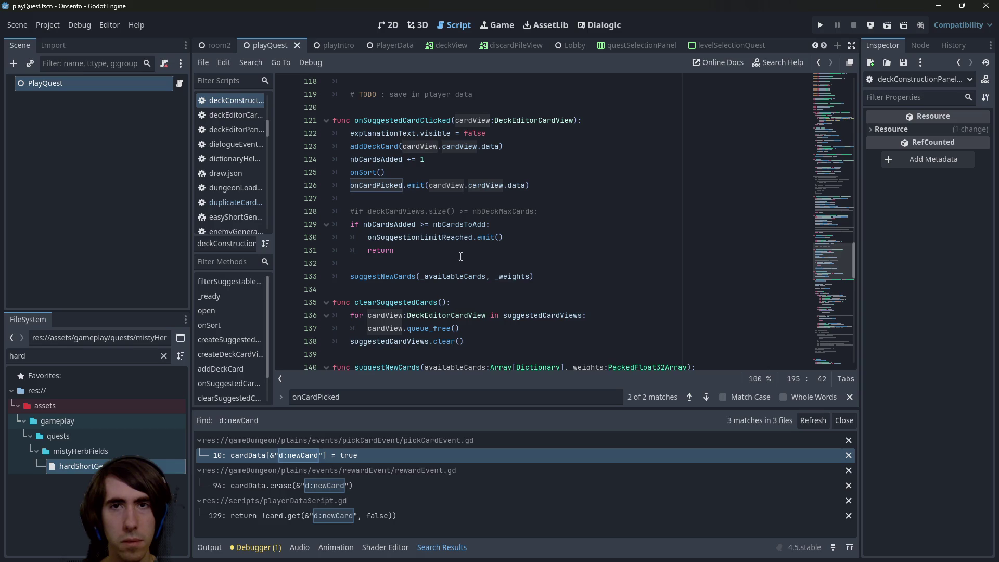
scroll(460, 256, up, 1)
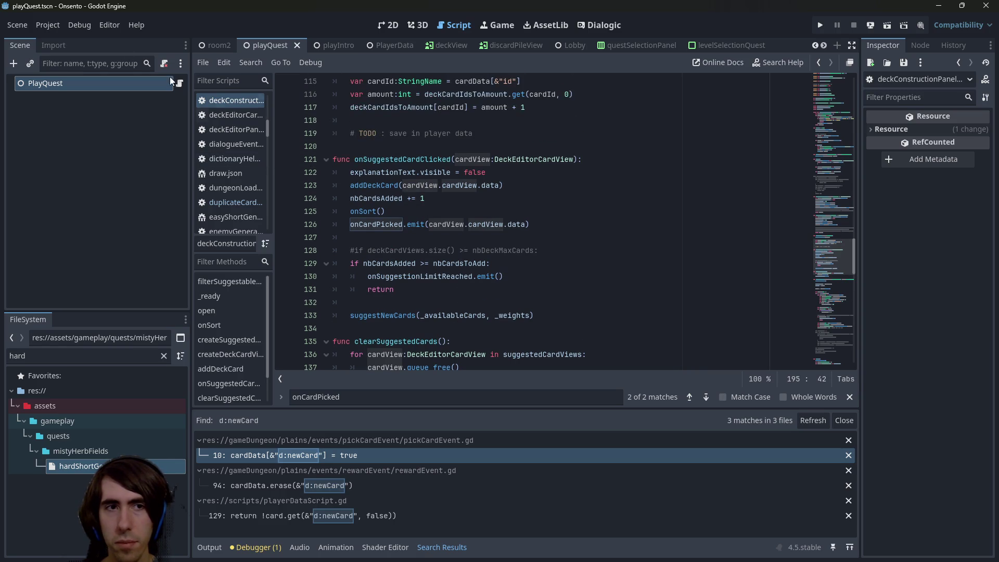
click(181, 83)
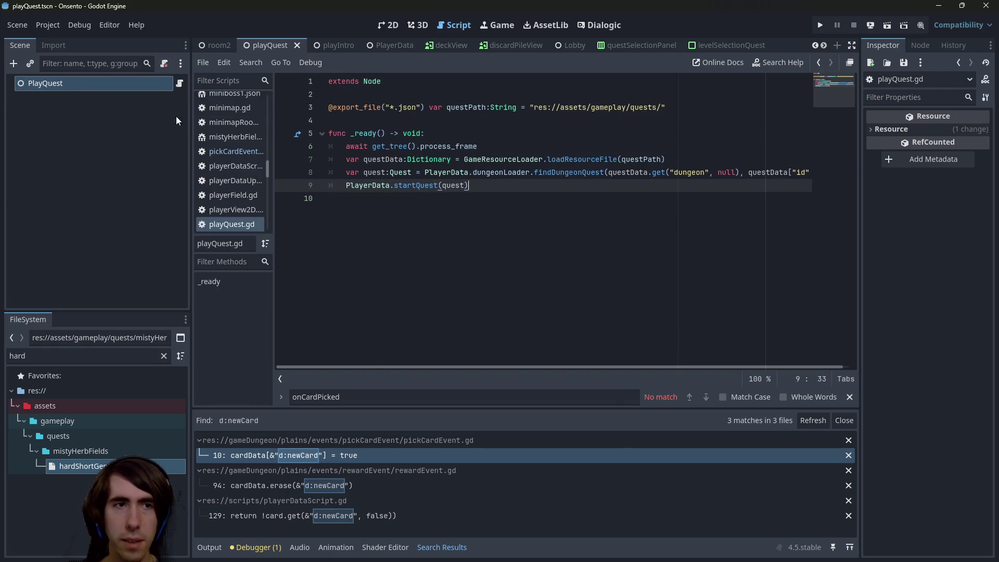
- Open the d:newCard match in pickCardEvent.gd and place the caret on empty line 44
click(425, 172)
click(435, 456)
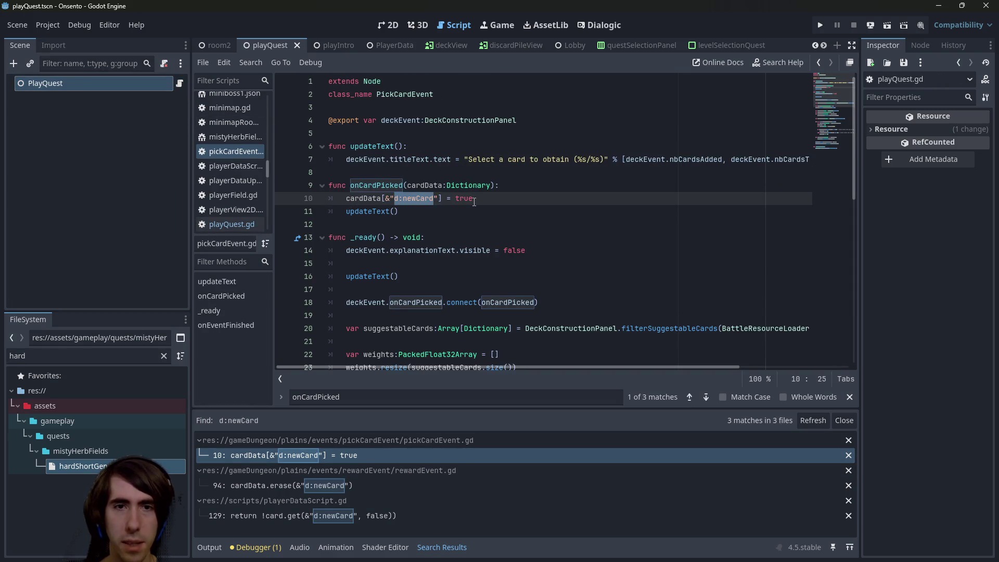
scroll(467, 278, down, 7)
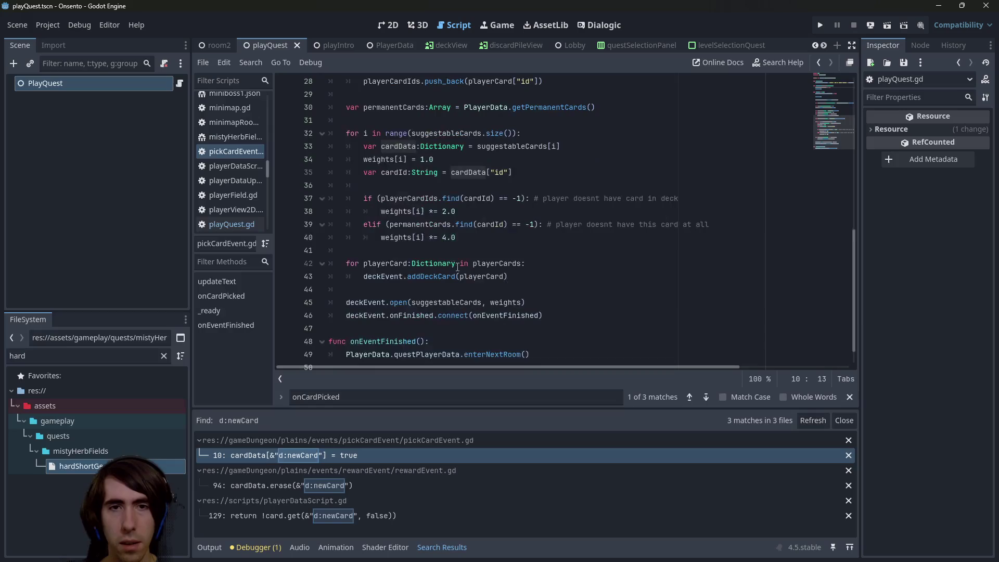
double_click(426, 211)
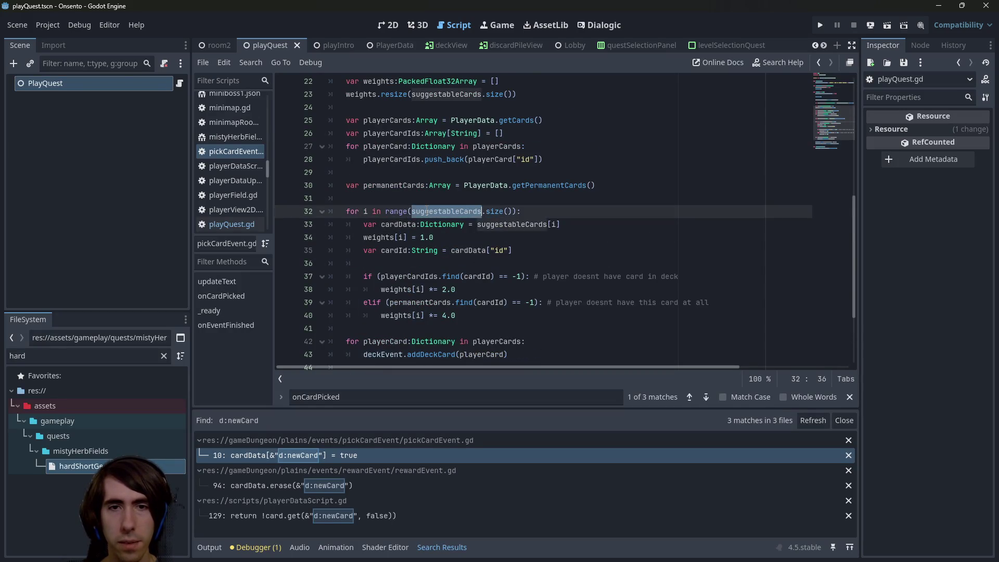
scroll(456, 260, down, 2)
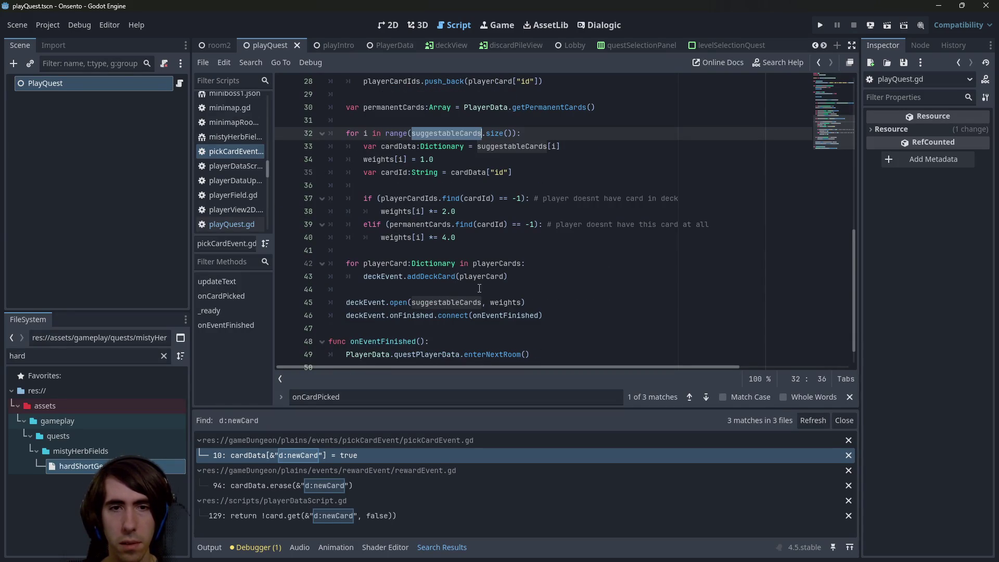
scroll(479, 281, up, 1)
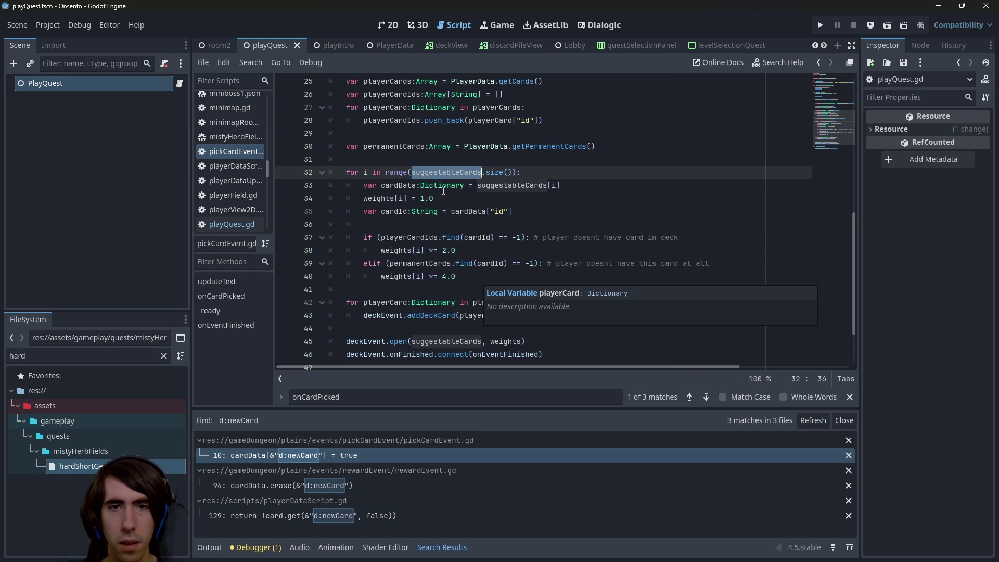
scroll(444, 192, up, 1)
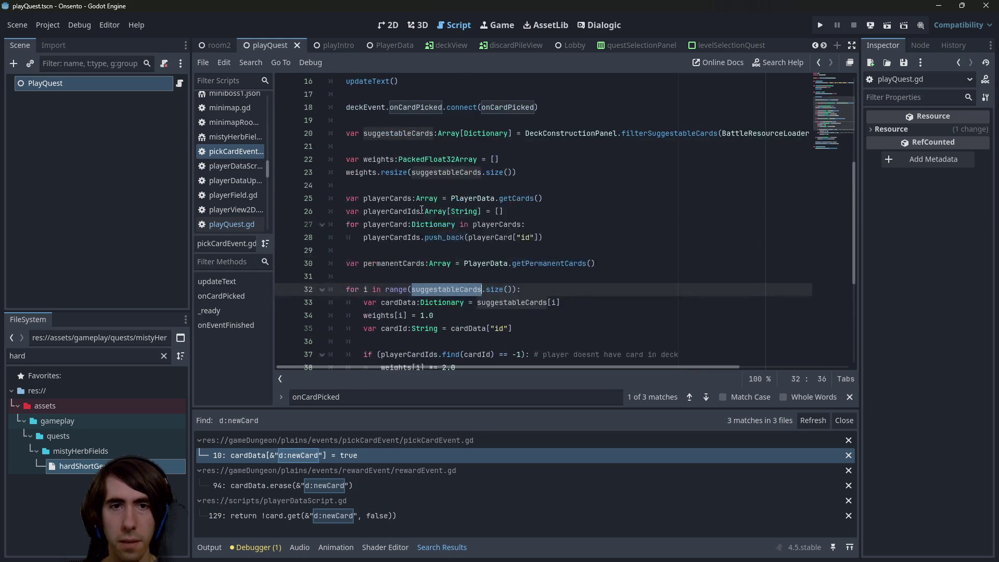
scroll(467, 264, down, 4)
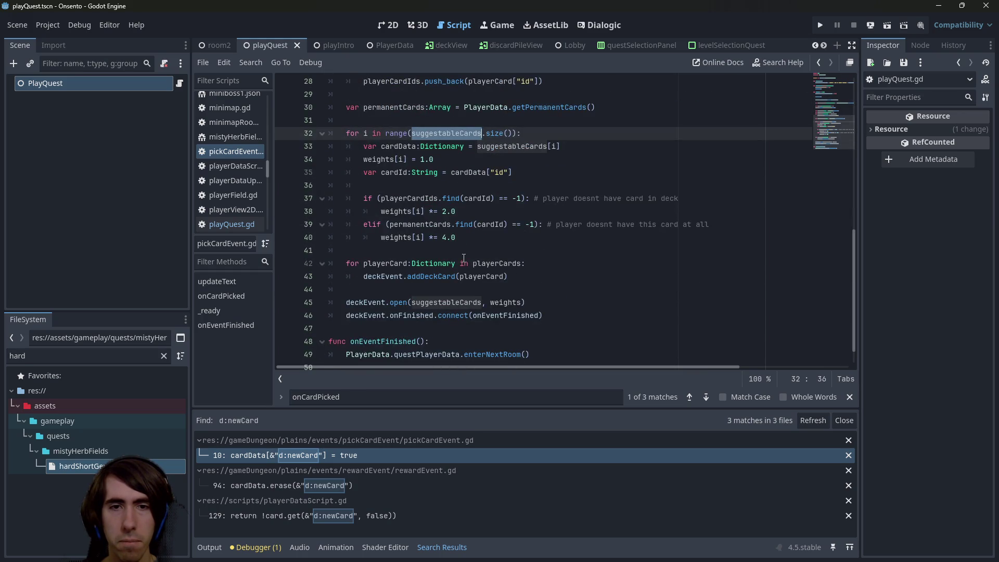
double_click(440, 303)
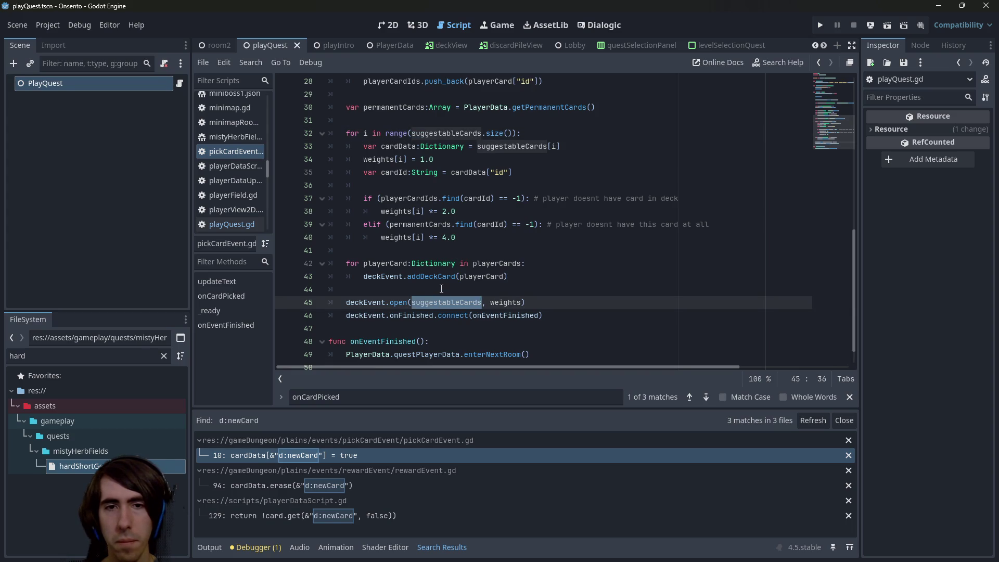
click(441, 289)
scroll(441, 289, up, 7)
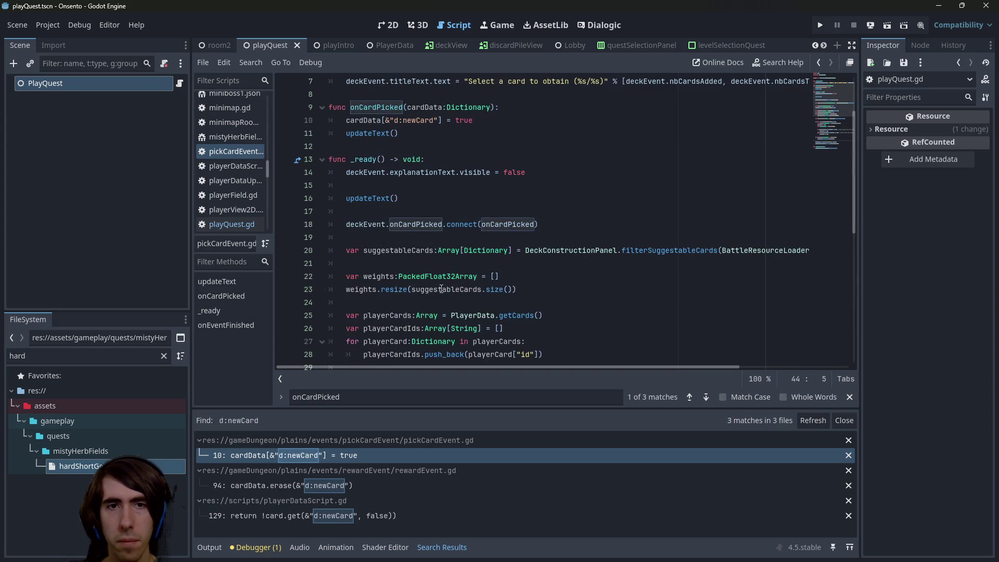
scroll(415, 160, down, 7)
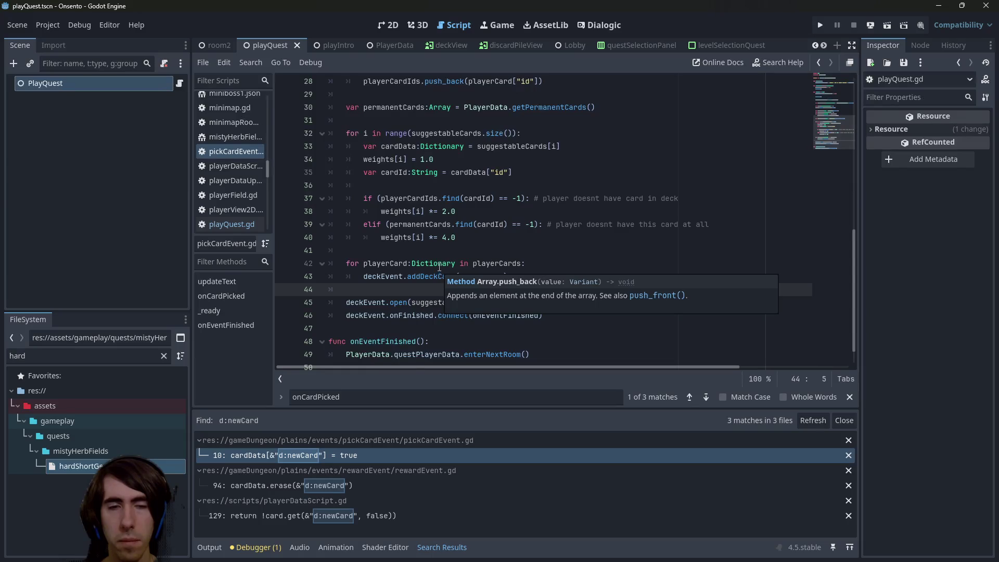
- Add a 'for card in suggestableCards:' loop after line 44
key(Return)
text(va)
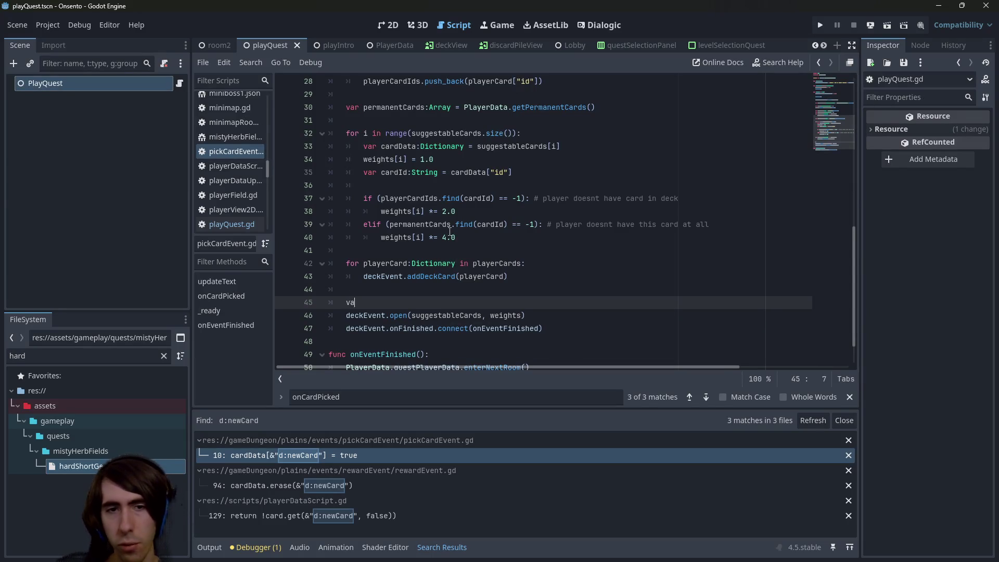
key(BackSpace)
key(BackSpace)
text(for card i)
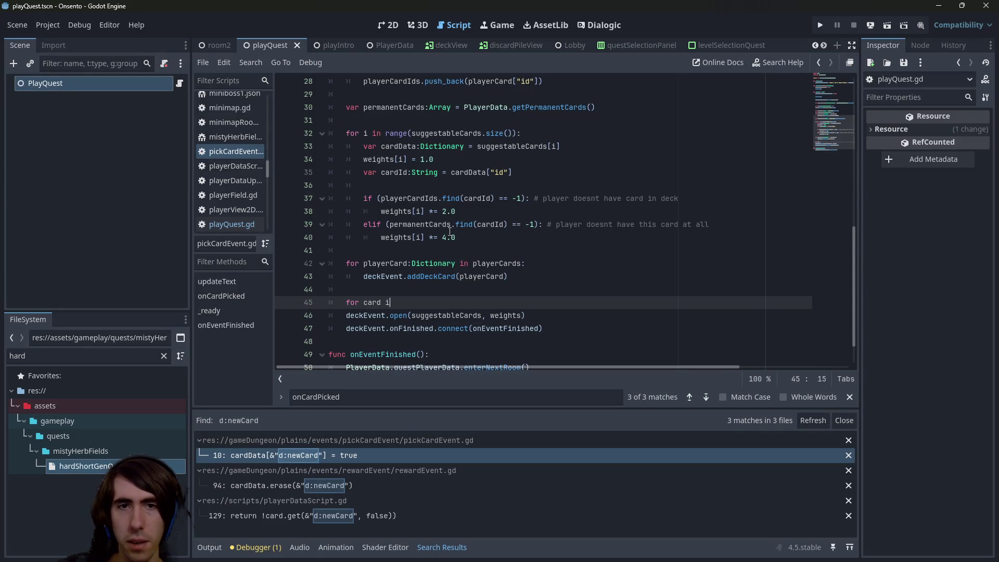
text(n )
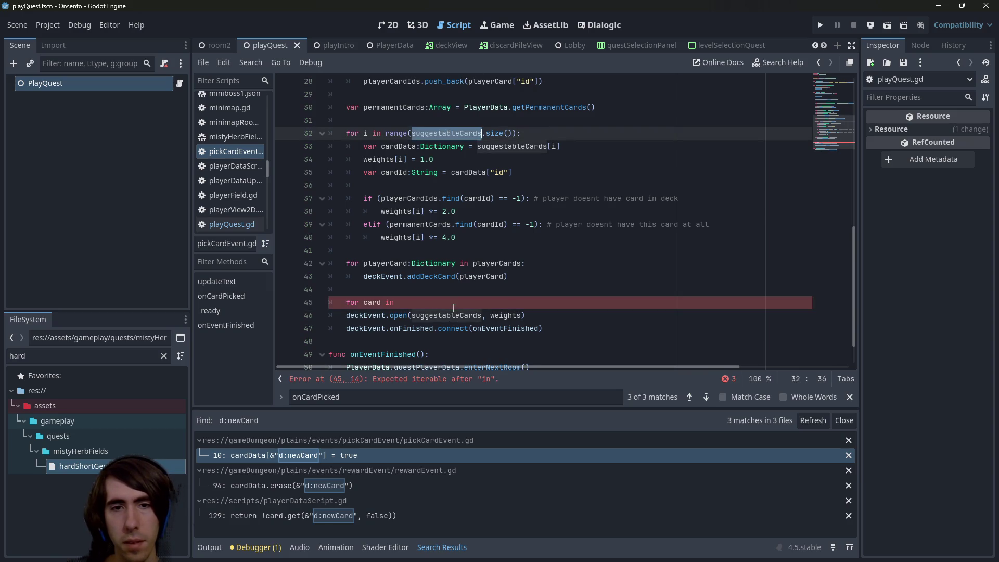
text(suggestableCards:)
key(Return)
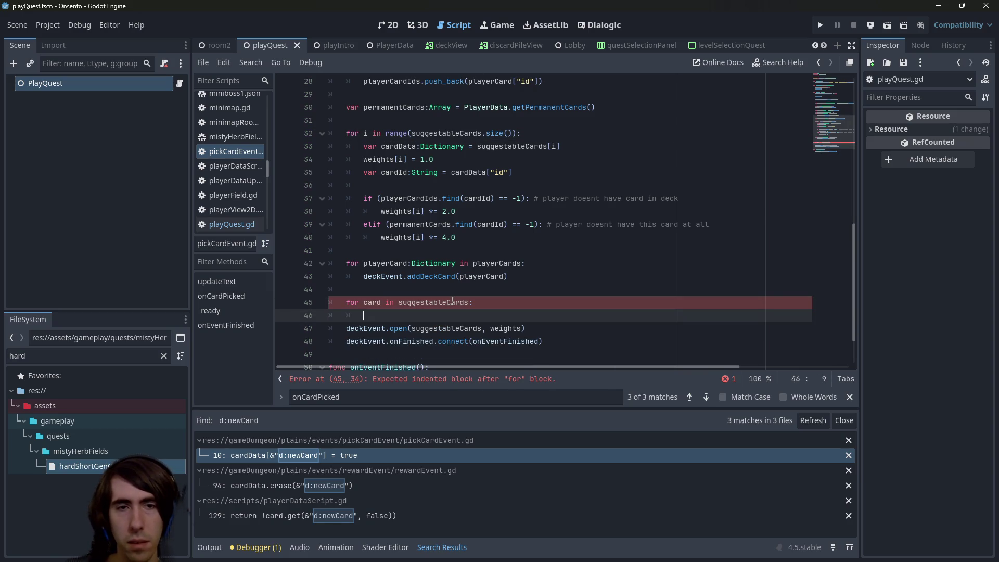
key(Return)
key(Up)
key(Up)
key(Up)
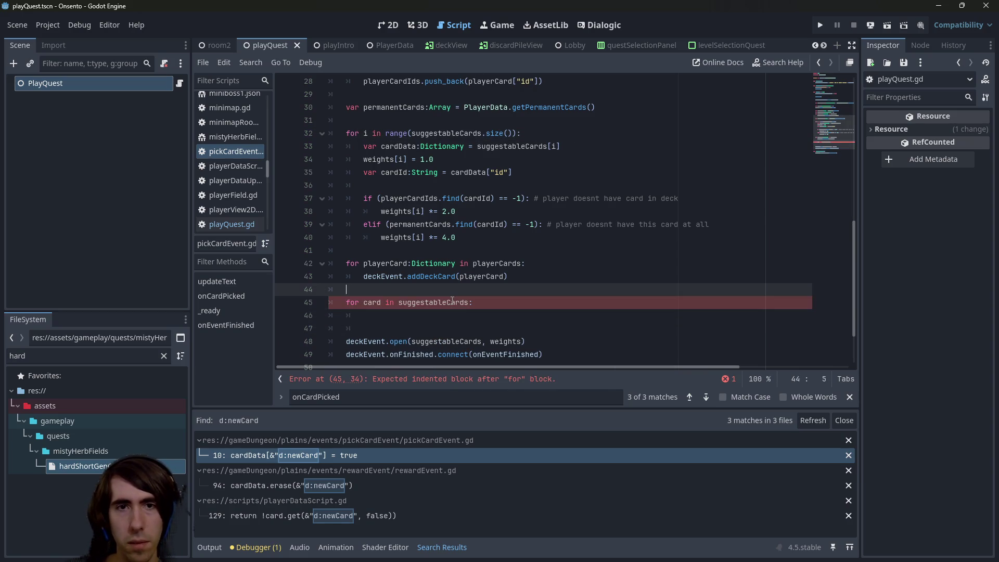
- Declare an empty newSuggestableCards list above the loop, reusing the suggestableCards declaration
double_click(441, 134)
scroll(427, 143, up, 3)
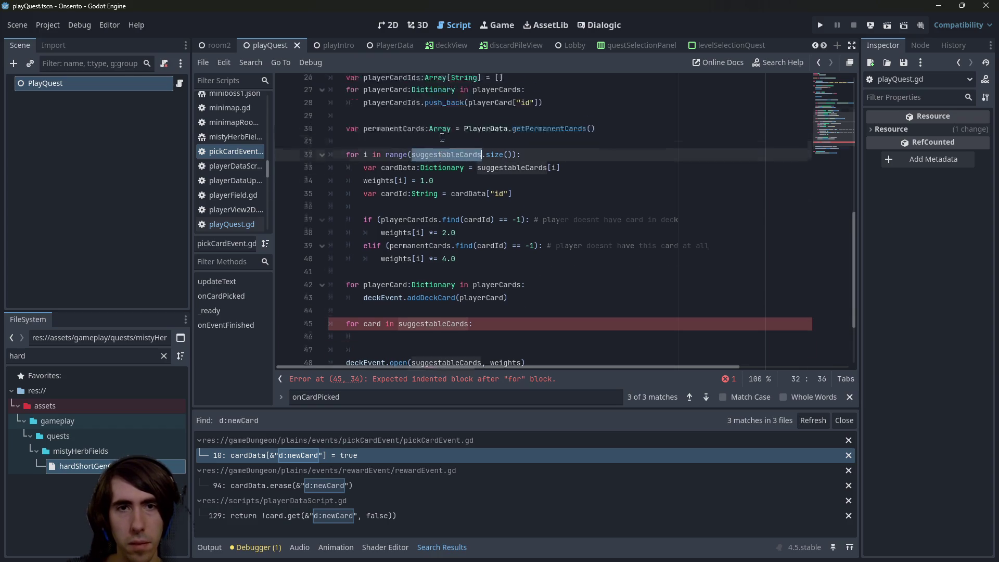
drag(346, 94, 521, 99)
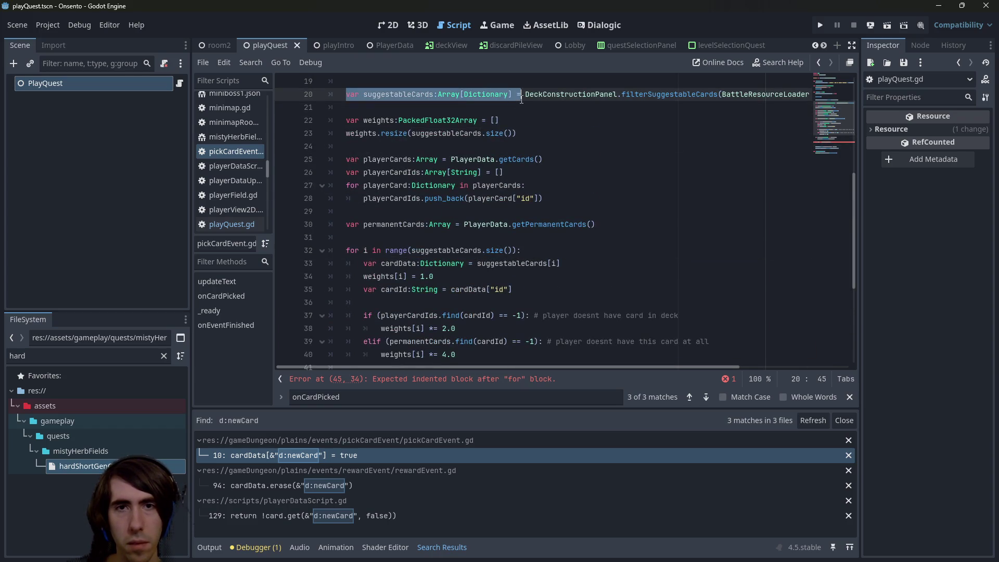
key(ctrl+c)
scroll(469, 293, down, 5)
click(403, 224)
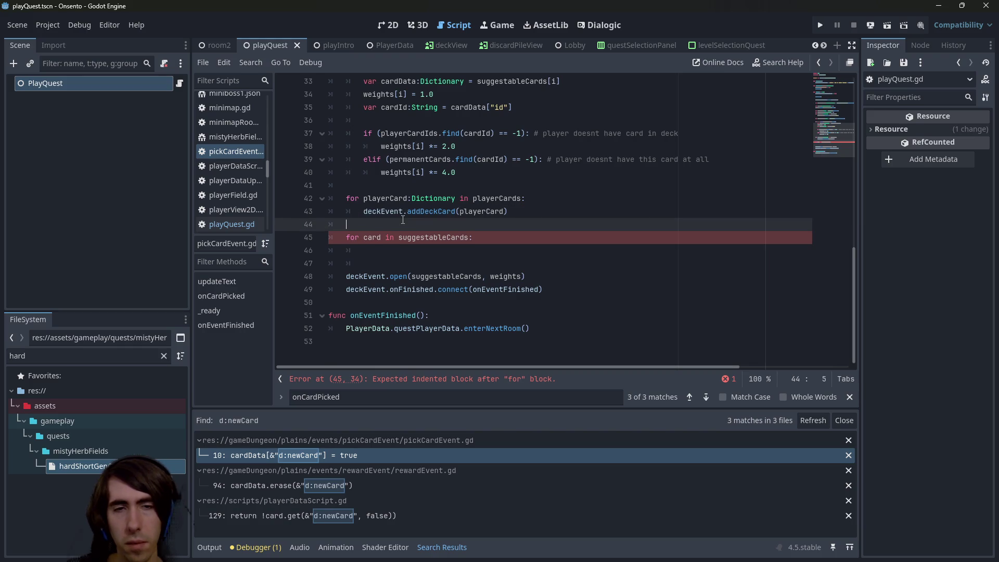
key(Return)
key(ctrl+v)
key(ctrl+Left)
key(ctrl+Left)
key(ctrl+Left)
text(newS)
key(Delete)
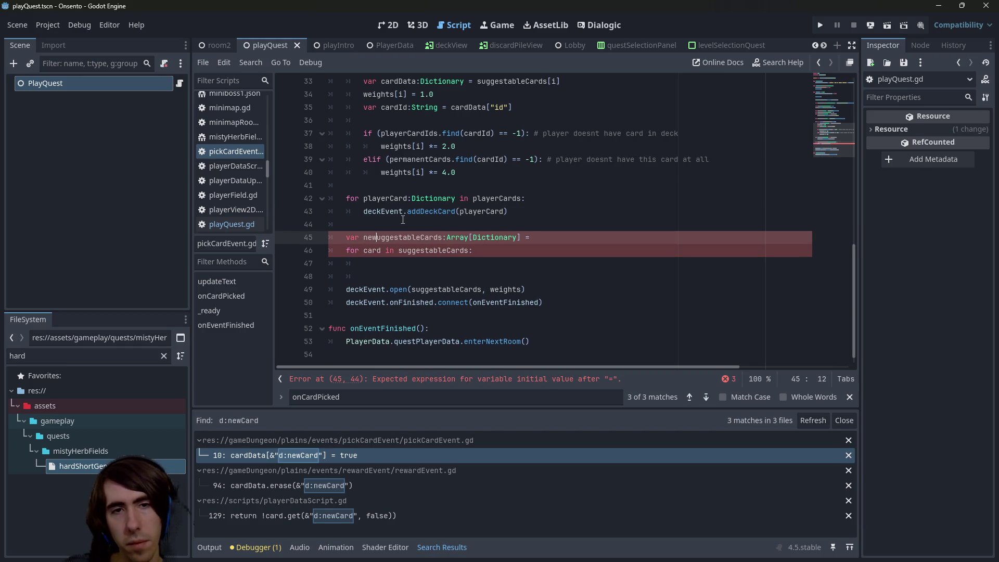
text(sug)
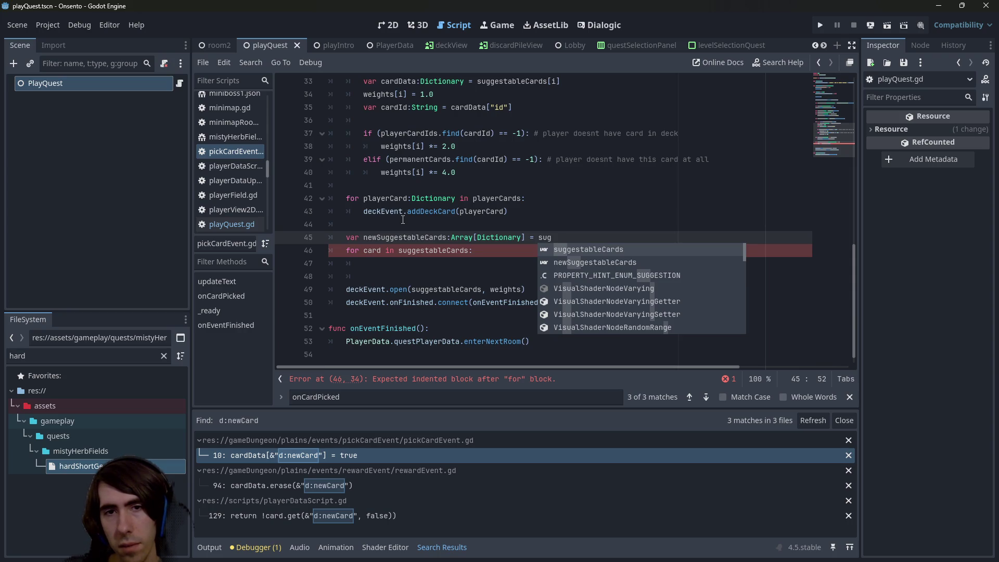
key(BackSpace)
key(BackSpace)
key(BackSpace)
text([])
key(ctrl+s)
- Add a newSuggestableCards.push_back() call in the loop body
double_click(403, 237)
key(ctrl+c)
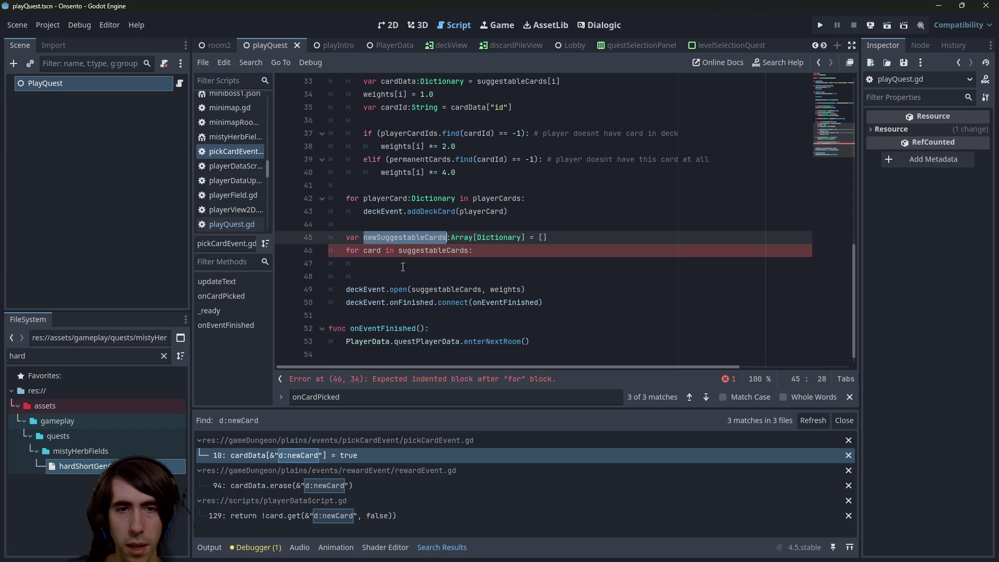
click(403, 263)
key(ctrl+v)
text(.push_back()
key(ctrl+s)
- Type the loop variable as Dictionary and push card into newSuggestableCards
double_click(372, 251)
key(Right)
text(:D)
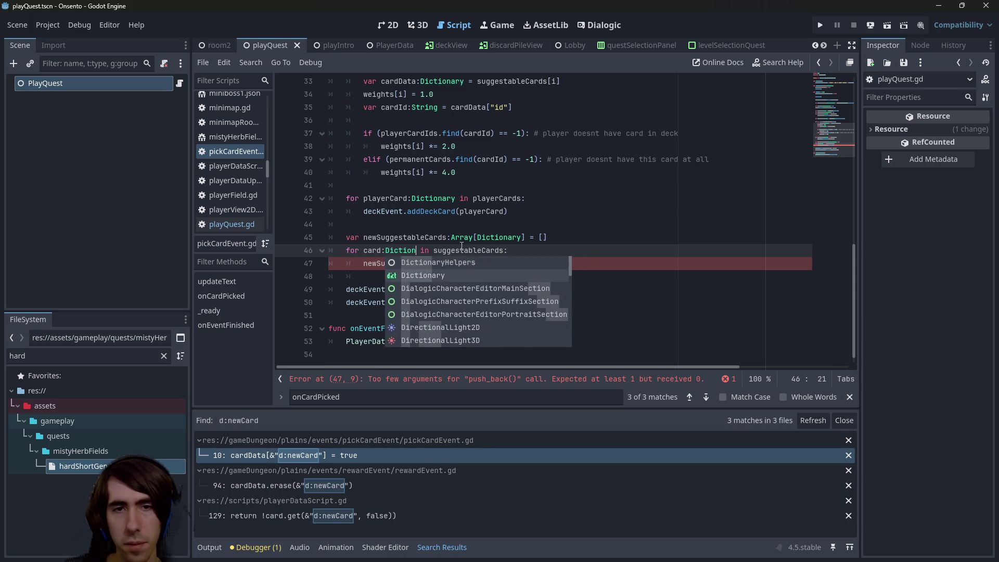
key(Return)
key(ctrl+s)
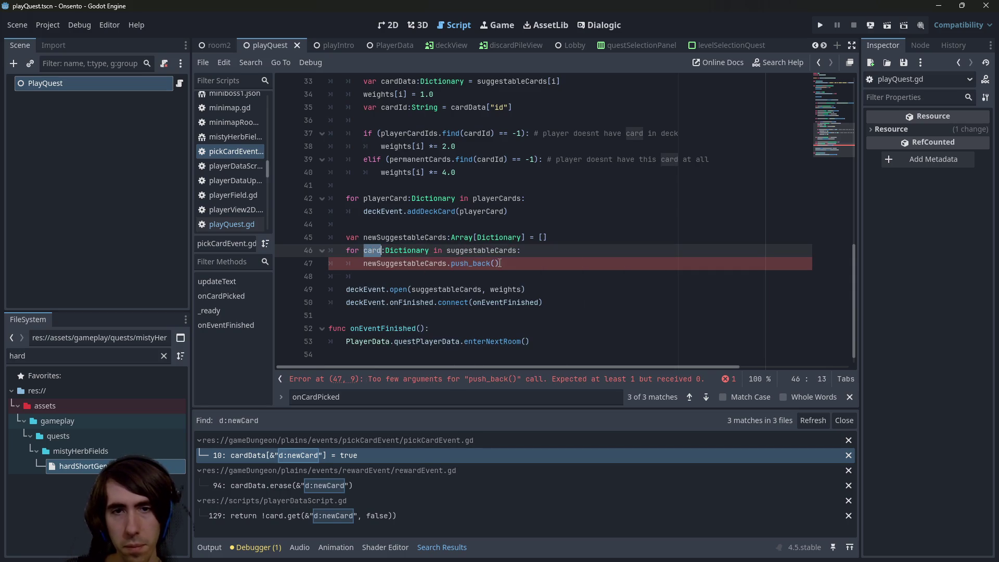
key(Down)
key(End)
key(Left)
text(card)
key(ctrl+s)
- Copy the existing d:newCard = true flag line into the loop body
double_click(405, 259)
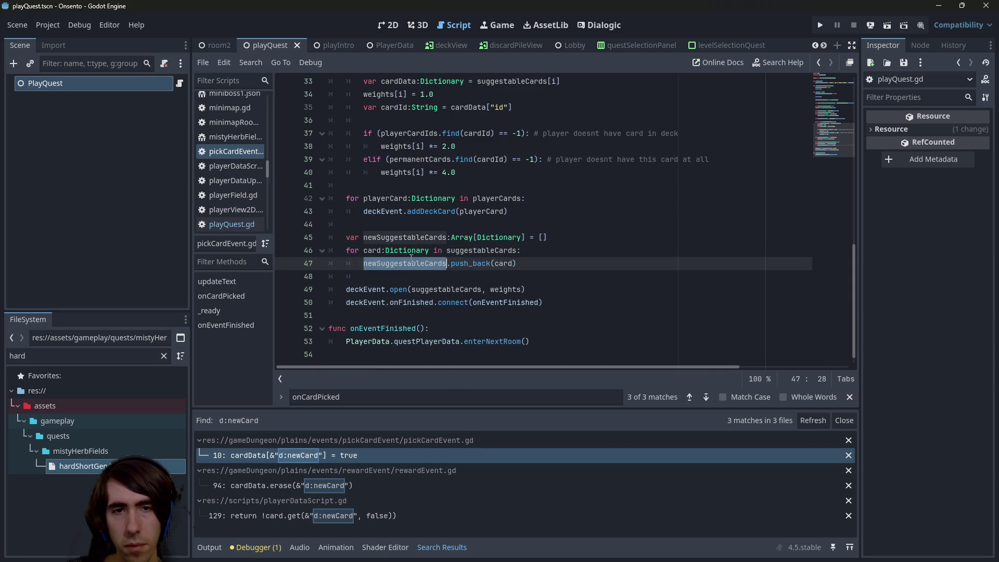
scroll(468, 219, up, 10)
click(499, 199)
drag(498, 198, 345, 199)
scroll(452, 247, down, 11)
click(560, 240)
key(Return)
key(ctrl+v)
key(ctrl+s)
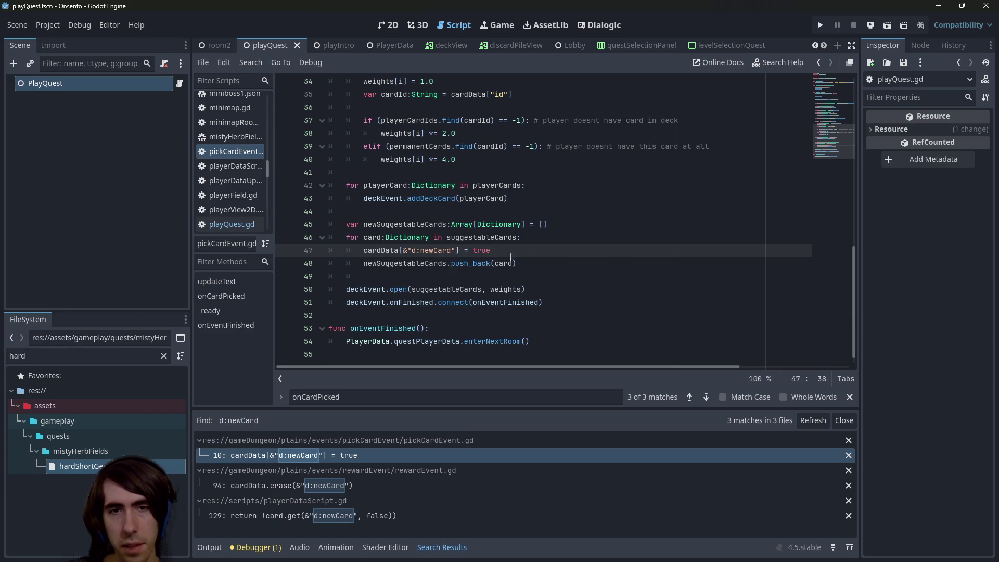
- Rename the loop variable card to cardData in the header and push_back
double_click(376, 239)
text(cardData)
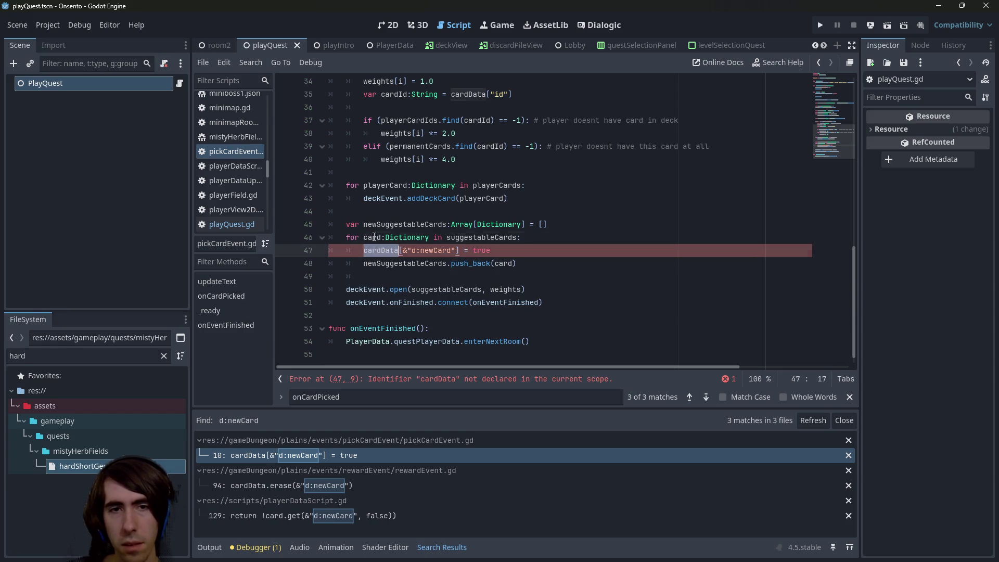
double_click(507, 264)
text(cardData)
key(ctrl+s)
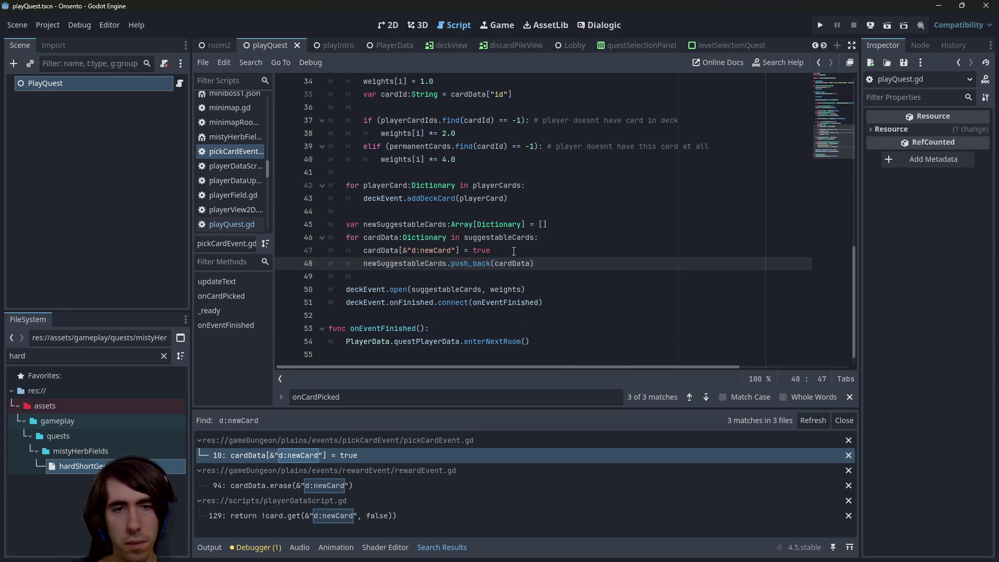
- Pass newSuggestableCards to deckEvent.open instead of suggestableCards
double_click(411, 265)
double_click(461, 290)
key(ctrl+v)
key(ctrl+s)
scroll(488, 234, up, 1)
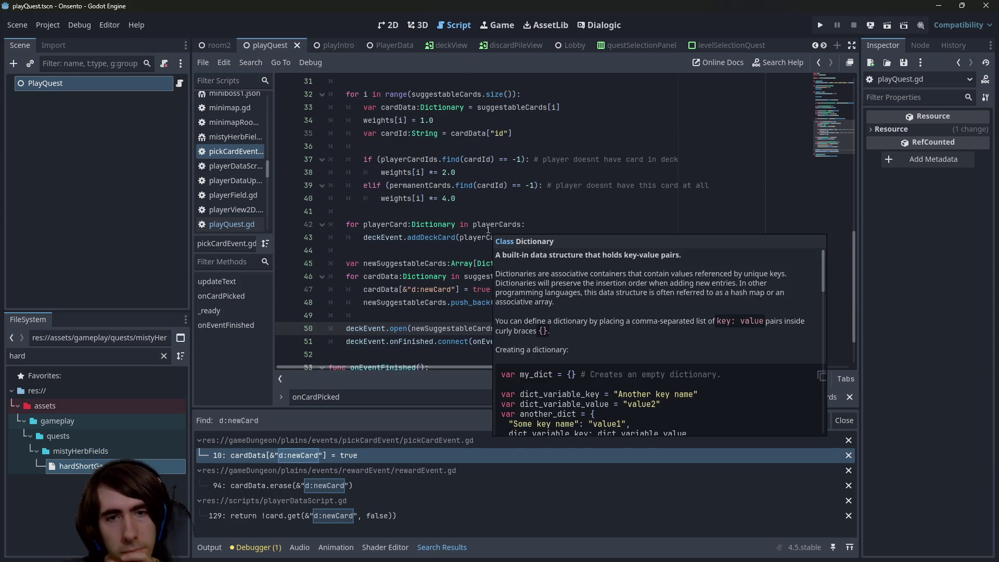
double_click(421, 264)
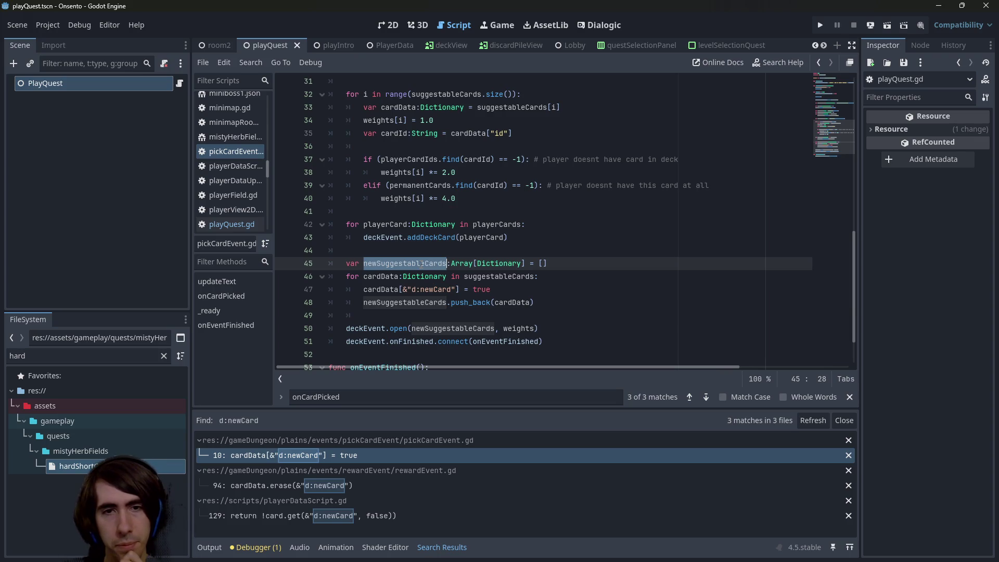
drag(568, 306, 329, 263)
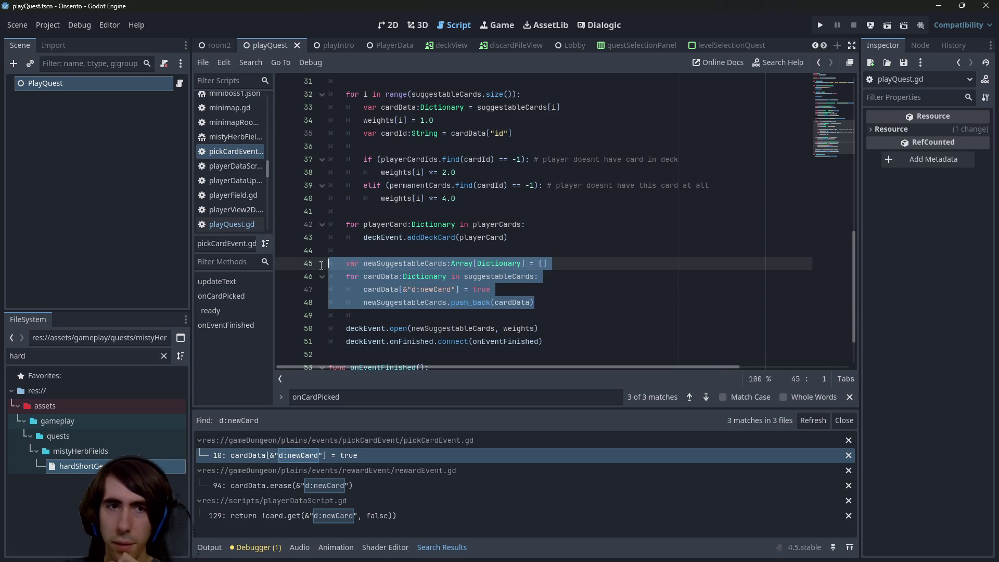
- Connect deckEvent.onCardPicked to a lambda func(data): updateText()
scroll(369, 218, up, 10)
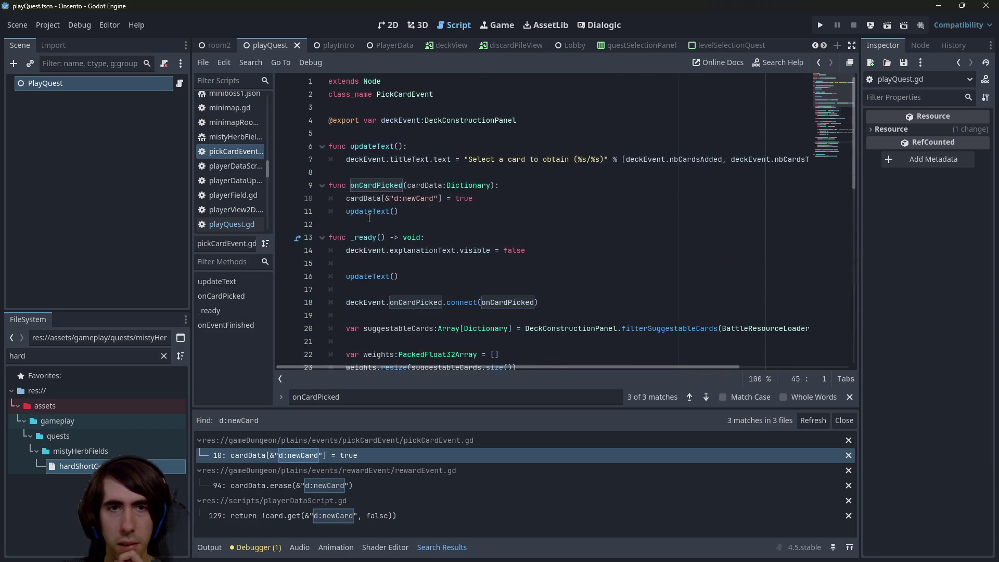
double_click(368, 211)
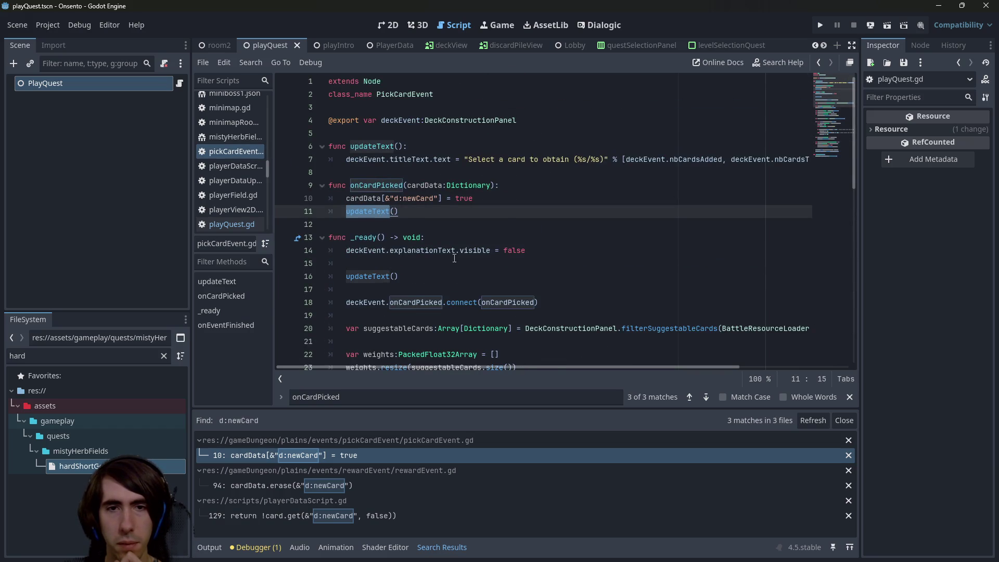
scroll(508, 265, down, 1)
double_click(508, 265)
text(func(data))
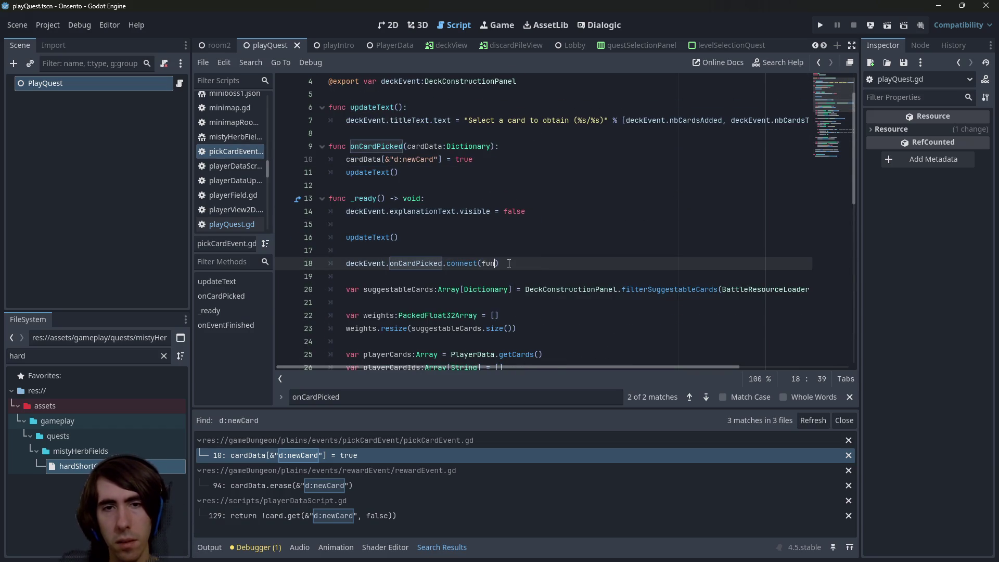
text(:)
key(Left)
key(Left)
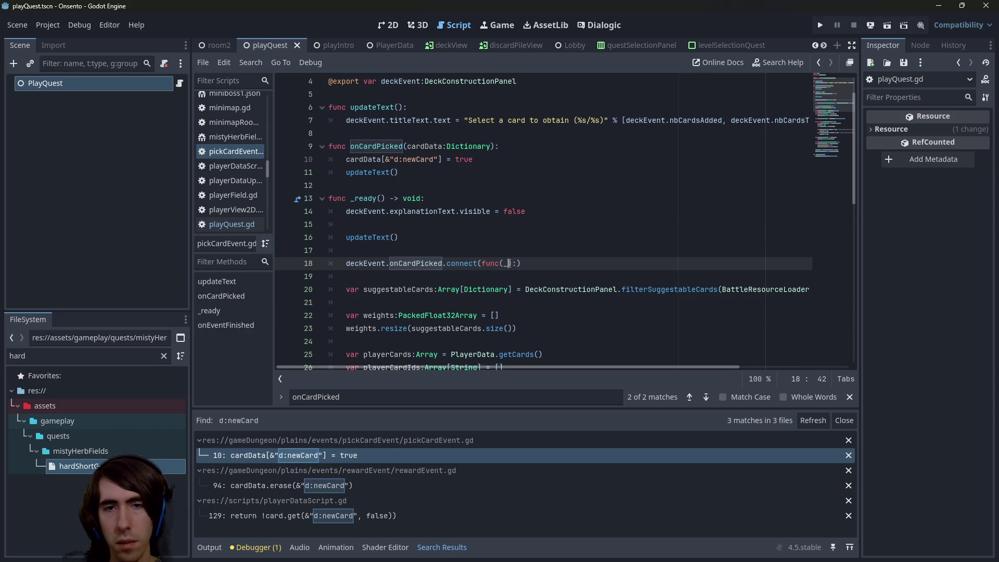
text(data):)
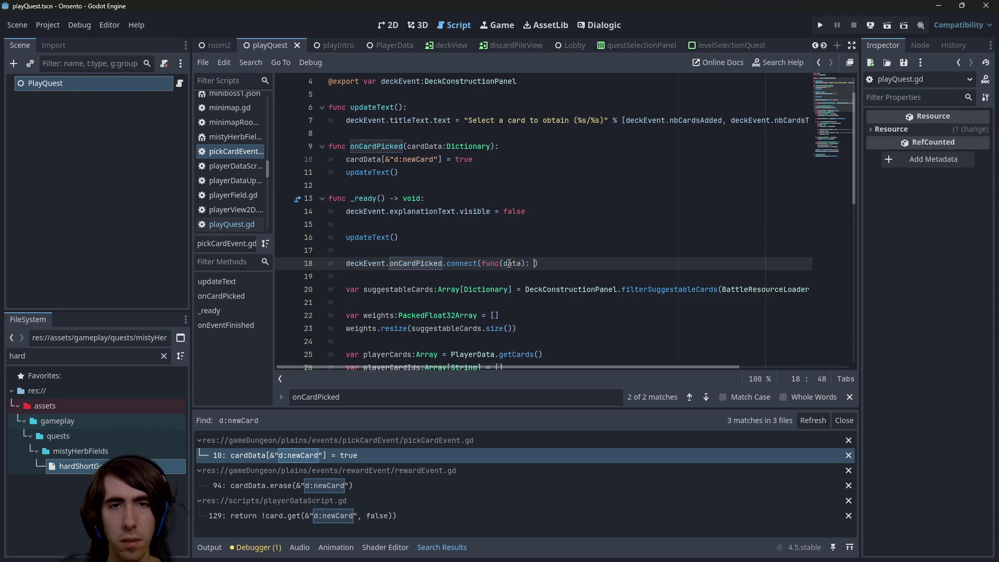
double_click(372, 173)
key(ctrl+c)
click(535, 263)
key(ctrl+v)
text(()
- Delete the now-unused onCardPicked function and save pickCardEvent.gd
mouse_move(404, 173)
mouse_down()
mouse_move(318, 159)
mouse_move(307, 145)
mouse_up()
key(BackSpace)
key(BackSpace)
key(Delete)
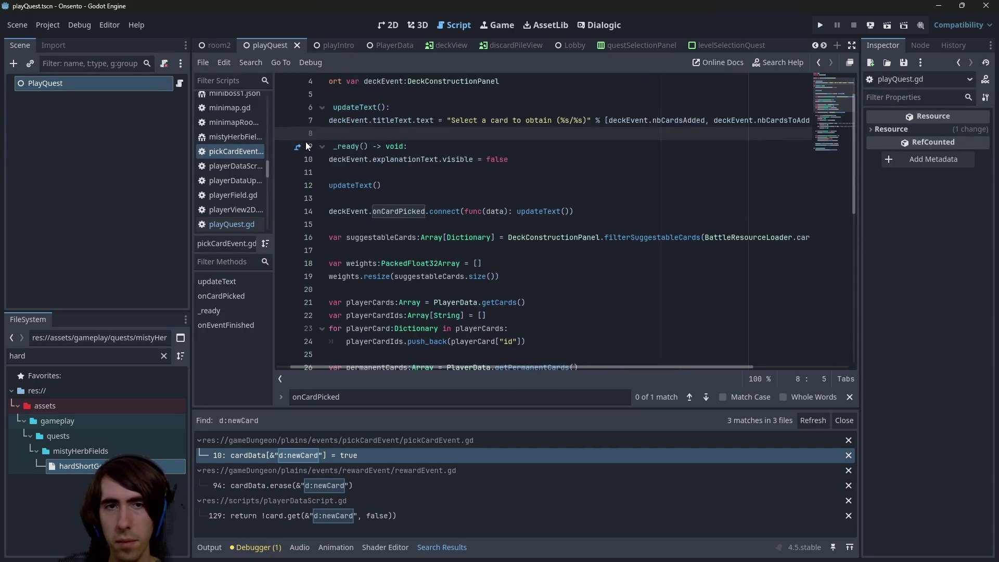
key(ctrl+s)
scroll(398, 171, down, 8)
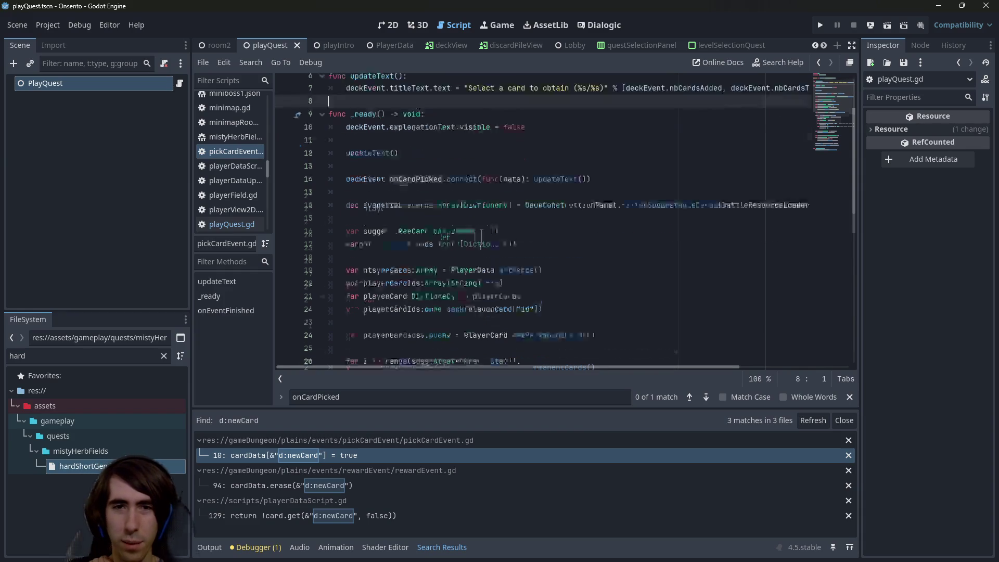
click(426, 289)
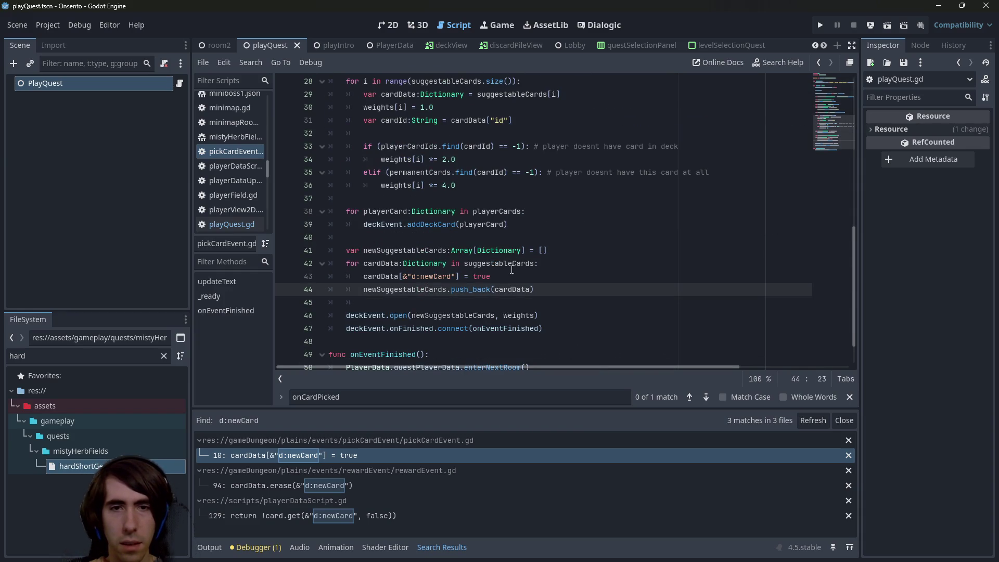
- Add 'cardData = cardData.duplicate_deep()' at the top of the new-card loop
double_click(391, 262)
key(End)
key(Return)
text(cardData = cardData.du)
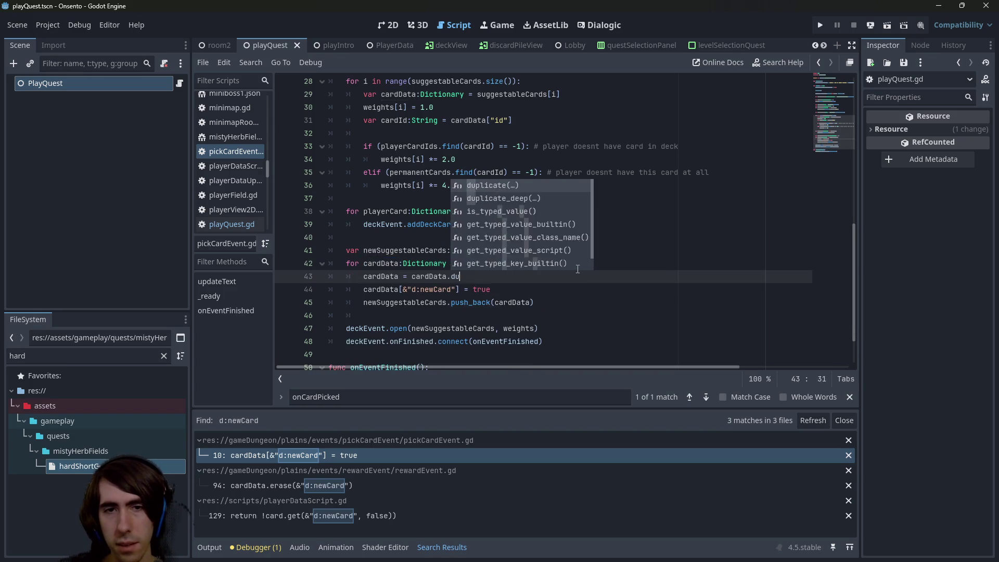
text(pli)
key(Down)
key(Return)
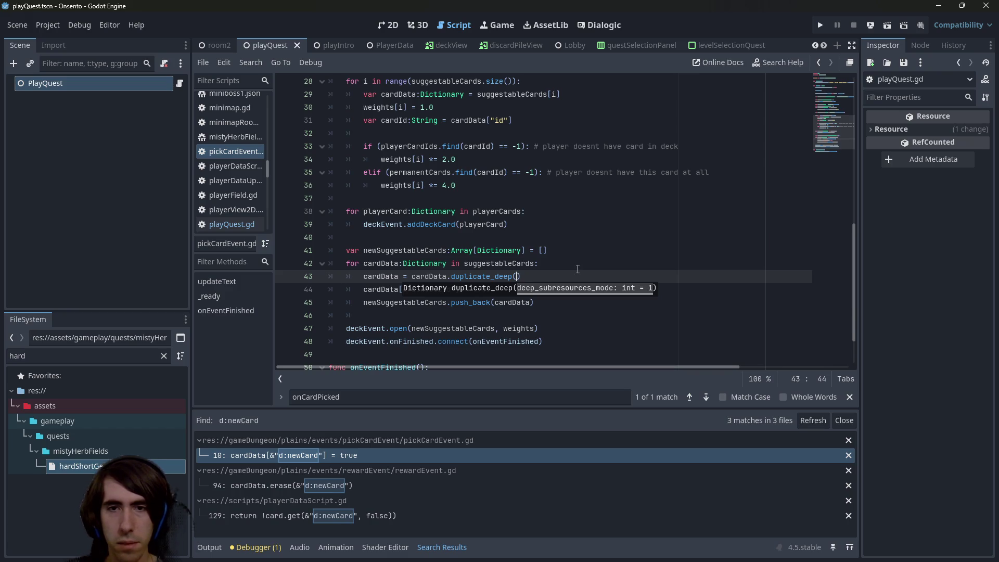
click(577, 265)
click(572, 289)
click(570, 278)
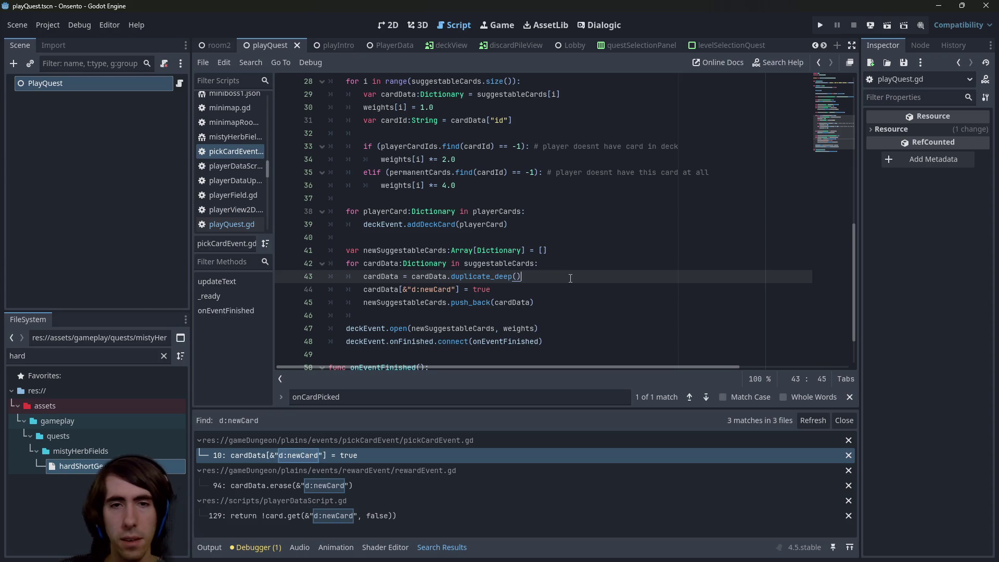
- Insert the TODO comment about only duplicating and flagging newly added cards above the loop
key(Up)
key(Up)
key(Up)
key(Return)
text(# TODO)
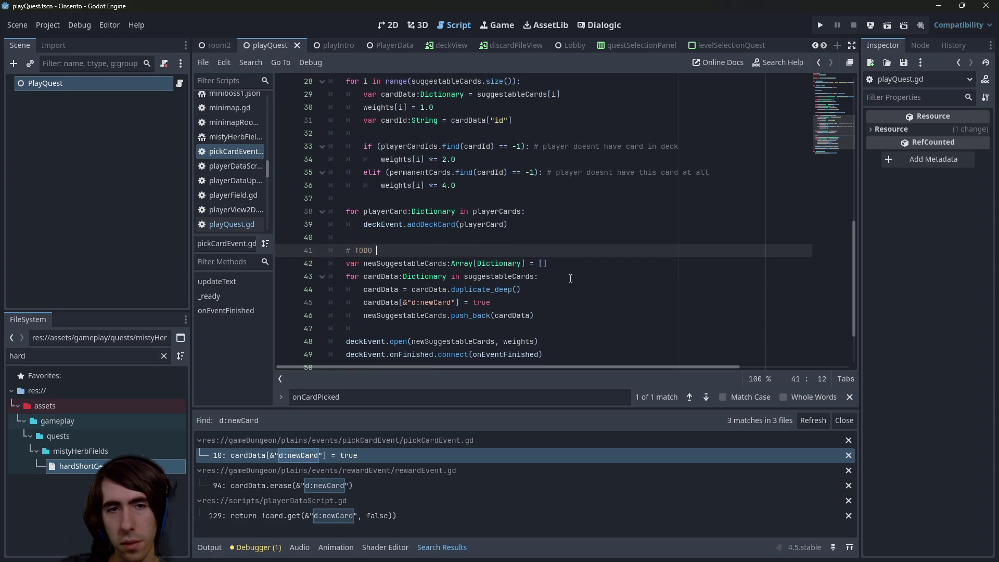
text(: optimize and on)
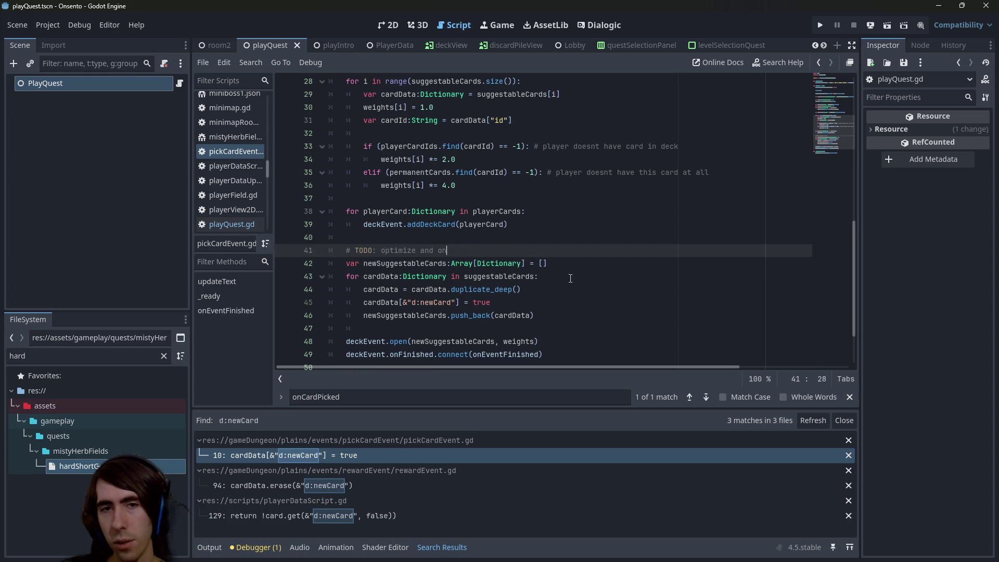
text(ly duplicat e)
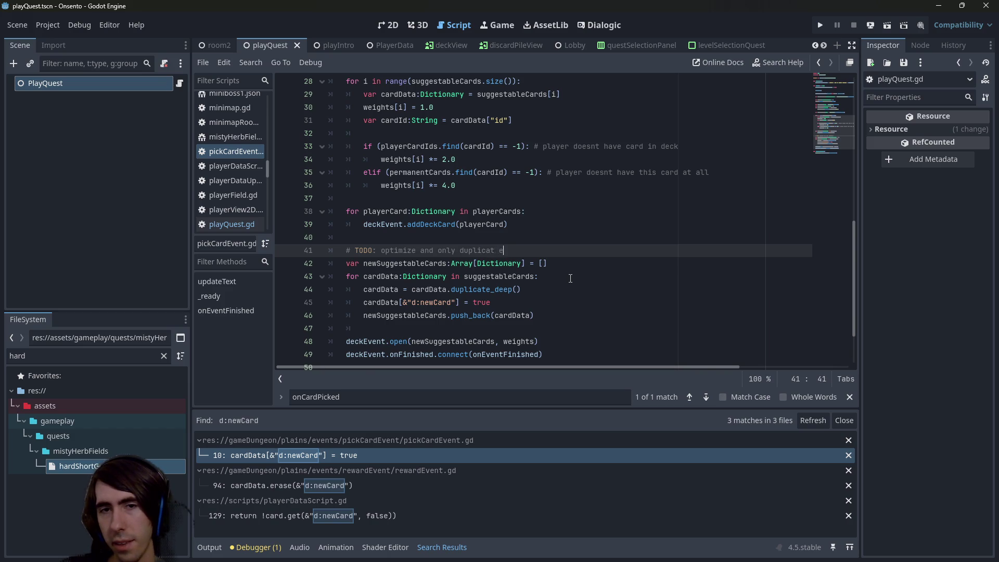
key(BackSpace)
key(BackSpace)
text(e_deep and )
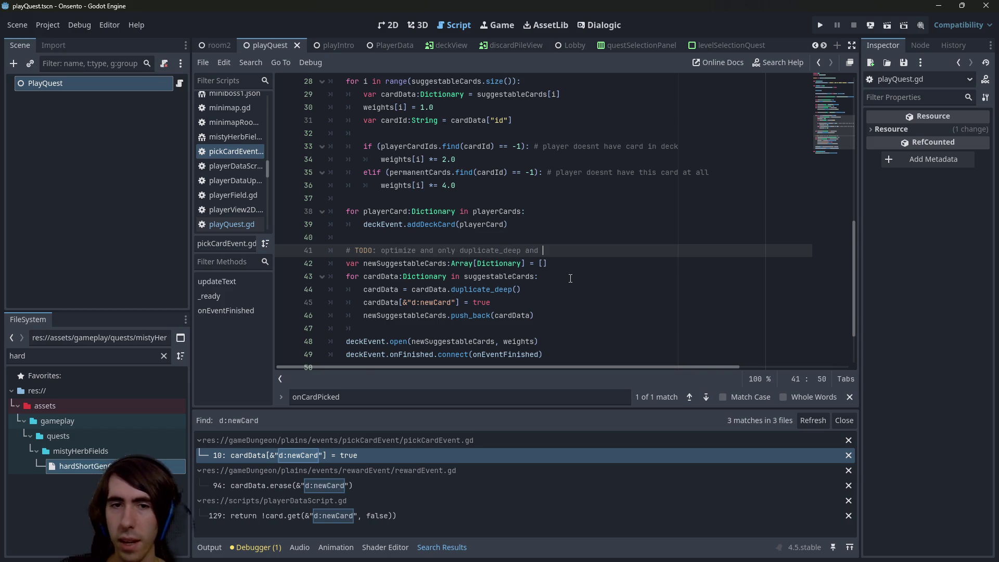
text(set flag to )
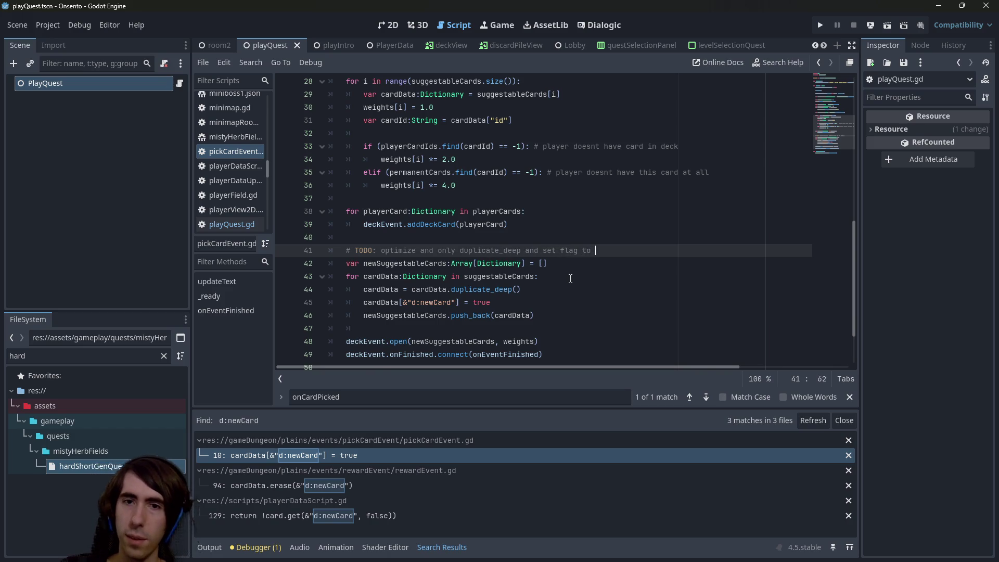
text(newly added cards)
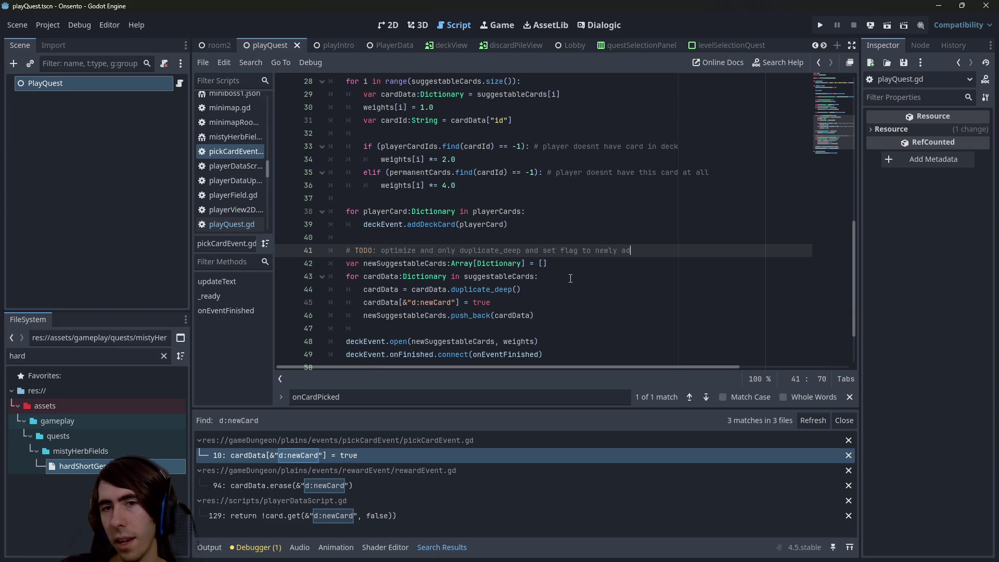
key(ctrl+s)
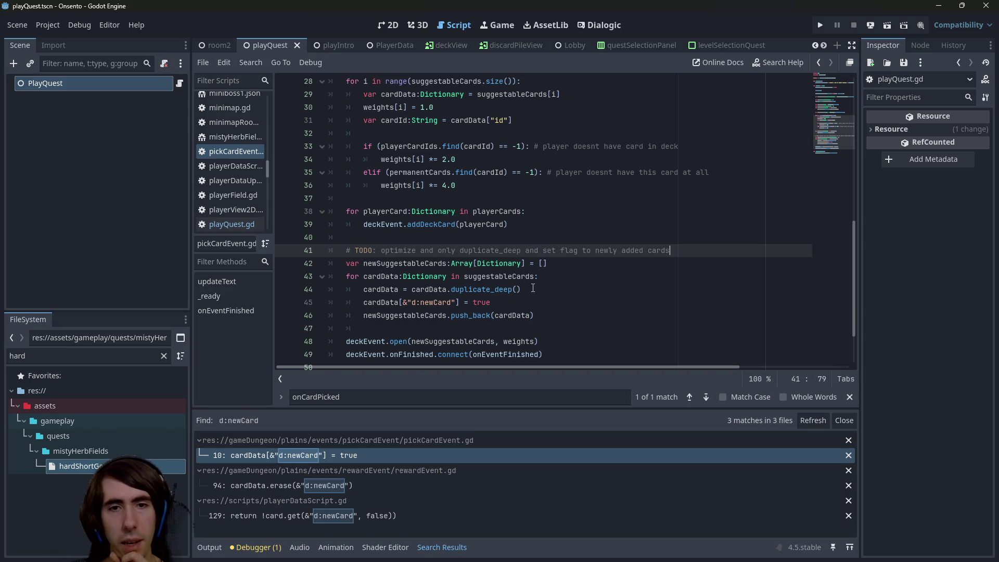
drag(551, 313, 334, 252)
key(ctrl+c)
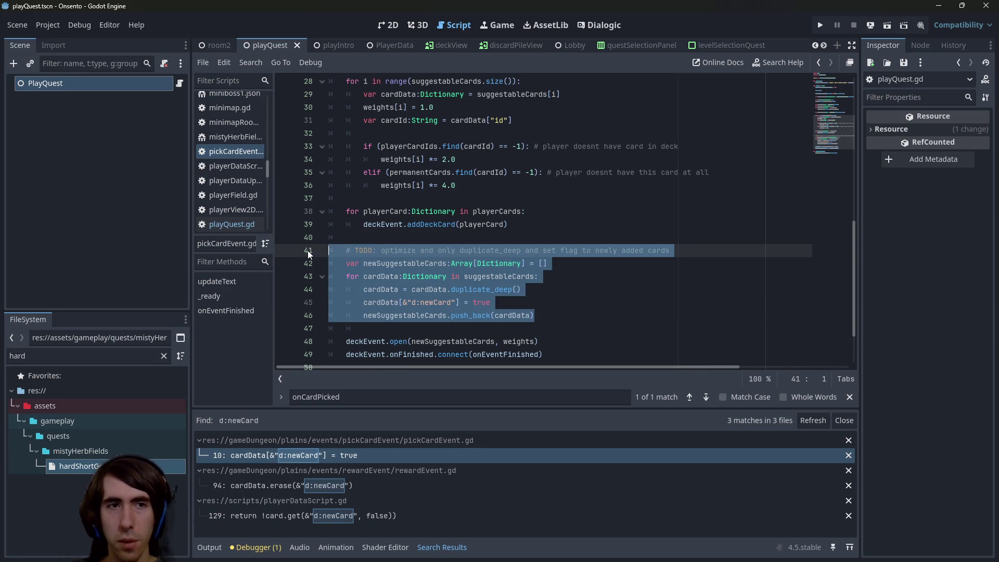
key(shift+alt+o)
- Quick-open duplicateCardEvent.gd and follow open() to its definition in eventDeckPanel.gd
text(duplicate)
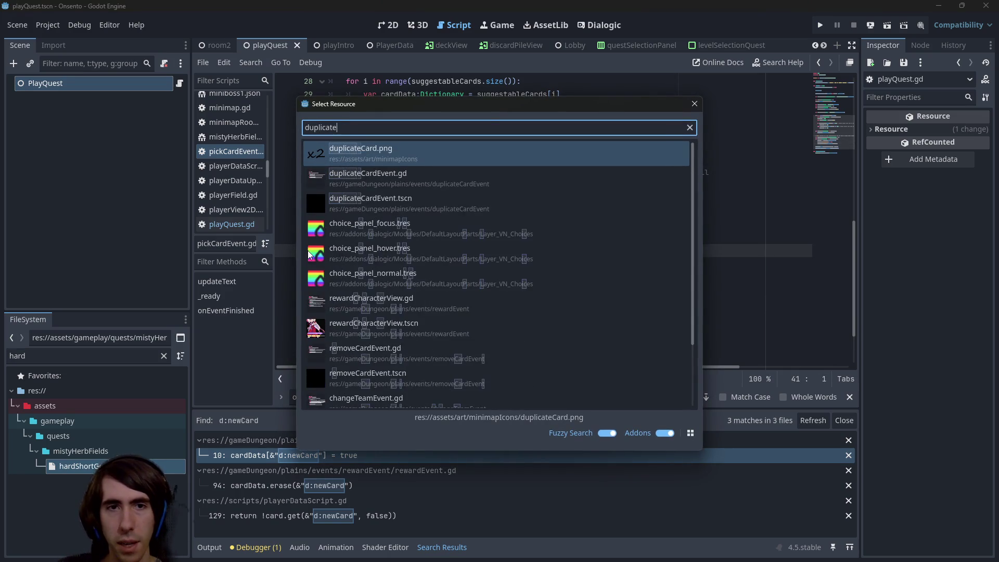
key(Return)
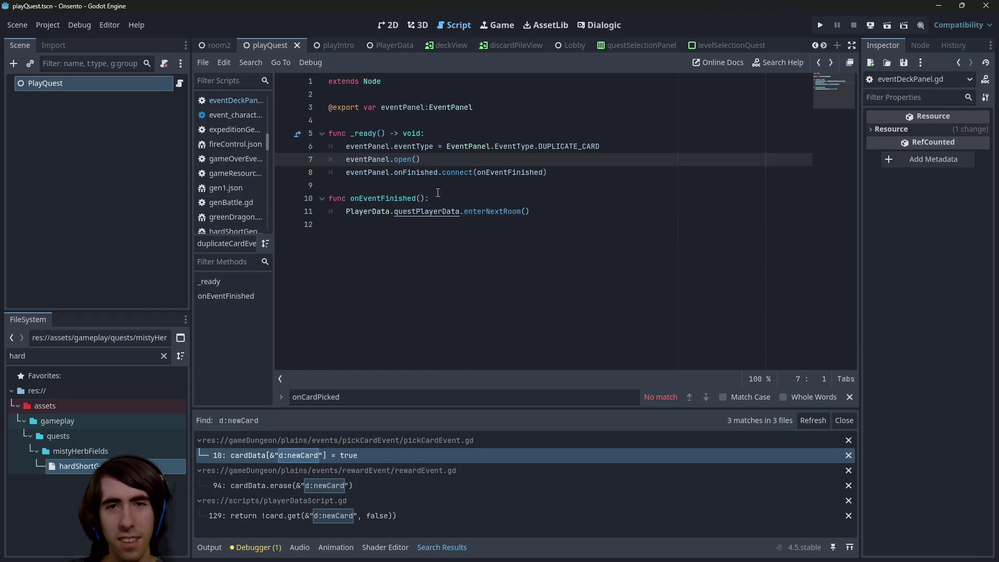
ctrl+click(403, 160)
click(393, 198)
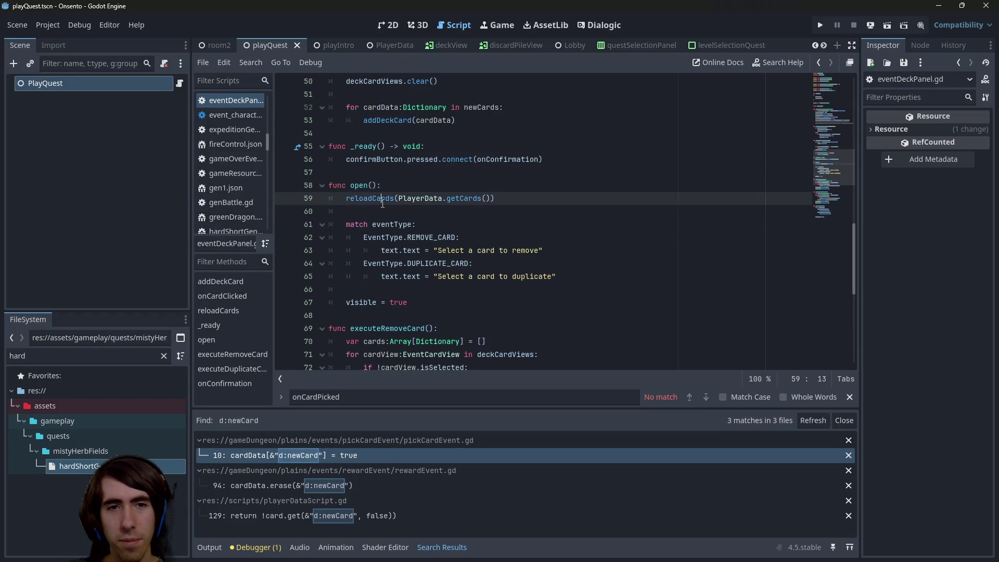
- In executeDuplicateCard, insert an empty line after the isSelected check on line 80
scroll(383, 229, down, 4)
scroll(382, 229, down, 4)
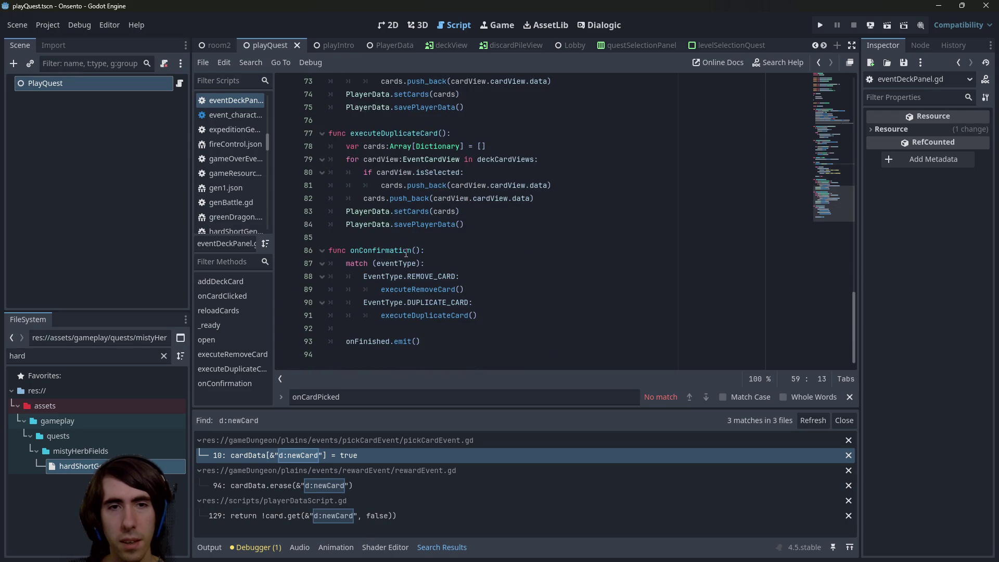
scroll(406, 254, up, 2)
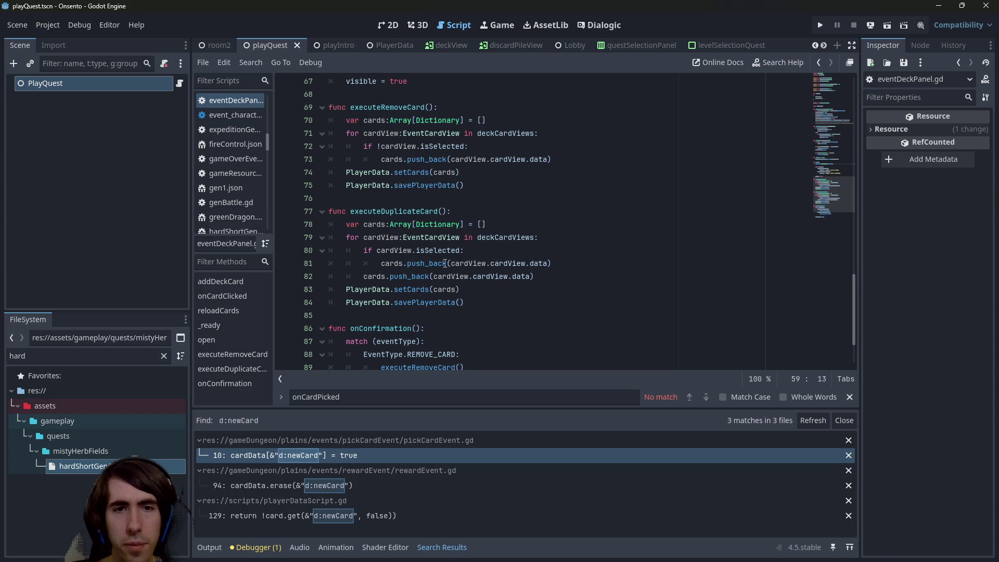
double_click(408, 263)
click(391, 263)
double_click(392, 263)
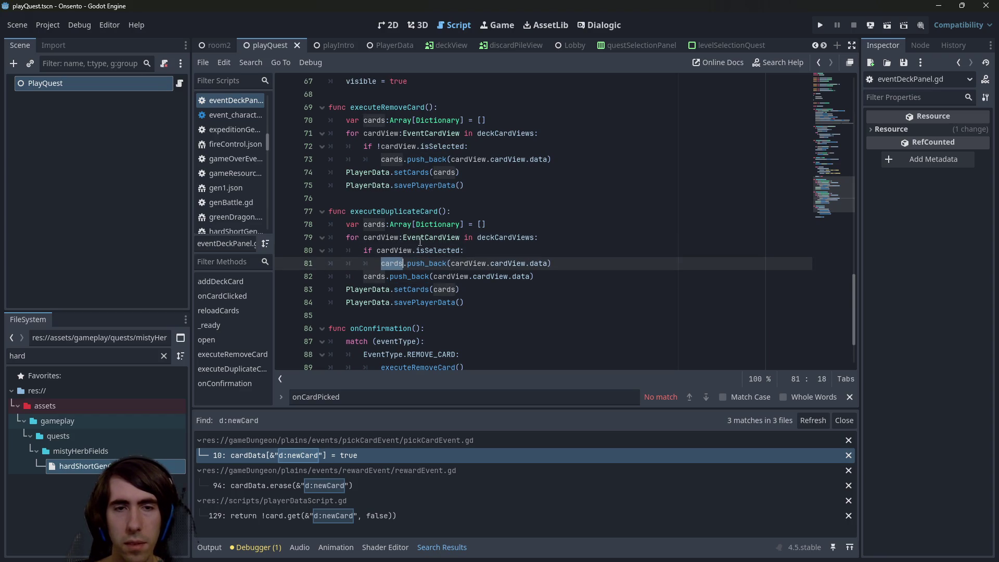
mouse_move(420, 289)
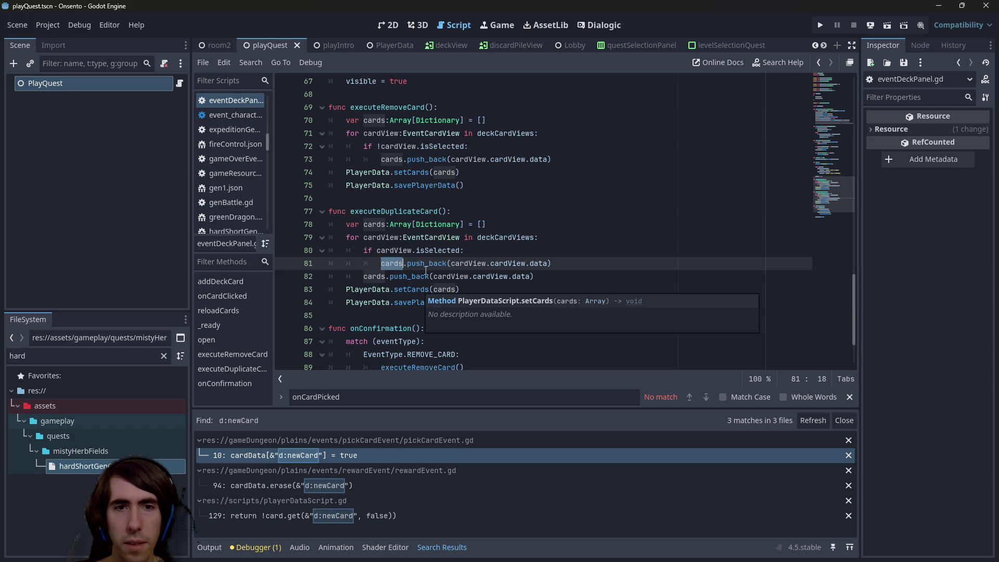
click(504, 246)
key(Return)
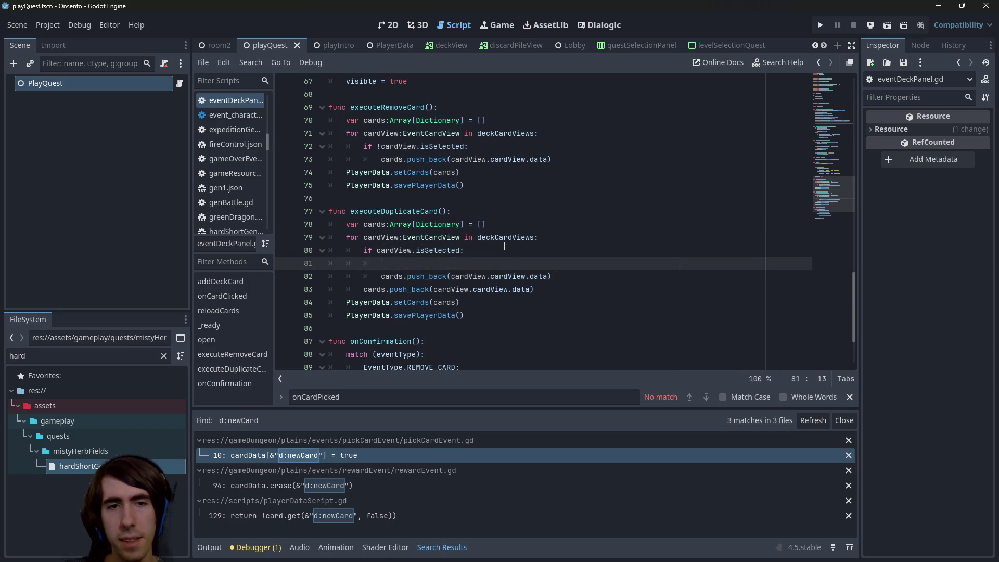
- Paste the copied new-card loop block into the isSelected branch, indent it one level, and save
key(ctrl+v)
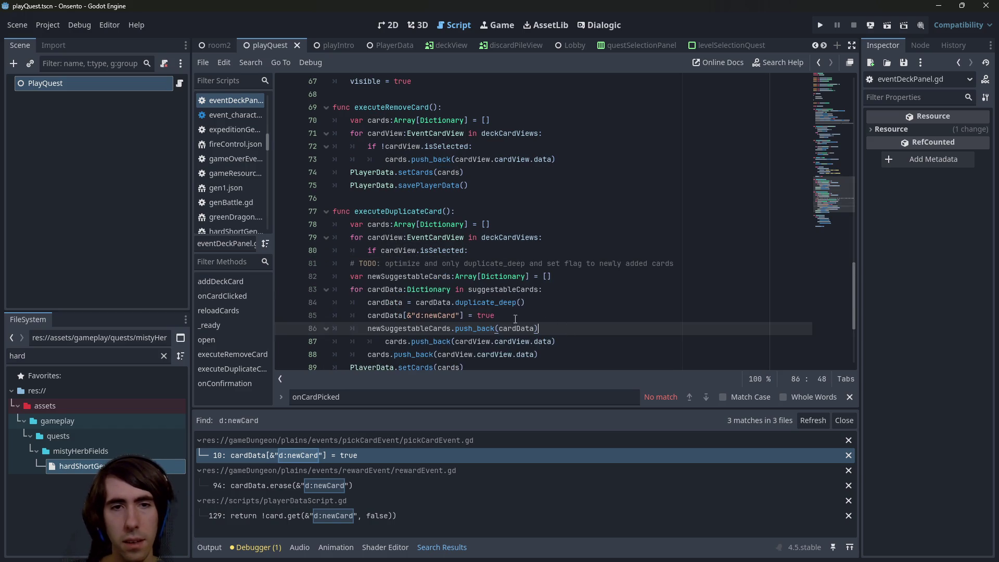
shift+click(292, 261)
key(Tab)
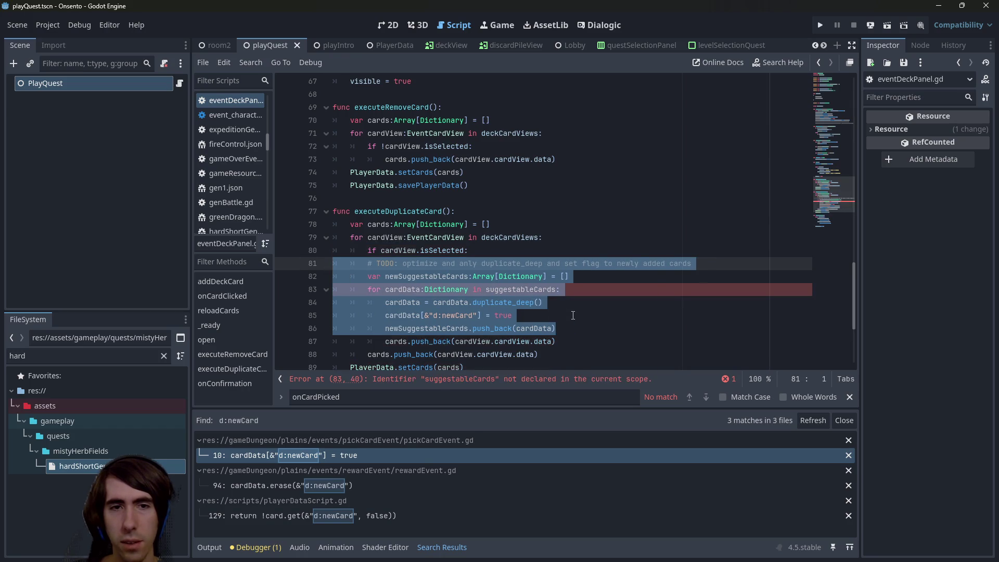
click(573, 330)
key(ctrl+s)
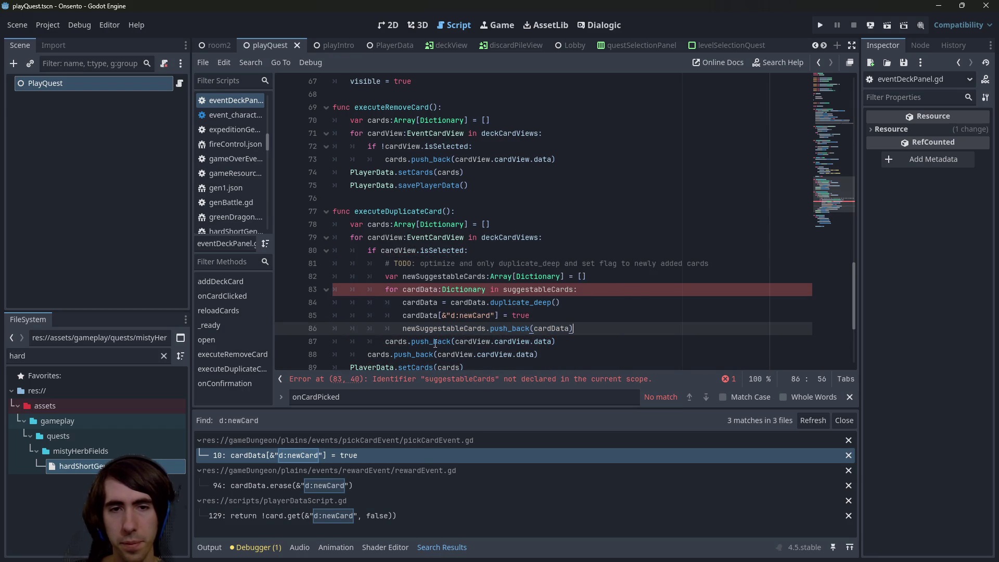
- Delete the pasted TODO, array and loop header lines, keeping the cardData lines under isSelected
click(435, 342)
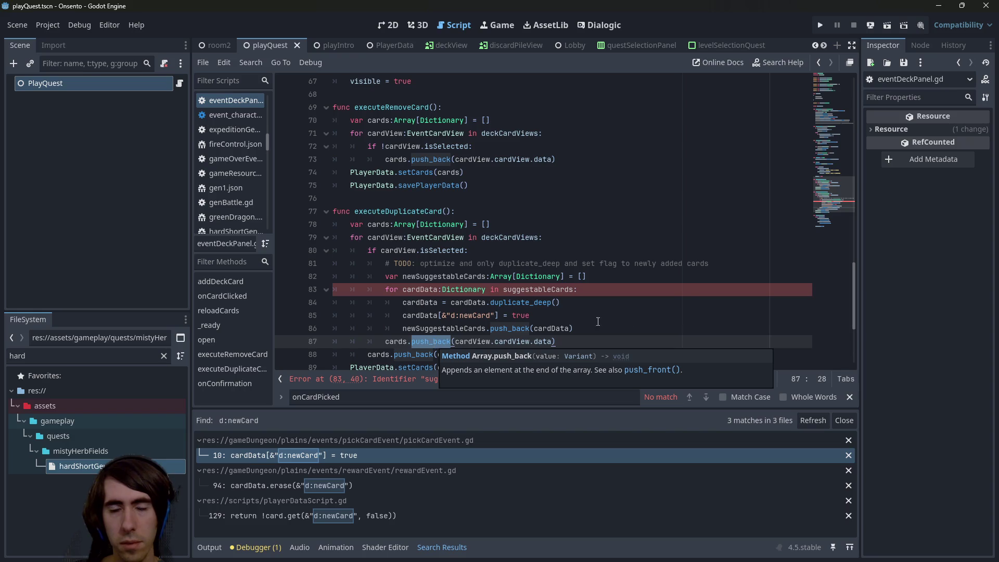
click(635, 323)
drag(344, 322, 309, 249)
mouse_move(564, 303)
mouse_down()
mouse_move(396, 289)
mouse_move(531, 318)
mouse_move(565, 304)
mouse_up()
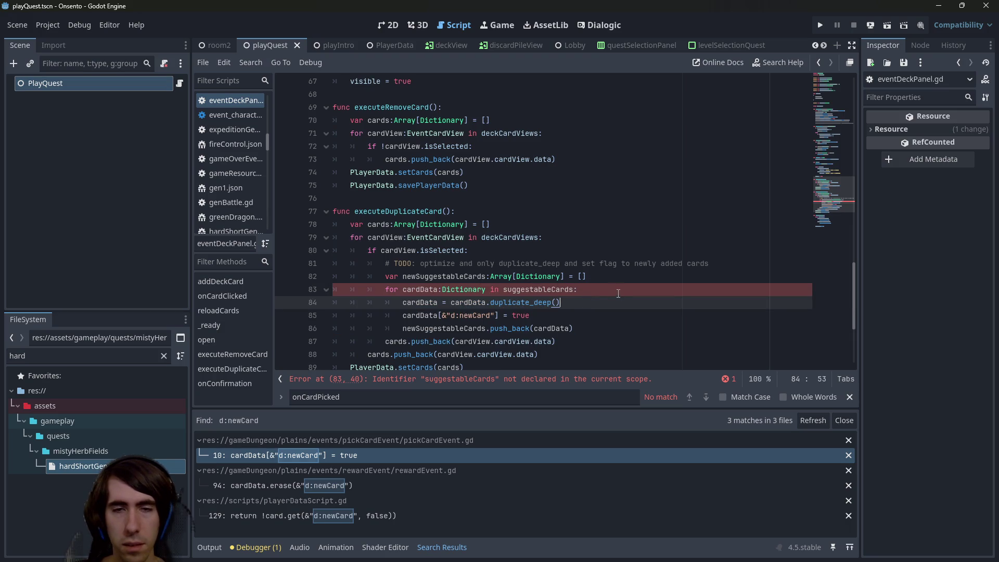
drag(597, 298, 283, 252)
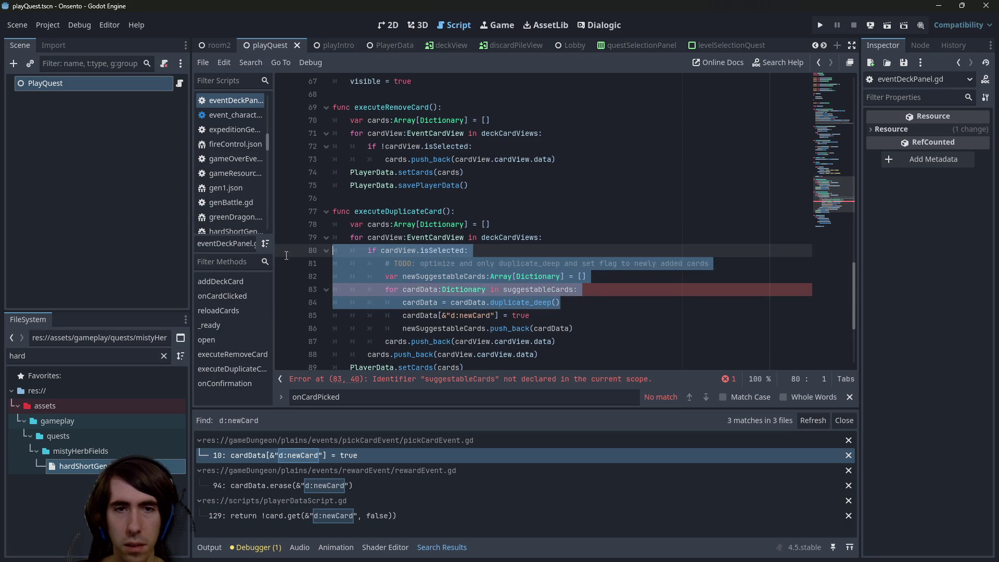
drag(578, 289, 280, 264)
key(Delete)
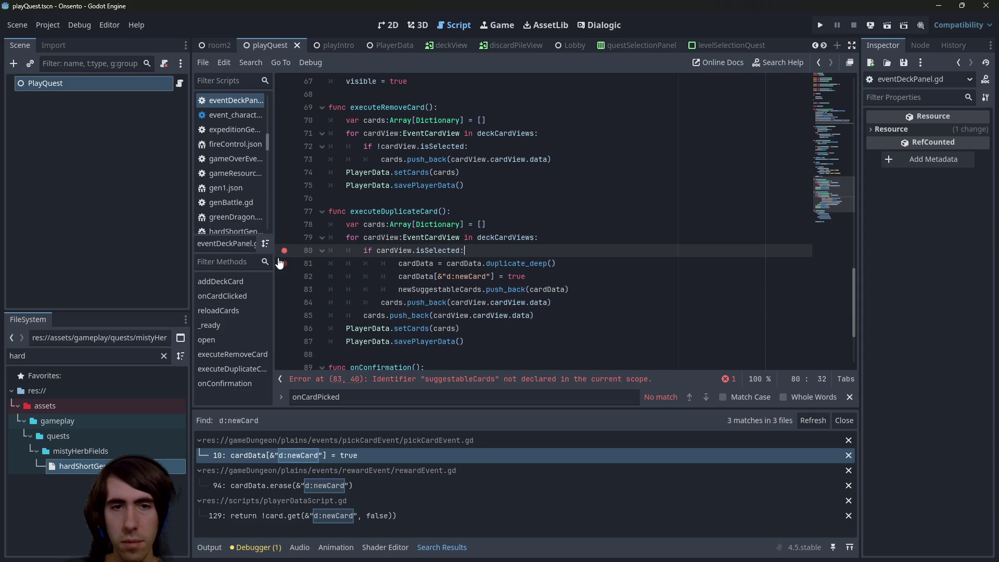
drag(570, 289, 381, 263)
mouse_move(388, 264)
mouse_down()
mouse_move(348, 263)
mouse_move(381, 263)
mouse_up()
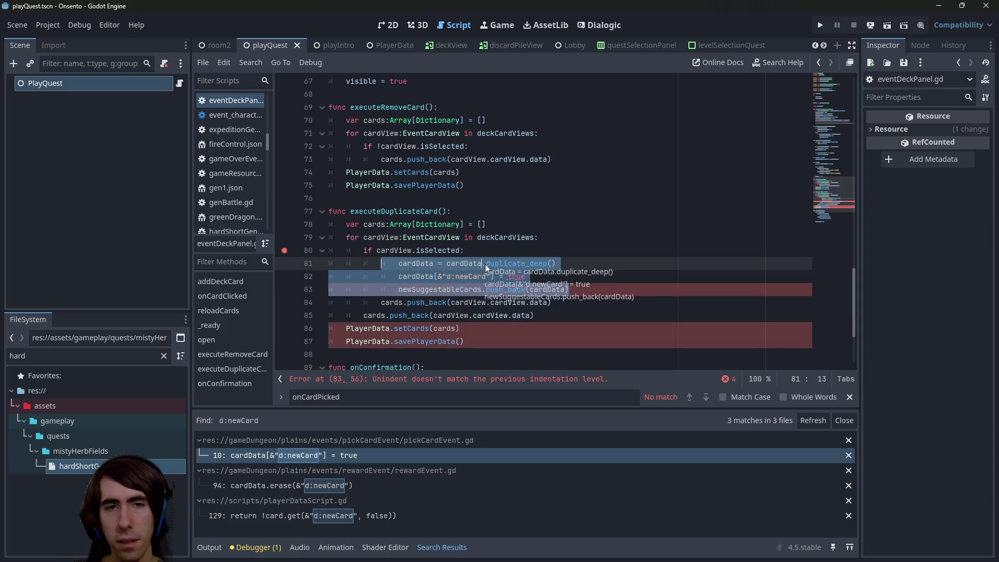
click(482, 263)
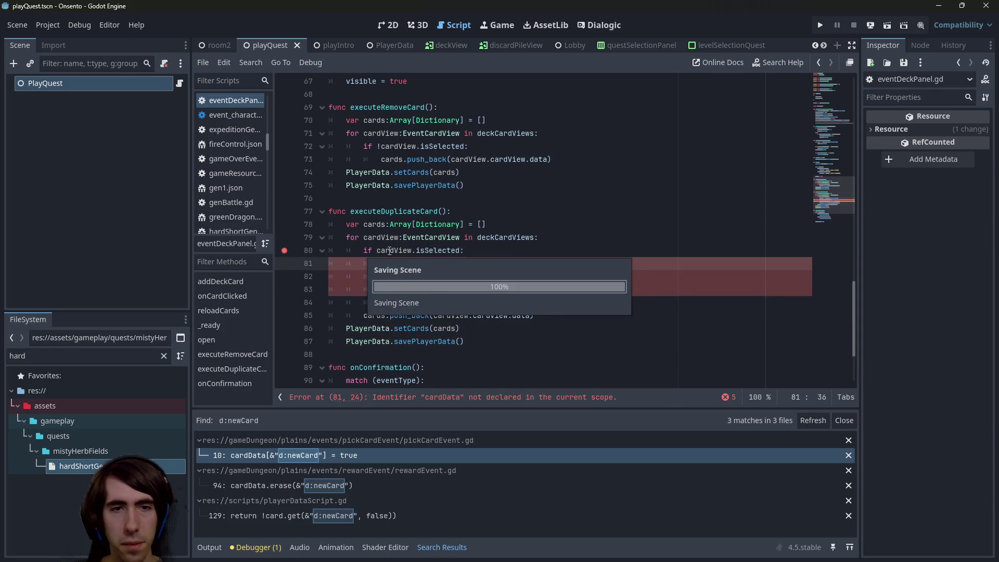
- Add a new line declaring 'var newCardData: Dictionary =' under the isSelected check
double_click(394, 250)
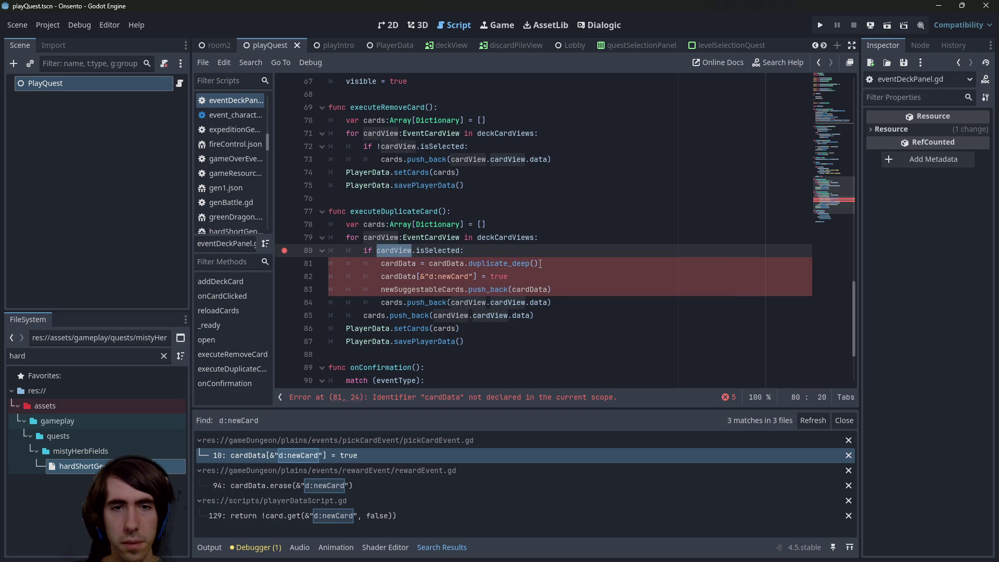
click(396, 262)
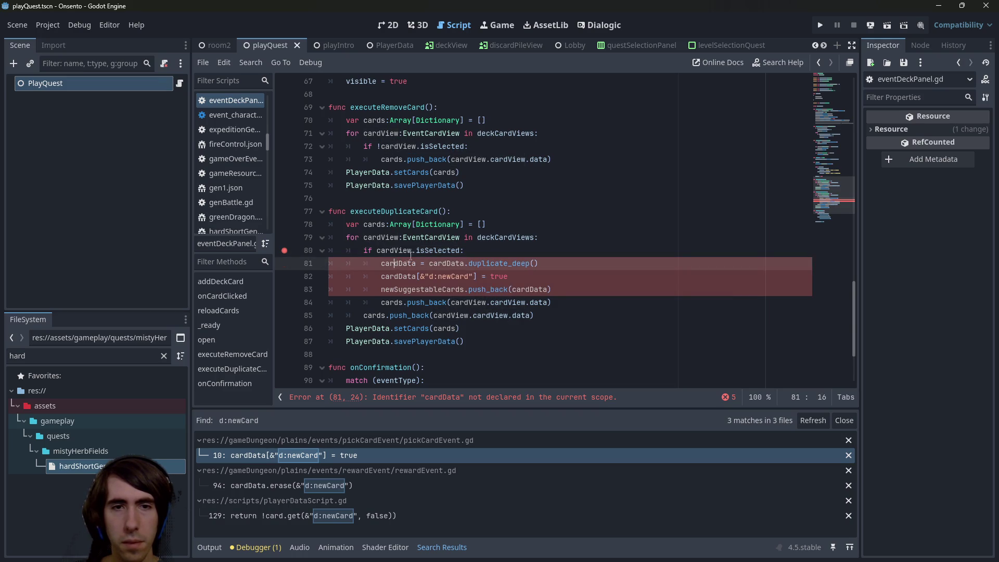
double_click(470, 304)
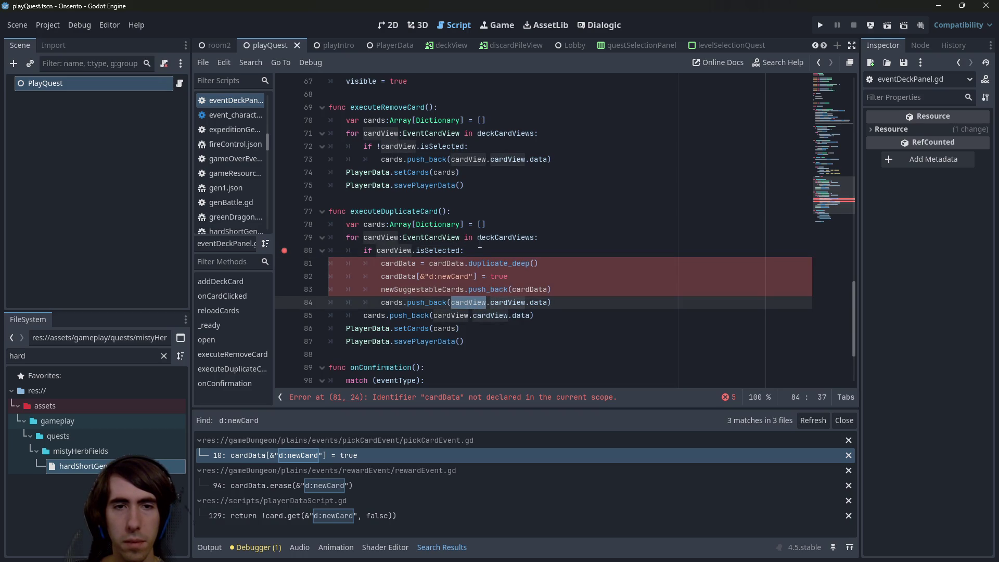
click(479, 245)
key(Return)
text(varnewCardData:Dictionary )
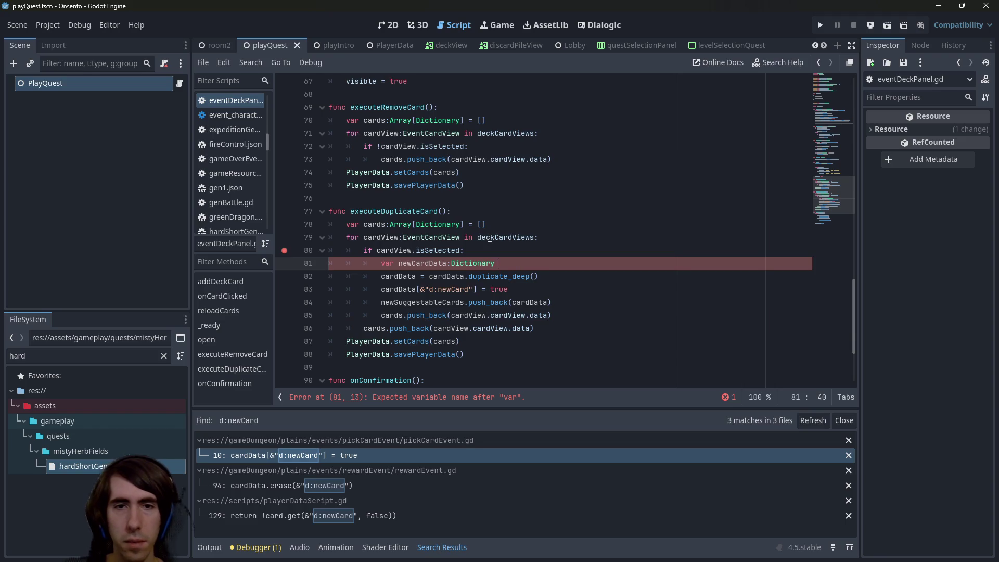
text( =)
- Initialize newCardData with cardView.cardView.data.duplicate_deep() and save
click(398, 250)
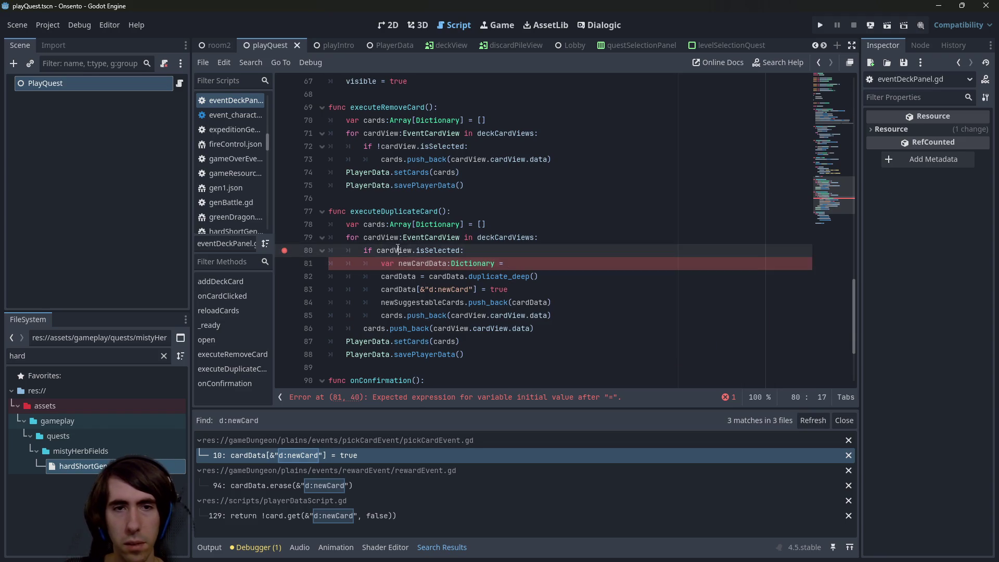
drag(452, 315, 549, 316)
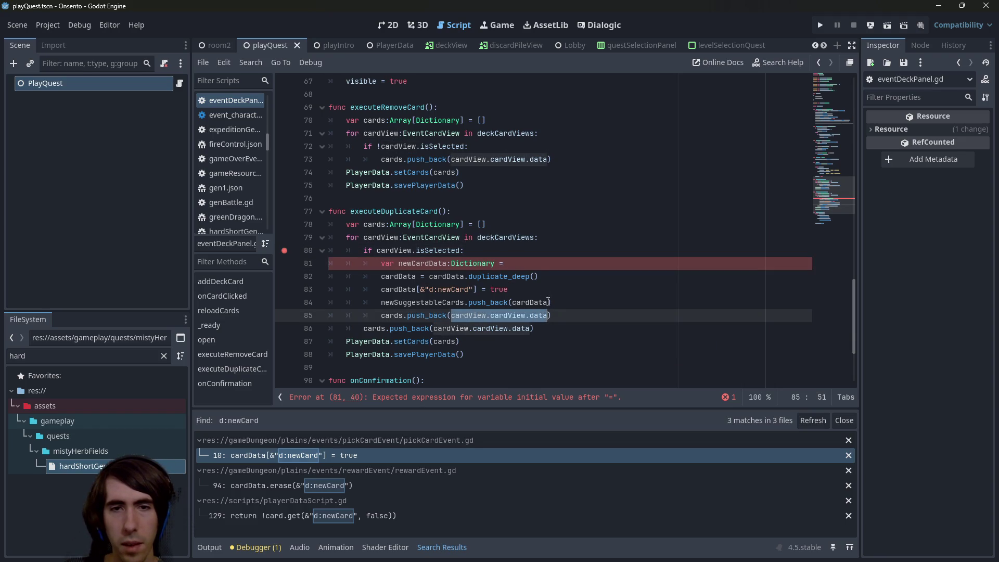
key(ctrl+c)
click(547, 262)
key(ctrl+v)
text(.dup)
key(Down)
key(Return)
key(ctrl+s)
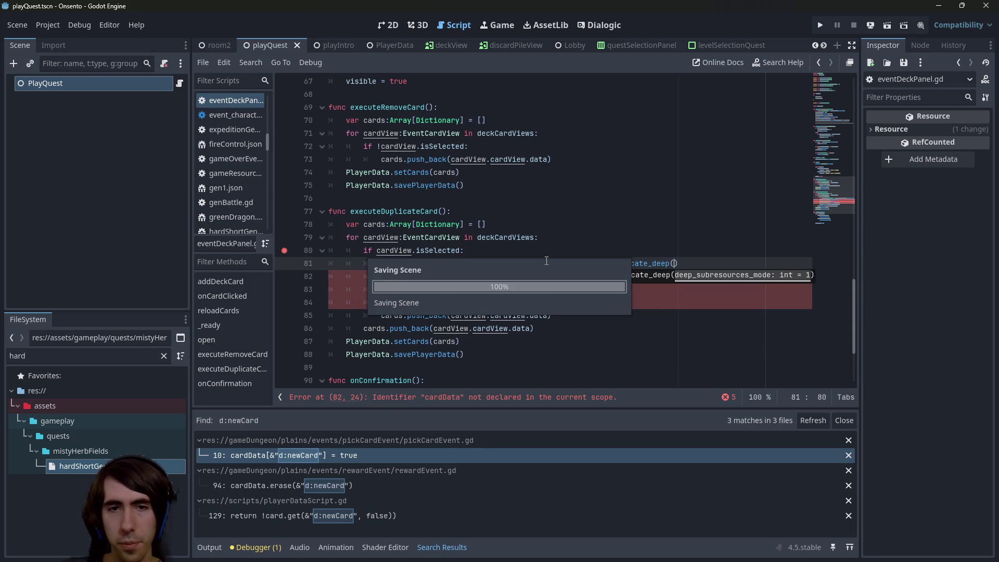
- Replace the old cardData on line 84 with newCardData and save
double_click(422, 264)
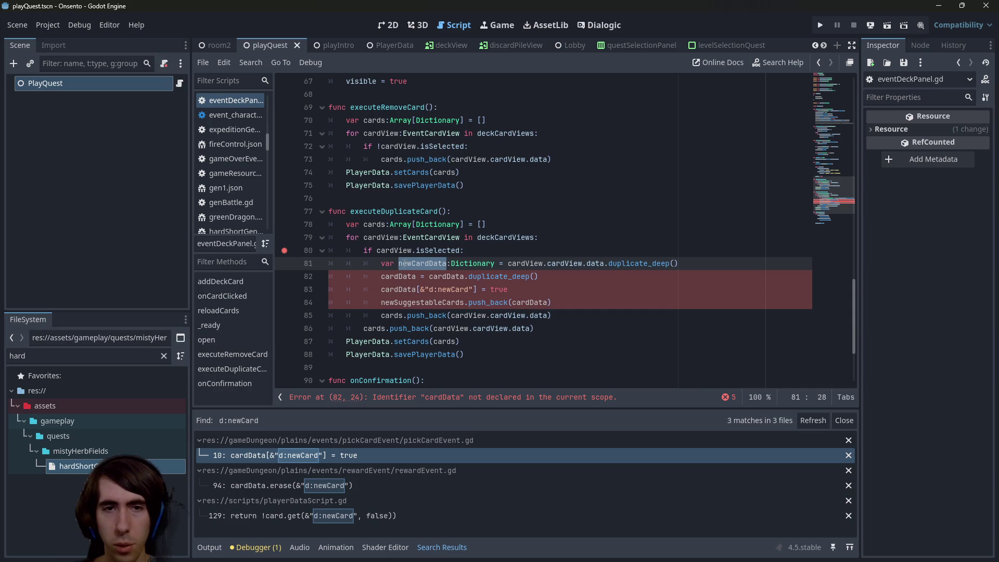
double_click(514, 301)
key(ctrl+v)
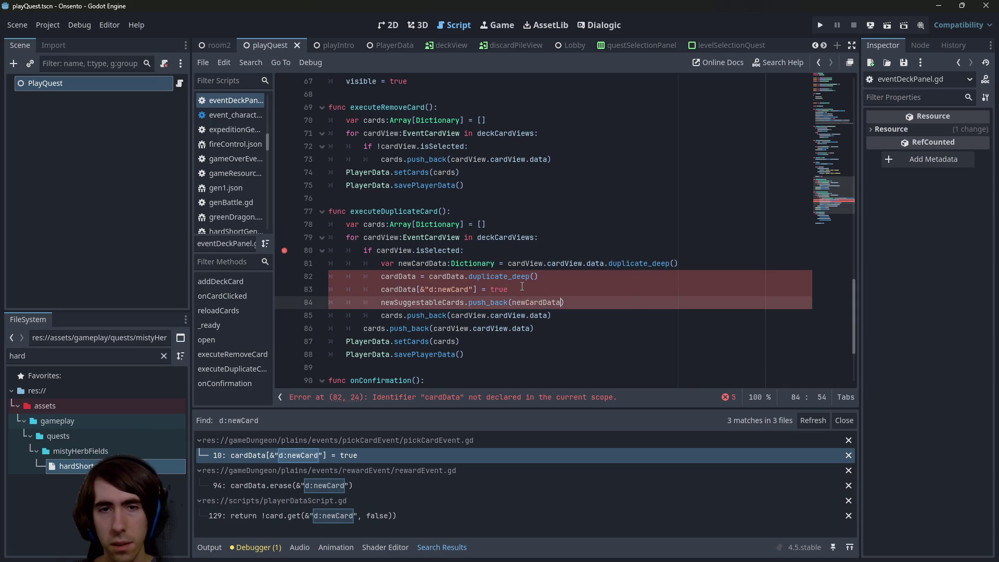
key(ctrl+s)
key(Up)
- Remove the old cardData duplicate line and set the d:newCard flag on newCardData
drag(508, 289, 268, 278)
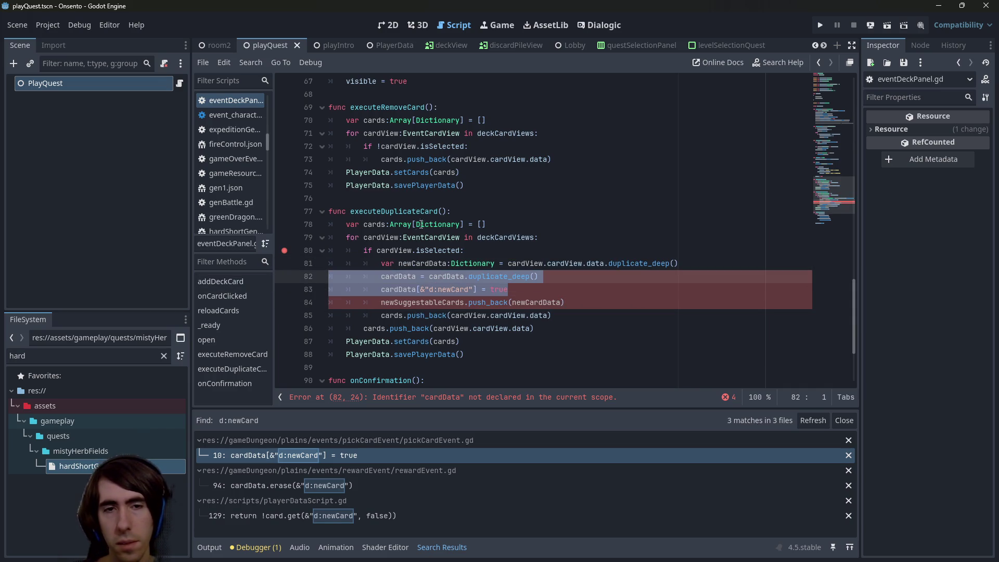
drag(547, 270, 333, 271)
key(BackSpace)
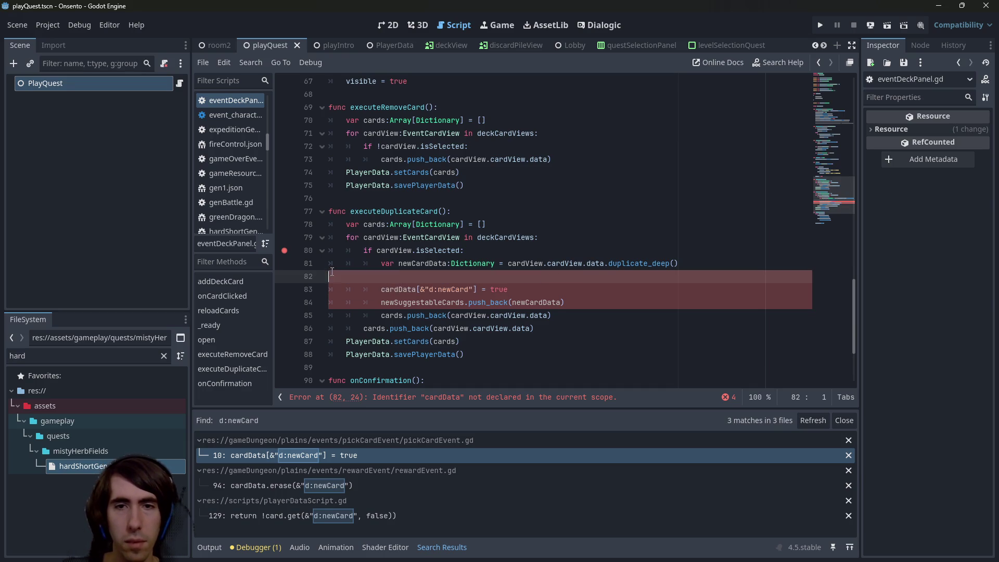
key(BackSpace)
click(400, 276)
double_click(399, 276)
text(newCardData)
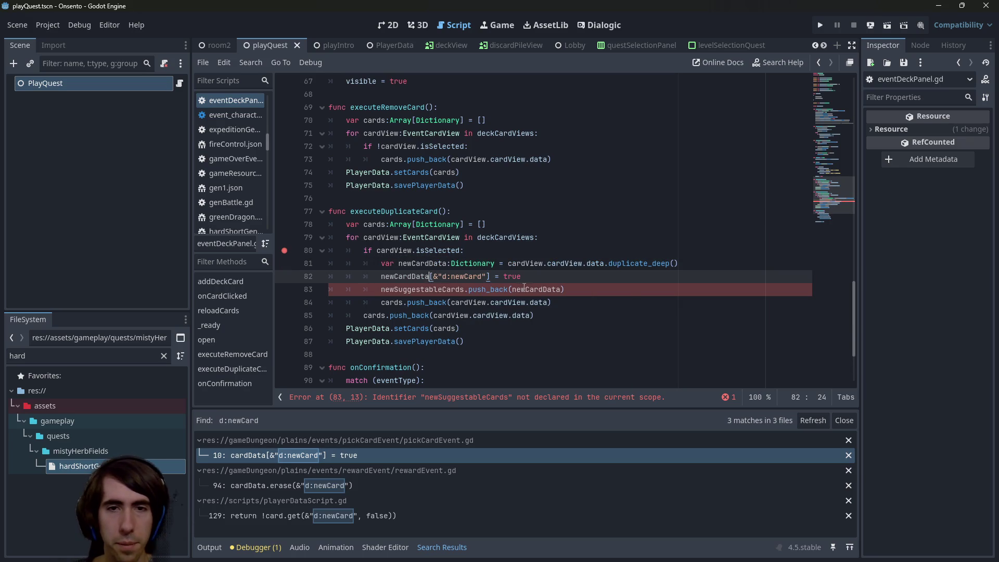
- Delete the leftover newSuggestableCards push line
double_click(523, 286)
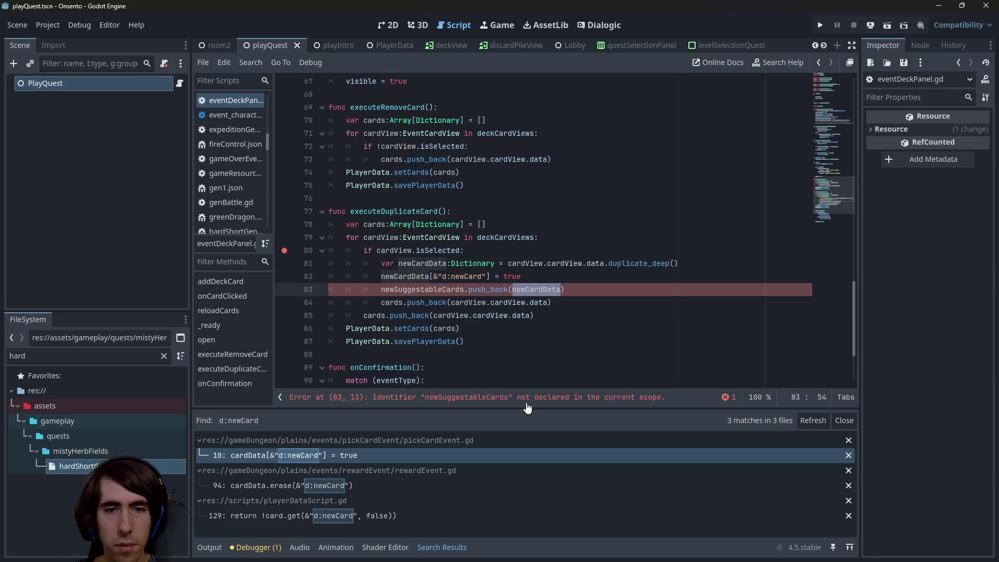
click(575, 292)
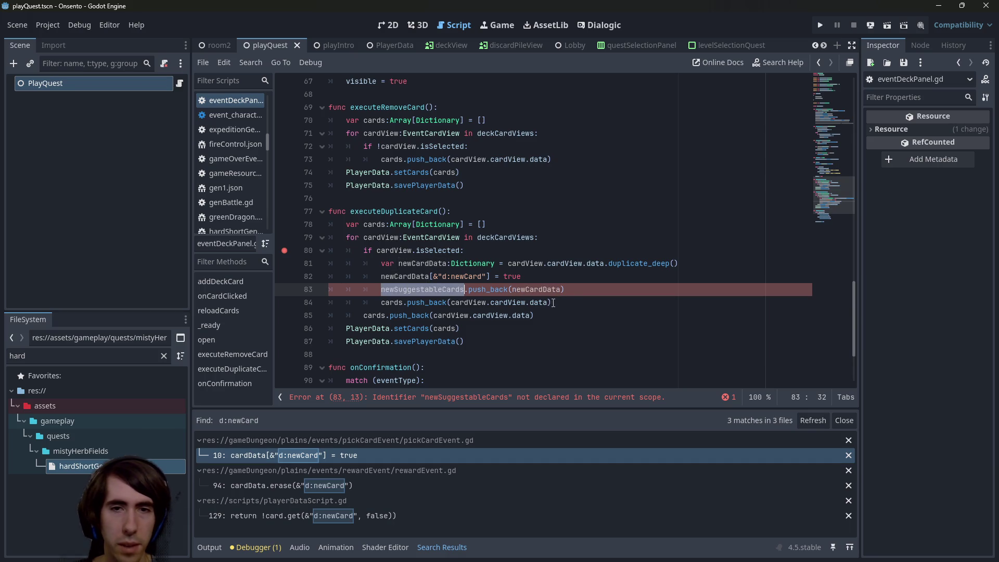
key(shift+Up)
key(BackSpace)
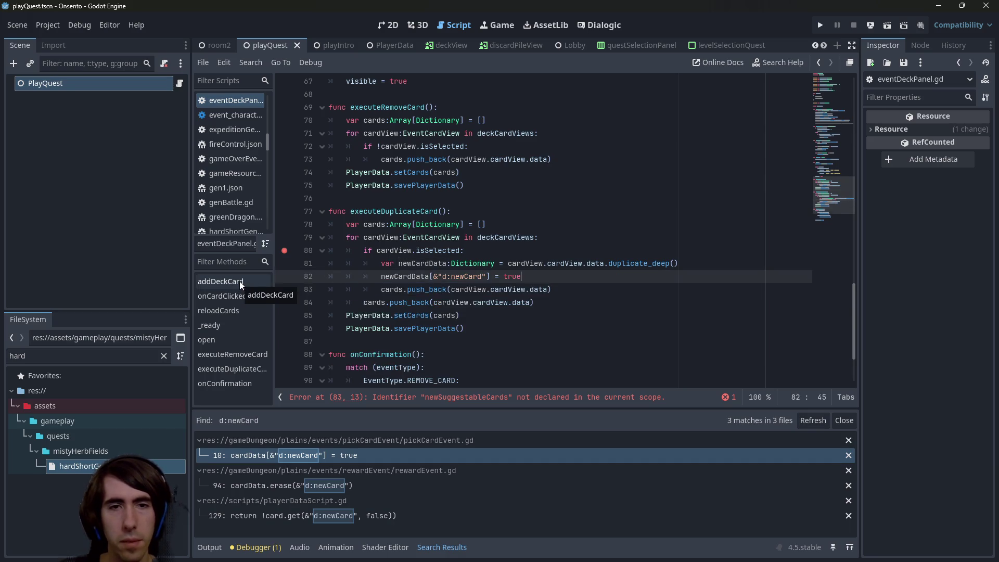
- Push newCardData into cards instead of the original data, save, and run the scene
double_click(395, 276)
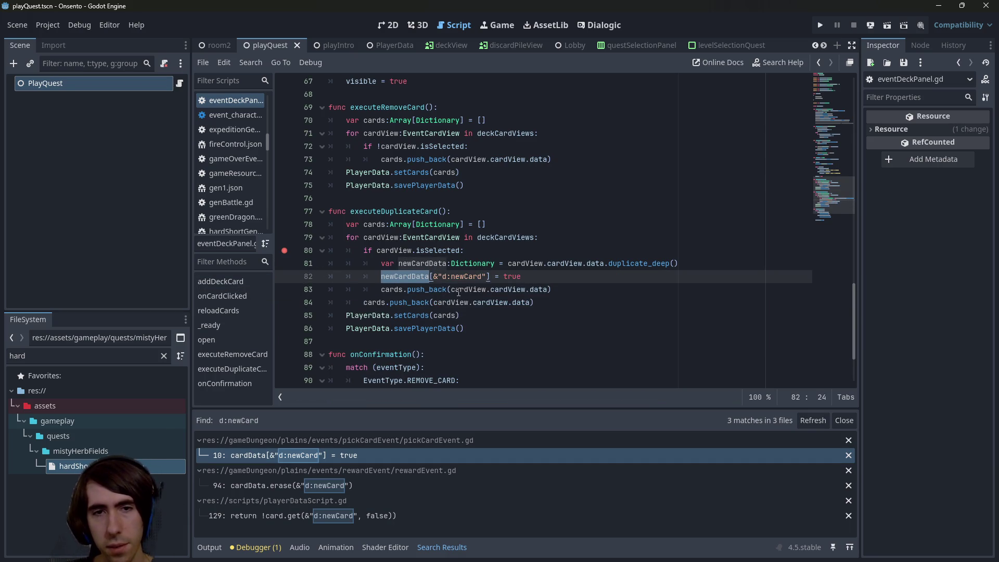
drag(450, 290, 547, 290)
key(ctrl+v)
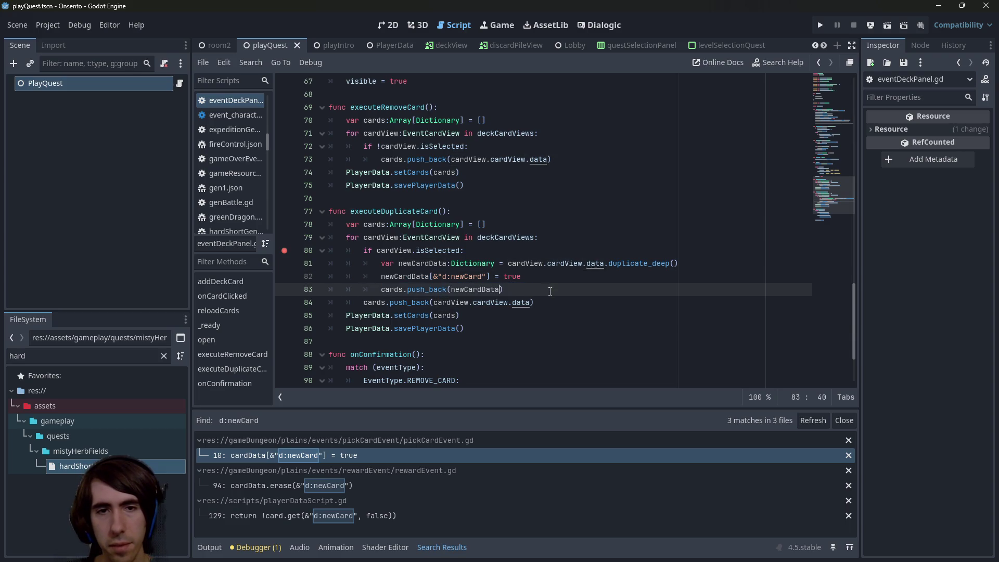
click(560, 247)
key(ctrl+s)
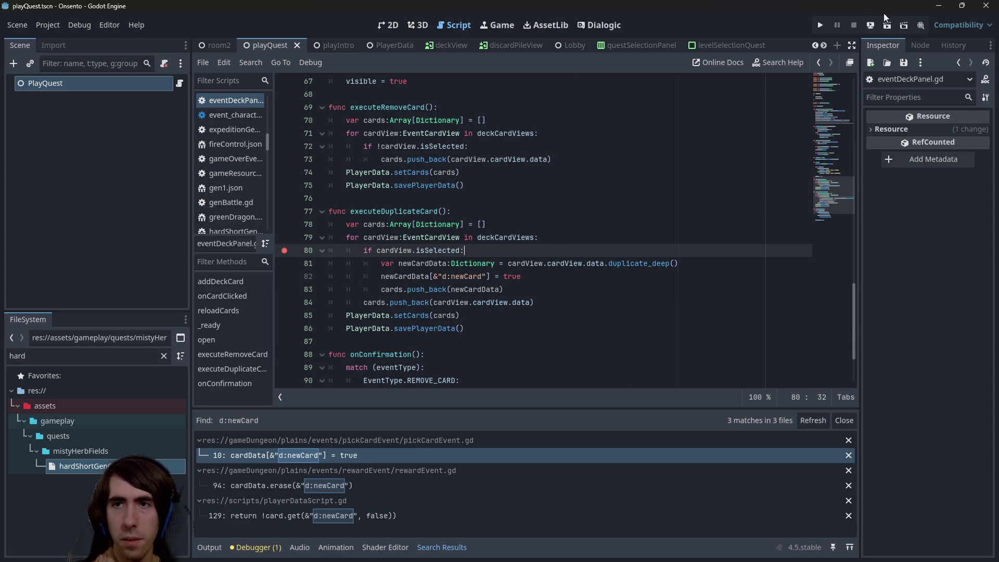
click(888, 26)
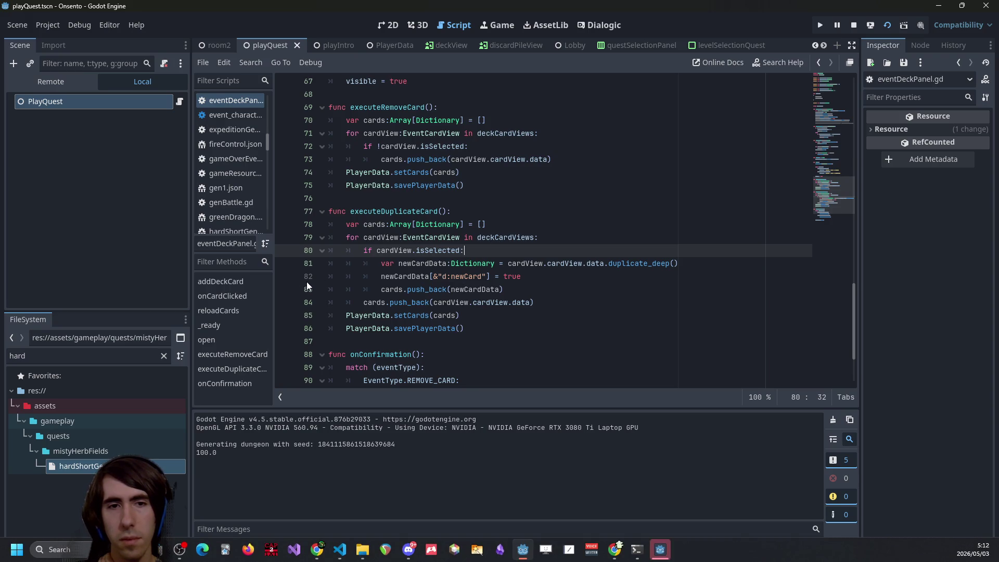
- Set breakpoints on eventDeckPanel line 82 and pickCardEvent line 45 where new cards get flagged
click(284, 277)
click(468, 237)
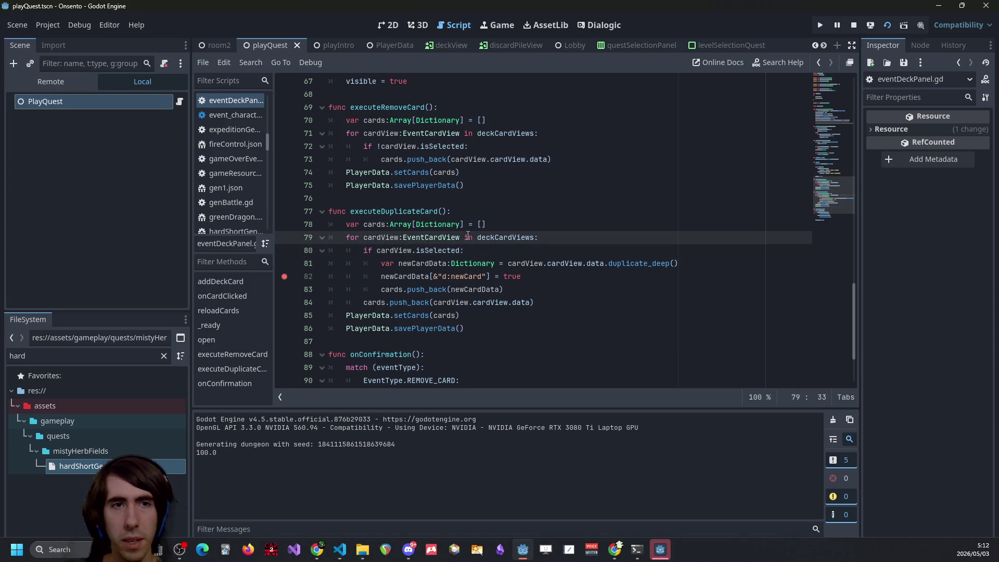
key(shift+alt+o)
text(removecar)
key(ctrl+BackSpace)
text(pick)
key(BackSpace)
key(Down)
key(Down)
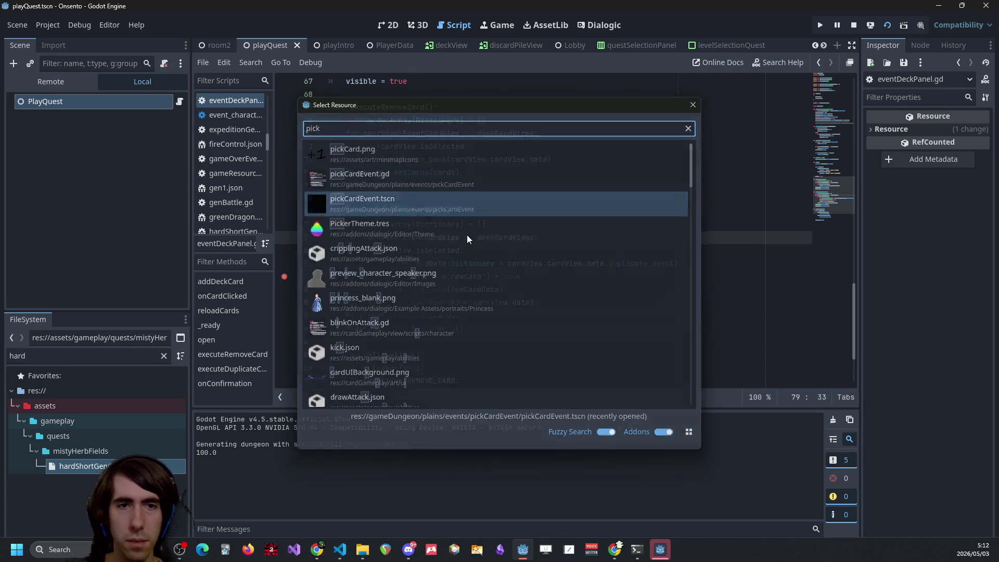
key(Return)
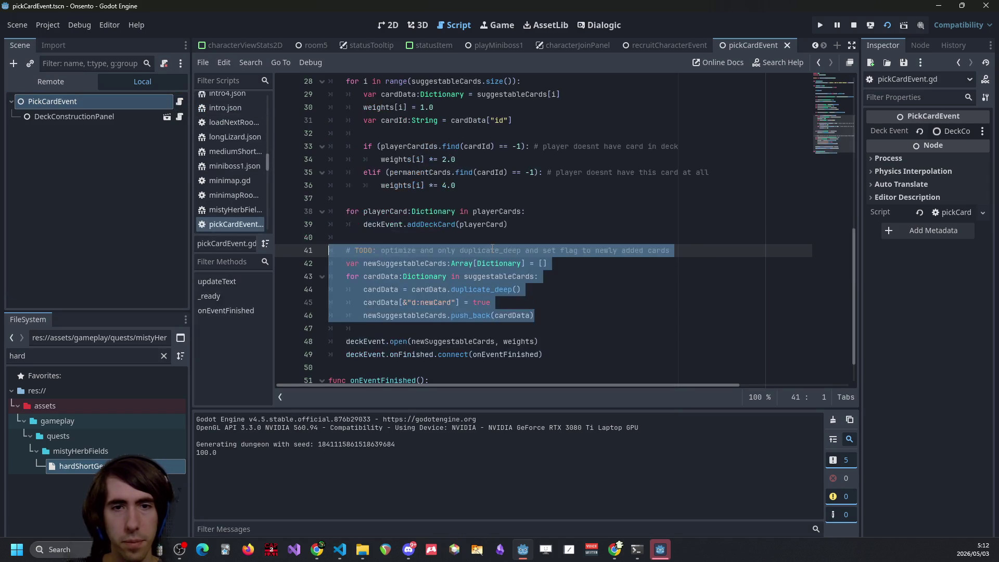
click(284, 302)
click(526, 276)
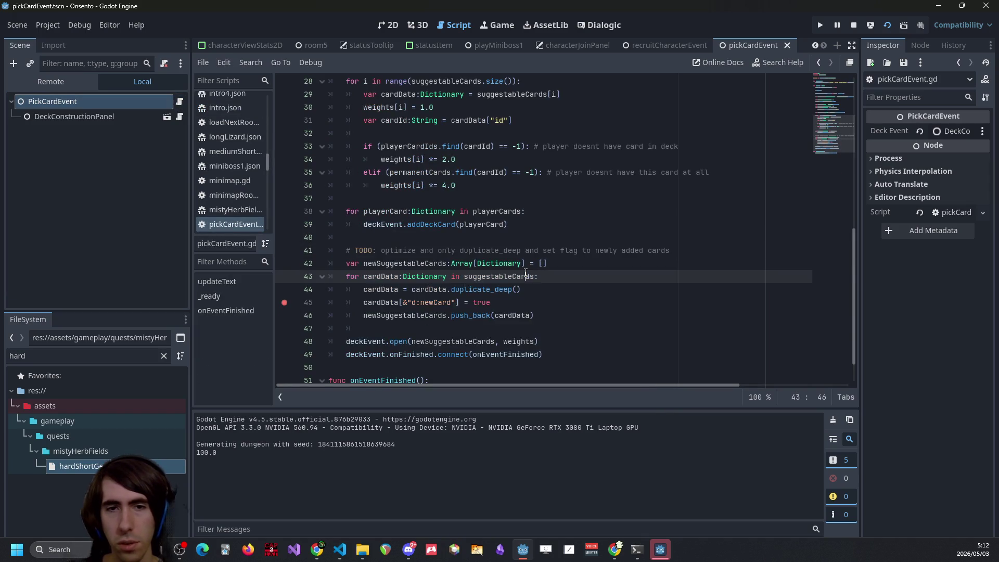
click(545, 281)
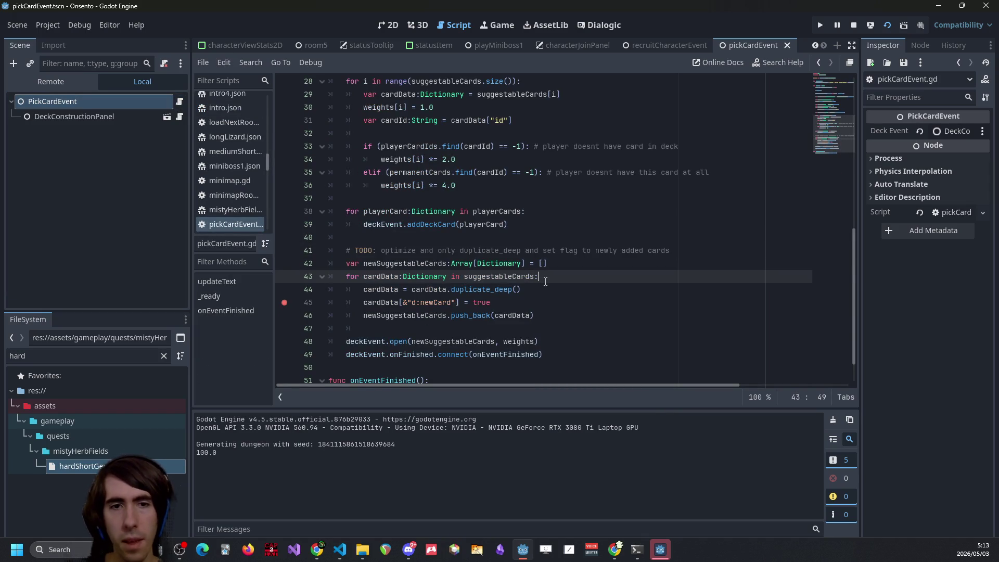
- Follow gameOverEvent's onQuestFail to removeAllNewCards, break on its filter line 128, and return to the game
key(shift+alt+o)
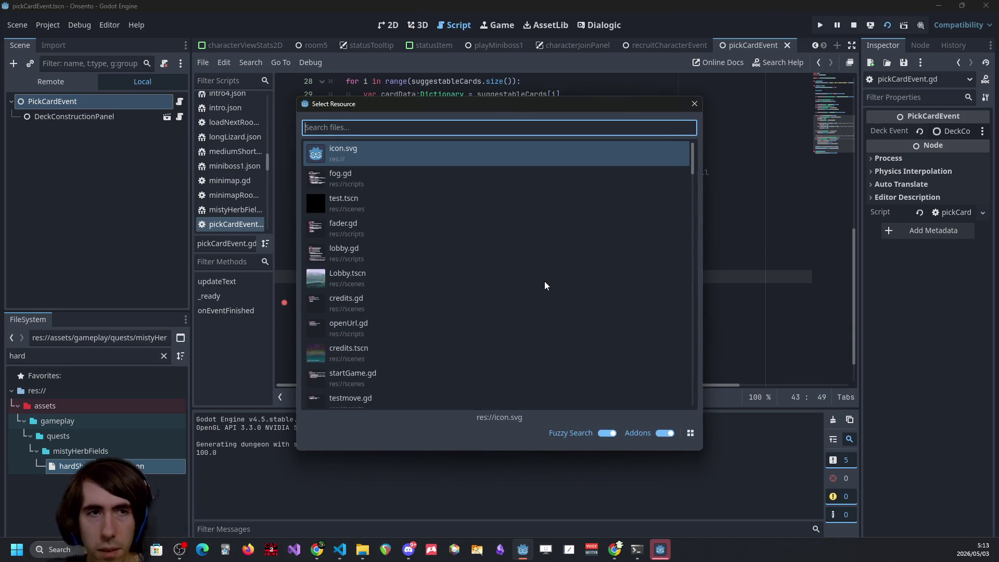
text(gameover)
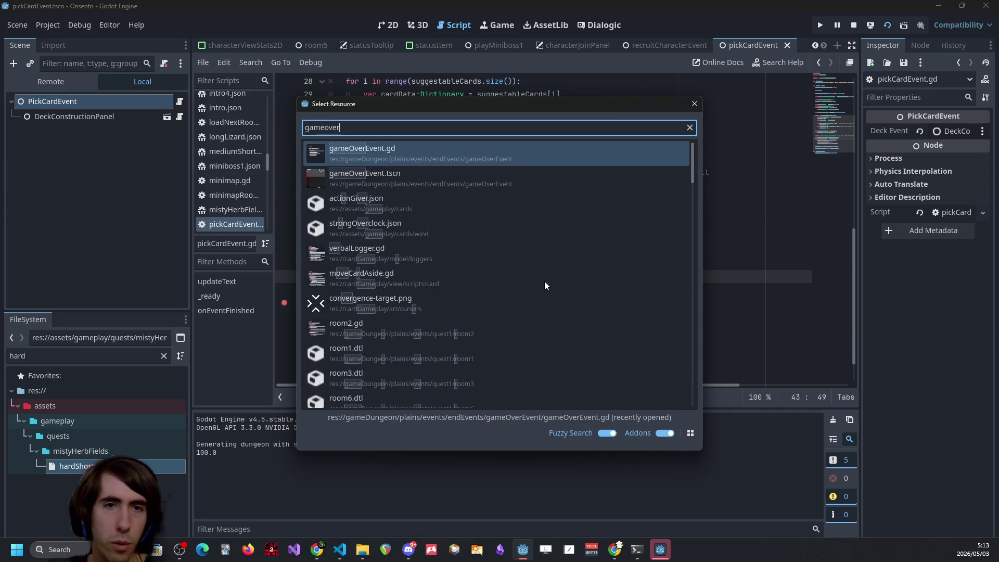
key(Return)
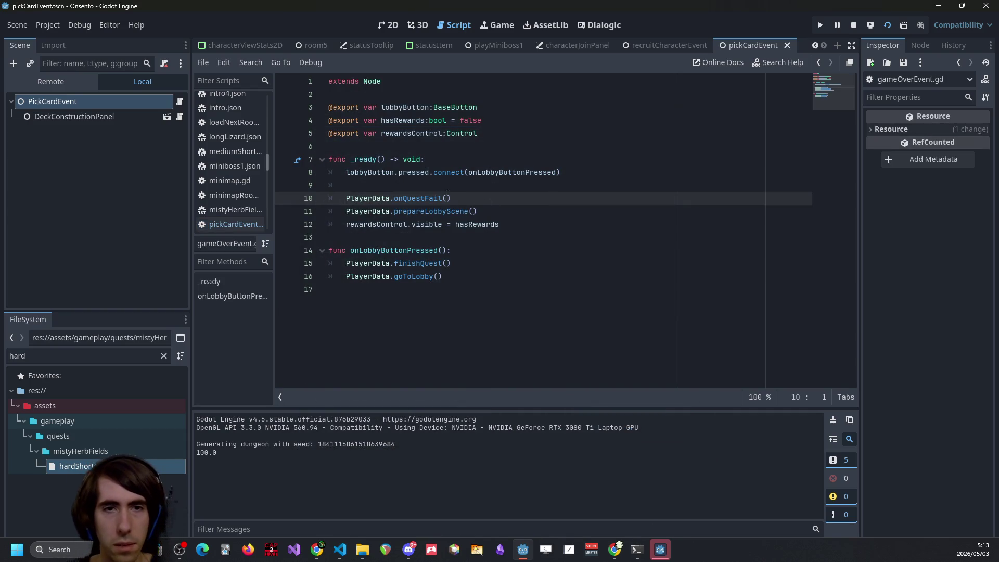
ctrl+click(419, 199)
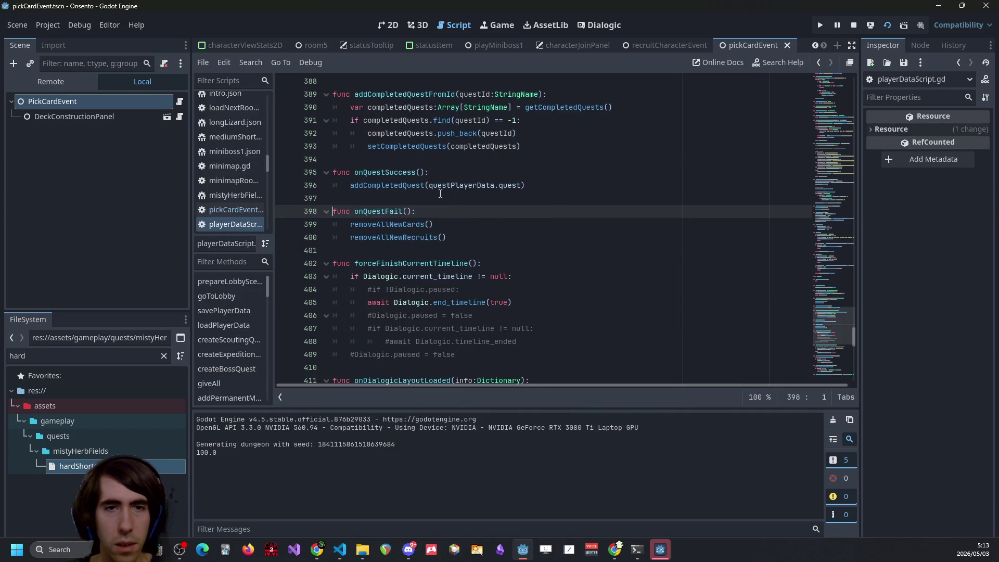
ctrl+click(416, 224)
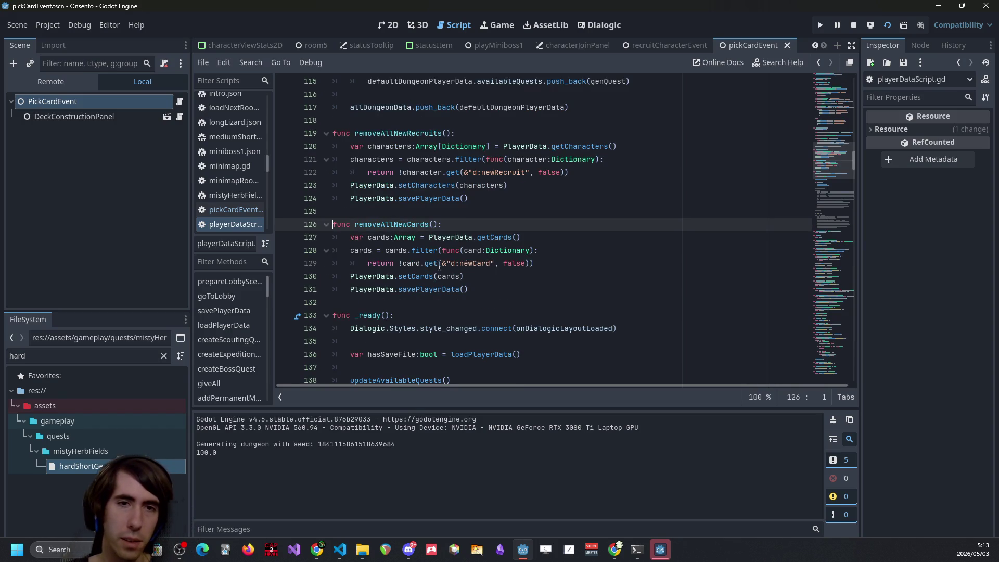
click(284, 251)
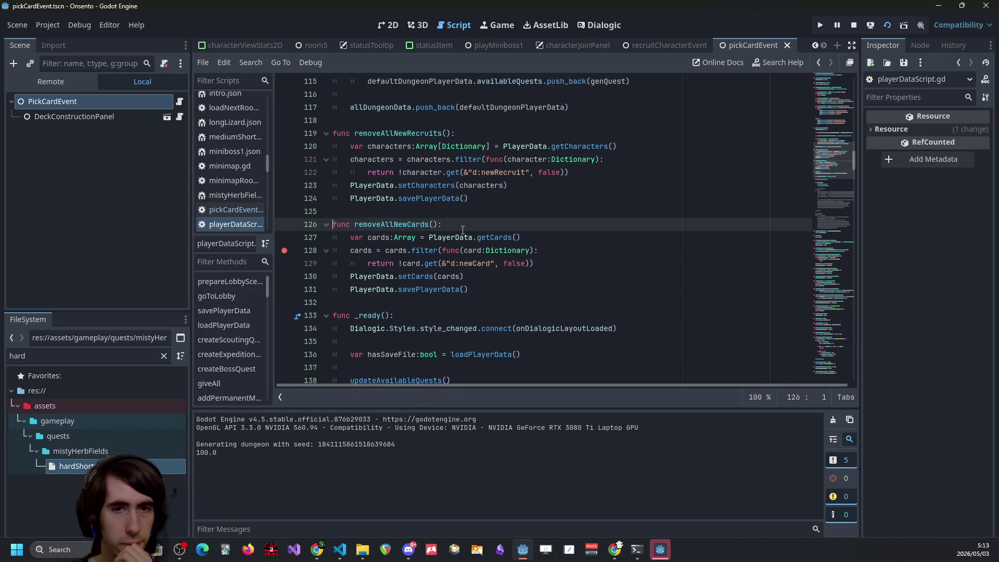
click(660, 549)
- Confirm the team, add a card to the deck, then remove the Intimidation card
click(502, 528)
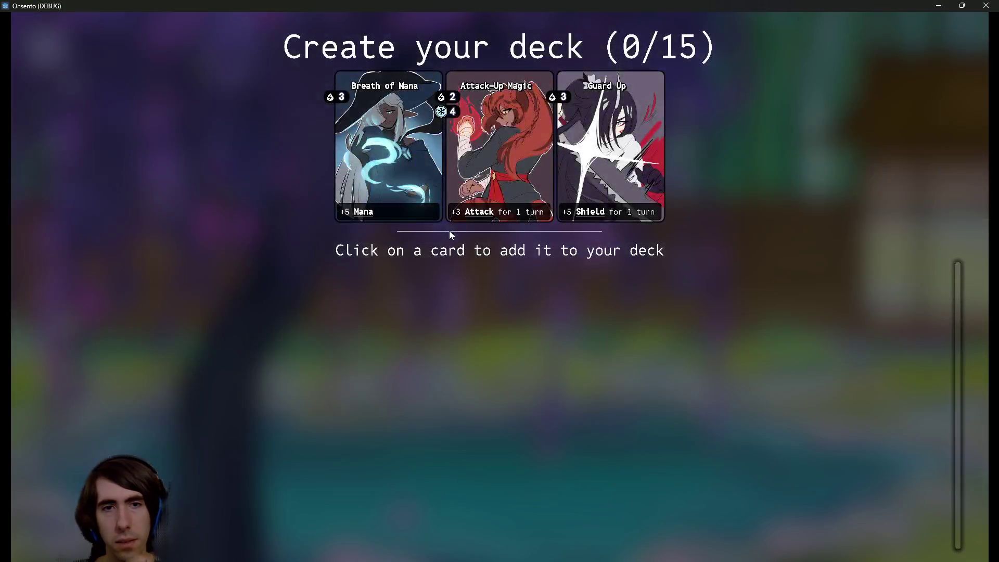
click(399, 154)
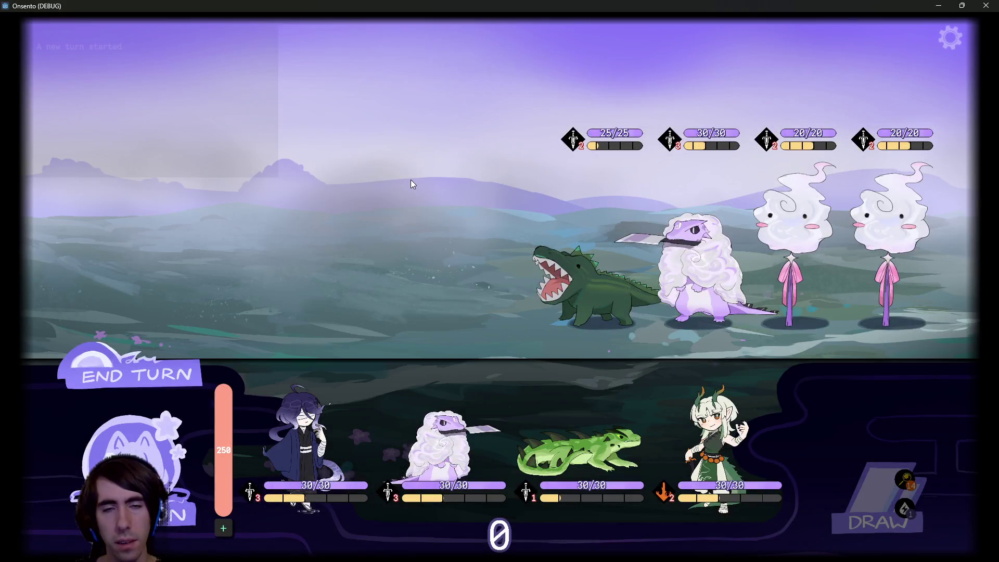
key(Escape)
key(Escape)
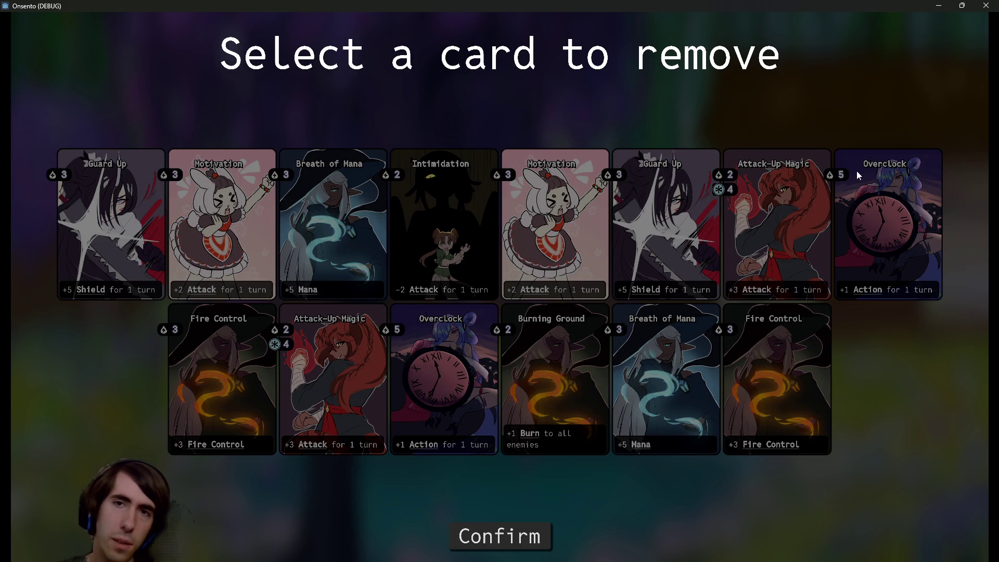
mouse_move(842, 172)
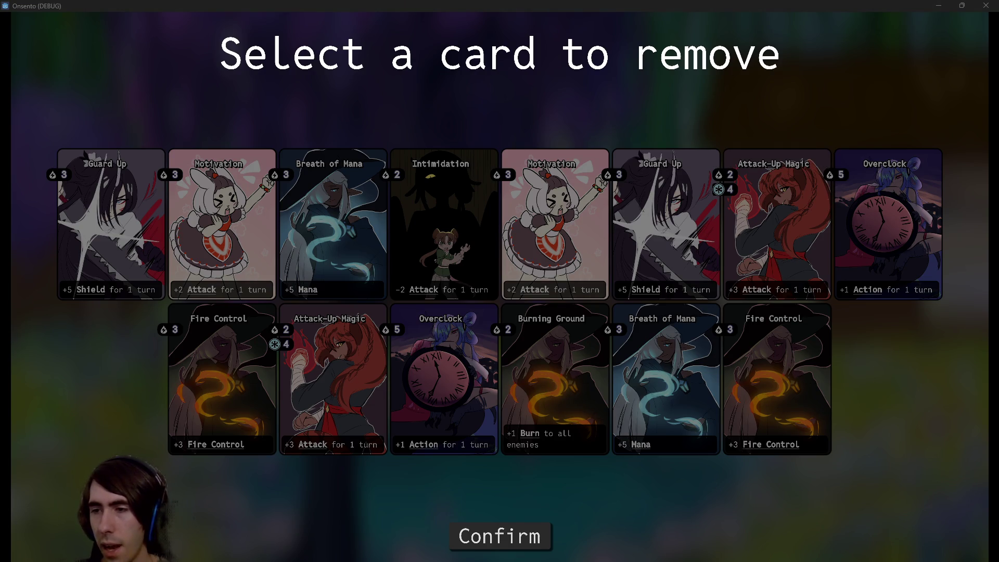
key(alt+Tab)
key(alt+Tab)
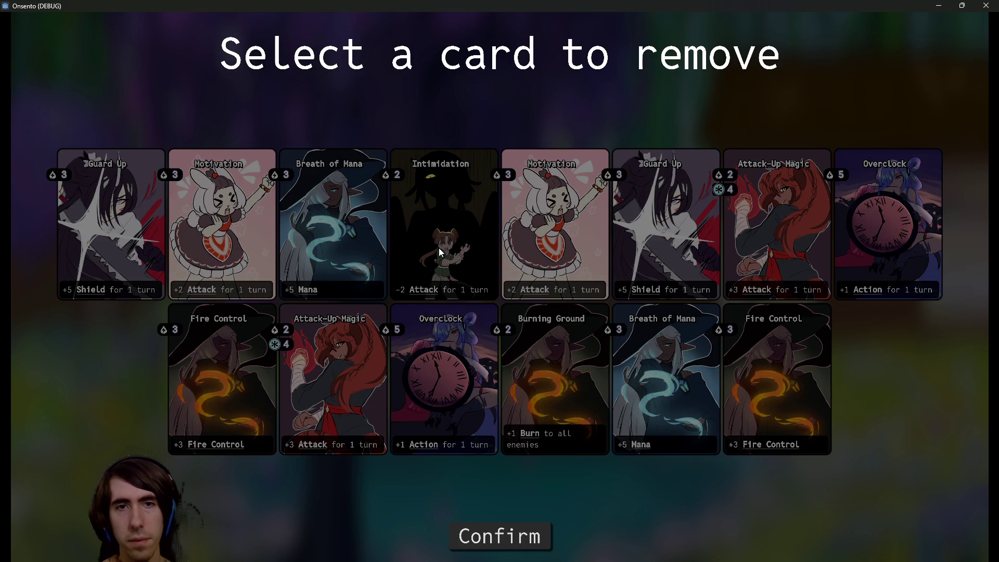
click(453, 203)
click(498, 532)
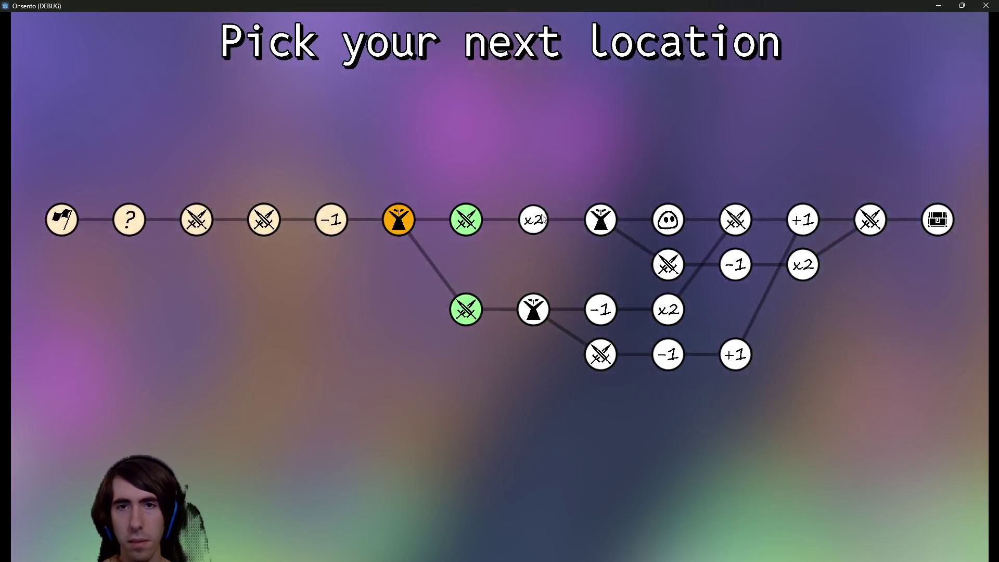
- Enter the green sword battle, duplicate Breath of Mana, and resume past the breakpoint
click(474, 218)
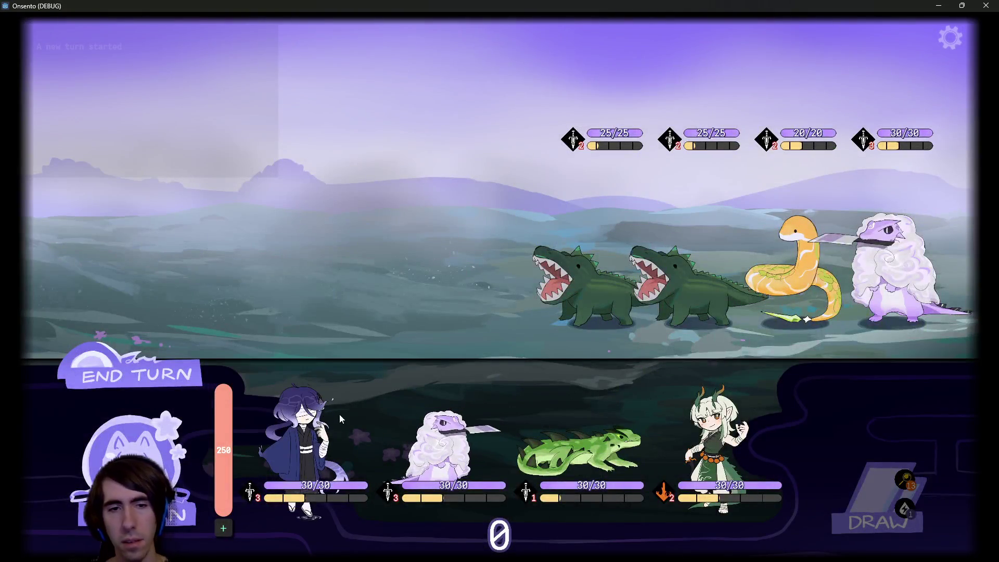
drag(339, 414, 352, 274)
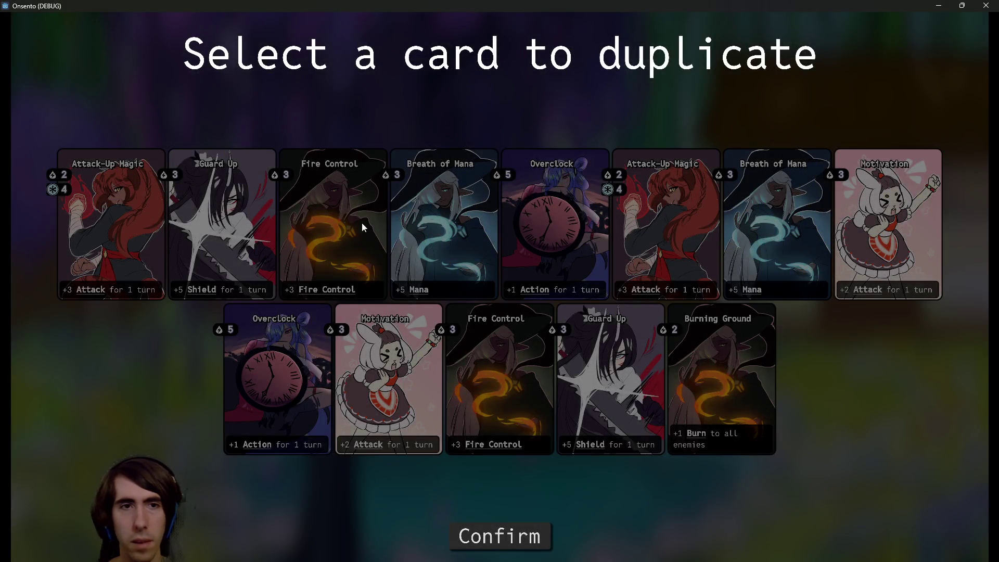
click(437, 238)
click(523, 536)
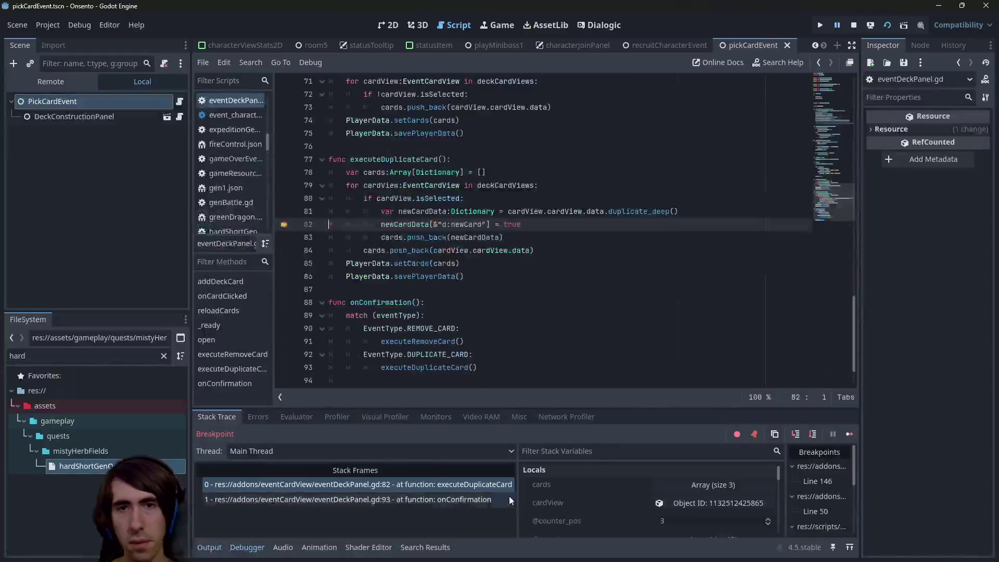
click(845, 435)
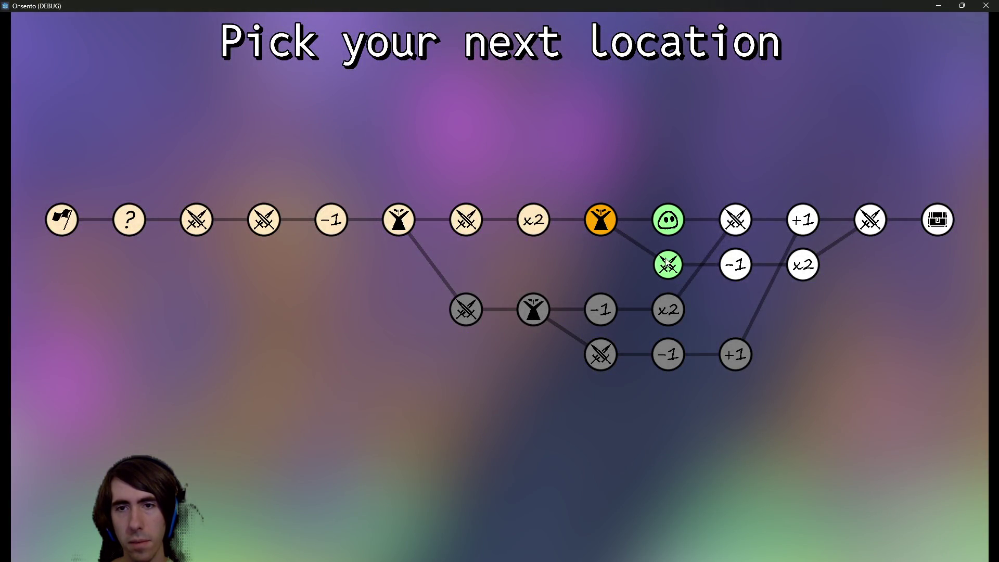
- Start the slime encounter, add a breakpoint on line 43, and continue execution
click(676, 222)
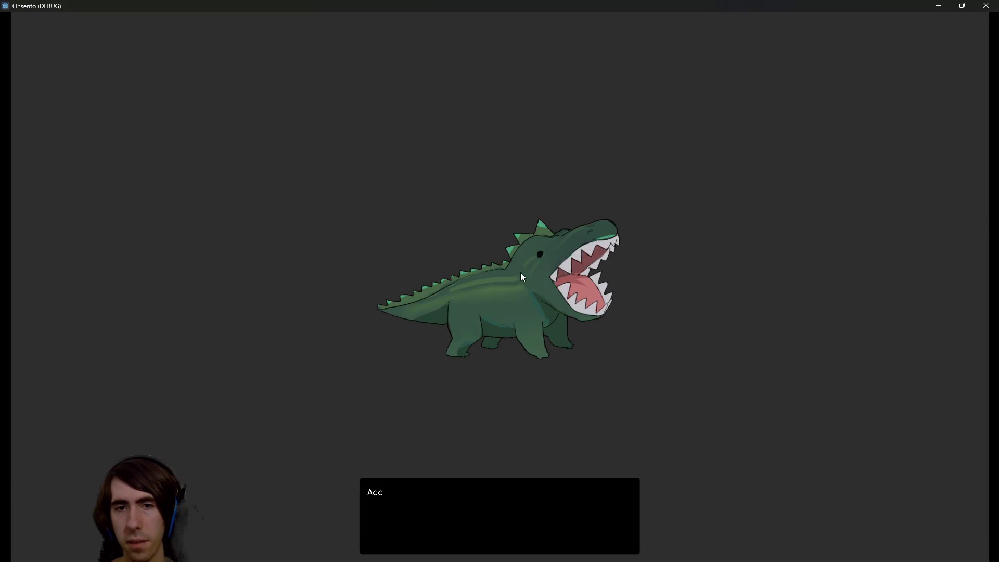
click(497, 280)
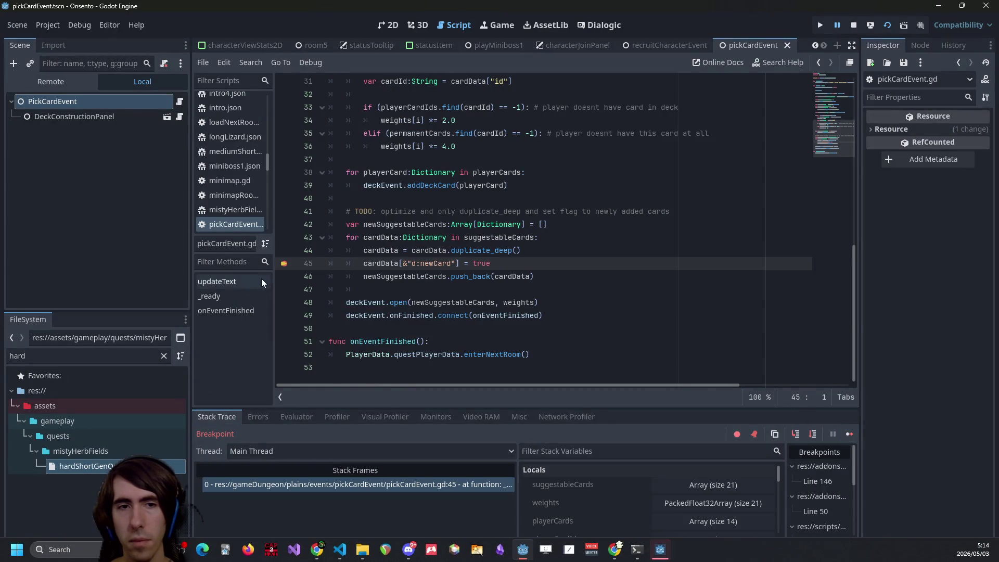
click(284, 238)
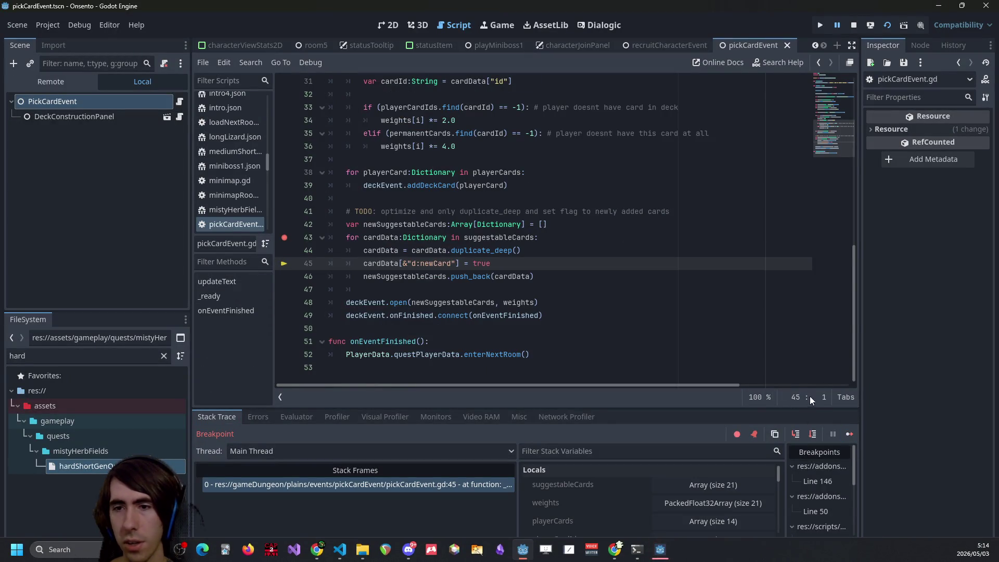
click(848, 427)
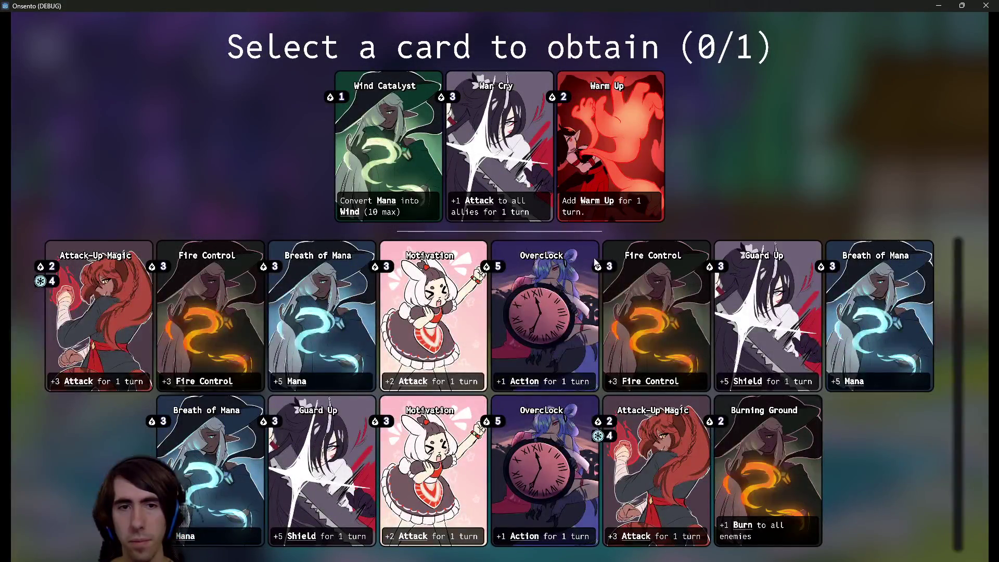
- Take Wind Catalyst and keep ending turns, despite warnings, until the battle is lost
click(389, 135)
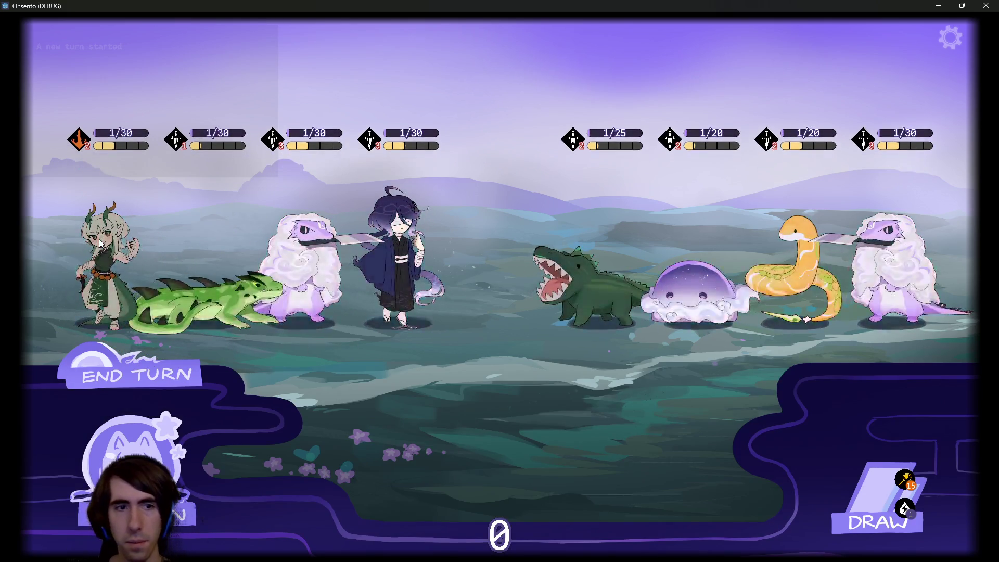
click(125, 375)
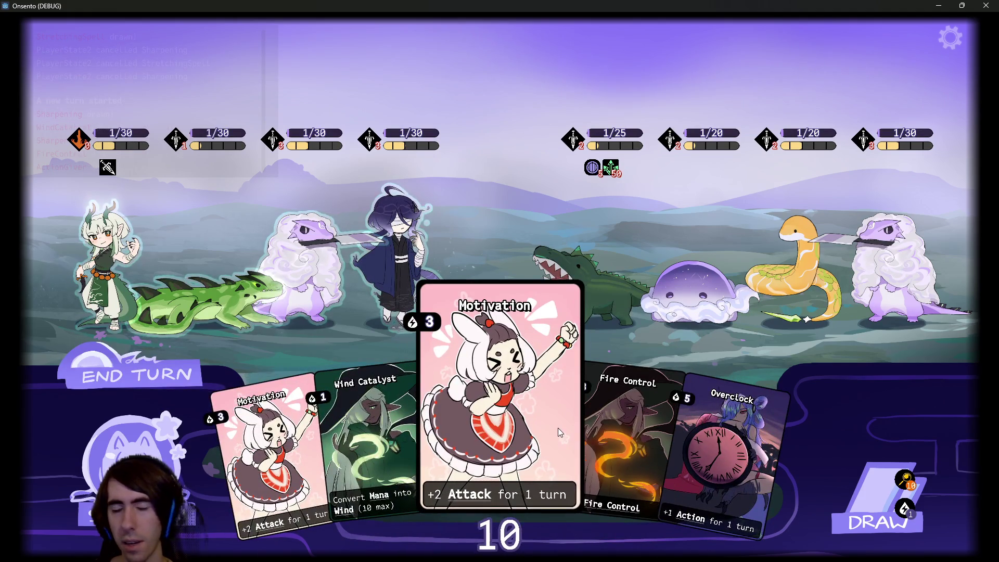
click(881, 471)
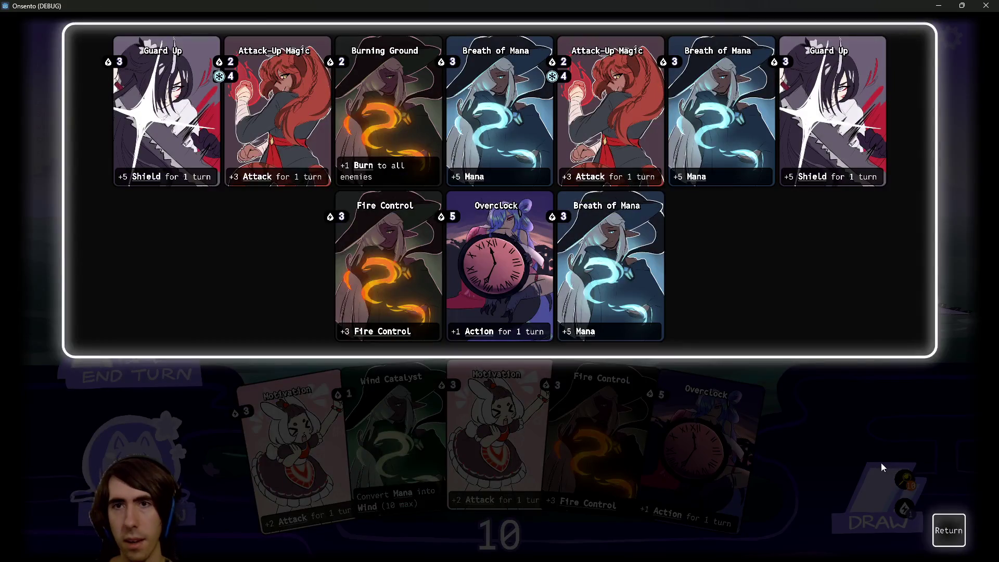
click(948, 530)
click(156, 379)
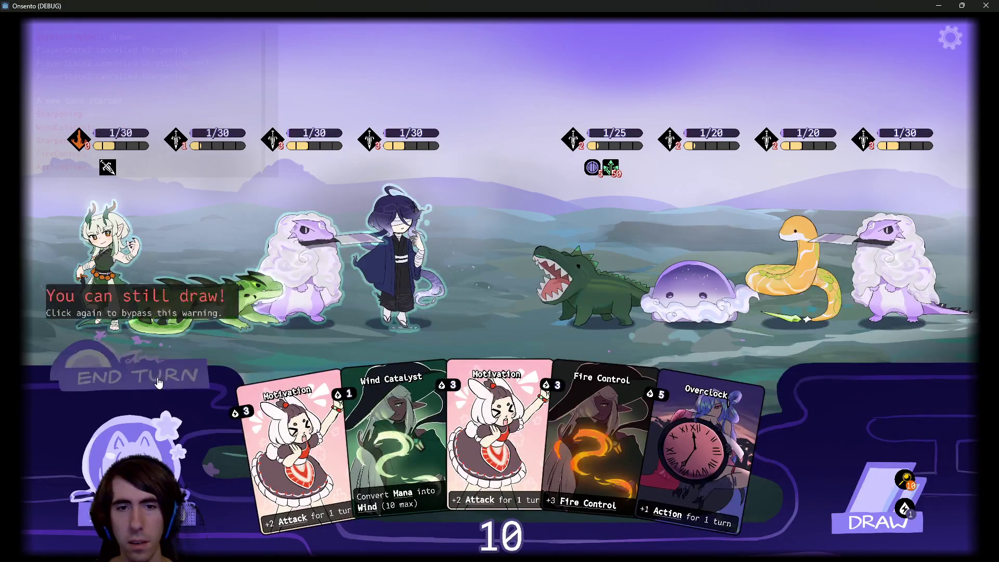
click(158, 383)
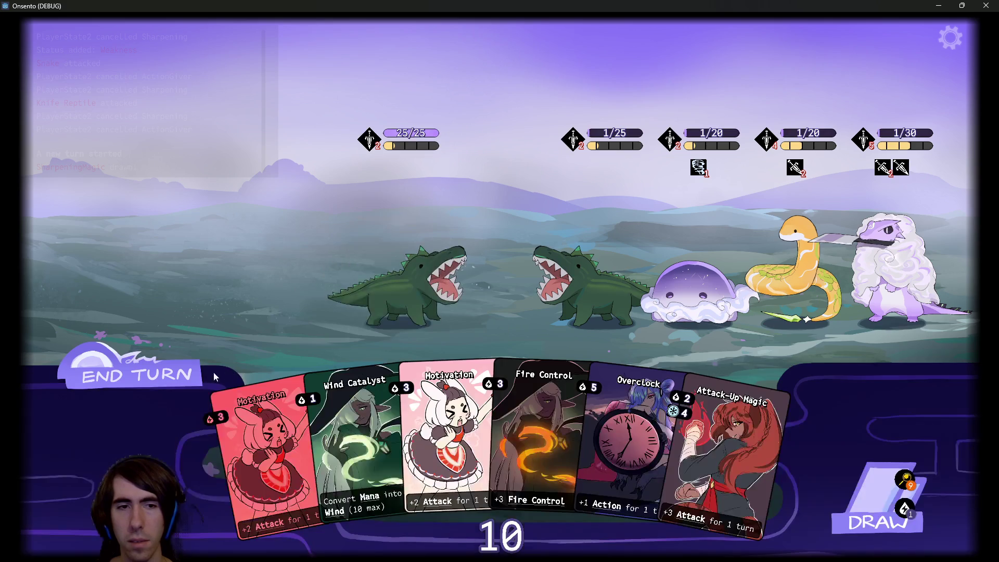
click(194, 382)
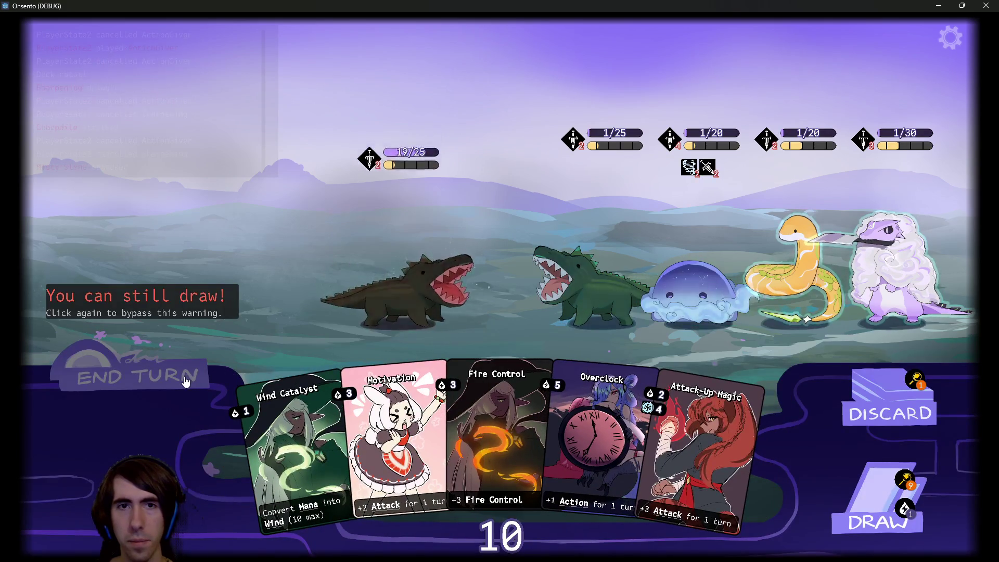
click(185, 381)
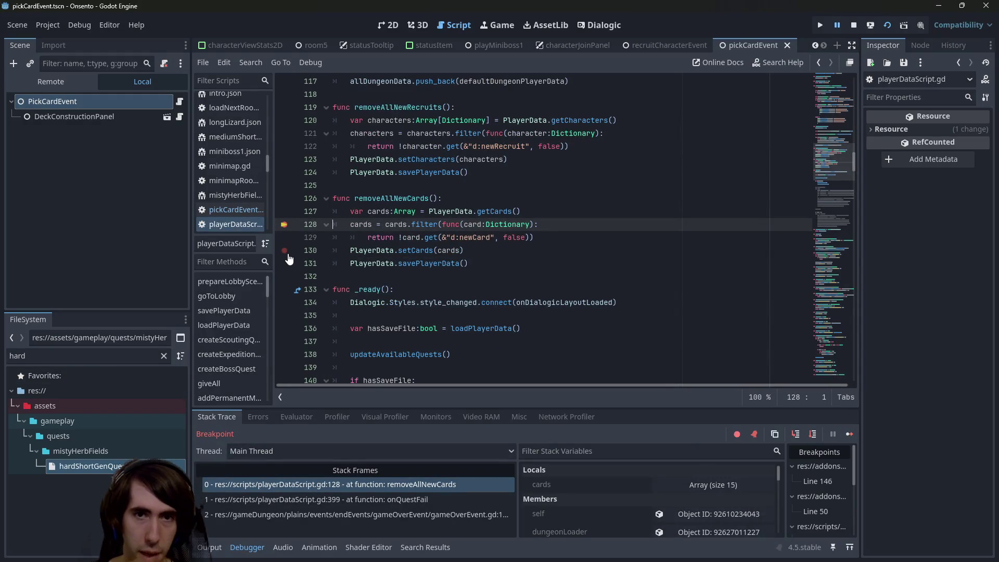
- Resume past the removeAllNewCards breakpoint, go back to the lobby, and check the deck for Wind Catalyst
click(852, 432)
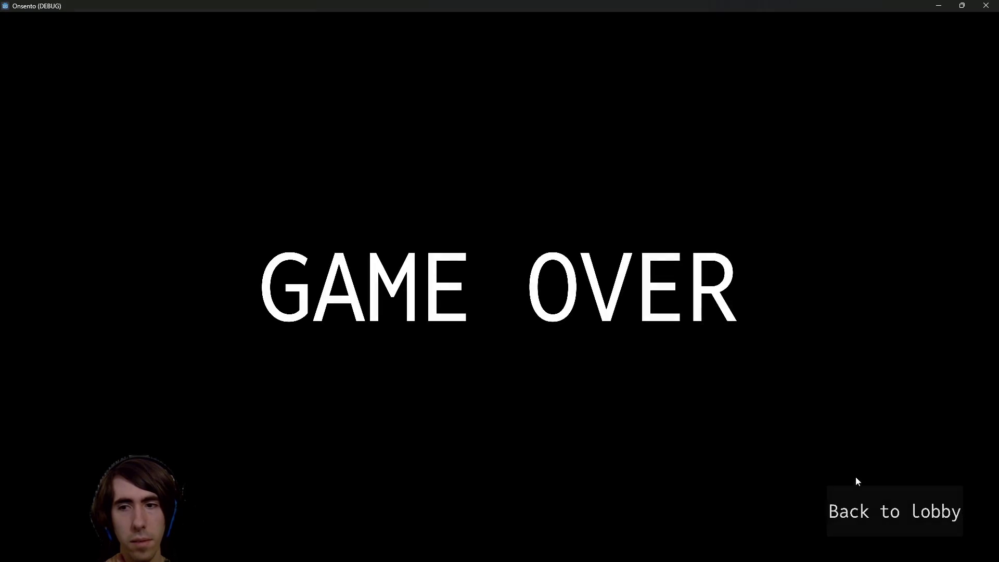
click(856, 499)
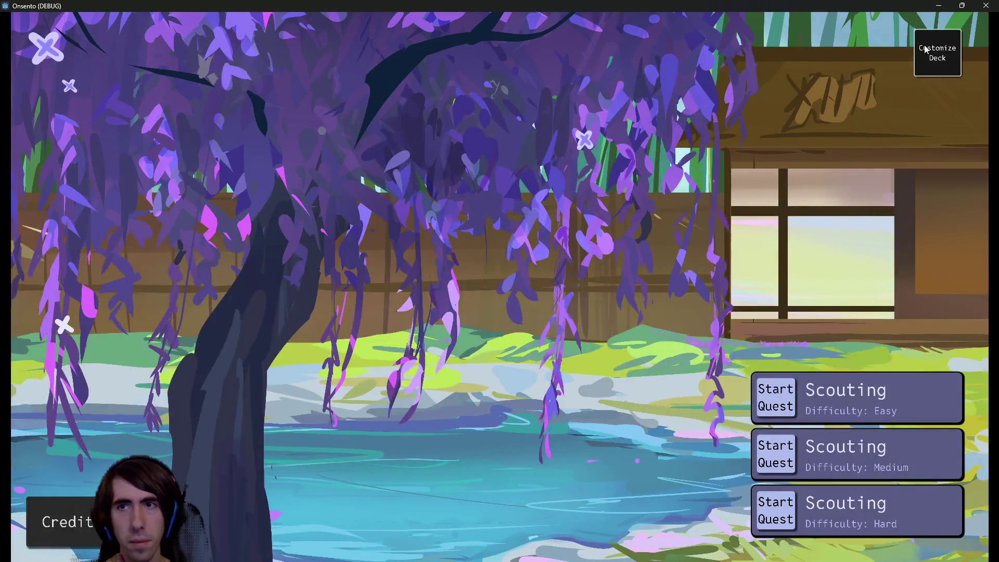
click(927, 49)
scroll(497, 491, down, 2)
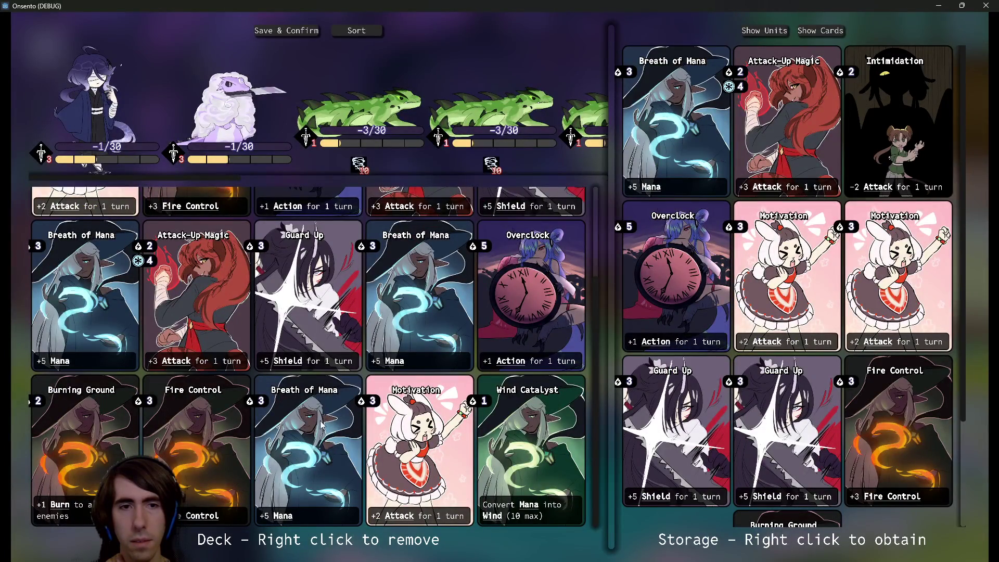
scroll(164, 347, up, 2)
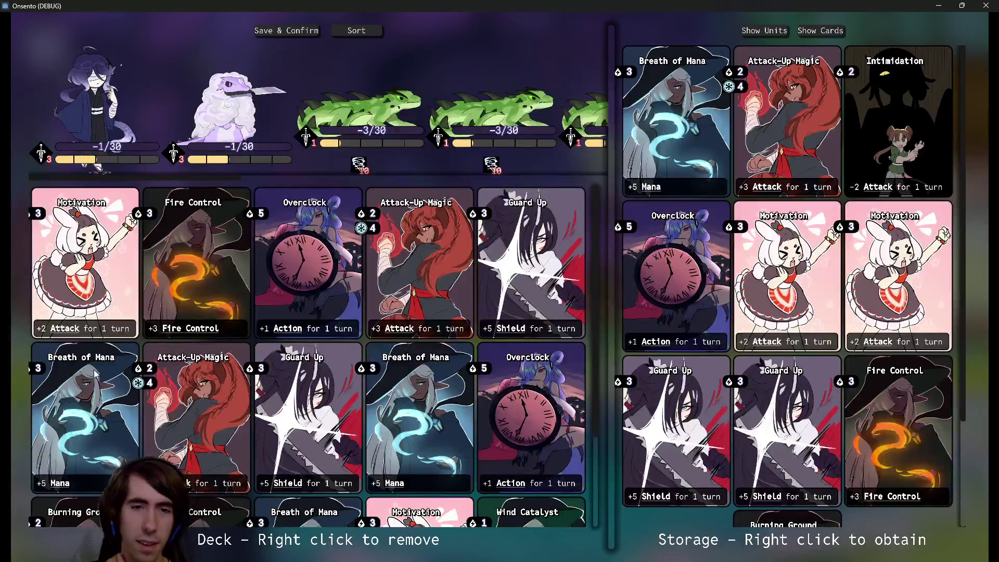
scroll(92, 442, down, 1)
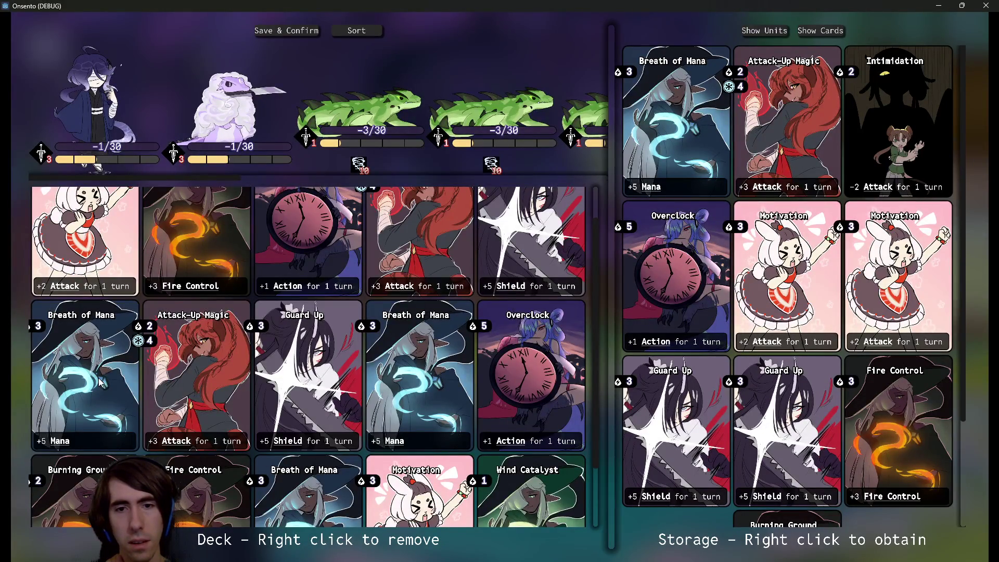
scroll(101, 382, down, 2)
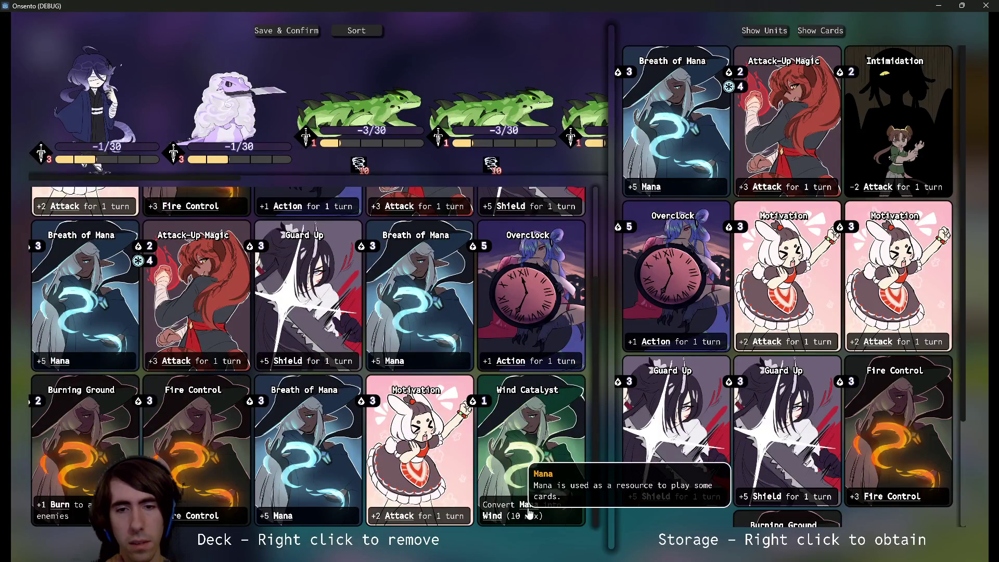
click(939, 5)
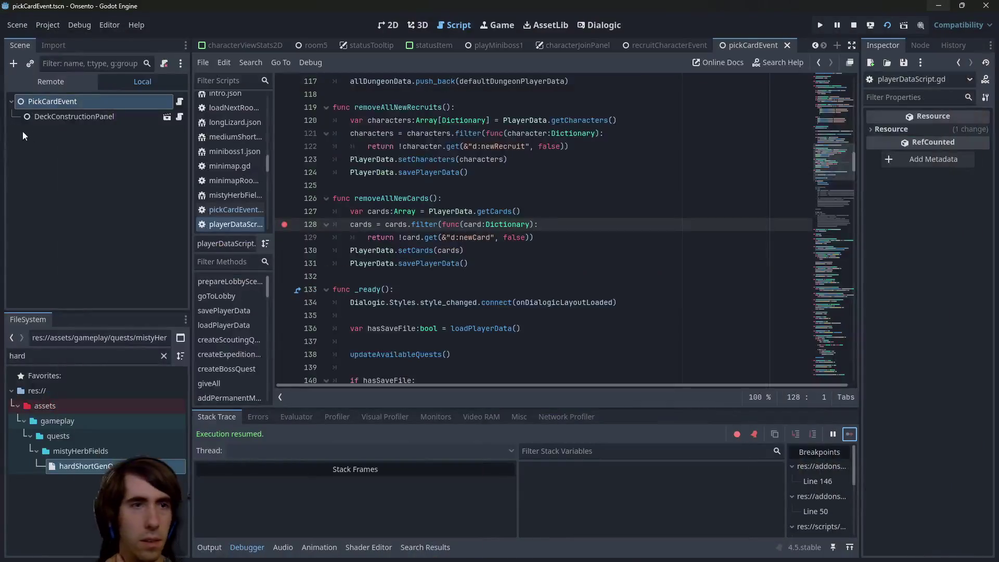
- Inspect the remote PlayerData node and expand Data, its cards array, and card entry 14
click(86, 207)
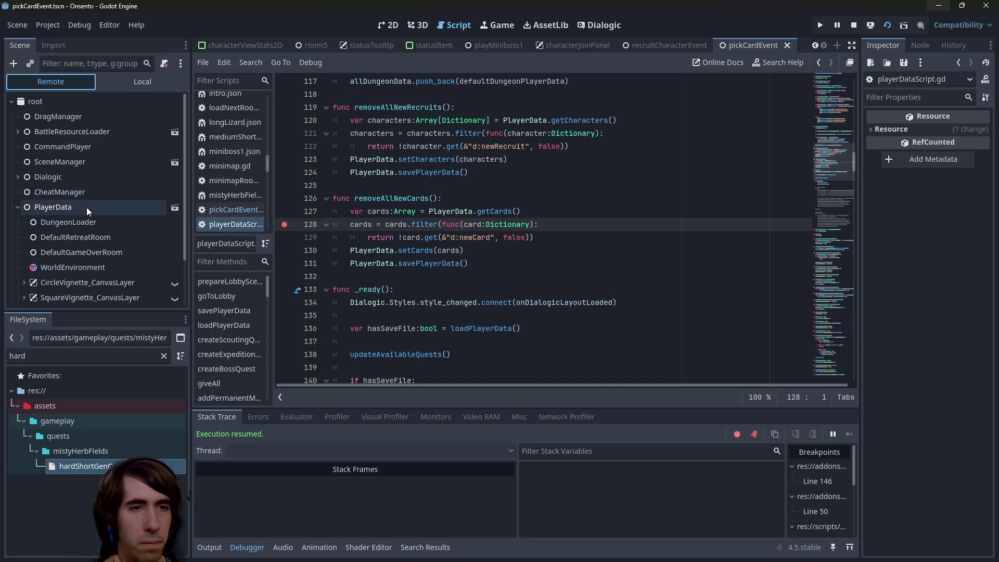
drag(859, 222, 584, 224)
click(839, 258)
click(840, 273)
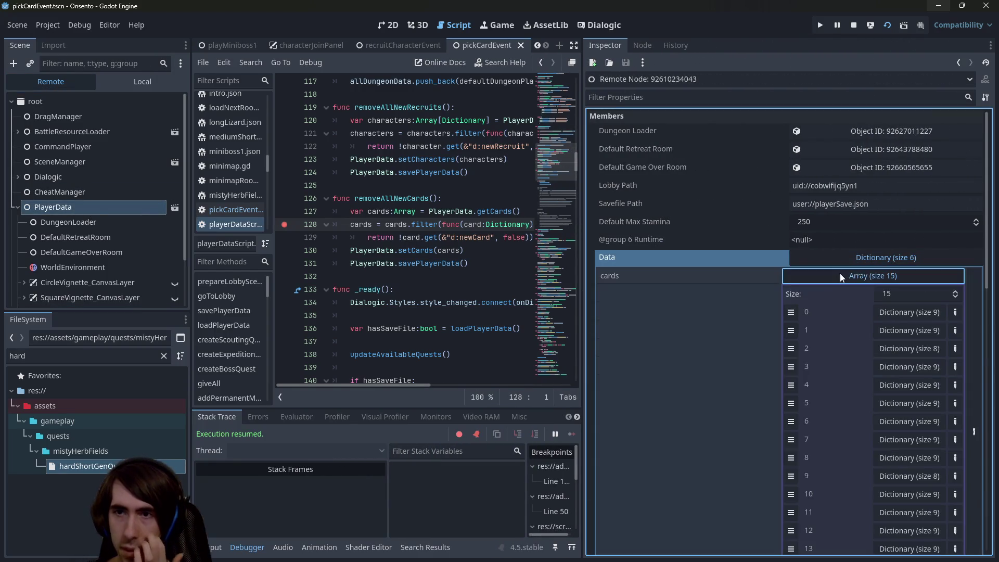
scroll(762, 311, down, 4)
click(897, 346)
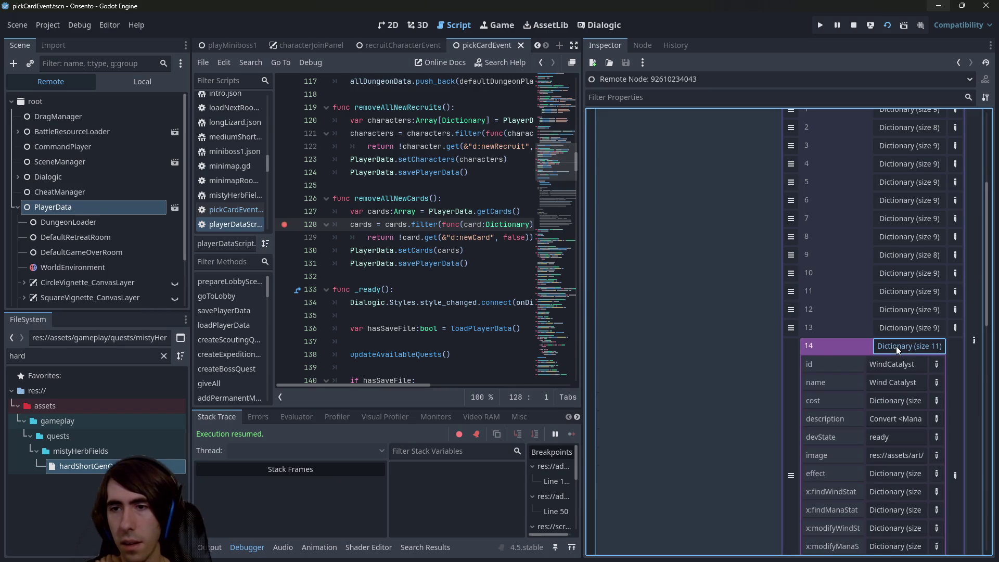
scroll(896, 345, down, 3)
- Compare entries 13 and 14 and read Wind Catalyst's full x:findWindStatus key name
click(916, 216)
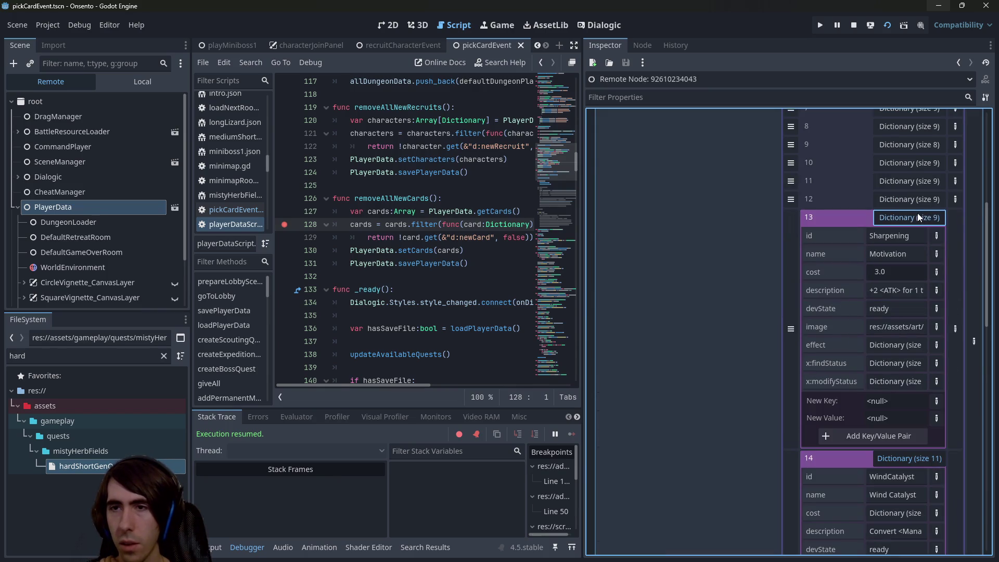
click(911, 218)
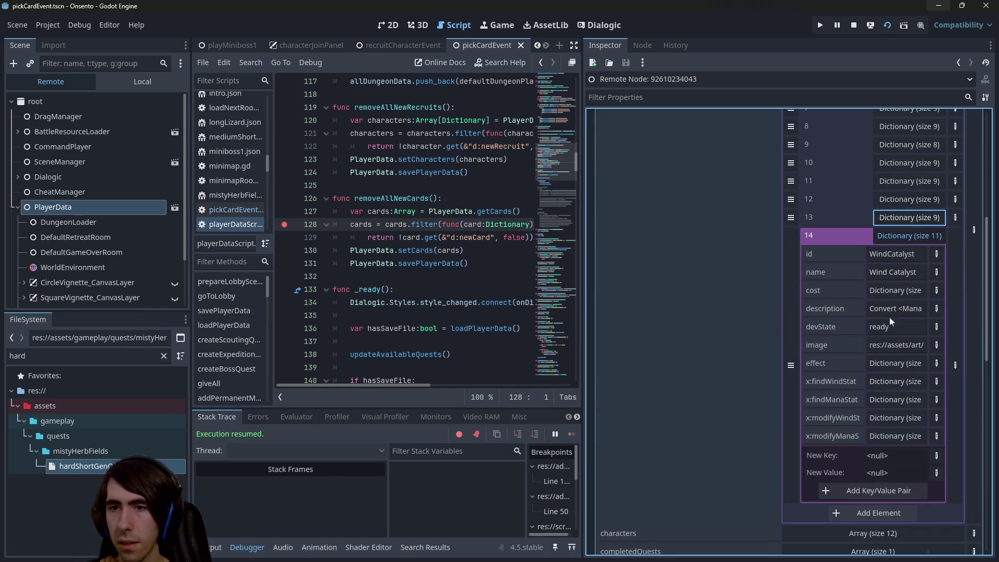
click(882, 241)
click(884, 238)
click(889, 219)
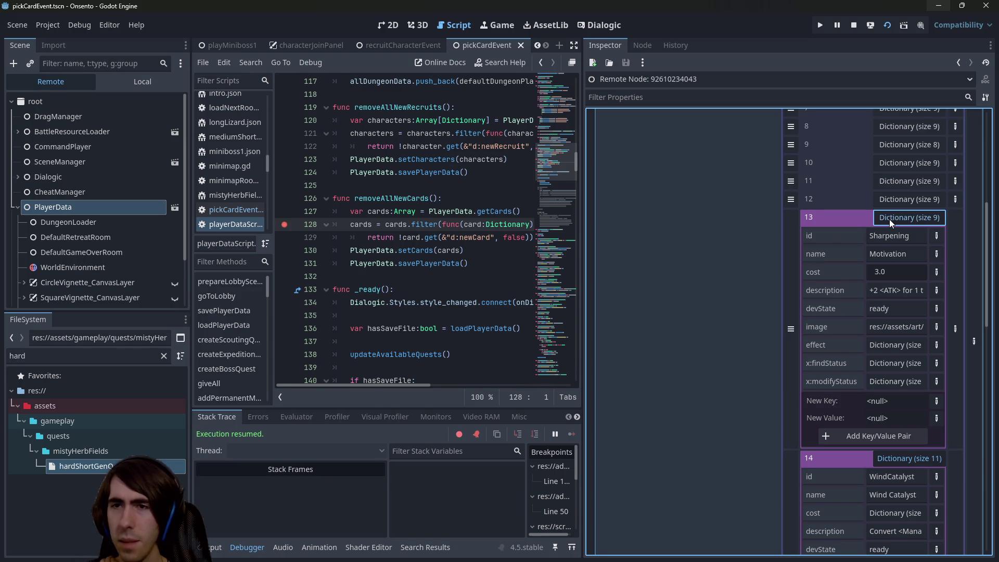
click(889, 220)
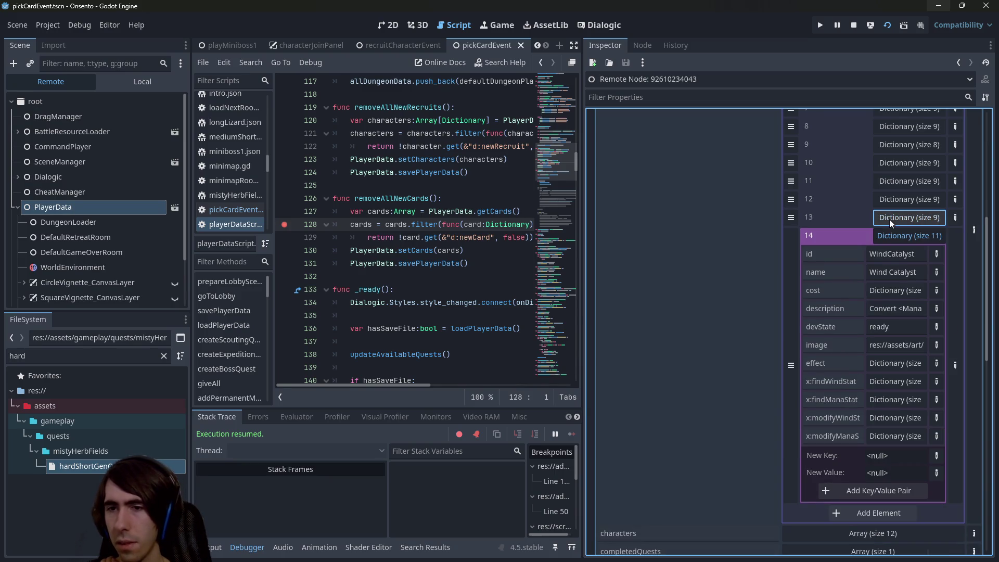
click(827, 381)
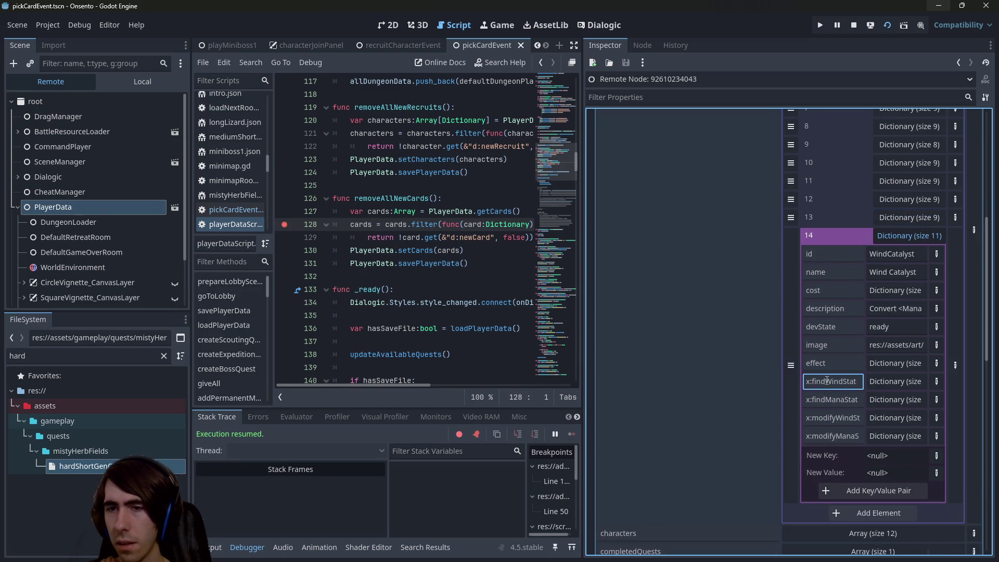
double_click(827, 381)
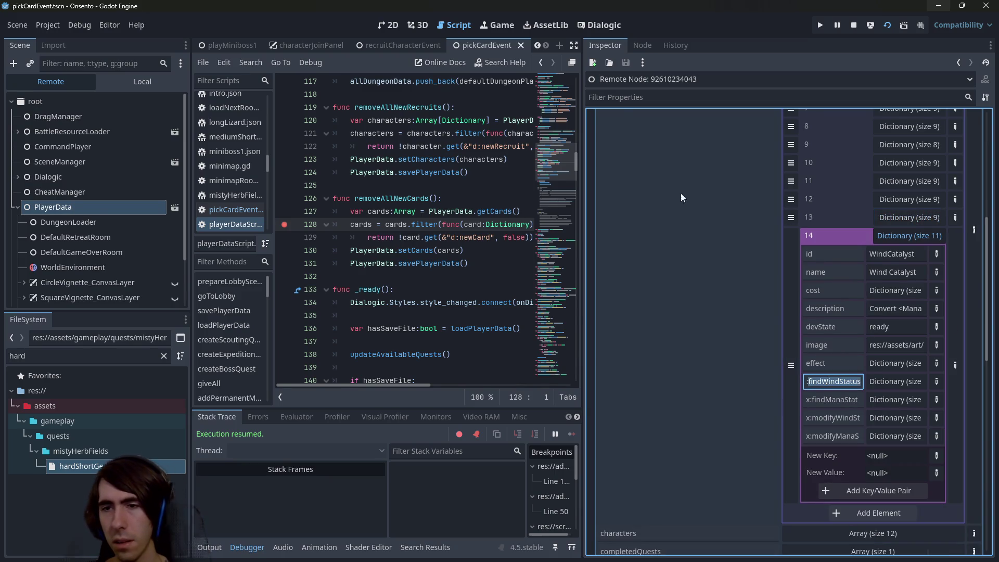
click(847, 383)
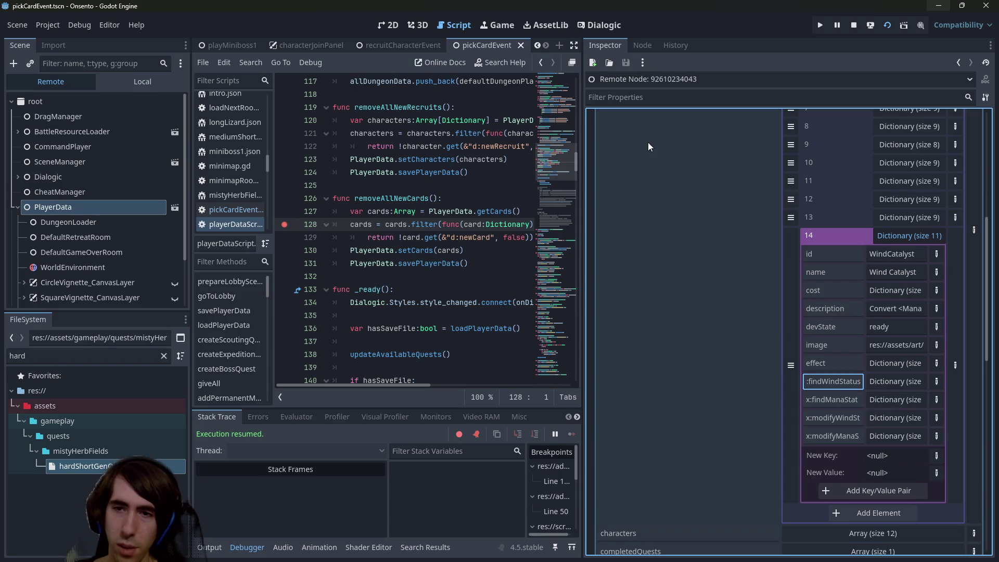
mouse_move(500, 166)
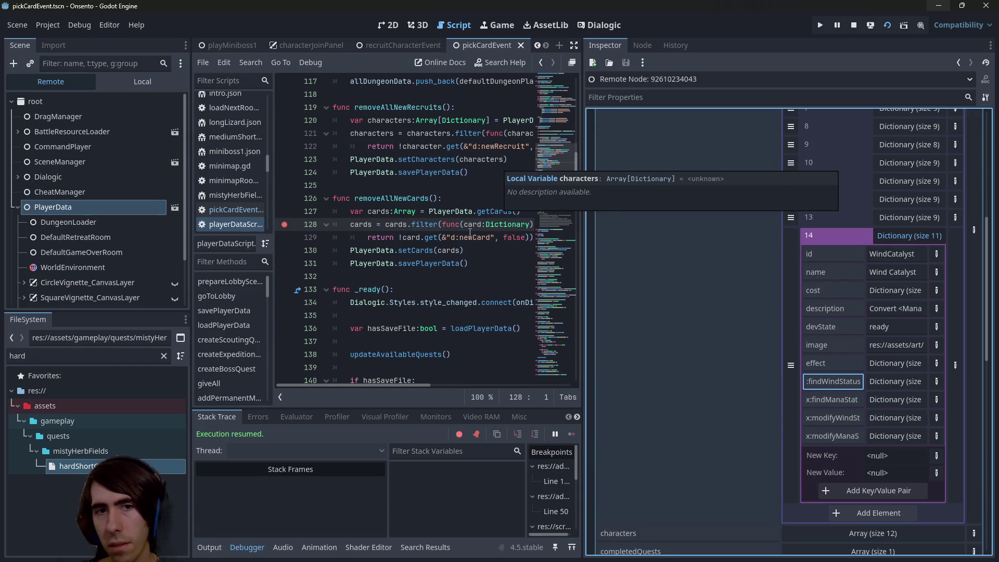
mouse_move(423, 227)
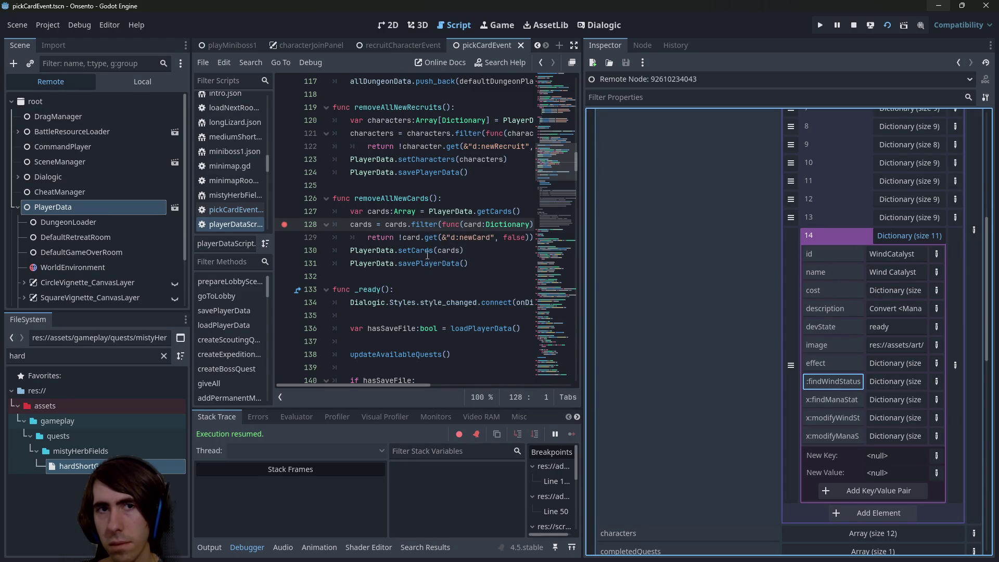
- Open pickCardEvent.gd and search all project scripts for the &"d:newCard" key
click(241, 210)
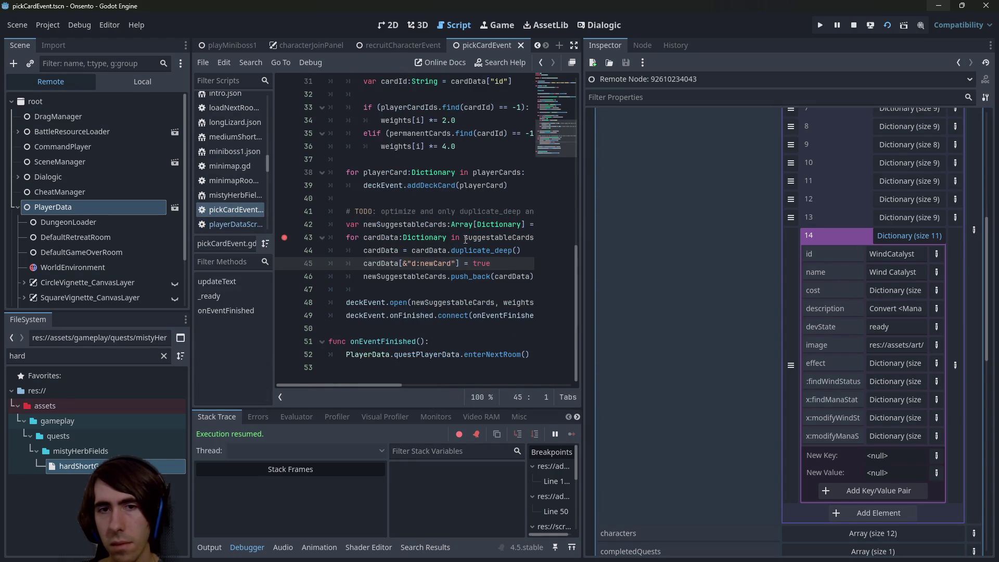
double_click(401, 263)
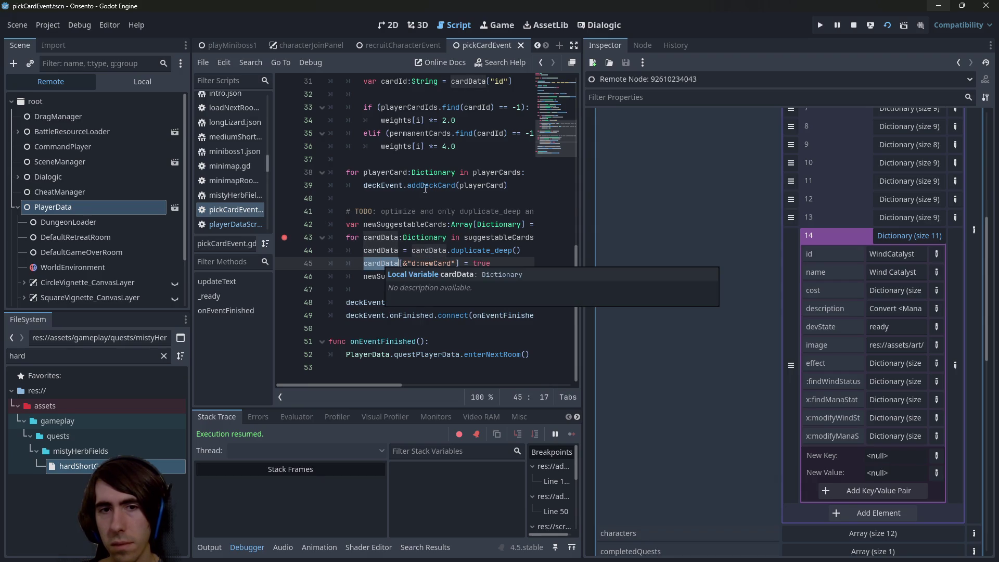
double_click(454, 302)
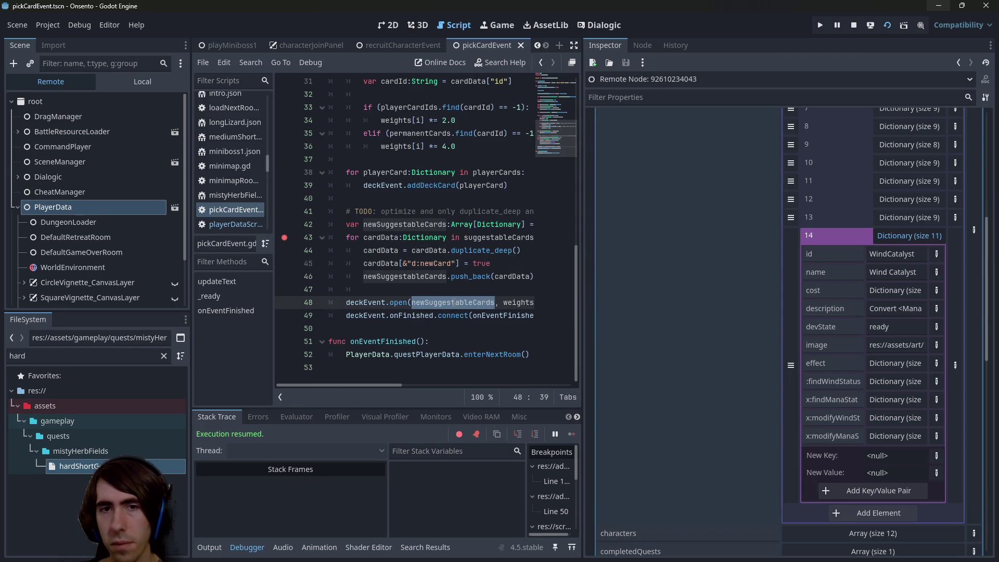
drag(404, 263, 457, 263)
key(ctrl+shift+f)
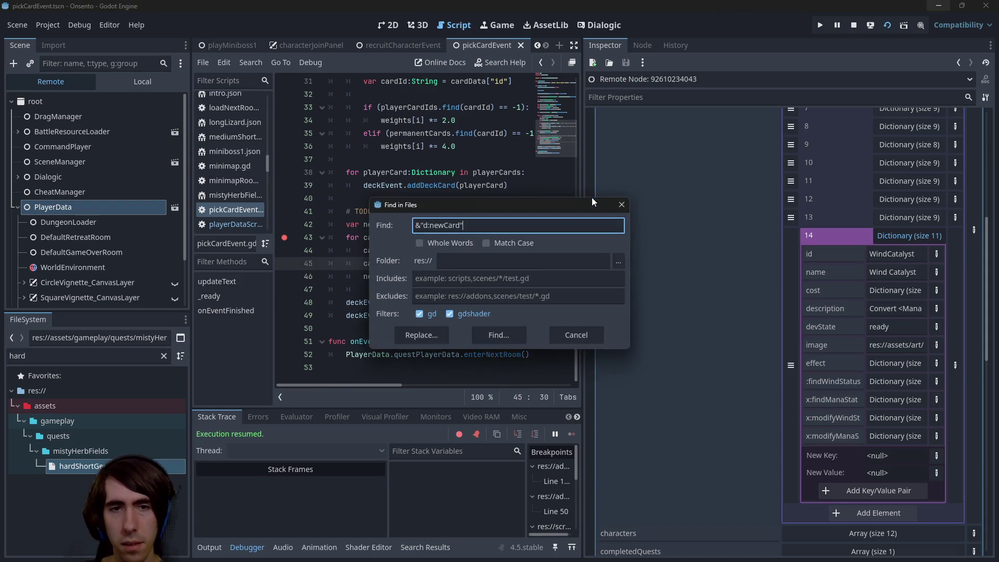
key(Return)
- Remove the & so line 45 uses the plain string "d:newCard", and save
click(408, 266)
key(BackSpace)
key(ctrl+s)
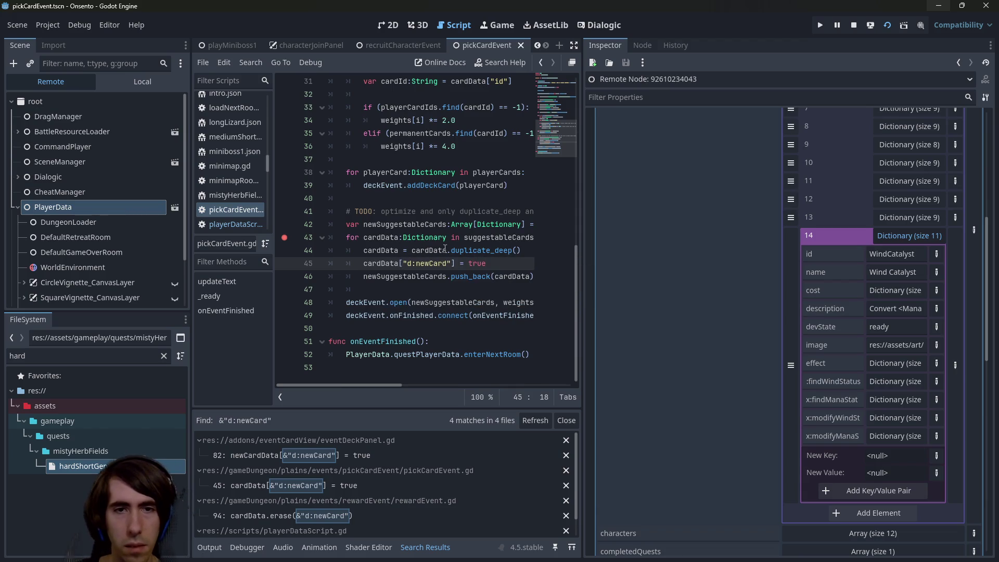
click(341, 458)
- Change eventDeckPanel.gd line 82 to plain "d:newCard", save, and verify the edit
click(441, 225)
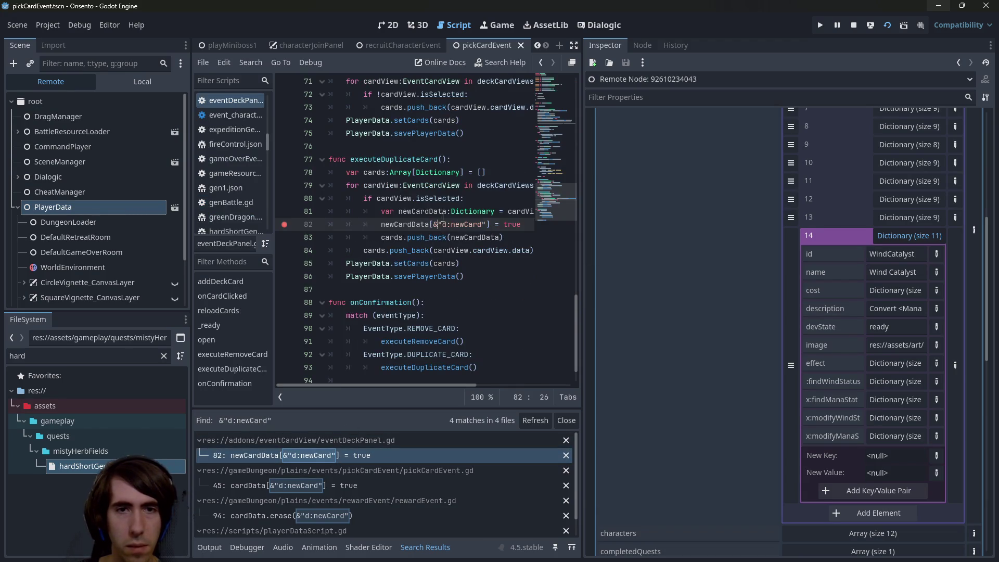
key(BackSpace)
key(ctrl+s)
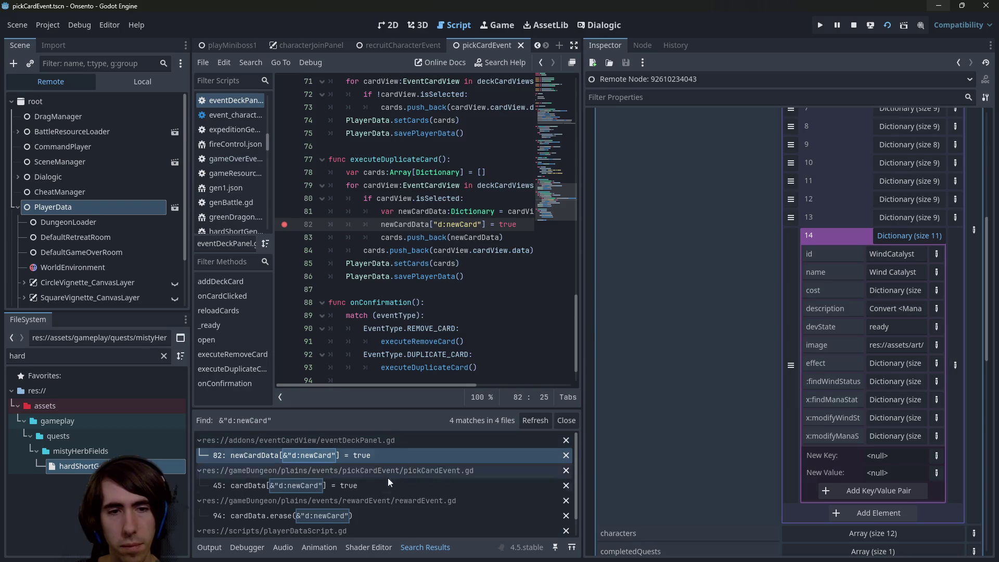
click(391, 485)
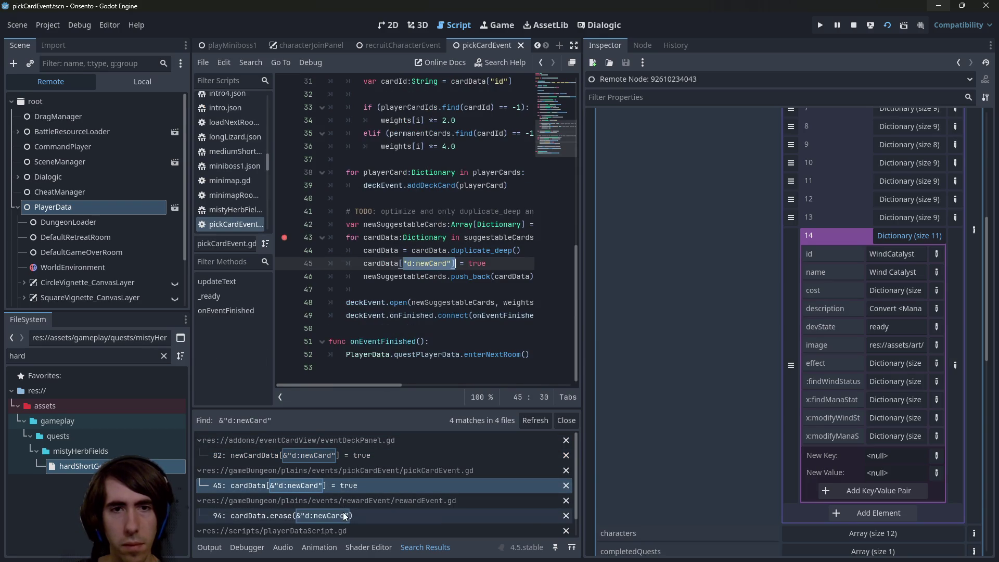
click(347, 455)
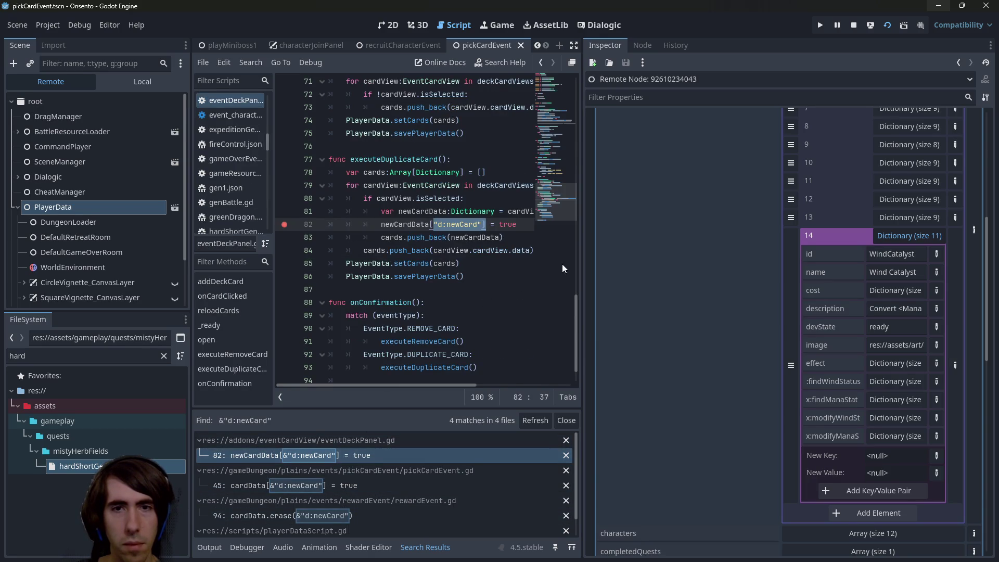
key(ctrl+z)
key(ctrl+z)
key(ctrl+z)
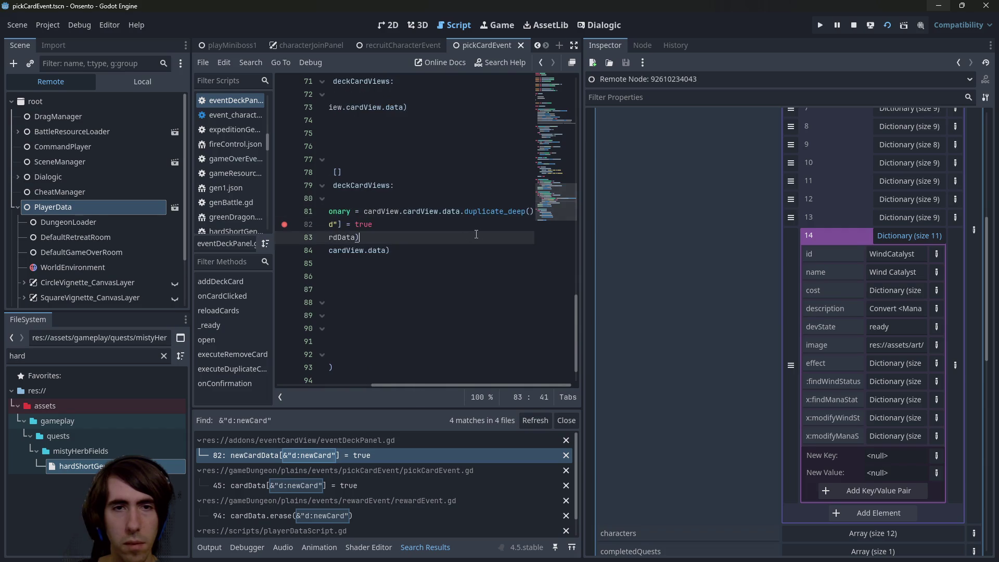
key(ctrl+y)
key(ctrl+y)
key(ctrl+y)
click(448, 225)
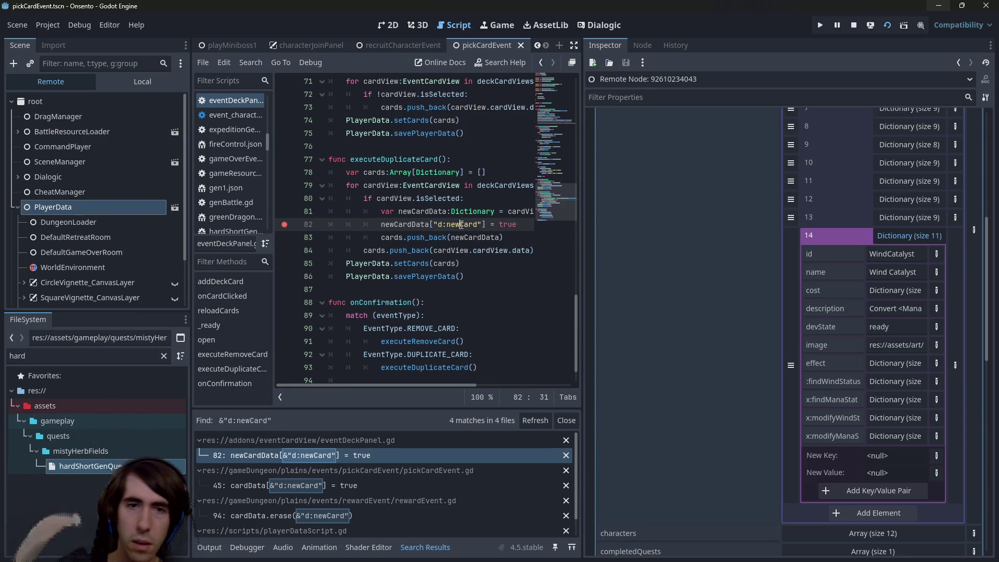
- Remove the & before "d:newCard" on rewardEvent.gd line 94
click(322, 515)
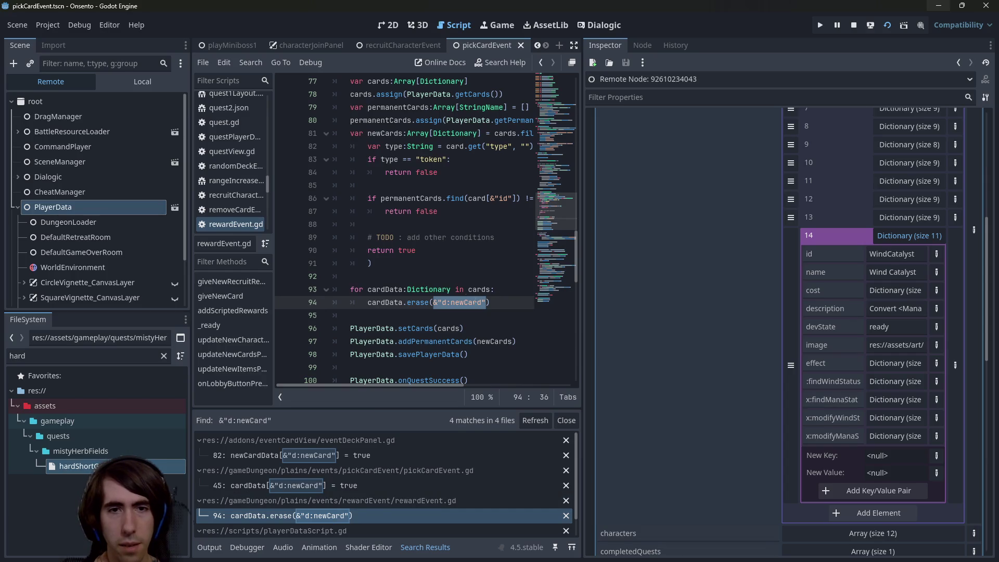
click(439, 303)
key(BackSpace)
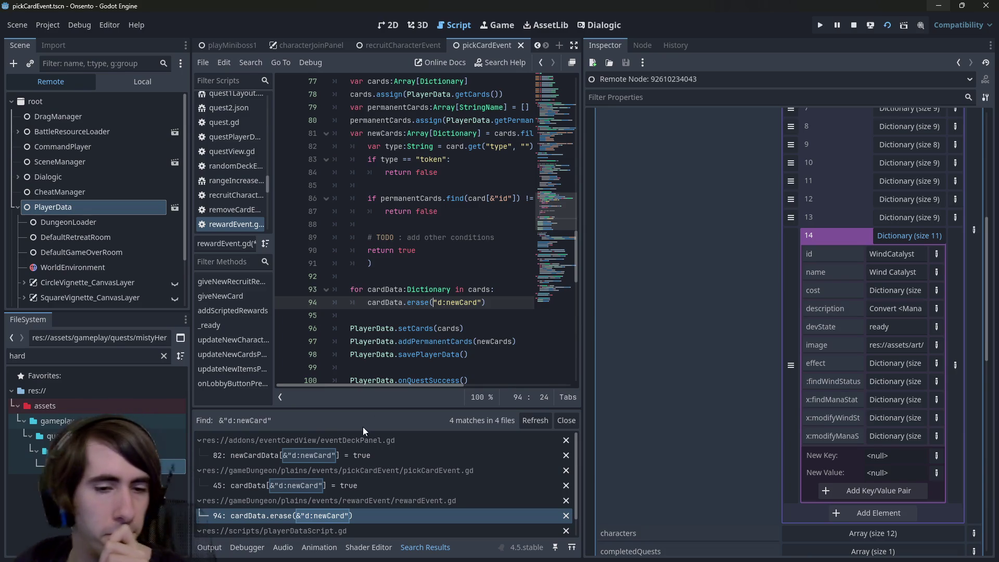
scroll(392, 456, down, 1)
- Make playerDataScript.gd line 129 use plain "d:newCard", save the scripts, and stop the game
click(375, 526)
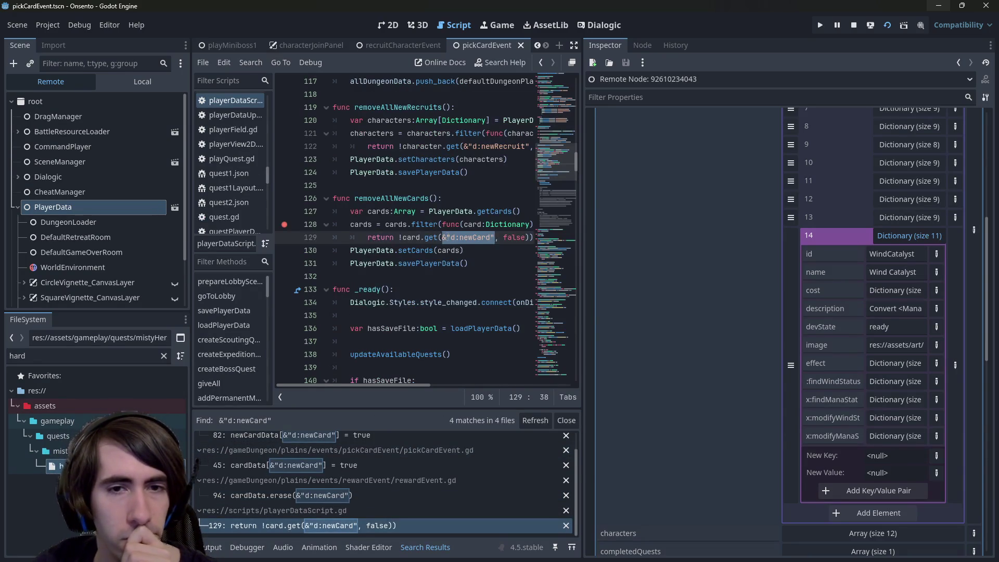
click(449, 237)
key(BackSpace)
key(ctrl+s)
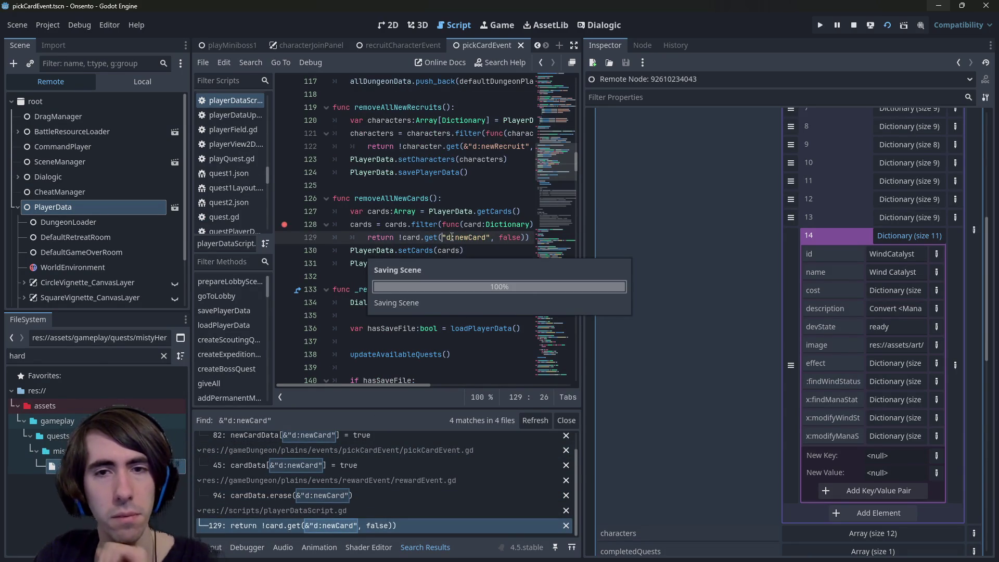
click(564, 236)
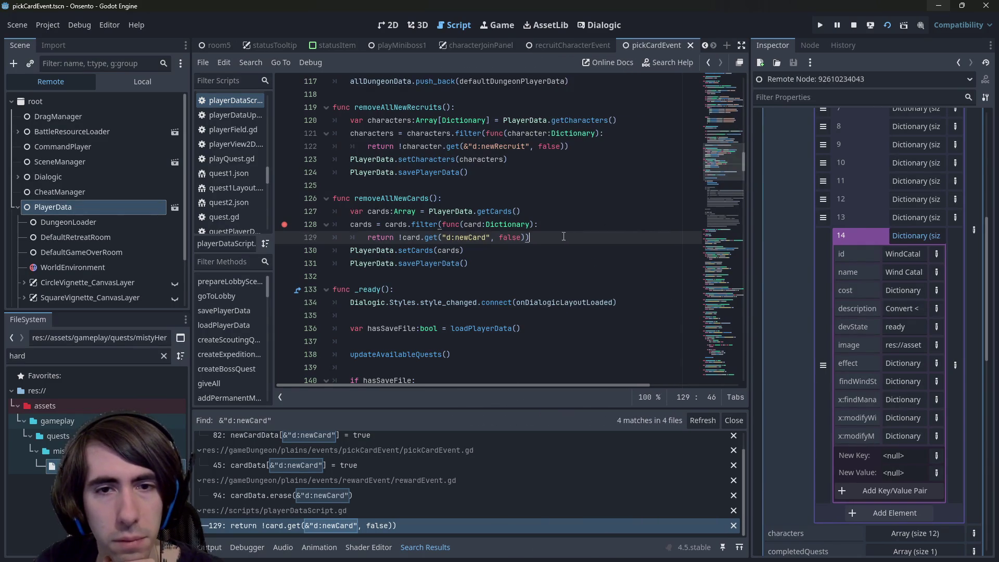
click(366, 494)
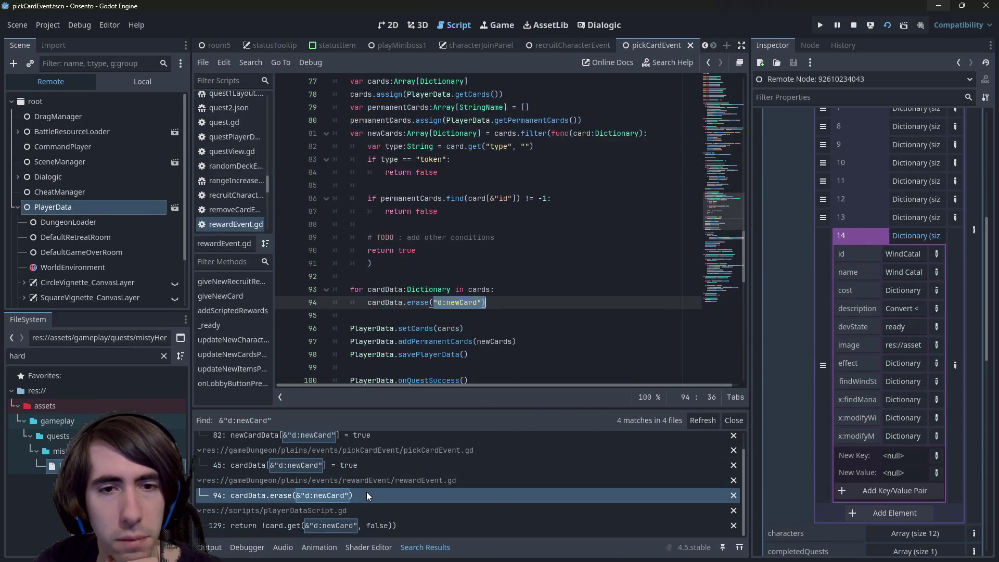
click(460, 193)
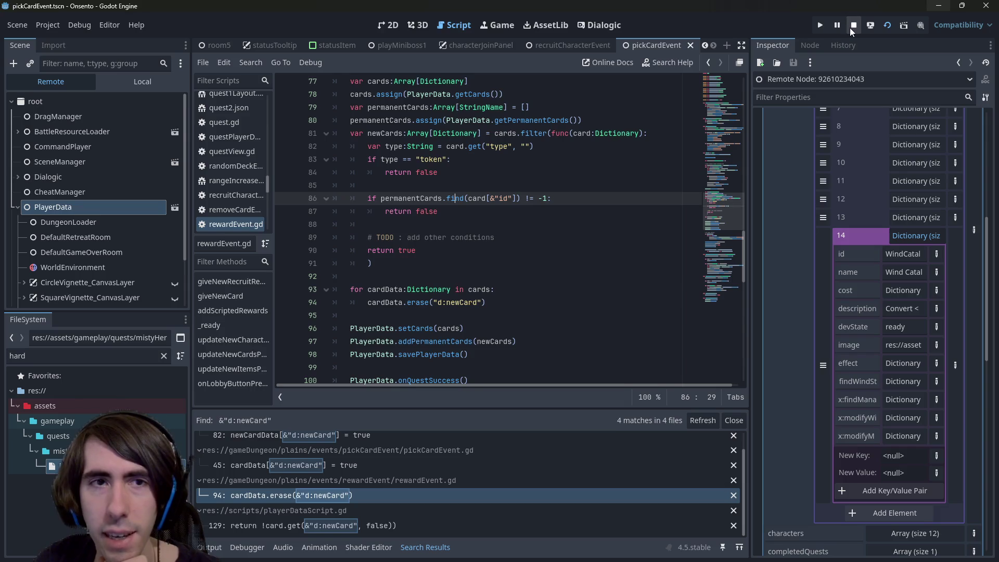
click(850, 28)
- Open the playQuest scene and run it
key(ctrl+shift+o)
text(playQuest)
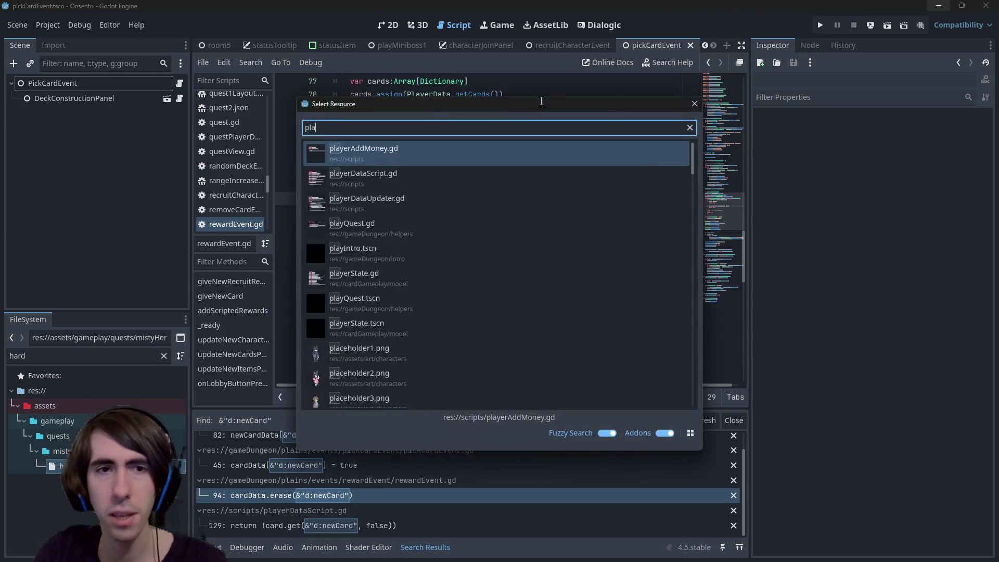
key(Return)
click(887, 25)
click(645, 215)
- Open battleLoader.gd and continue the game past the breakpoint
key(alt+shift+o)
text(battleload)
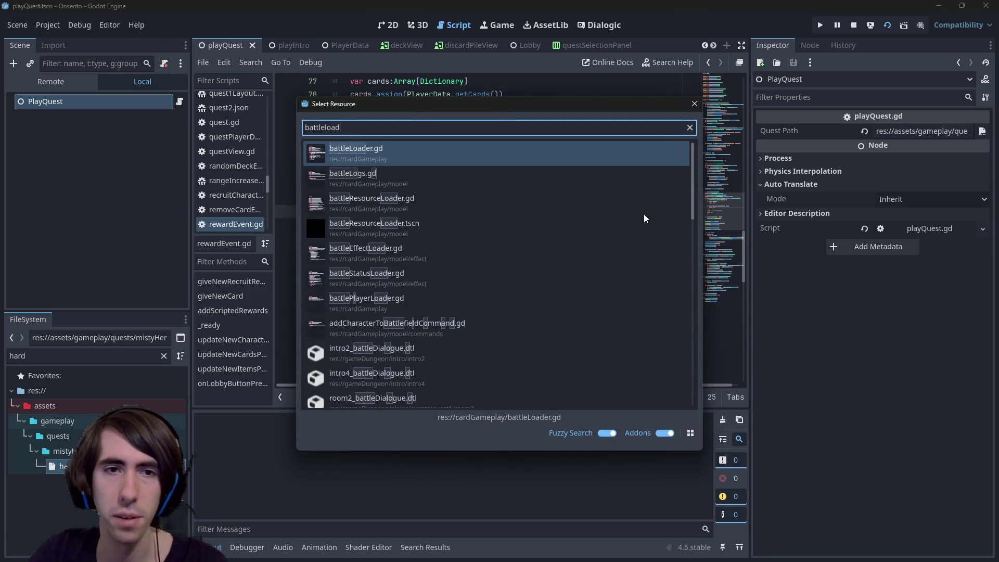
key(Return)
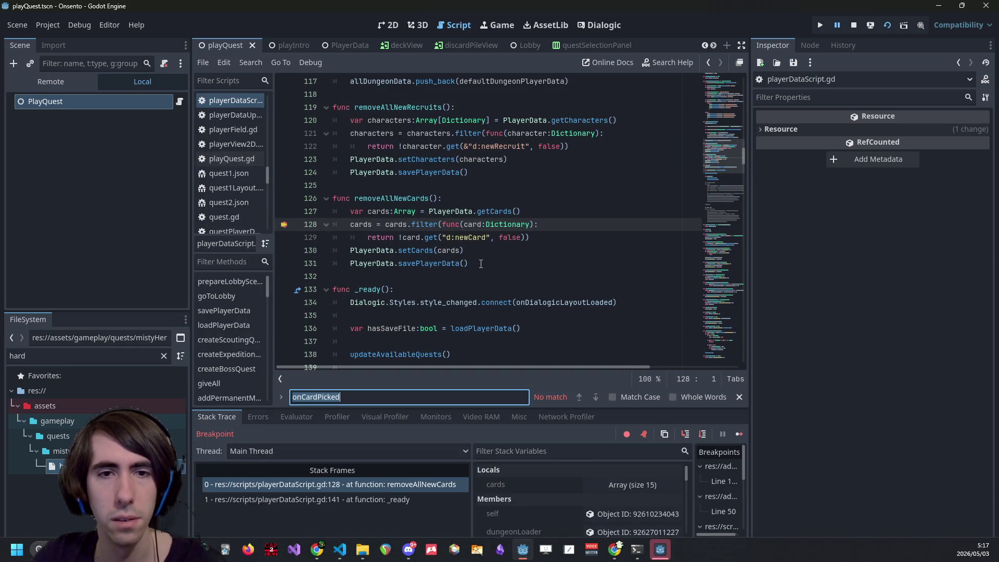
click(739, 434)
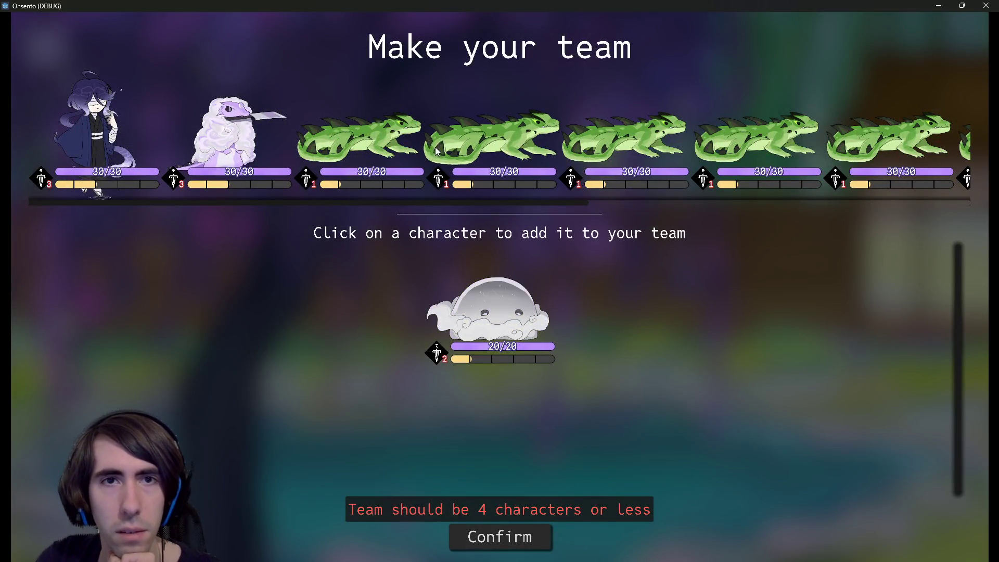
- Scroll the Make your team roster, then close the Onsento window to end debugging
scroll(448, 162, down, 5)
scroll(447, 161, up, 5)
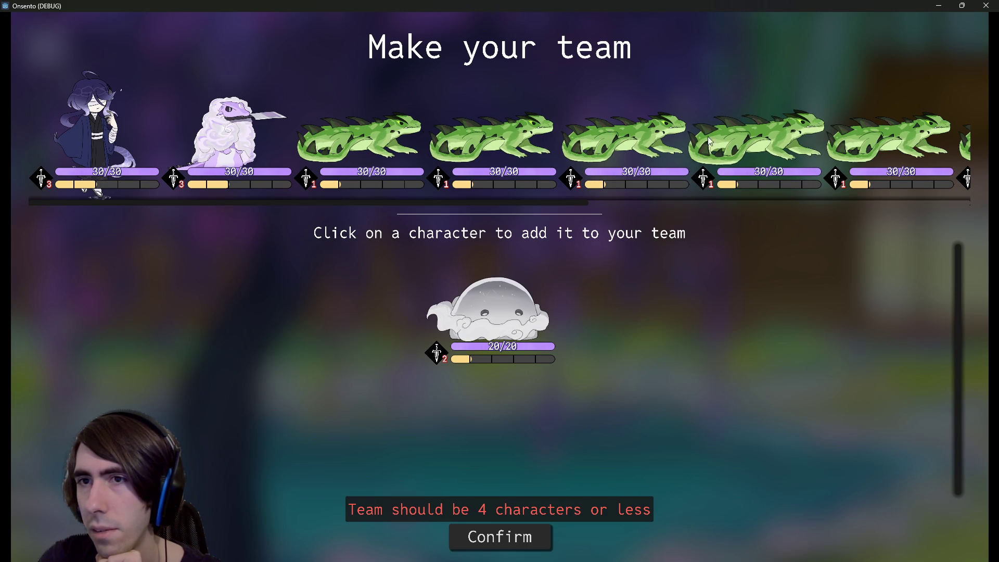
click(990, 5)
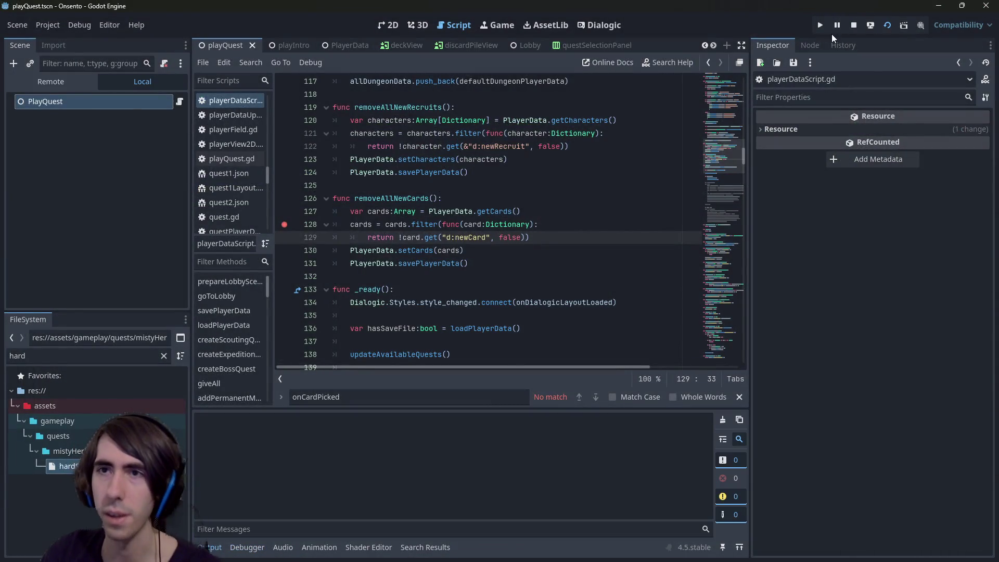
- Open deckEditorPanel.tscn, run it, and continue past the line 128 breakpoint
click(626, 147)
key(shift+alt+o)
text(deck editor)
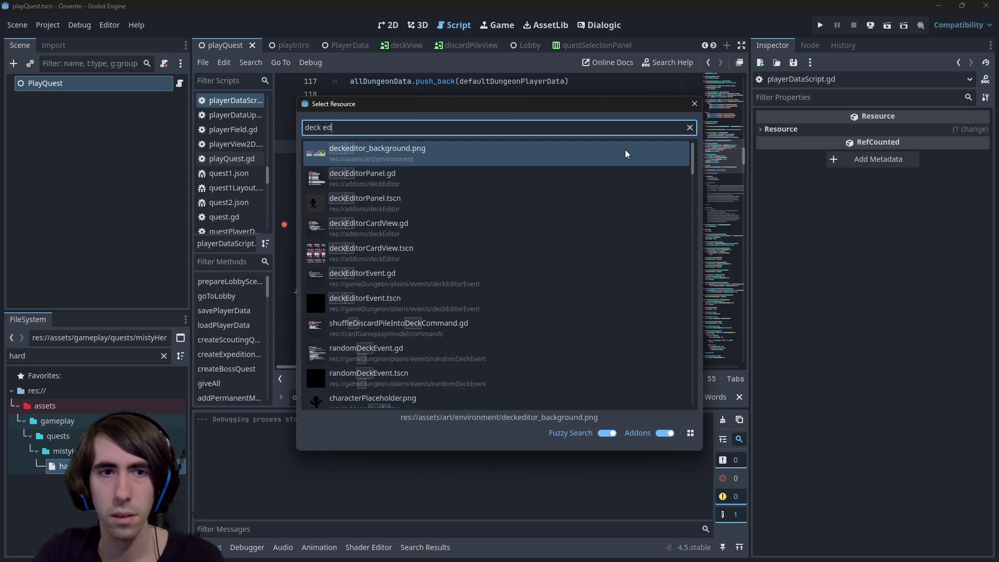
key(Down)
key(Down)
key(Return)
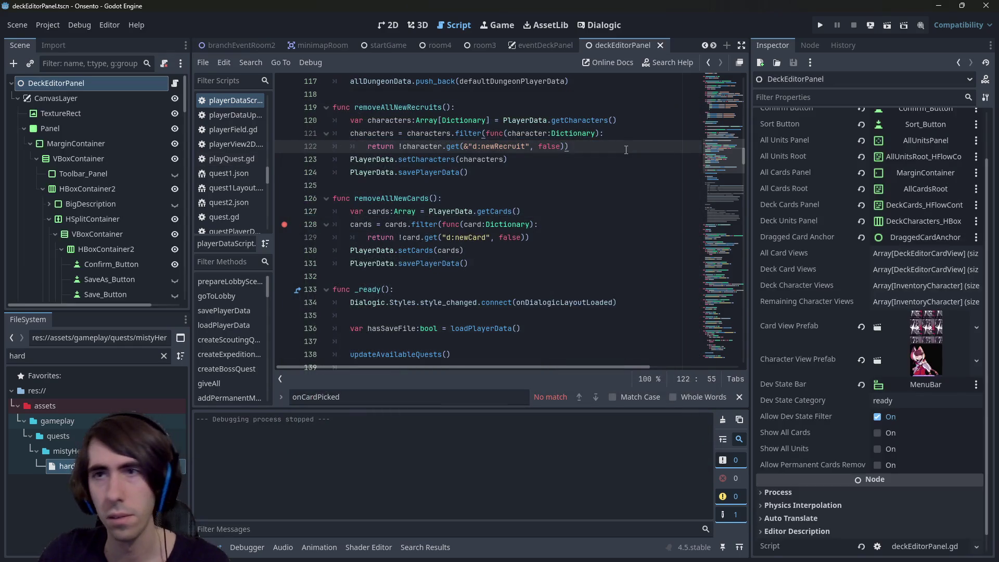
click(887, 25)
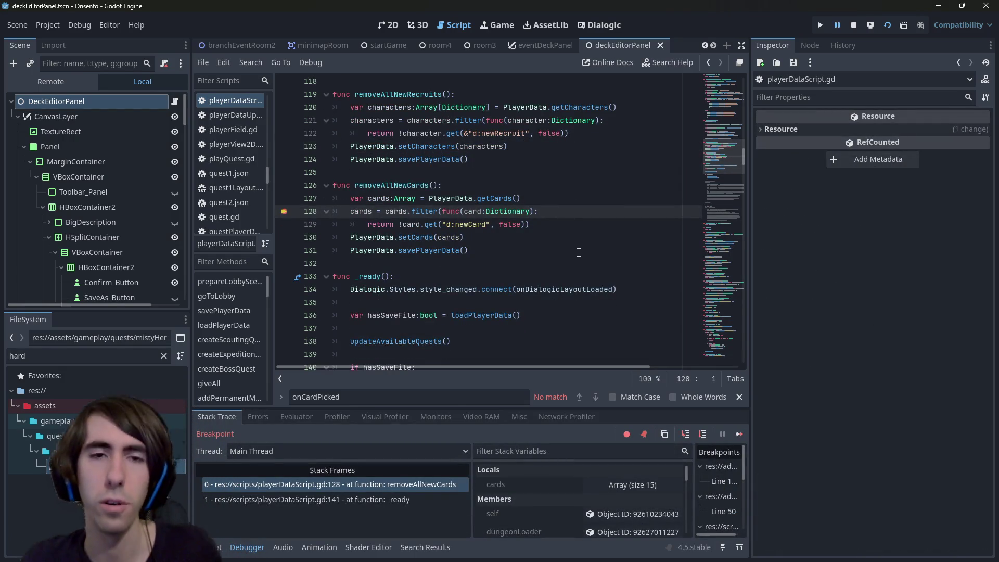
click(734, 437)
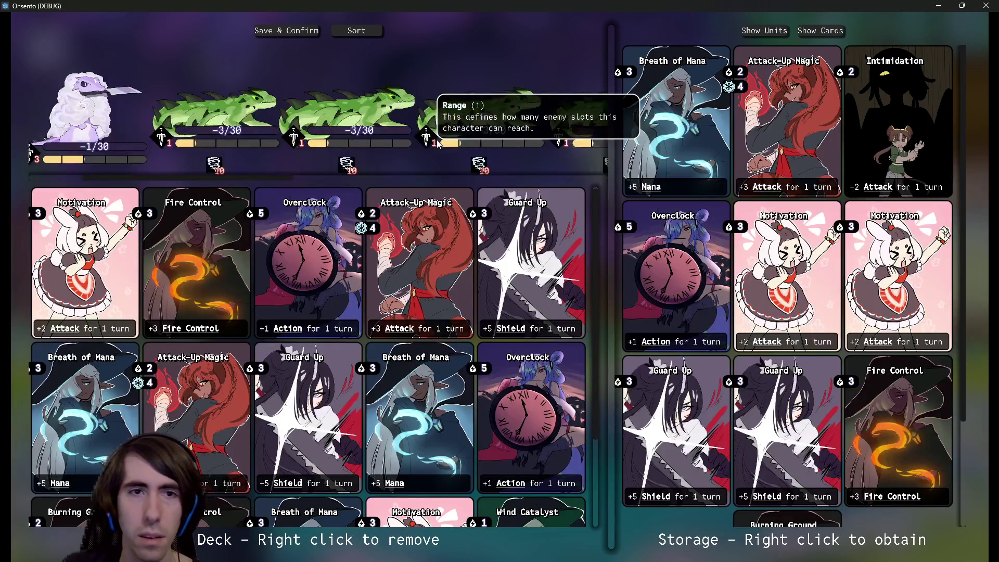
- Browse the deck editor's unit strip, then close the Onsento debug window
scroll(353, 119, down, 3)
scroll(354, 118, down, 5)
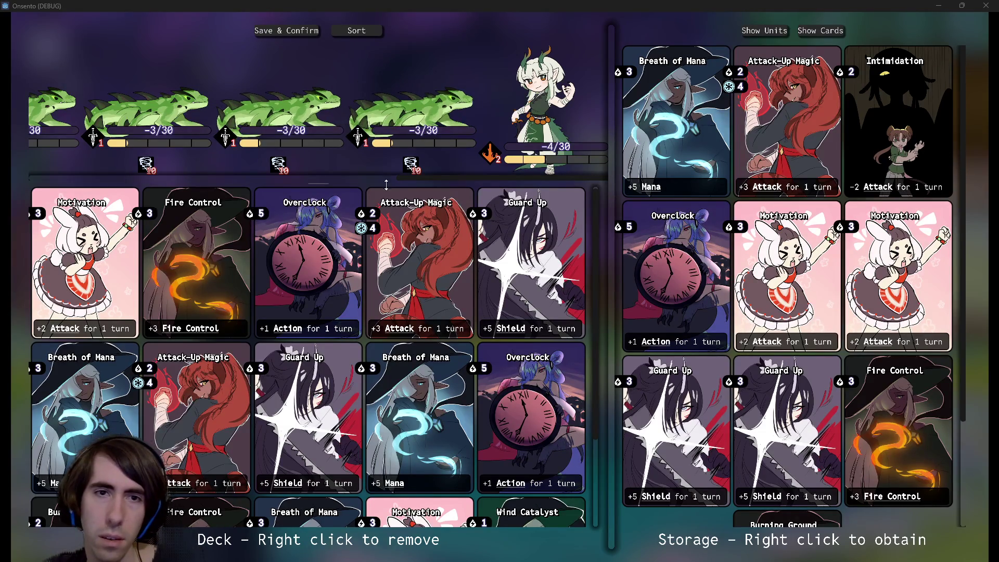
mouse_move(401, 178)
mouse_down()
mouse_move(37, 177)
mouse_move(468, 180)
mouse_move(78, 182)
mouse_move(468, 180)
mouse_move(58, 194)
mouse_up()
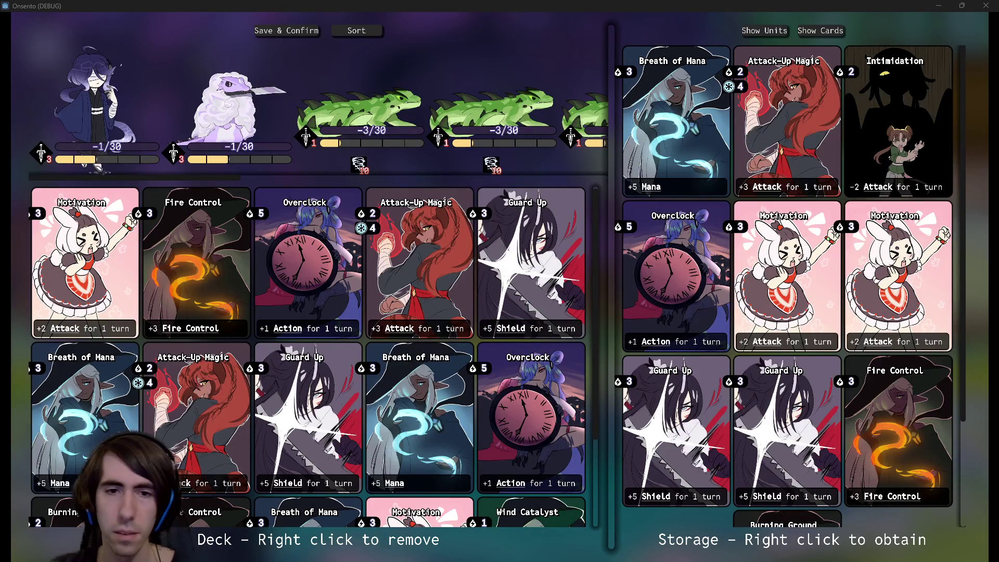
click(982, 5)
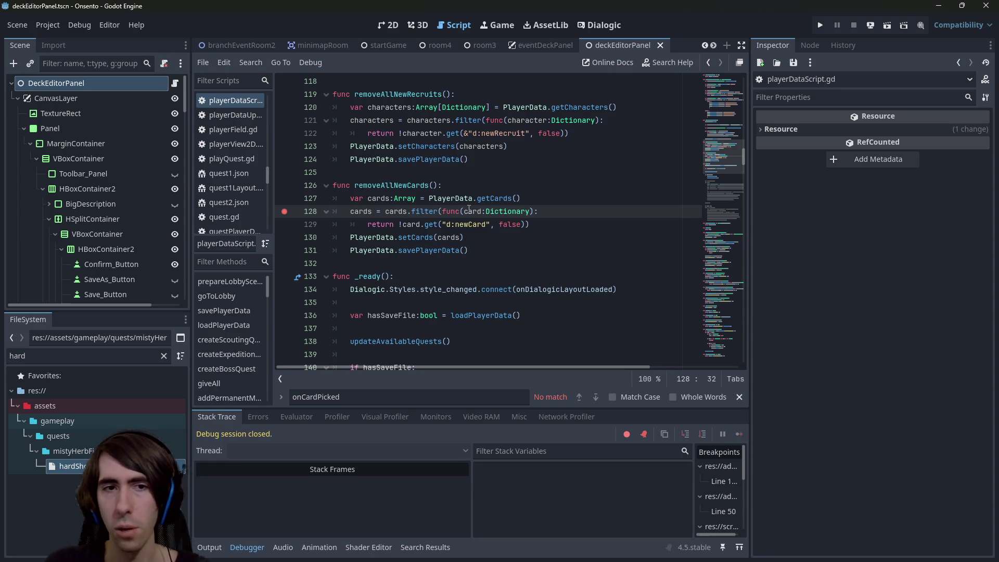
- Open battleLoader.gd and search the script for loadCard, then for card
key(shift+alt+o)
text(battleloader)
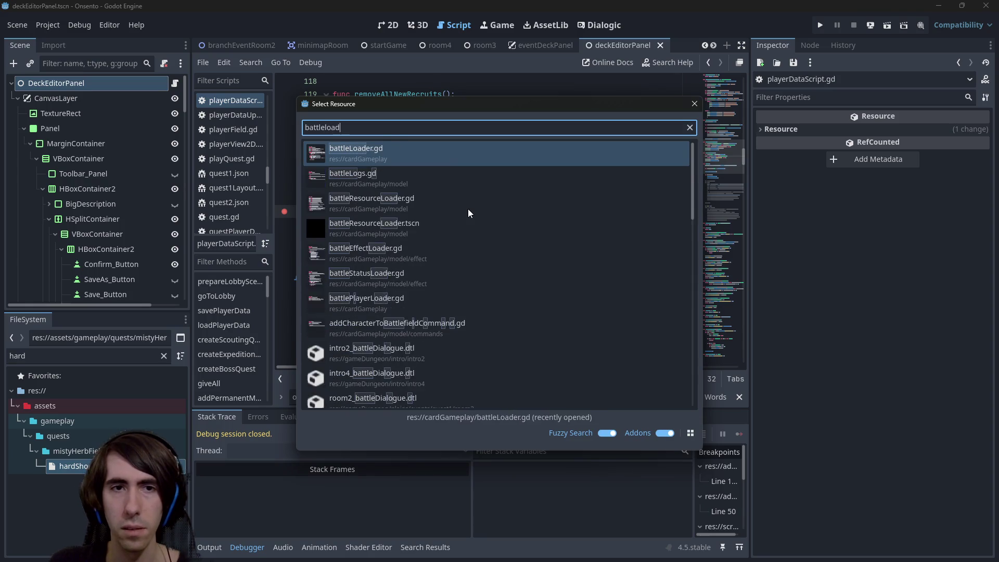
key(Return)
click(469, 209)
scroll(469, 209, up, 6)
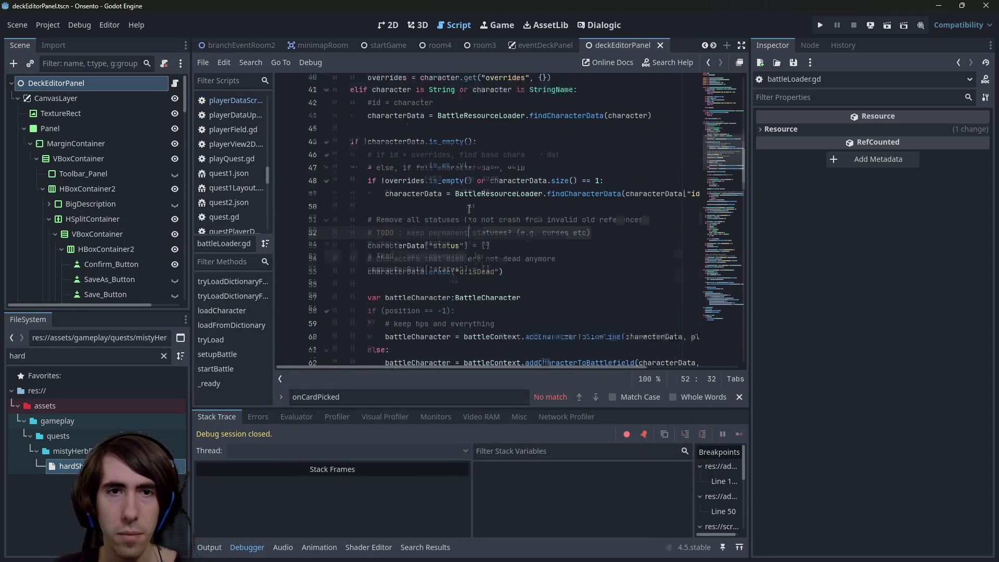
key(ctrl+f)
text(loadCard)
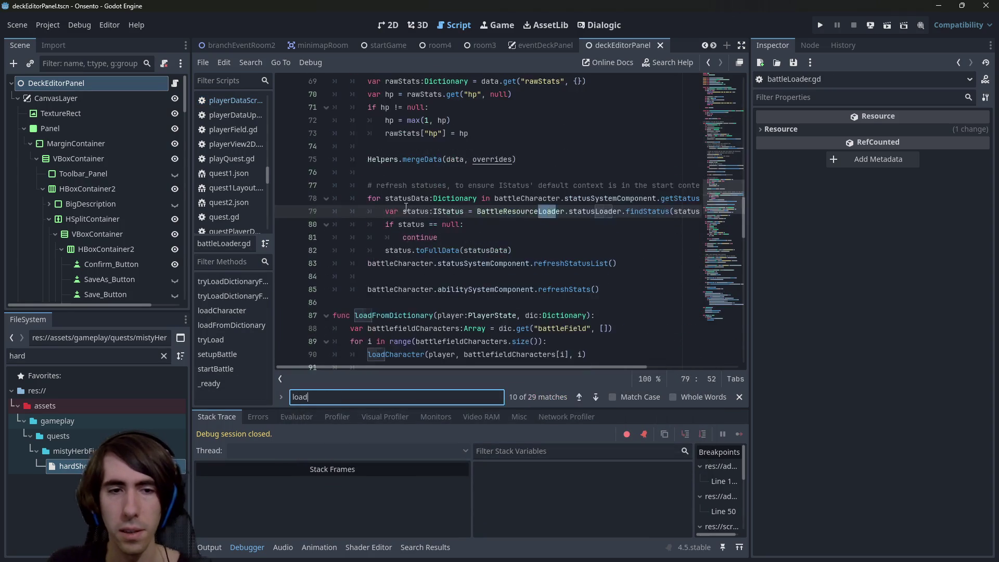
key(Escape)
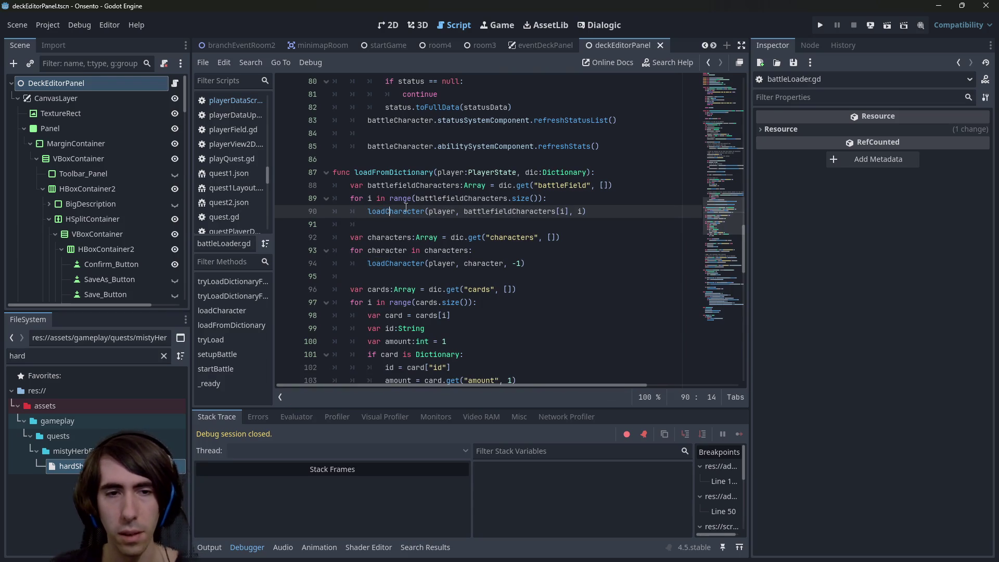
key(ctrl+f)
text(card)
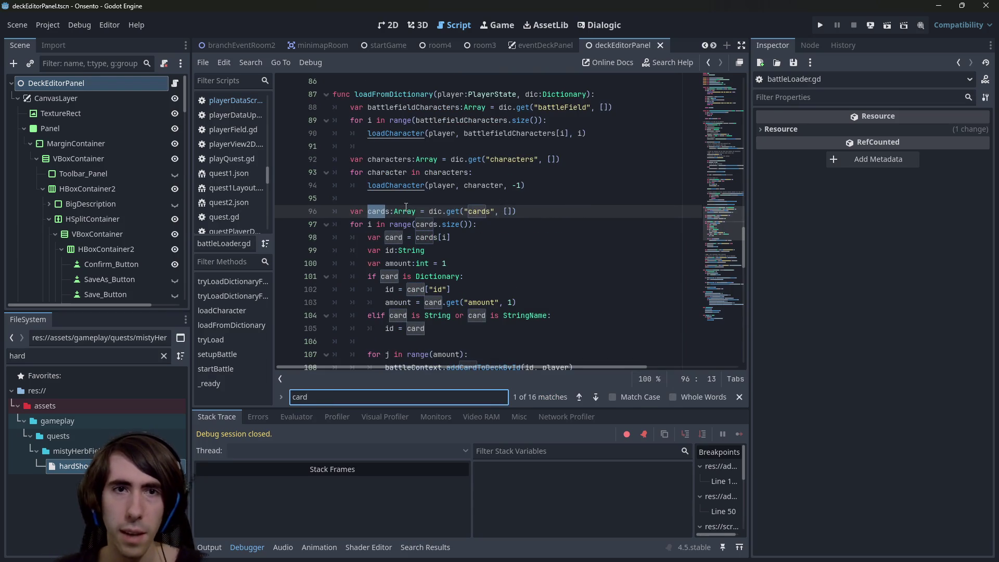
- Inspect the id, amount and addCardToDeckById lines, then go to addCardToDeckById's definition in battleContext.gd
double_click(390, 251)
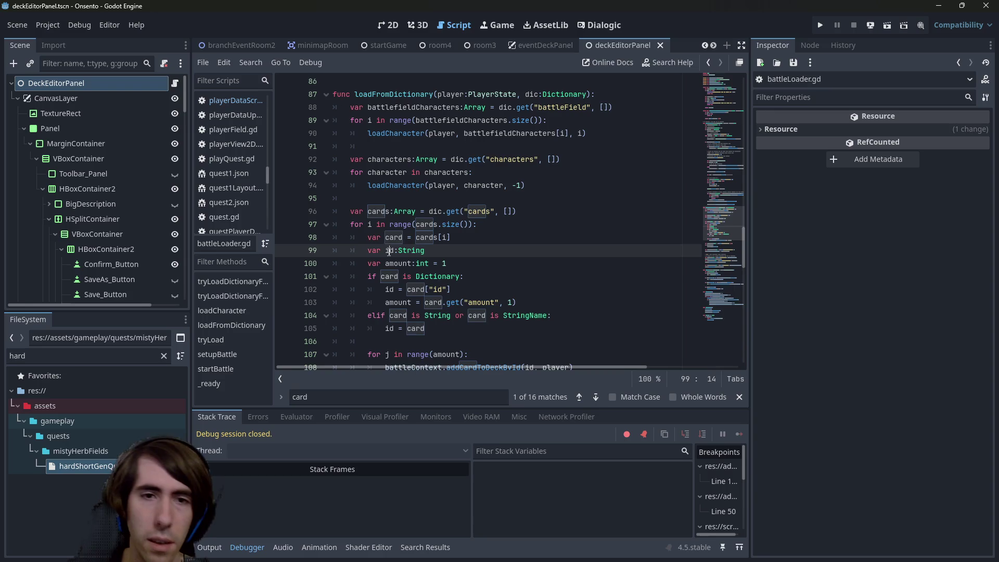
scroll(460, 235, down, 3)
scroll(460, 234, up, 1)
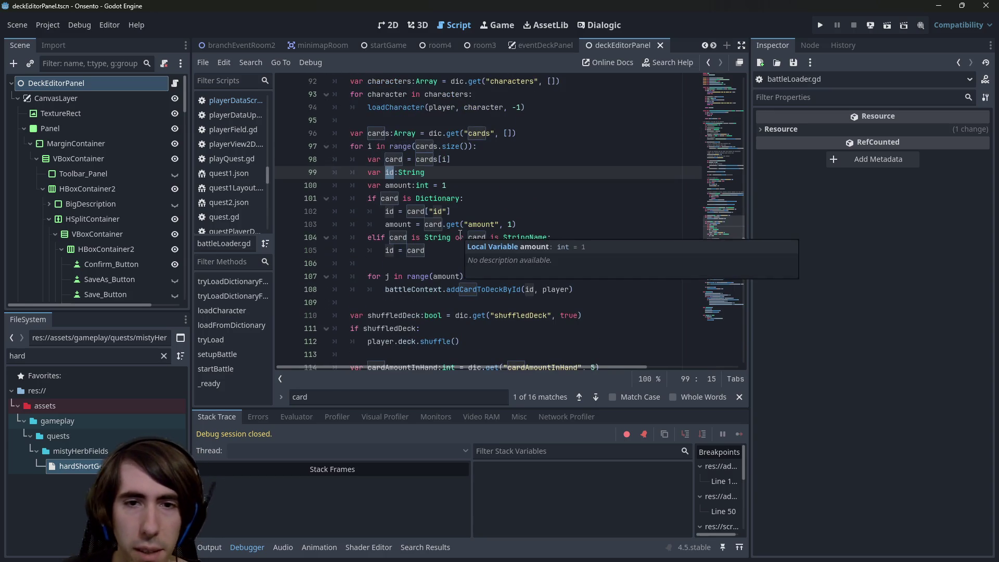
double_click(513, 282)
scroll(518, 266, down, 1)
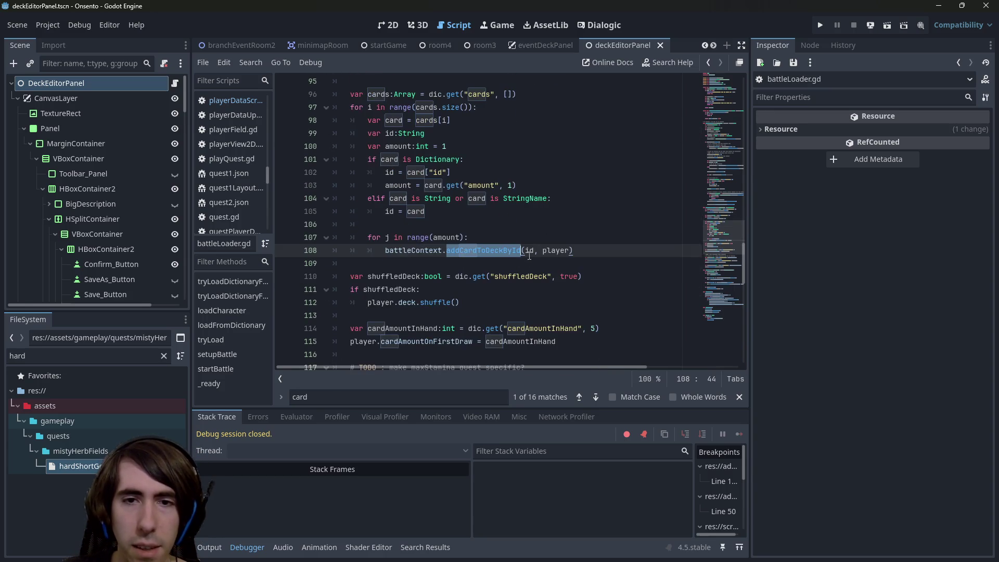
scroll(572, 213, up, 1)
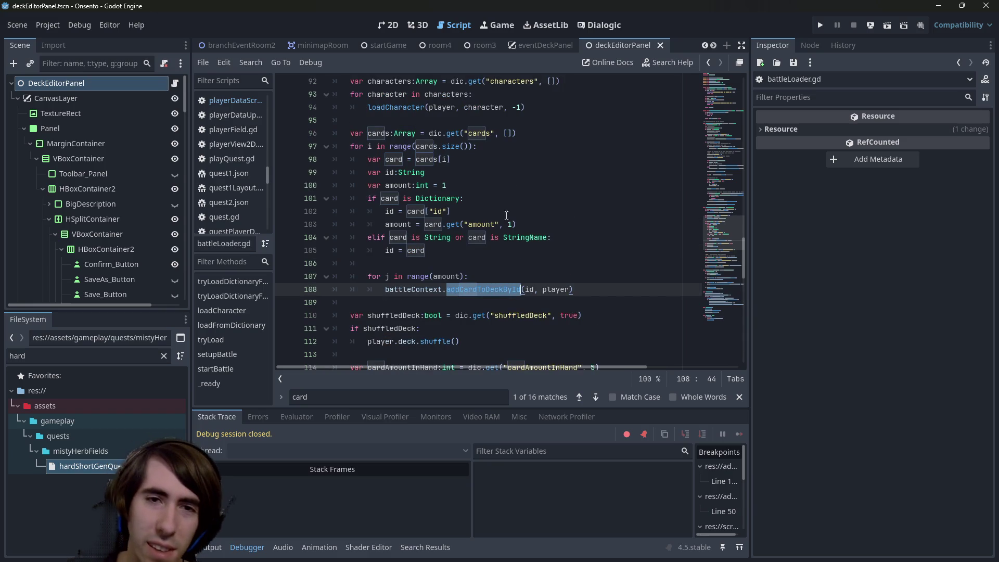
click(460, 212)
double_click(398, 225)
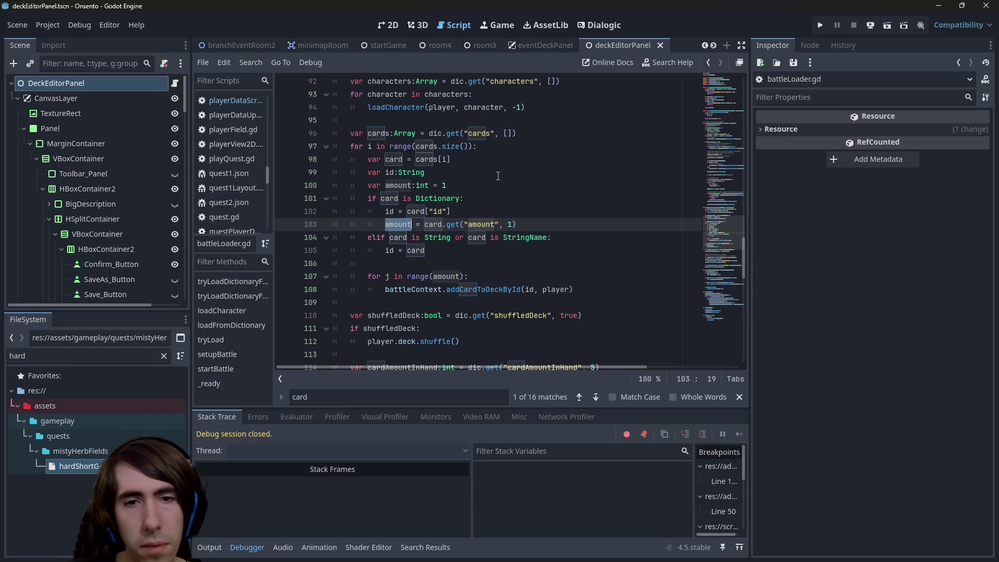
ctrl+click(498, 289)
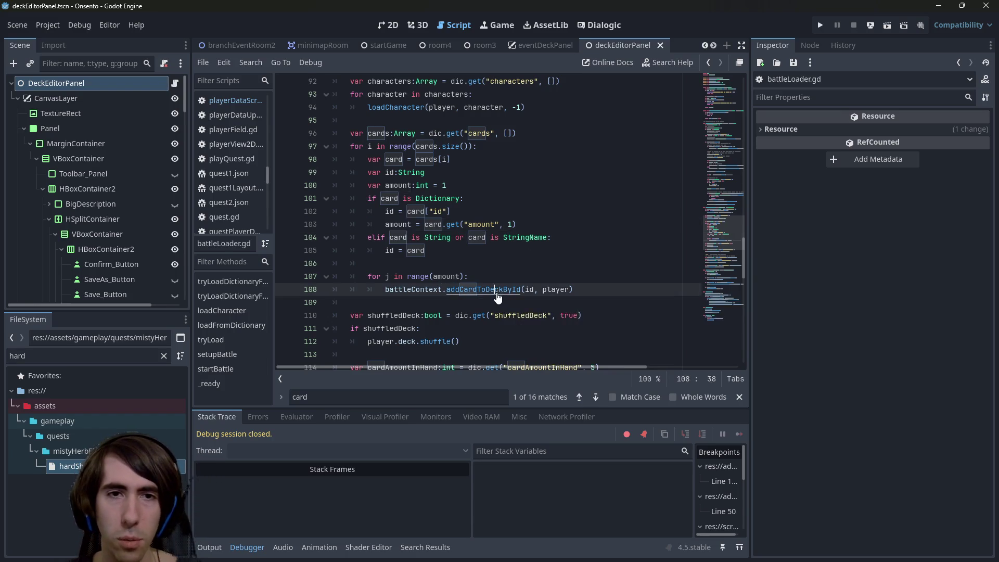
drag(743, 230, 879, 231)
double_click(405, 233)
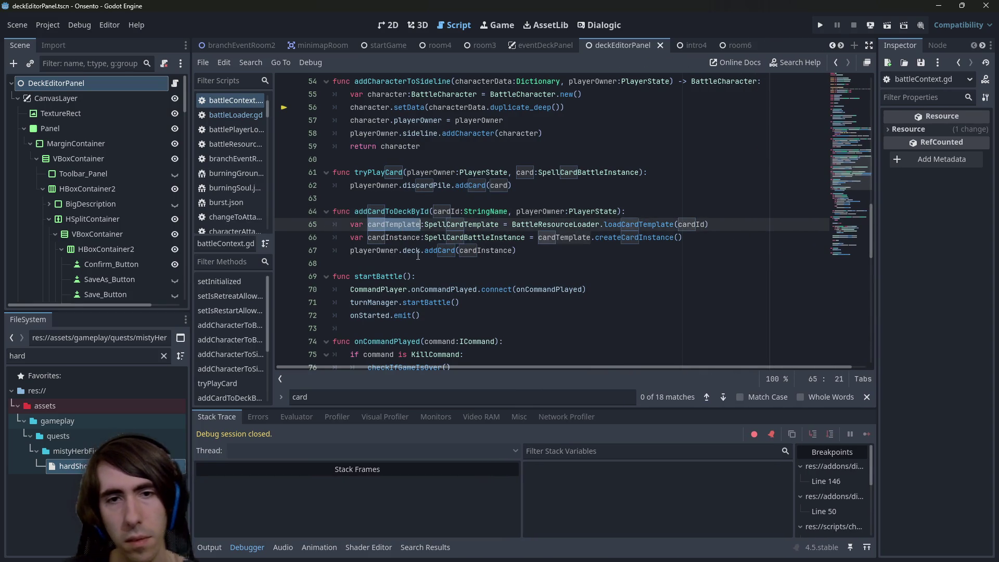
- Add an empty func addCardToDeck(): above addCardToDeckById in battleContext.gd
double_click(404, 211)
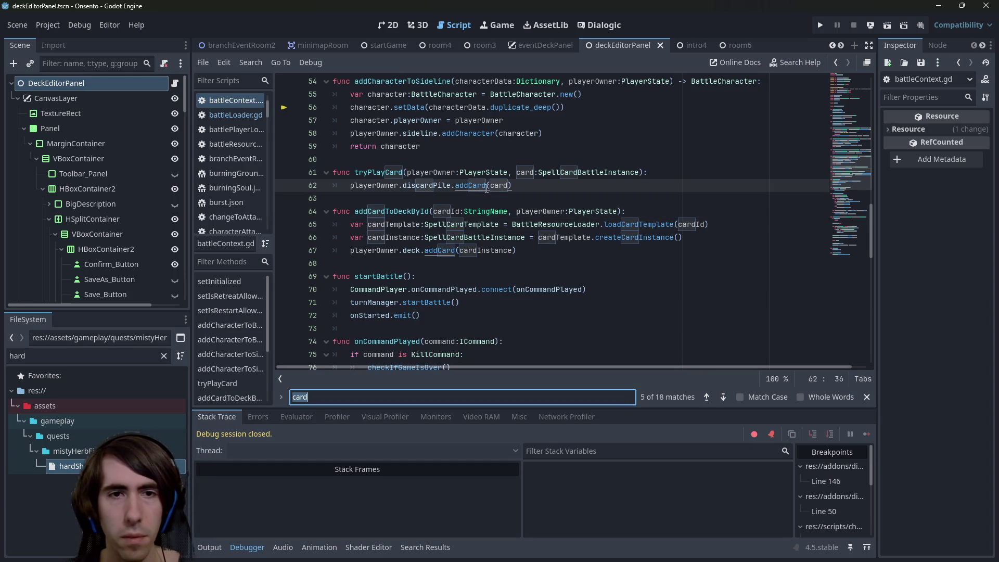
key(ctrl+f)
text(addCardToDeck)
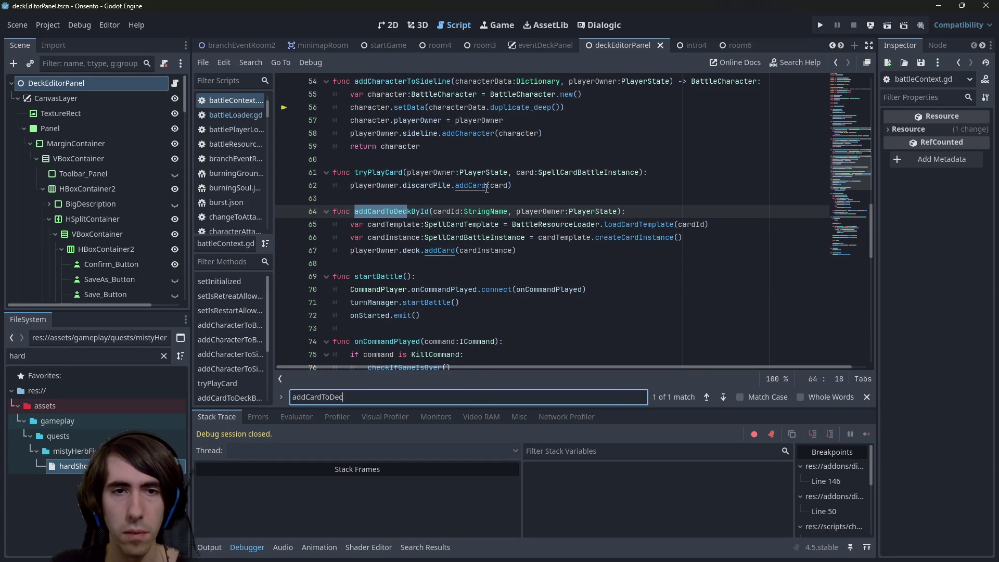
click(447, 197)
key(Return)
key(Return)
key(Up)
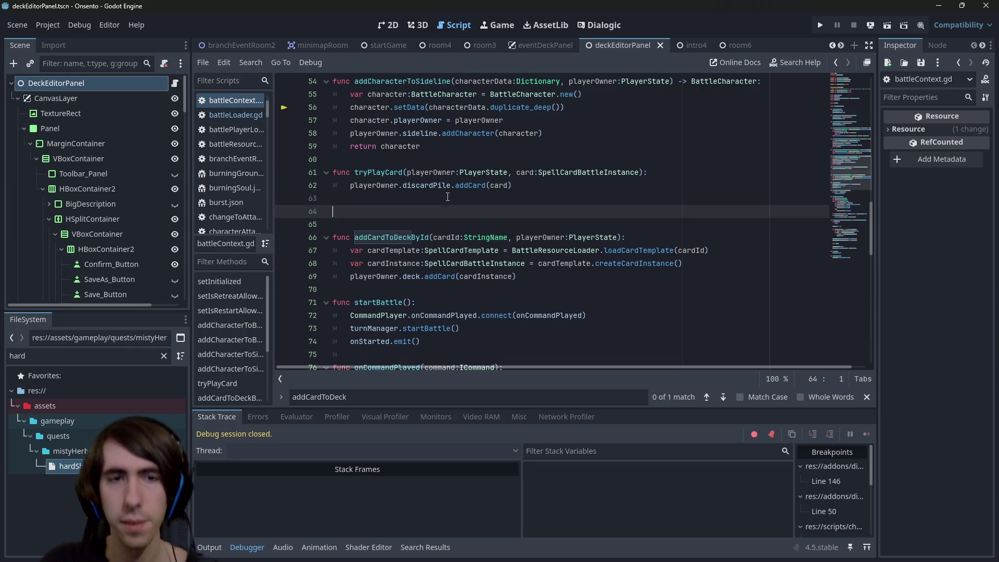
text(func addCardToDeck)
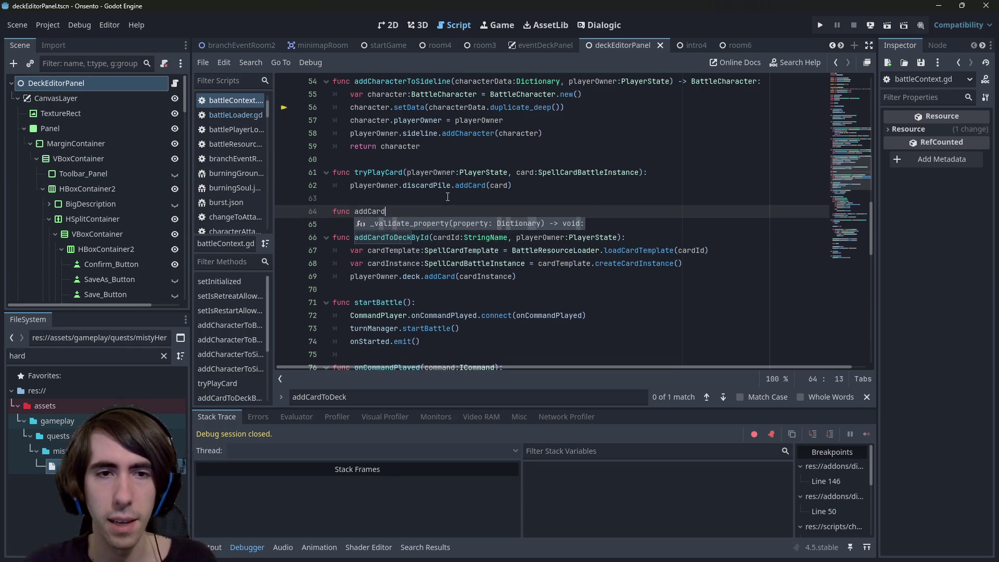
text(():)
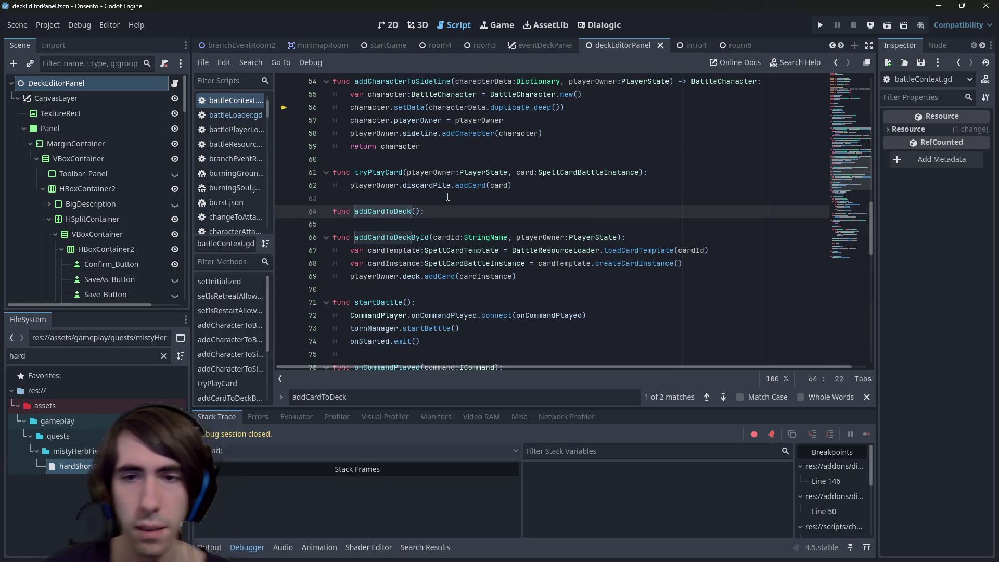
key(Return)
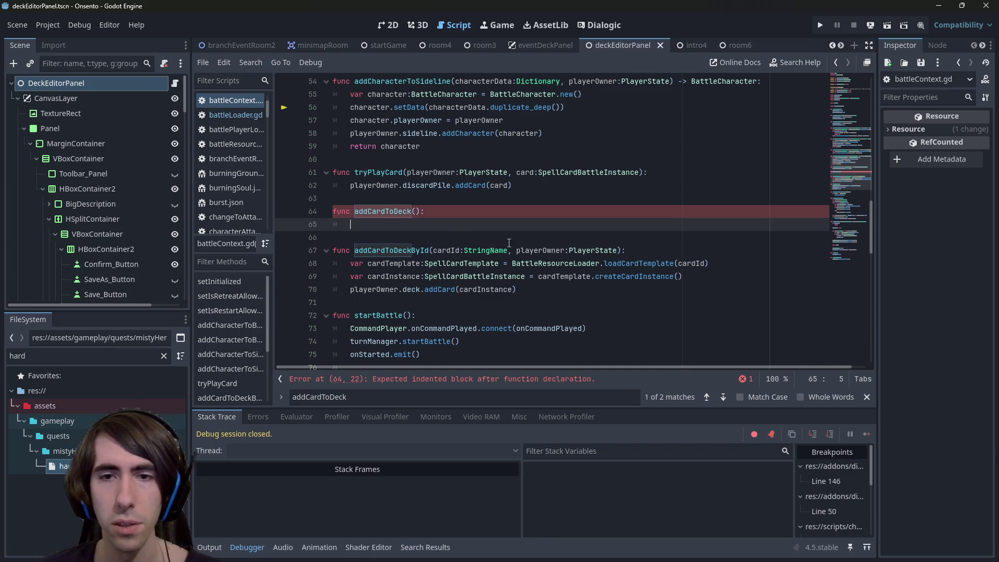
- Go to loadCardTemplate's definition in battleResourceLoader.gd and inspect its body
double_click(446, 250)
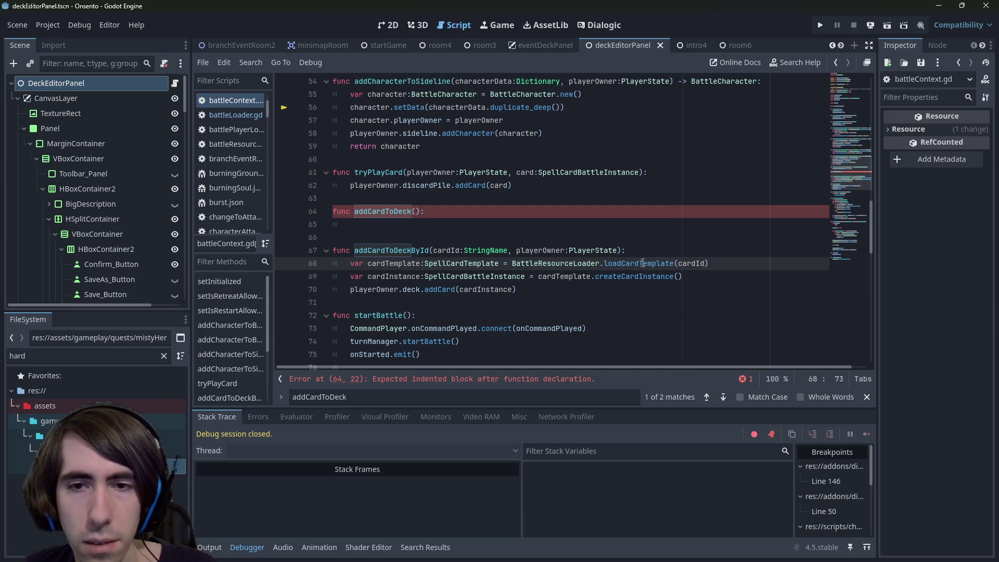
ctrl+click(640, 264)
mouse_move(395, 276)
mouse_down()
mouse_move(364, 274)
mouse_move(333, 238)
mouse_up()
click(459, 237)
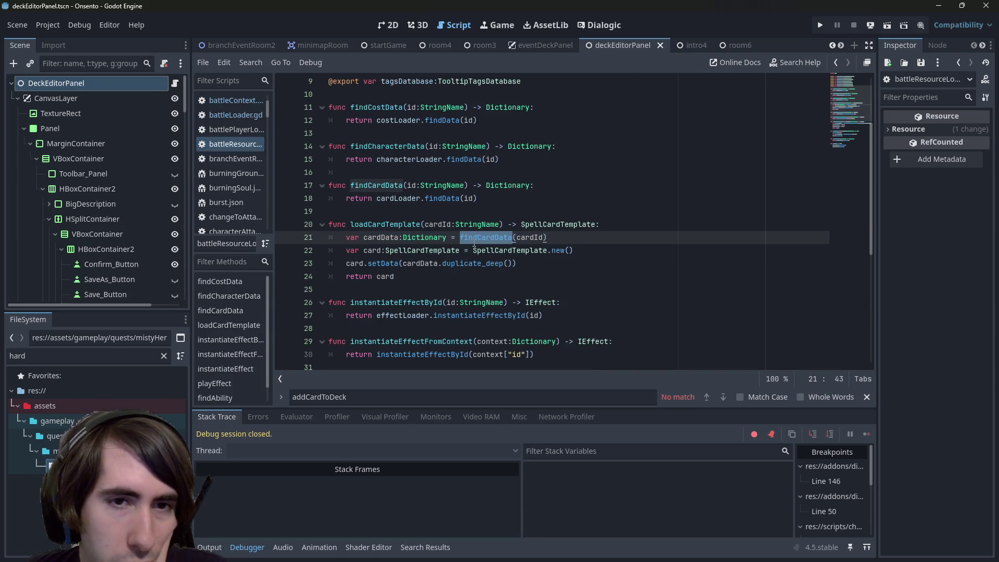
- Review loadCardTemplate in battleResourceLoader.gd and move to the empty line after it
click(450, 273)
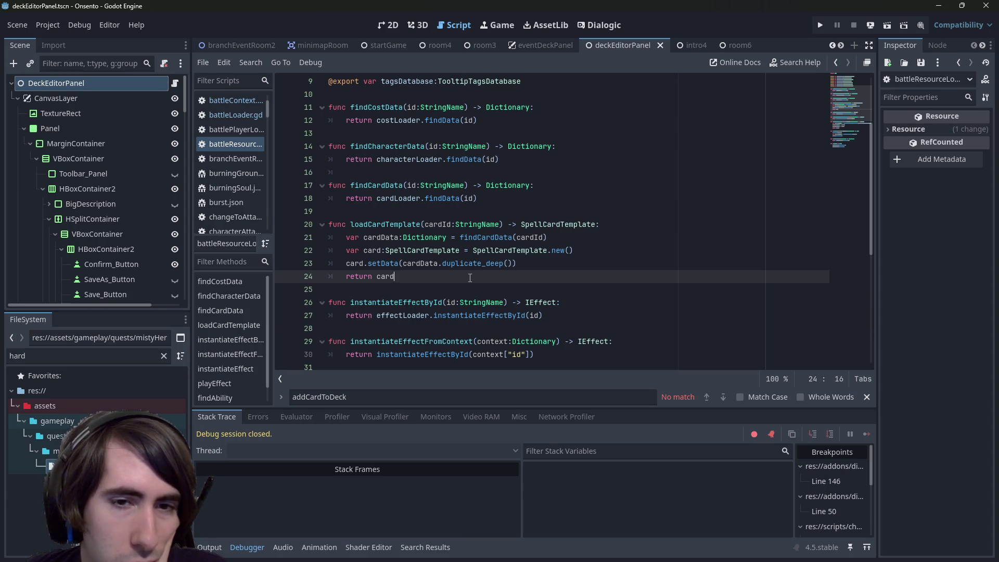
double_click(381, 227)
scroll(380, 231, up, 1)
scroll(380, 231, down, 3)
scroll(381, 231, up, 2)
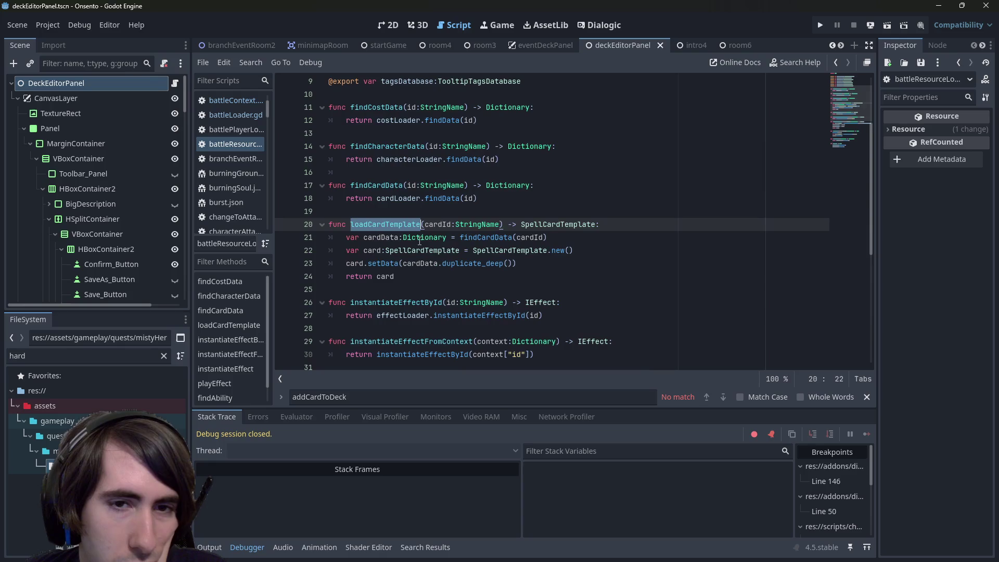
click(450, 295)
click(442, 276)
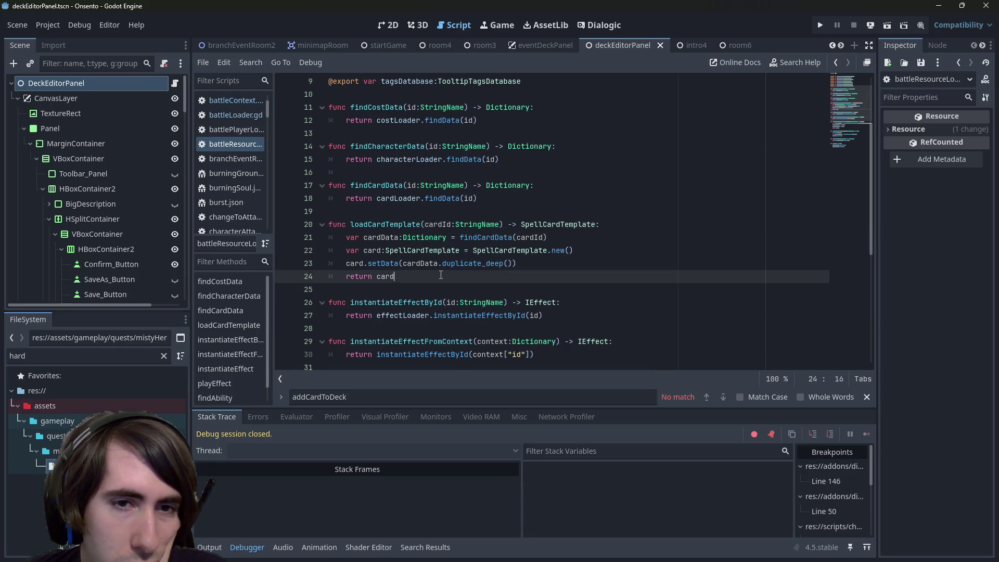
click(440, 287)
- Draft a function header loadCardTemplateFromDictionary(cardData: Dictionary):
key(Return)
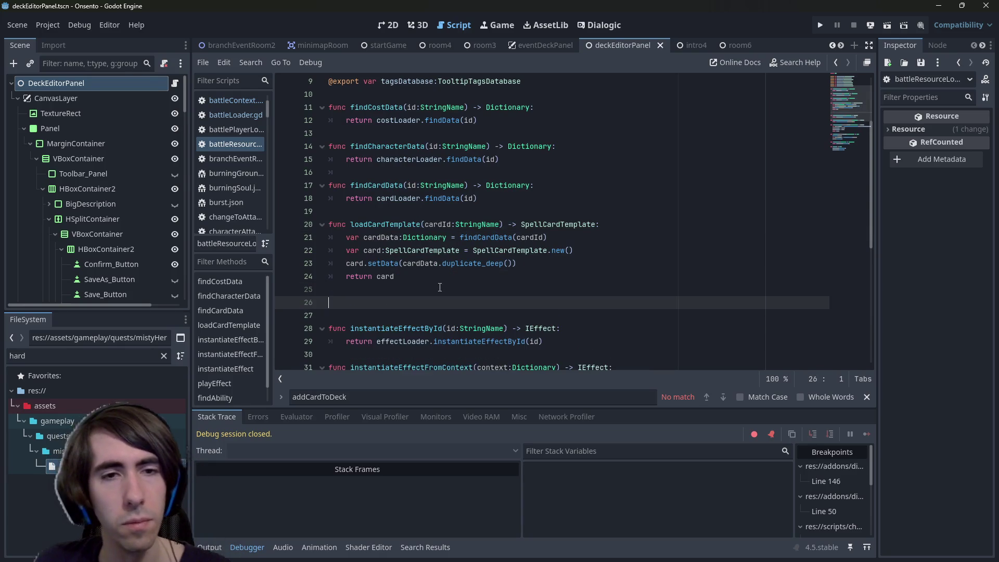
text(func )
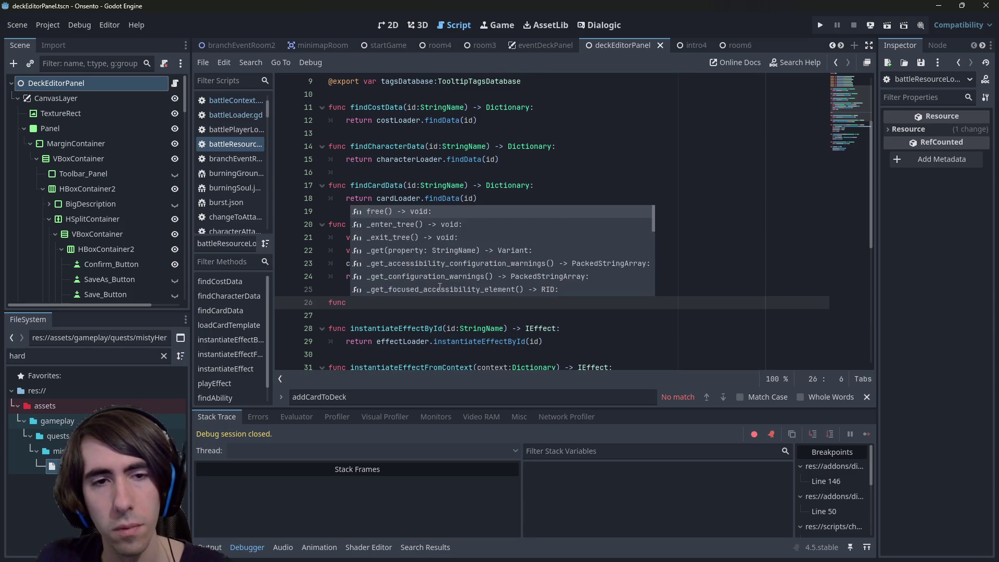
text(loadCardTemp)
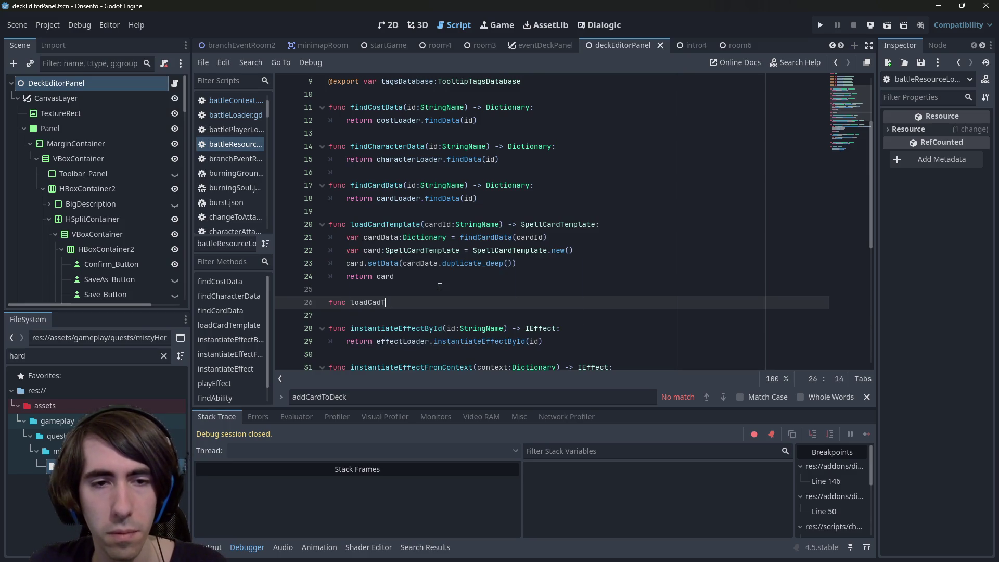
text(lateFromDictionary())
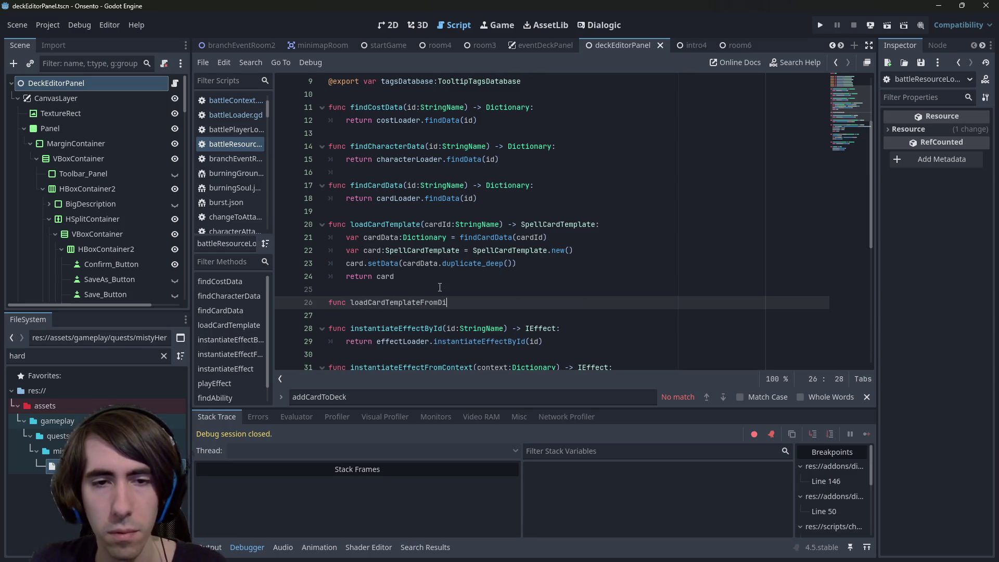
key(Left)
text(cardDta)
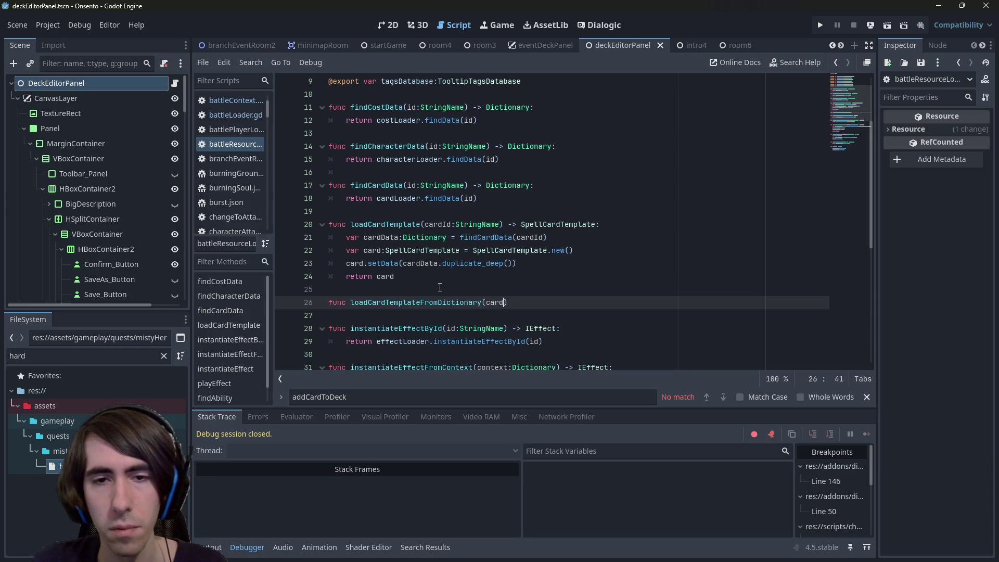
key(BackSpace)
key(BackSpace)
text(ata:D)
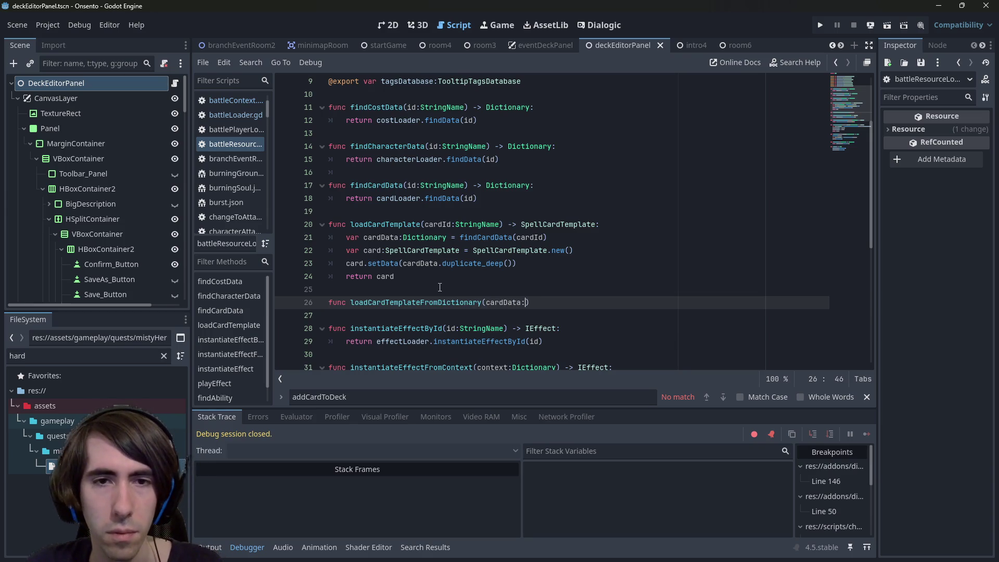
text(iction)
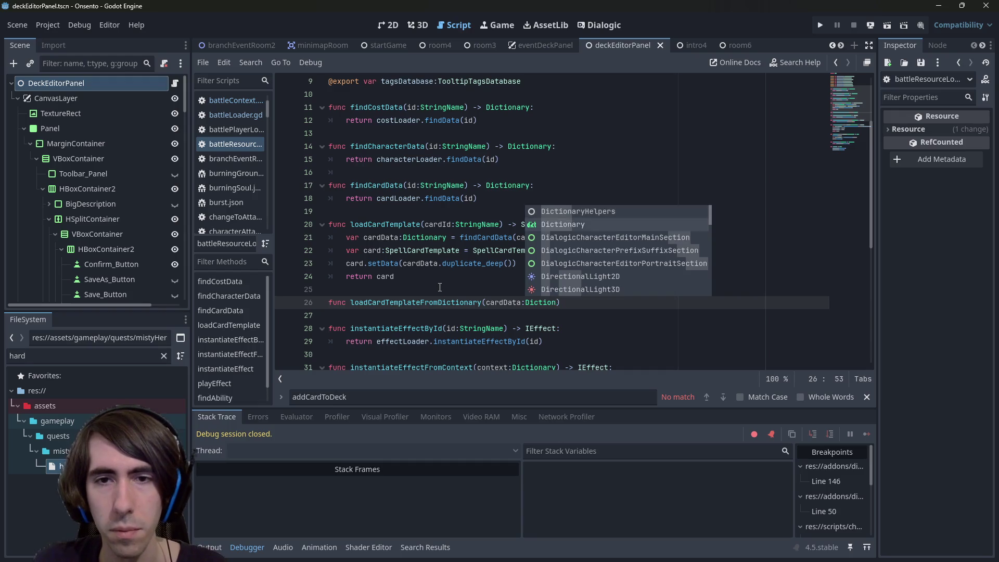
key(Return)
key(End)
text(:)
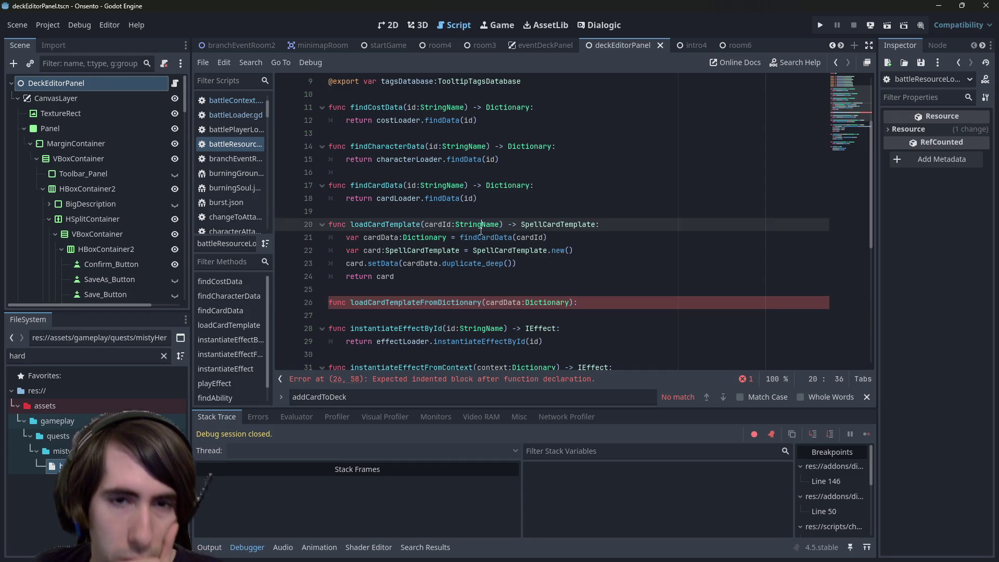
- Delete the draft header and cut lines 22–23 that create and fill a SpellCardTemplate
double_click(380, 237)
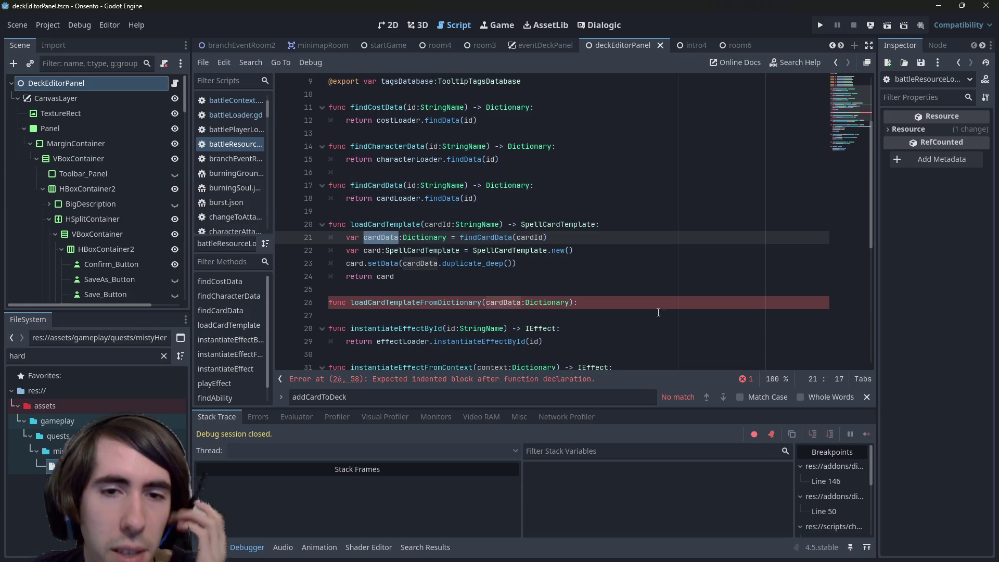
drag(578, 303, 329, 303)
mouse_move(399, 289)
mouse_down()
mouse_move(364, 251)
mouse_move(342, 288)
mouse_up()
drag(280, 290, 302, 295)
key(BackSpace)
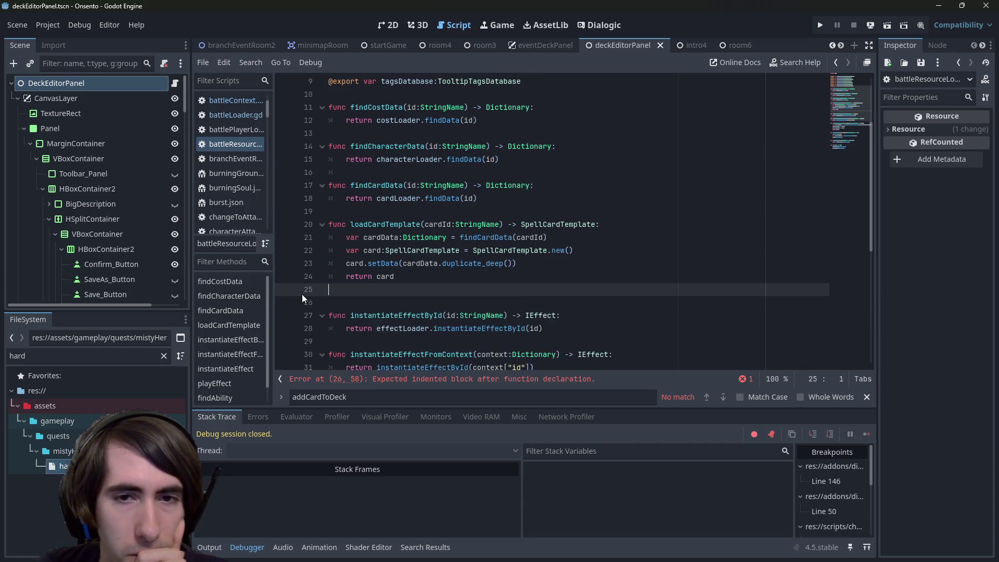
key(BackSpace)
mouse_move(554, 264)
mouse_down()
mouse_move(266, 238)
mouse_move(273, 252)
mouse_up()
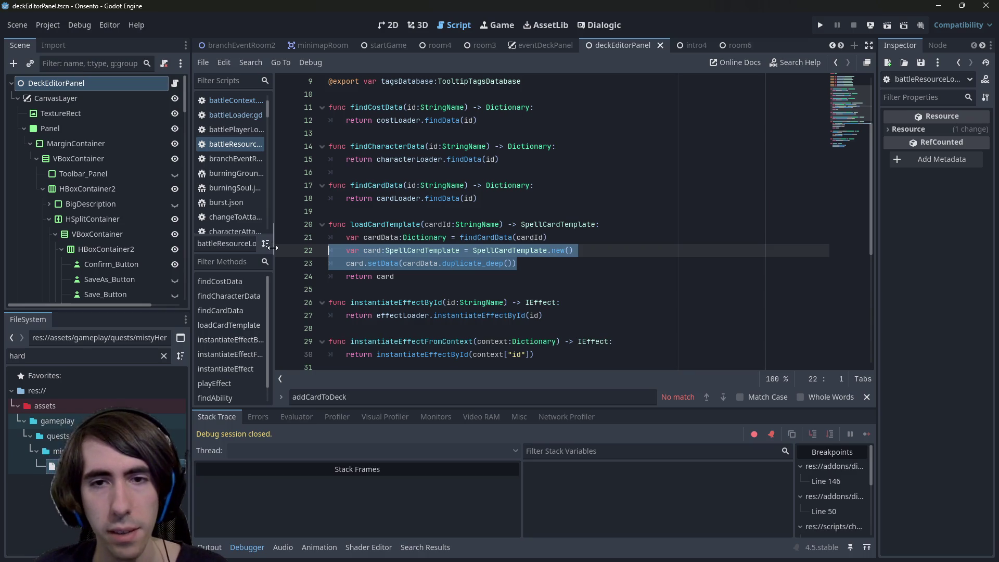
key(ctrl+x)
- Paste the card-creation lines into the empty body of addCardToDeck in battleContext.gd and fix their indentation
key(alt+Left)
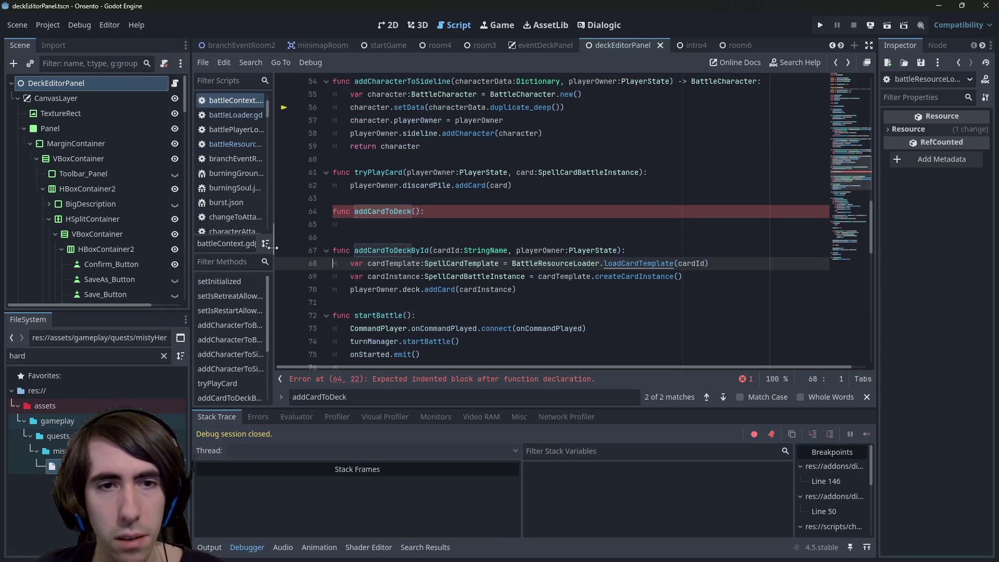
key(Up)
key(Up)
key(Up)
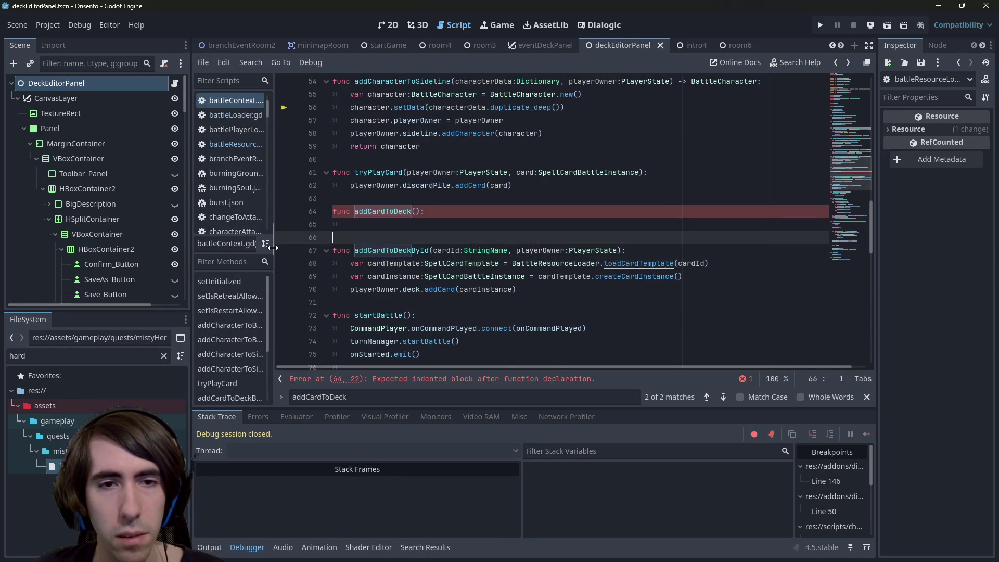
key(Down)
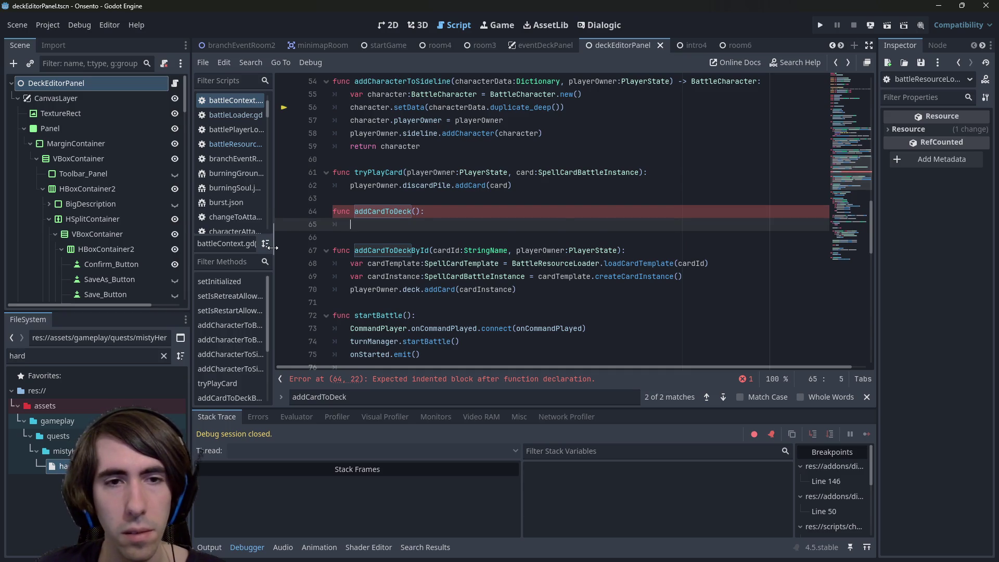
key(ctrl+v)
click(369, 223)
key(BackSpace)
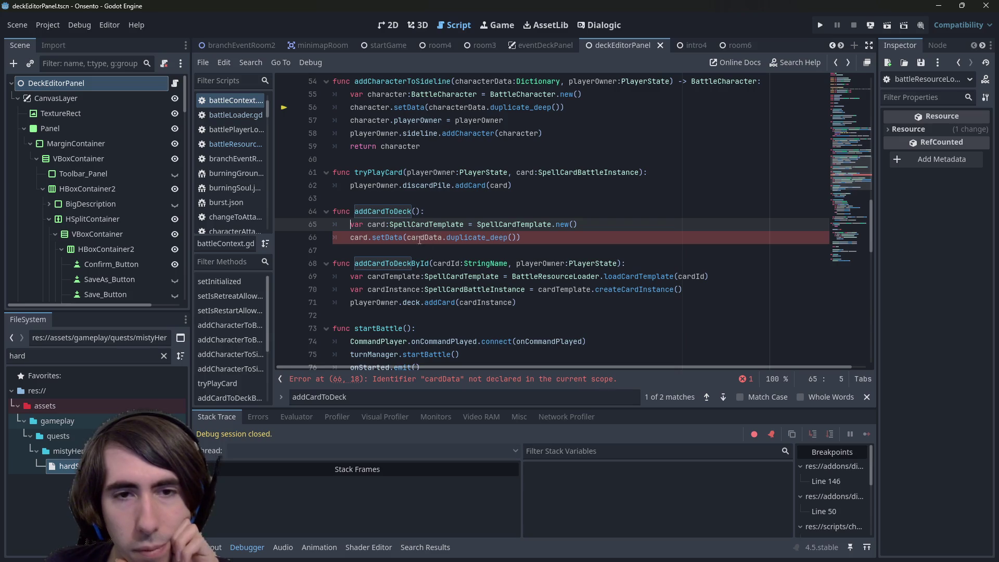
- Give addCardToDeck a cardData:Dictionary parameter
click(416, 212)
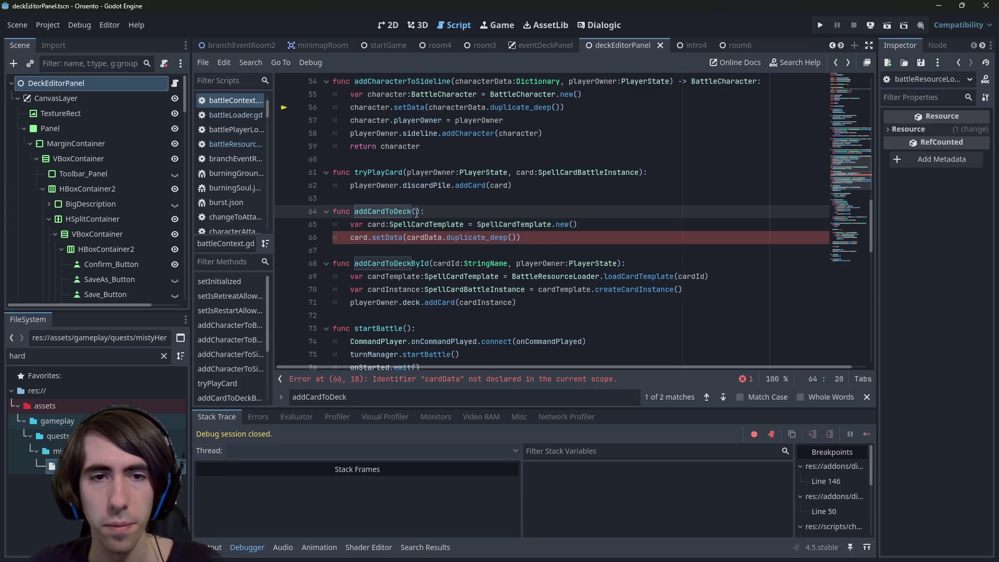
text(cardData)
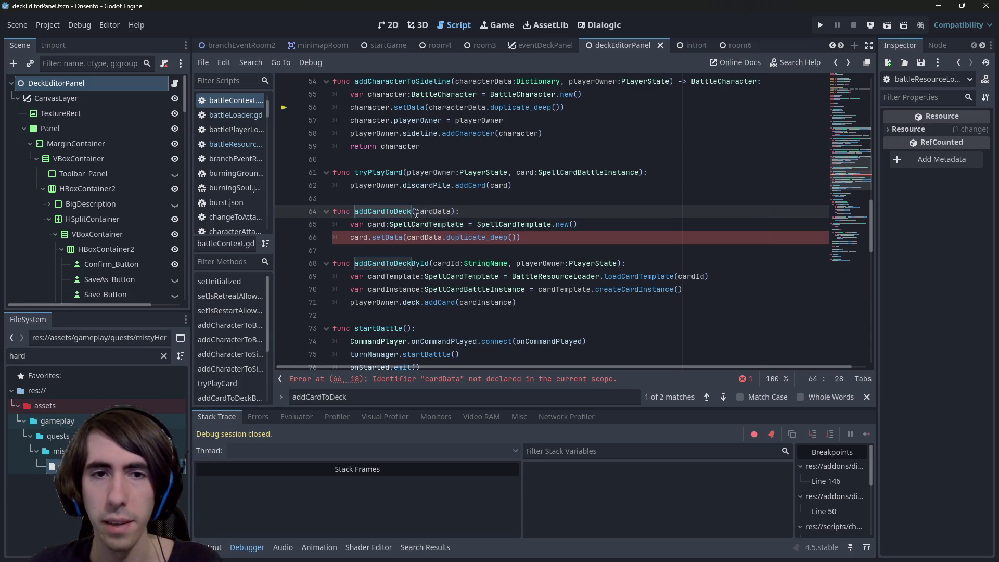
text(:Dictiona)
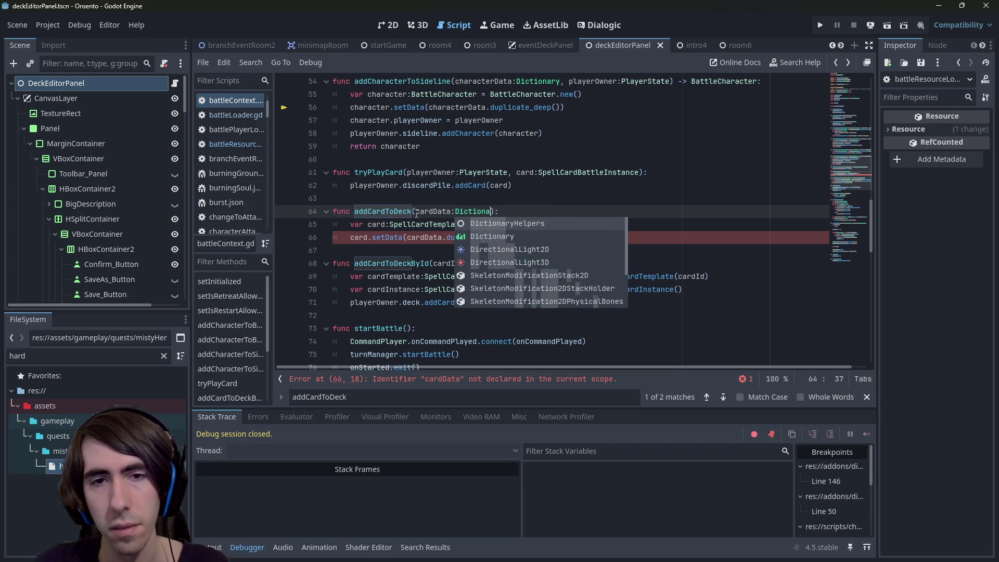
key(Return)
click(377, 213)
double_click(377, 212)
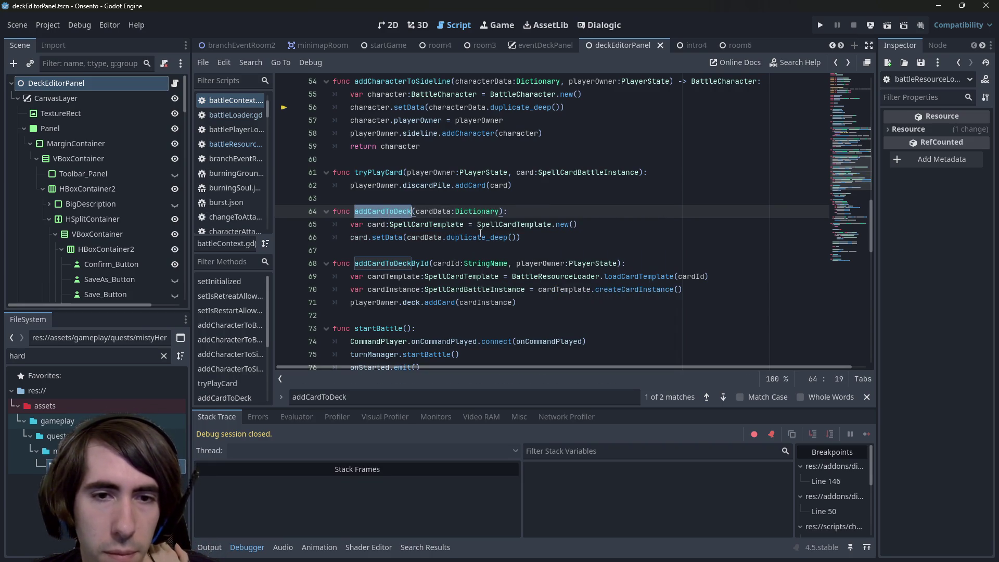
- Copy the instance-creation and deck-adding lines from addCardToDeckById to below the setData call
click(596, 303)
double_click(406, 277)
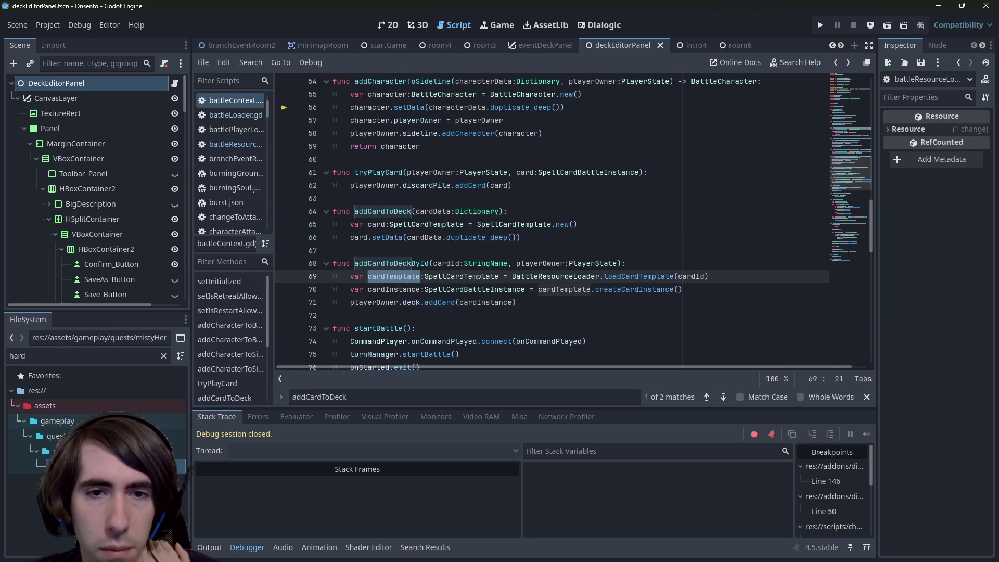
triple_click(561, 289)
click(533, 239)
key(Return)
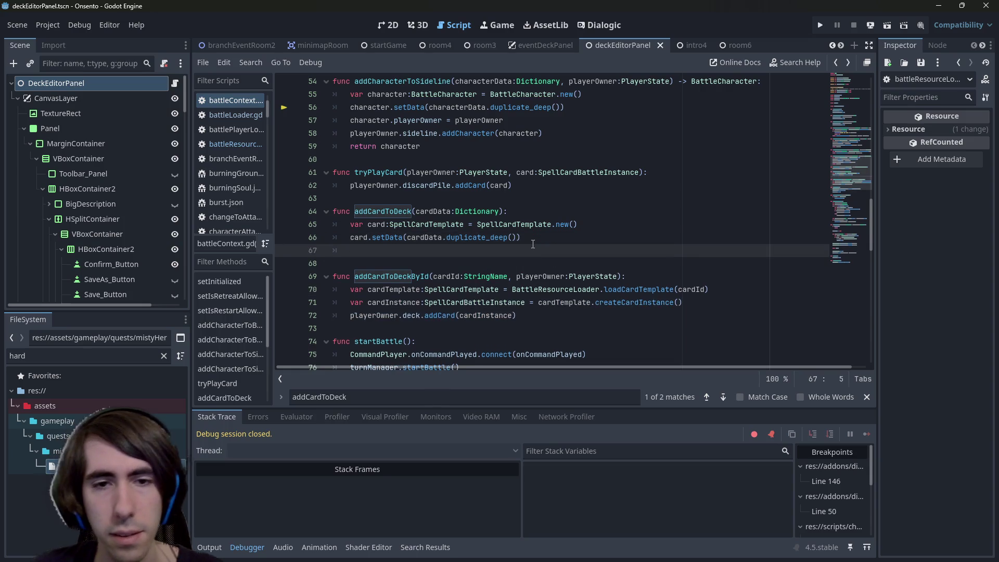
key(ctrl+v)
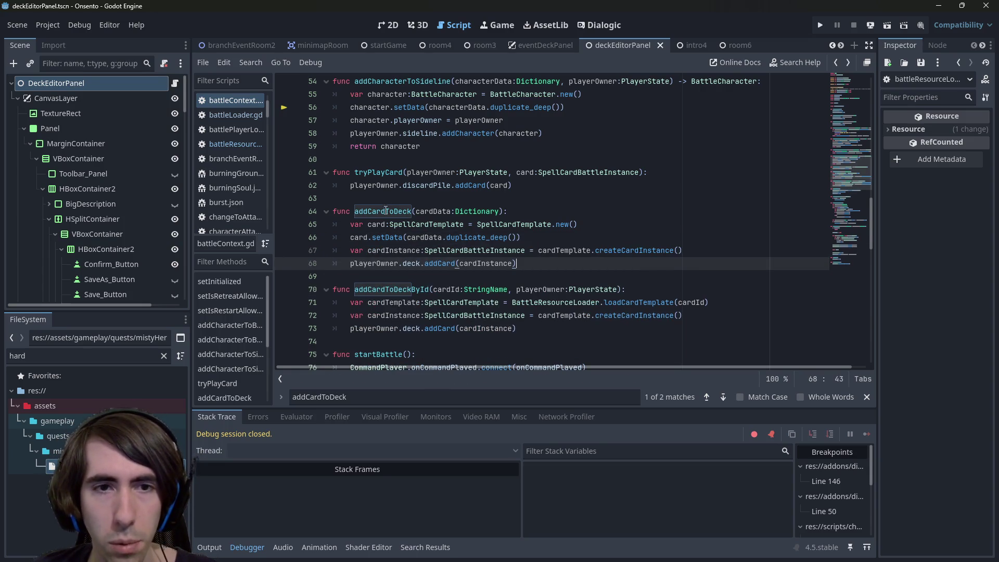
- Rename the card variable to cardTemplate on lines 65 and 66
double_click(386, 211)
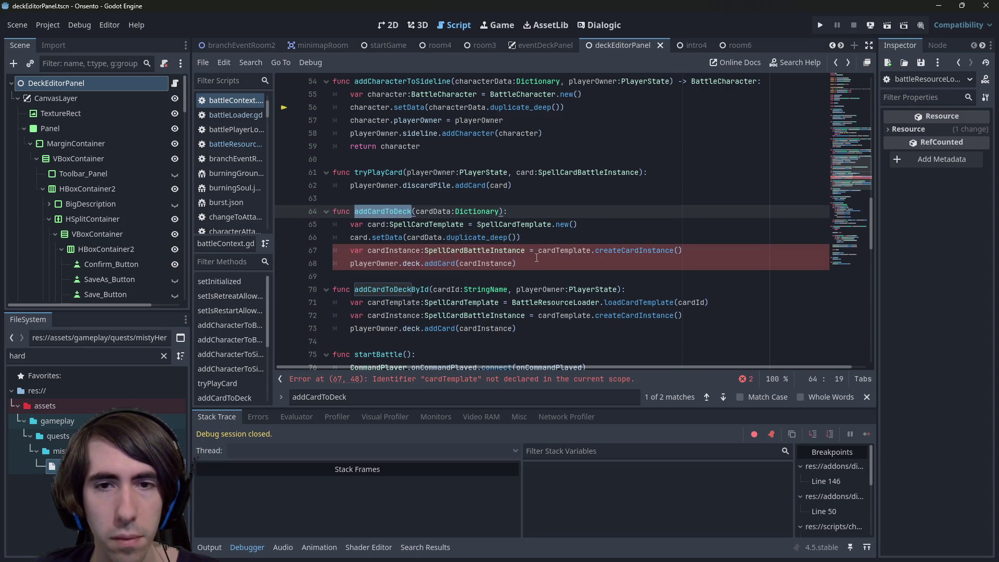
click(556, 251)
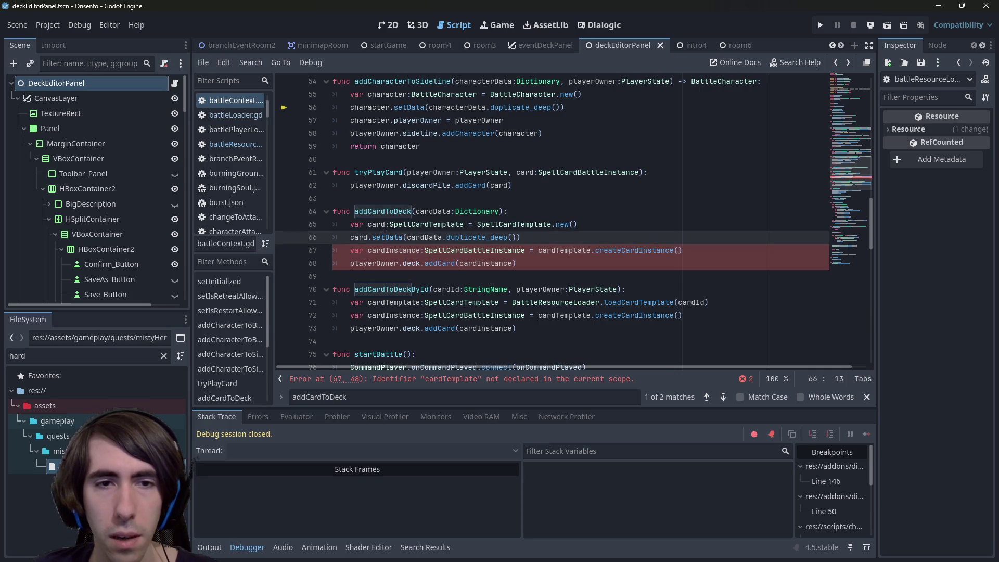
click(385, 224)
text(Template)
key(Down)
key(Home)
key(ctrl+Right)
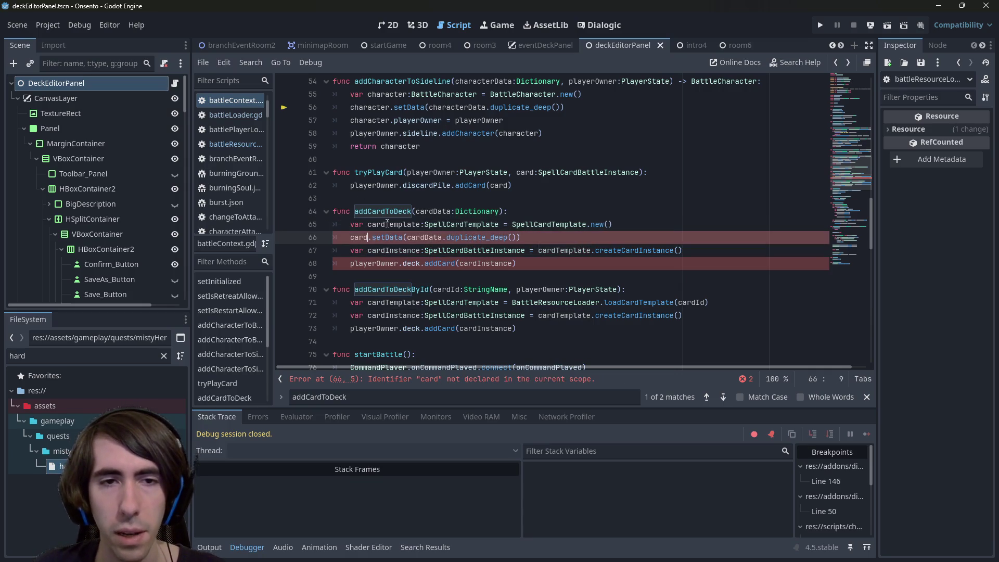
text(T)
key(Return)
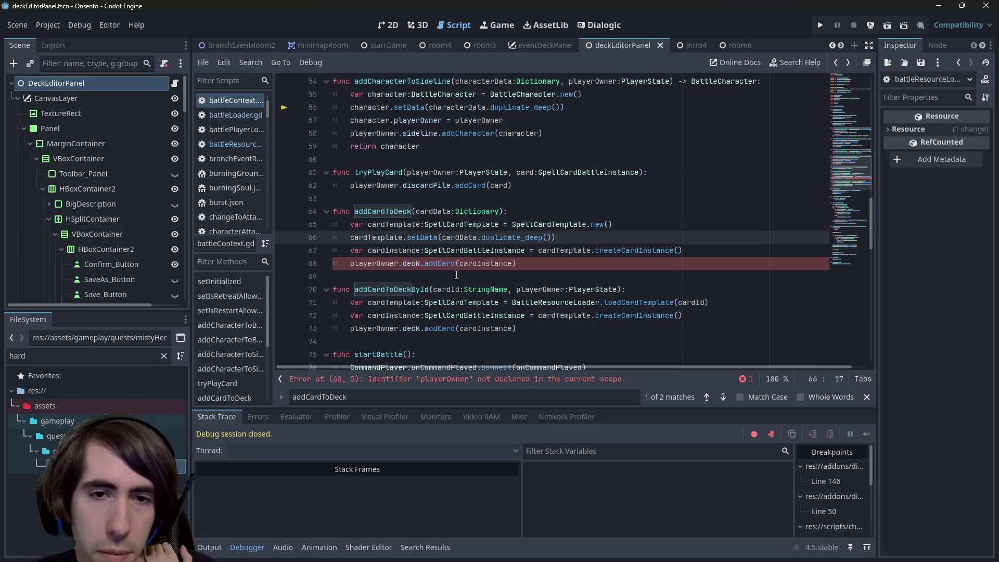
- Add the playerOwner:PlayerState parameter, copied from addCardToDeckById, to addCardToDeck's signature
click(387, 264)
double_click(386, 264)
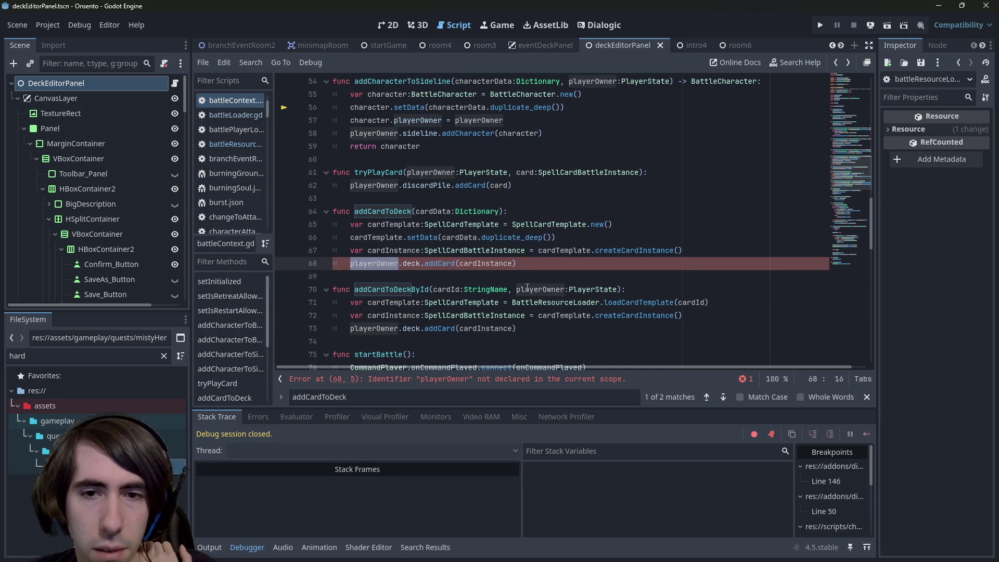
drag(508, 290, 618, 289)
key(ctrl+c)
click(501, 211)
key(ctrl+v)
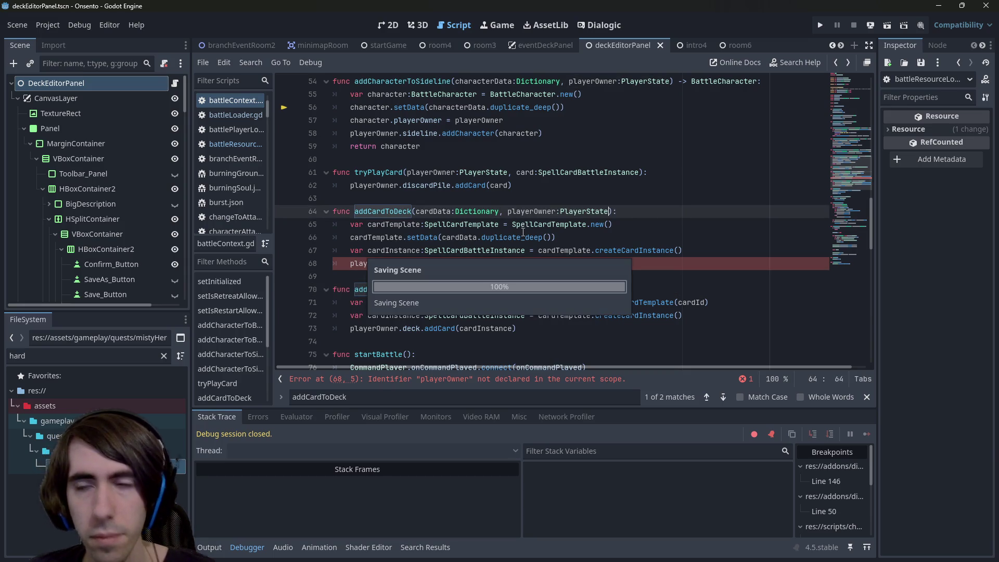
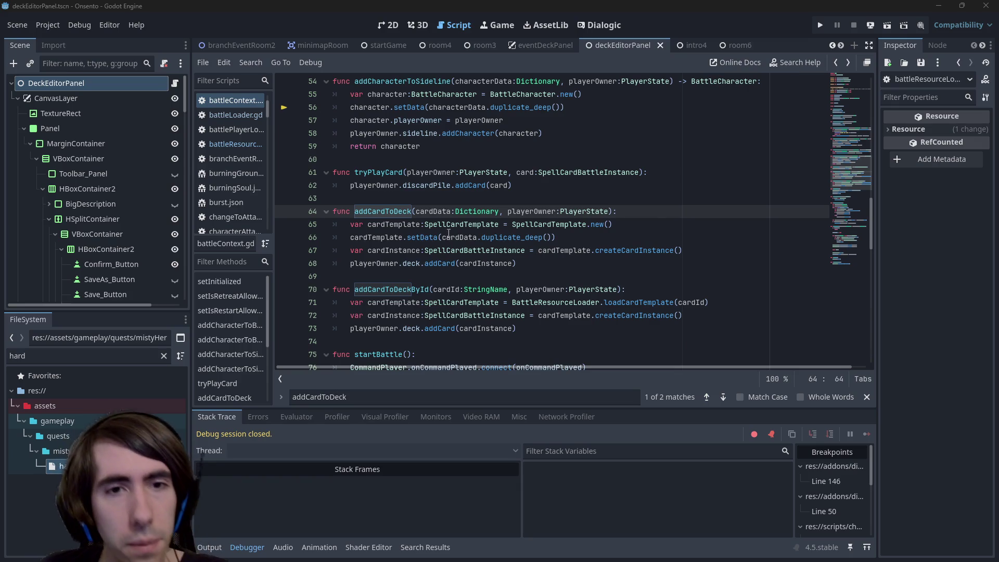
- Add an addCardToDeck(cardData, player) line under the addCardToDeckById call in battleLoader.gd
double_click(396, 211)
key(ctrl+c)
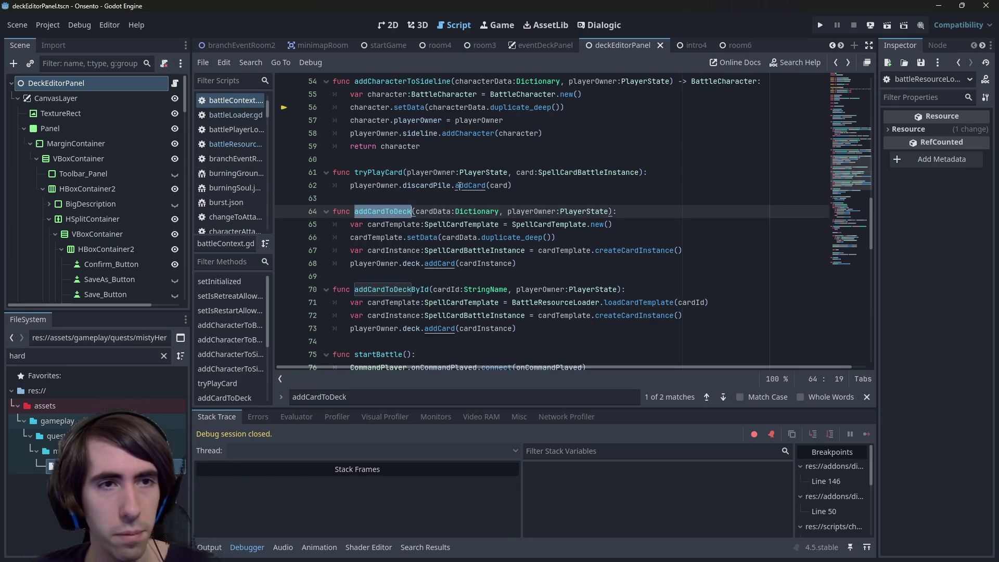
key(shift+alt+o)
text(battleload)
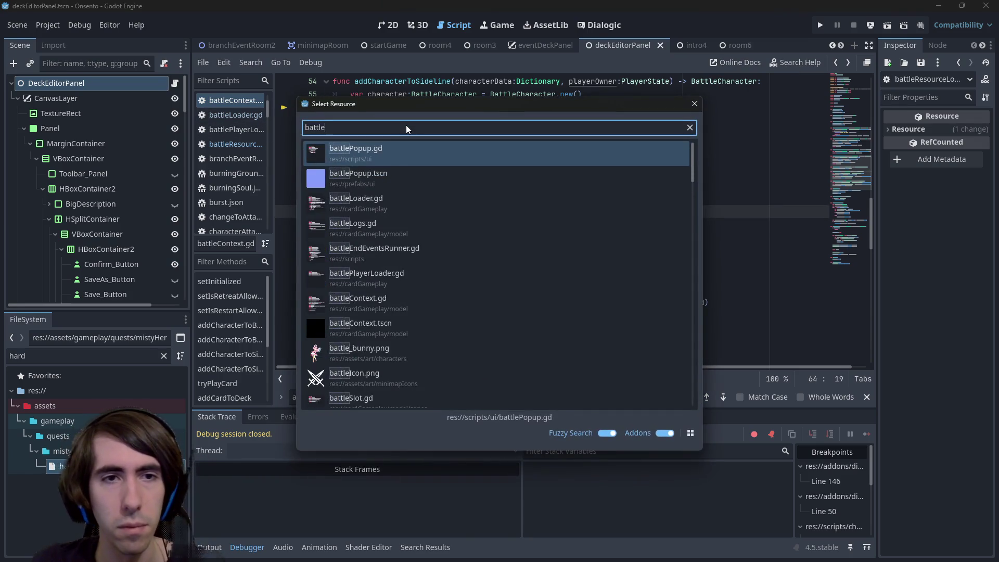
key(Return)
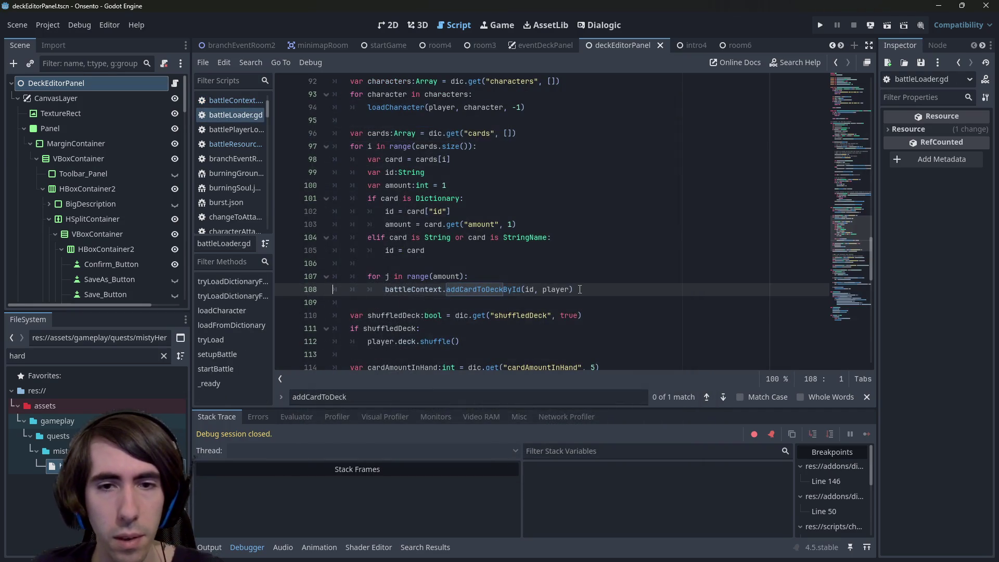
key(Return)
key(ctrl+v)
text(()
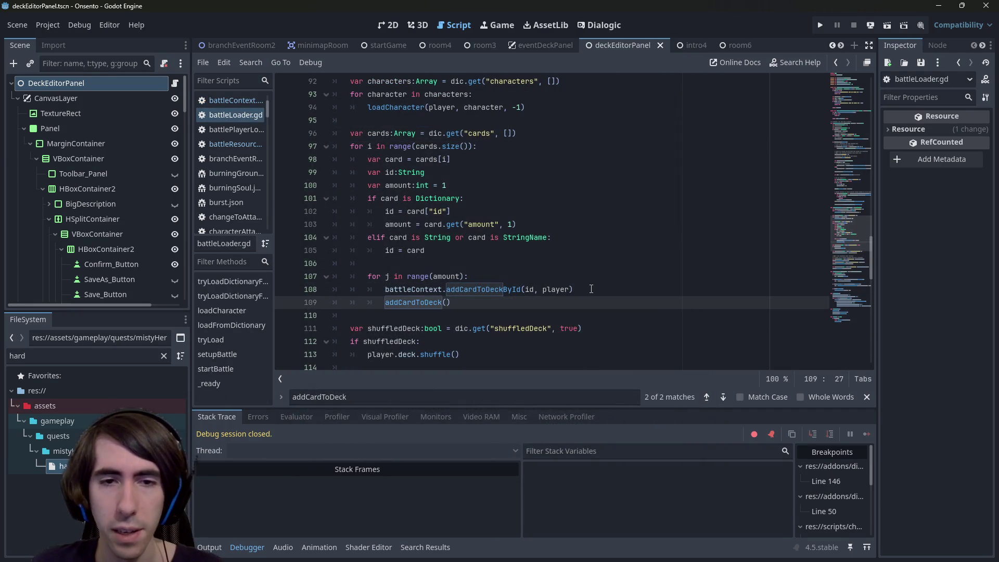
text(cardData))
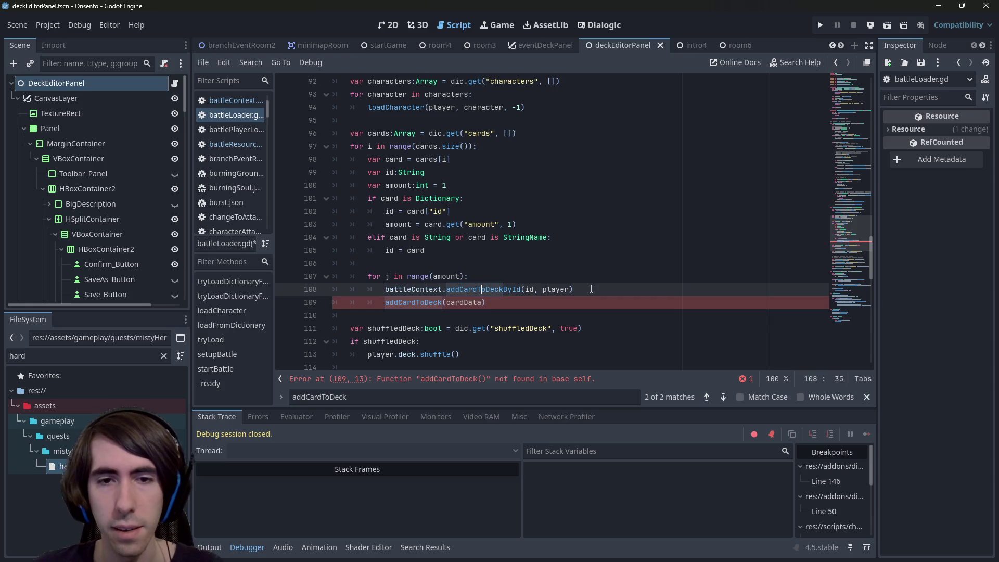
key(Left)
text(, player)
- Prefix the new call with battleContext. and save the script
key(Up)
key(ctrl+Left)
key(ctrl+Left)
key(ctrl+Left)
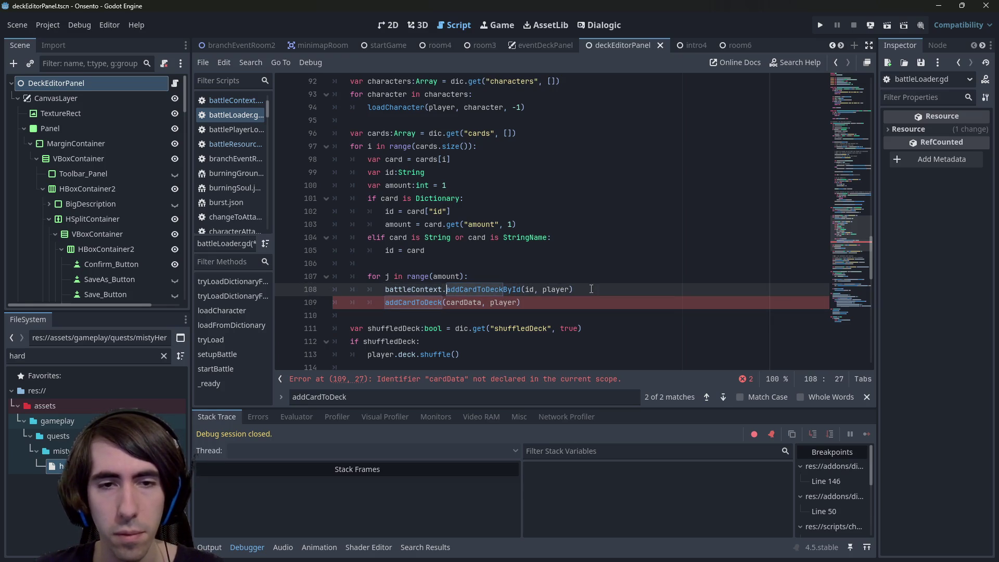
key(shift+Home)
key(ctrl+c)
key(Down)
key(Home)
key(ctrl+v)
key(ctrl+s)
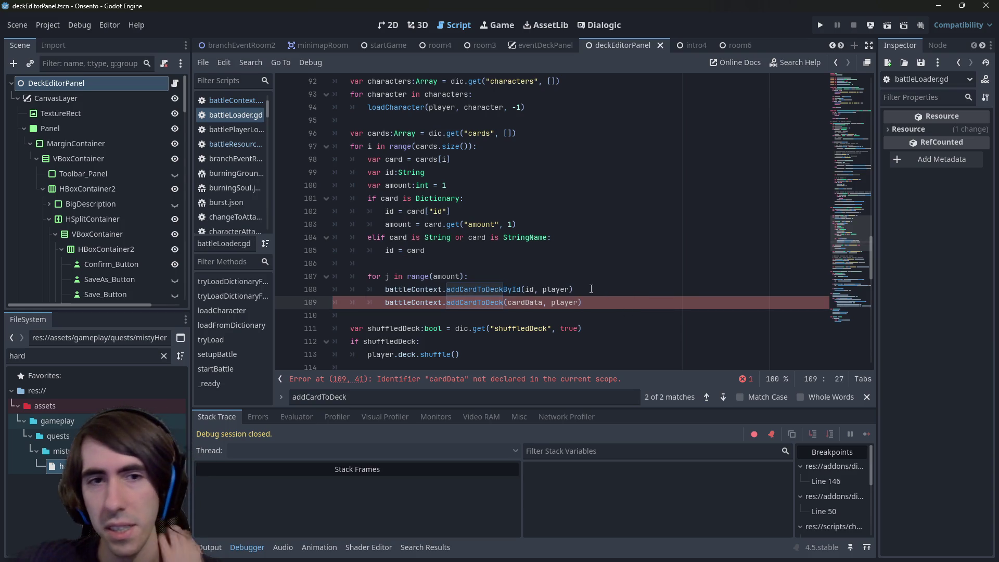
double_click(443, 276)
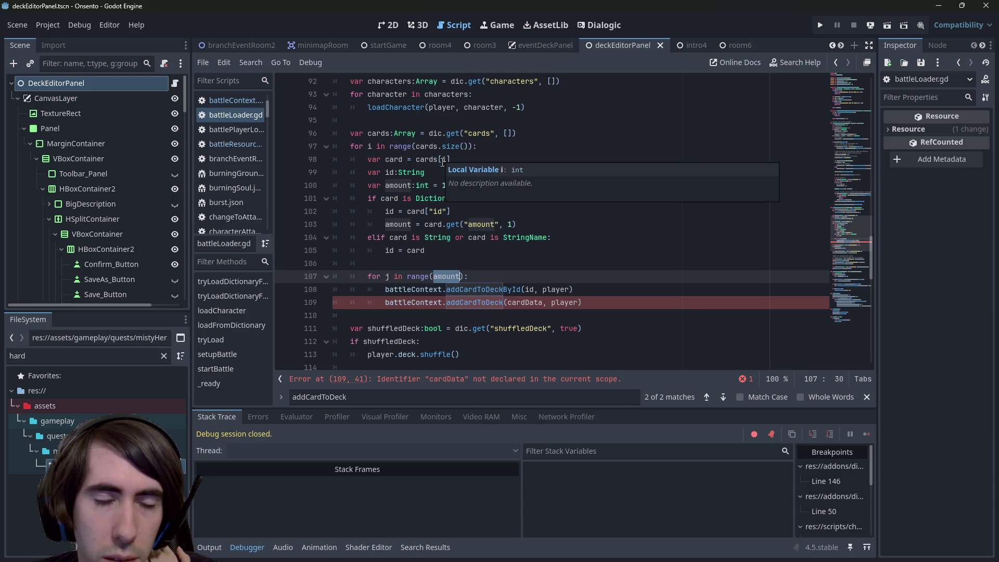
- Review the dictionary-reading lines 102–103 and highlight every use of card in the loop
mouse_move(445, 195)
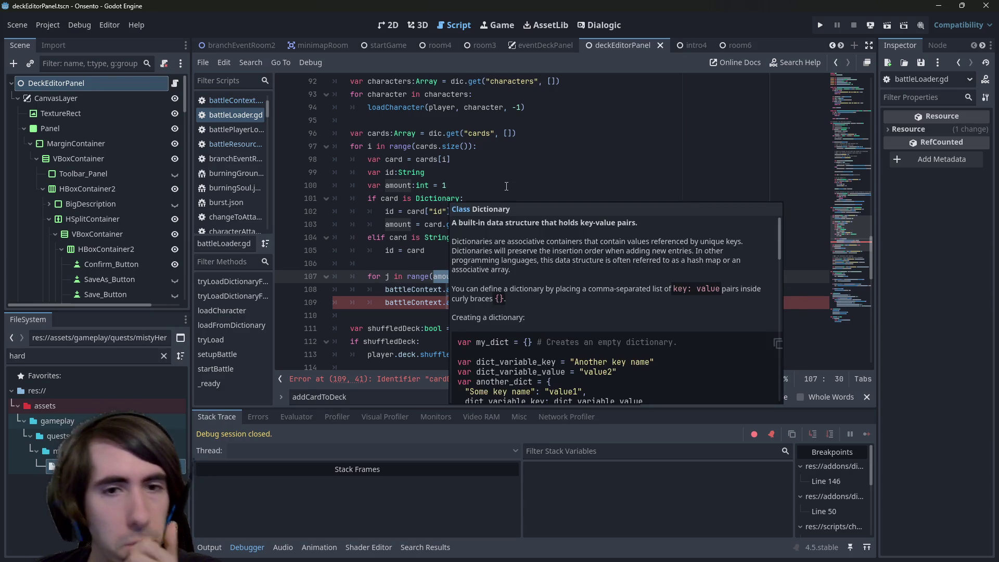
click(493, 209)
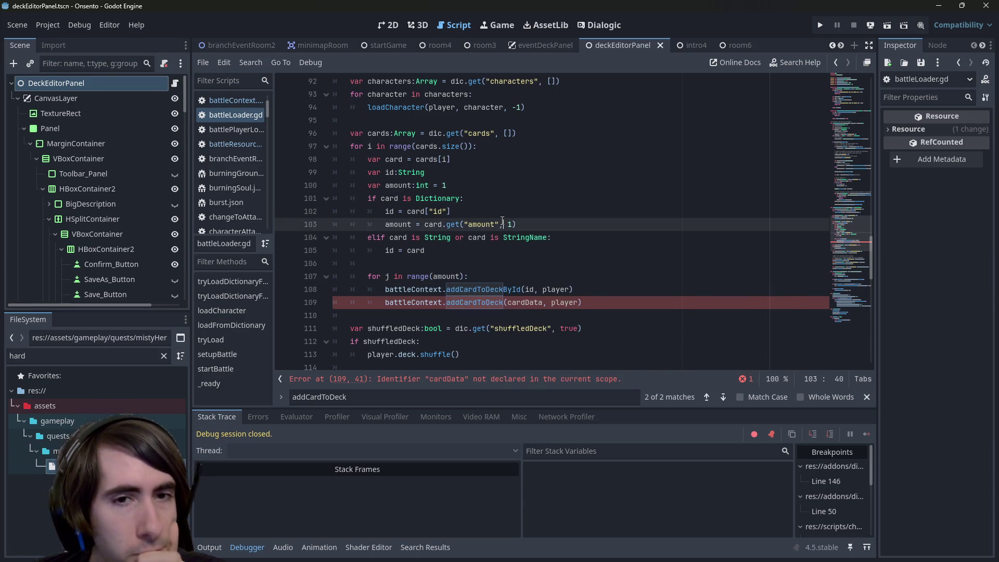
click(533, 220)
drag(533, 220, 321, 208)
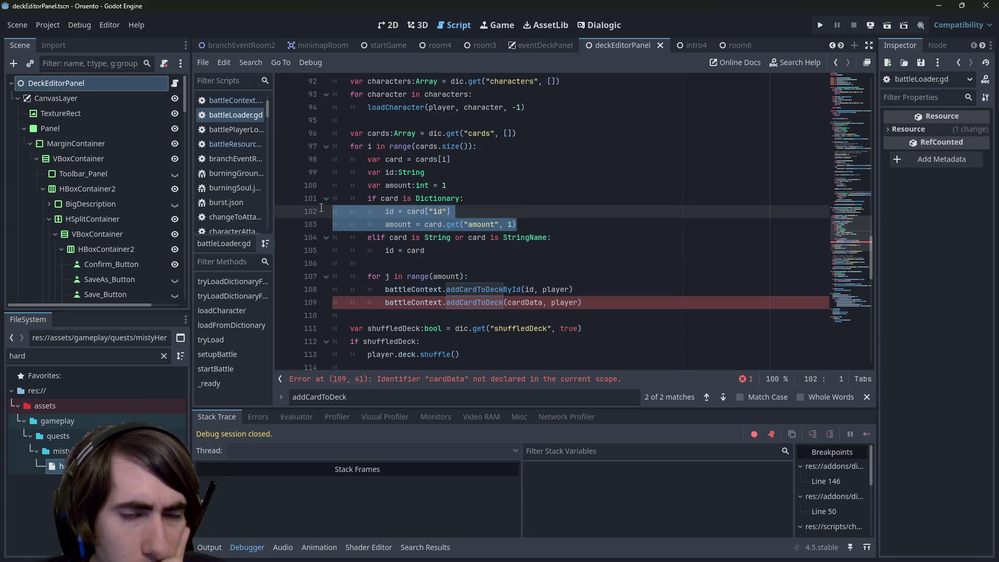
click(344, 212)
drag(517, 224, 299, 217)
click(410, 225)
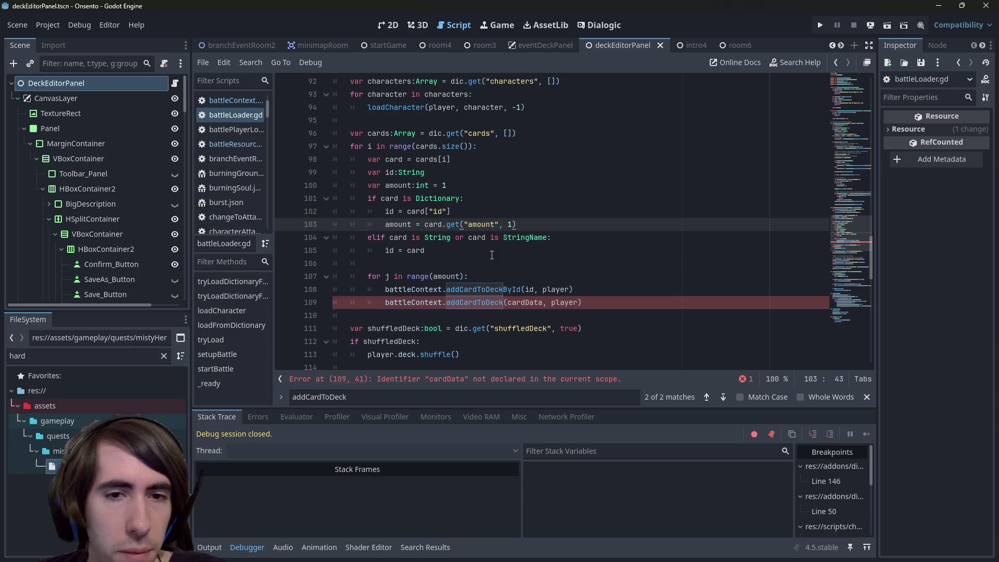
click(526, 250)
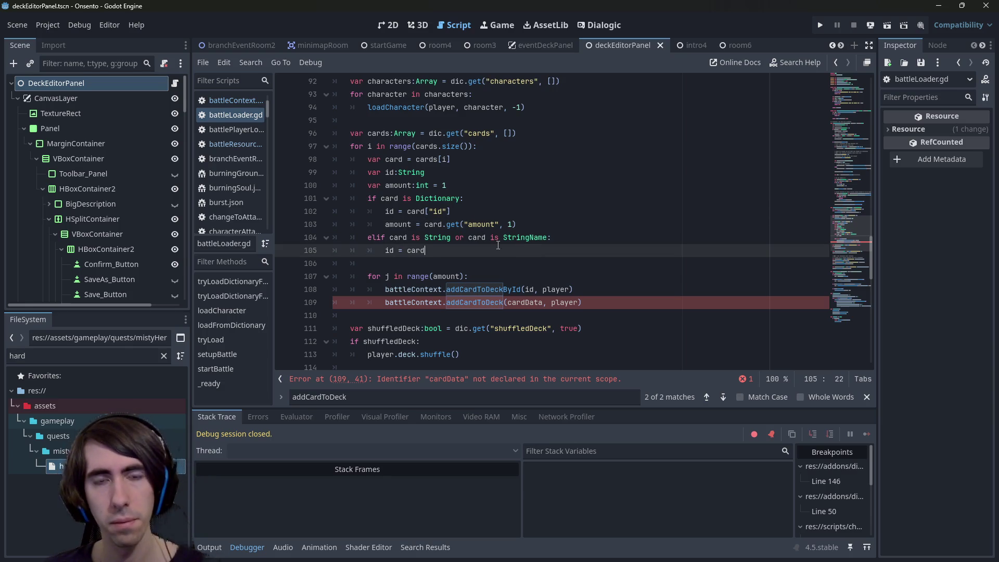
mouse_move(491, 224)
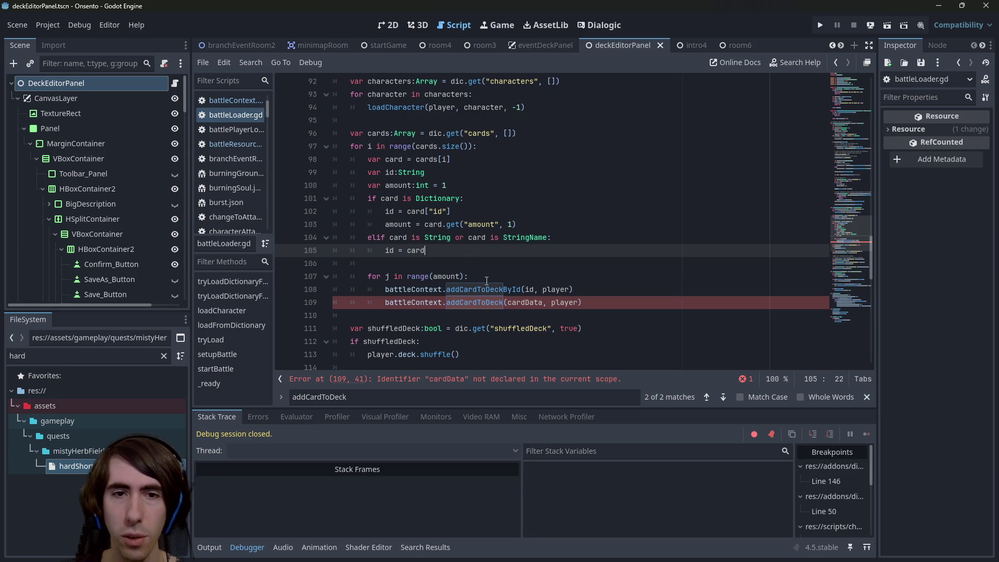
double_click(389, 198)
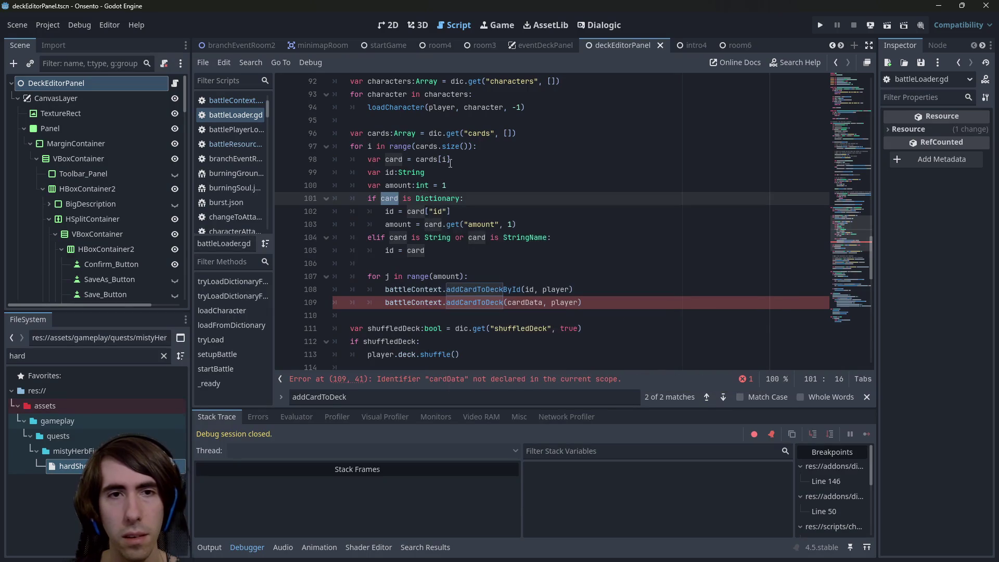
- Add a 'var card' line below var id:String and clear the FileSystem filter
click(407, 172)
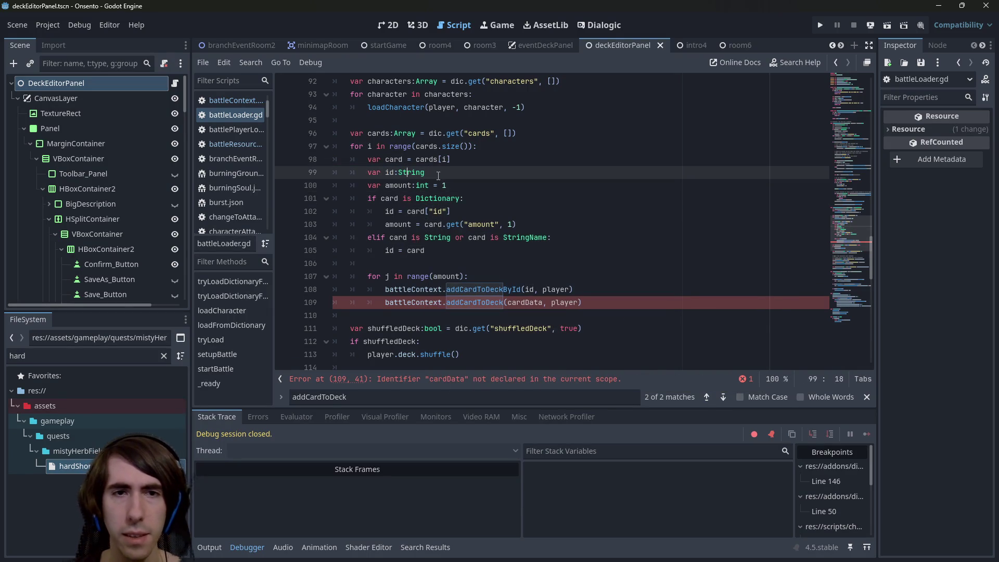
click(437, 172)
key(Return)
text(var )
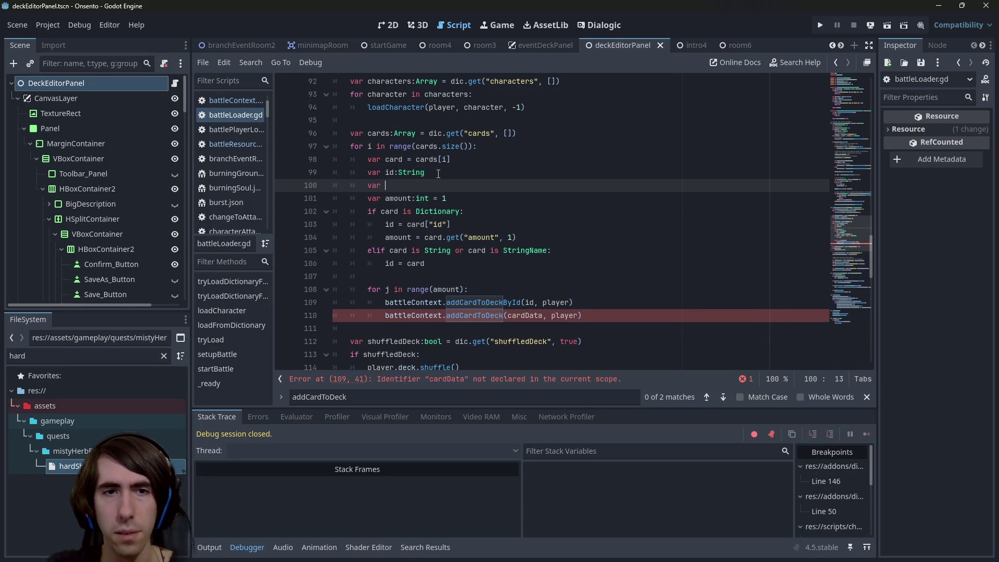
text(card)
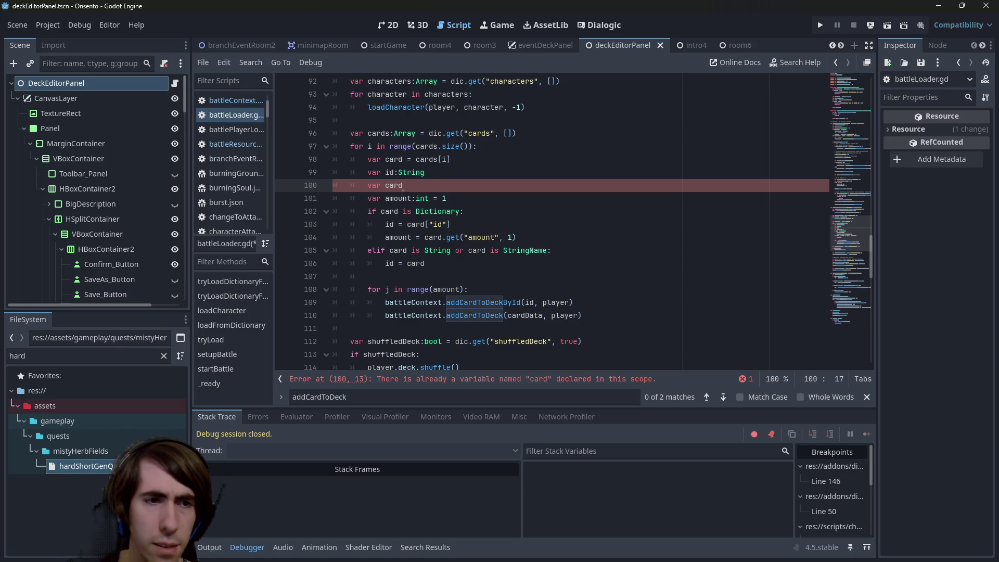
click(163, 356)
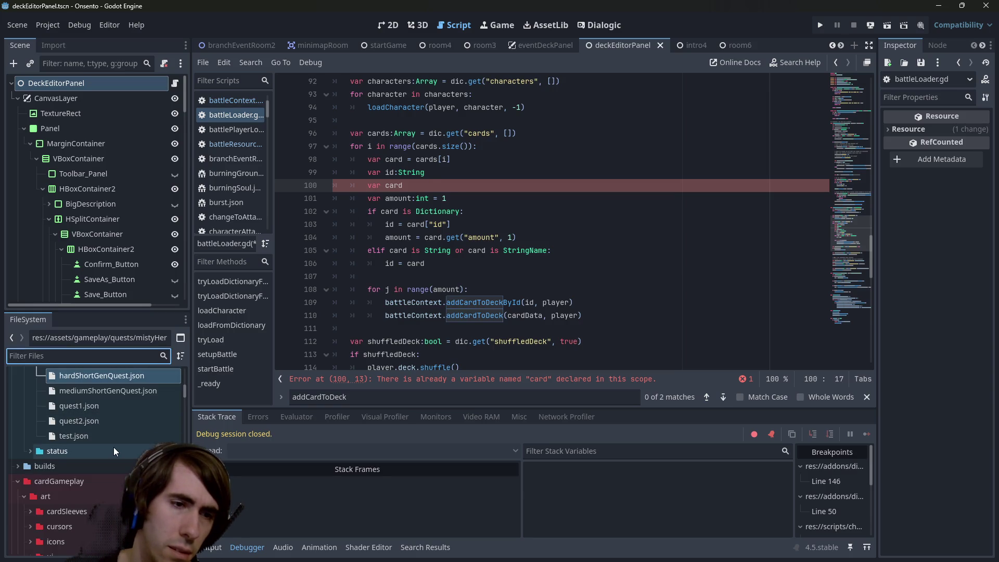
- Open hardShortGenQuest.json and collapse the levels folder in the FileSystem dock
double_click(96, 516)
scroll(103, 500, up, 3)
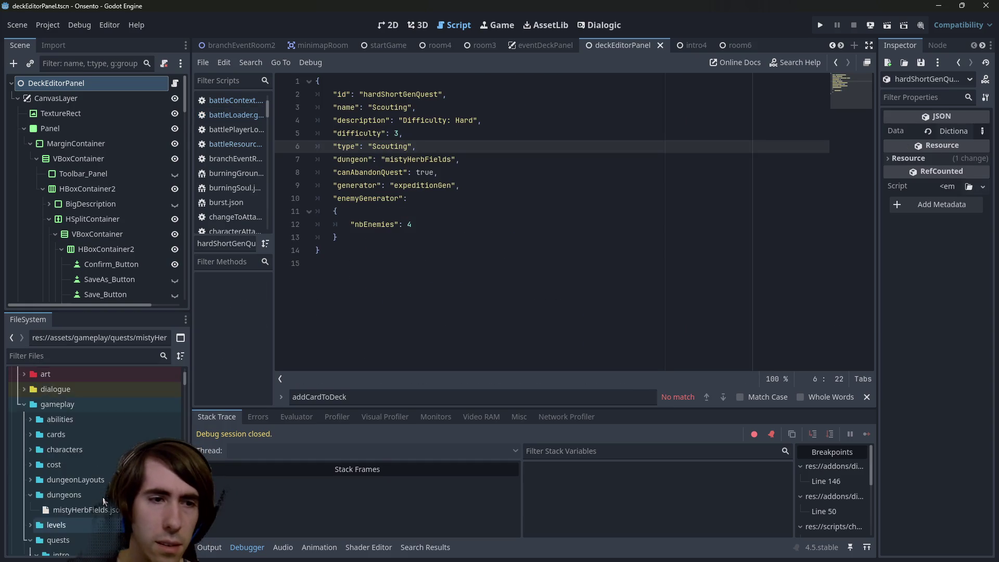
scroll(95, 464, down, 2)
scroll(89, 457, up, 5)
scroll(89, 457, down, 4)
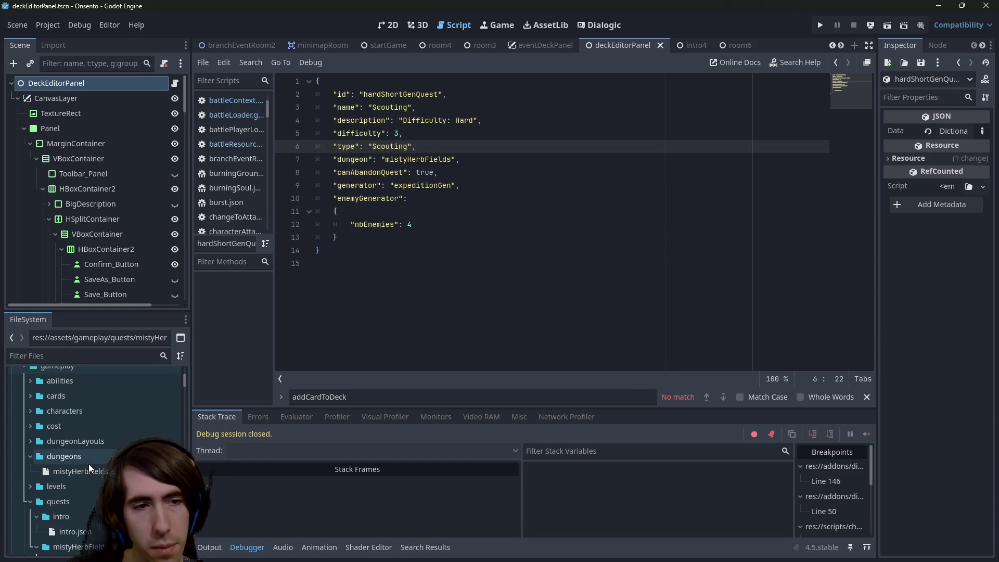
scroll(85, 427, down, 3)
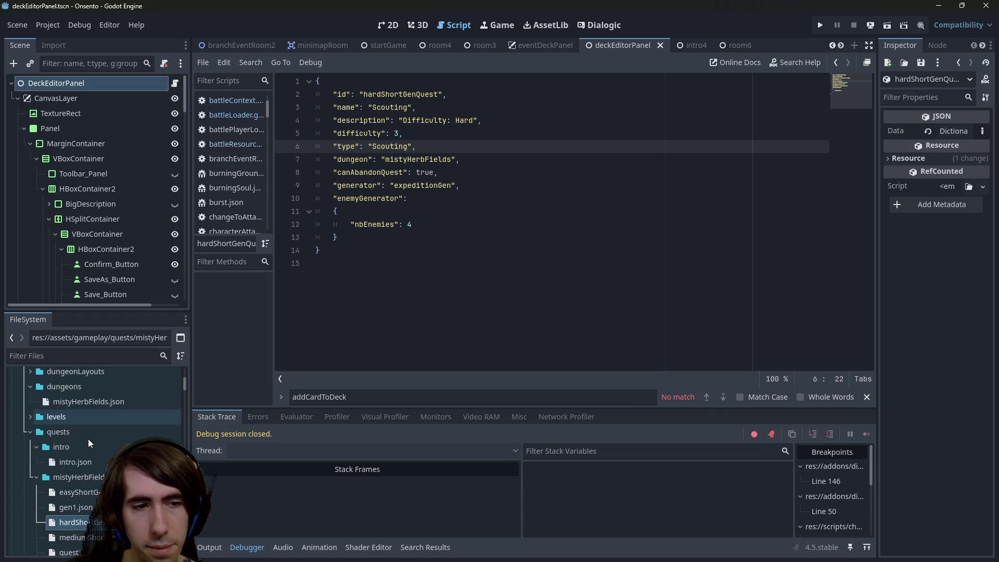
scroll(91, 448, down, 6)
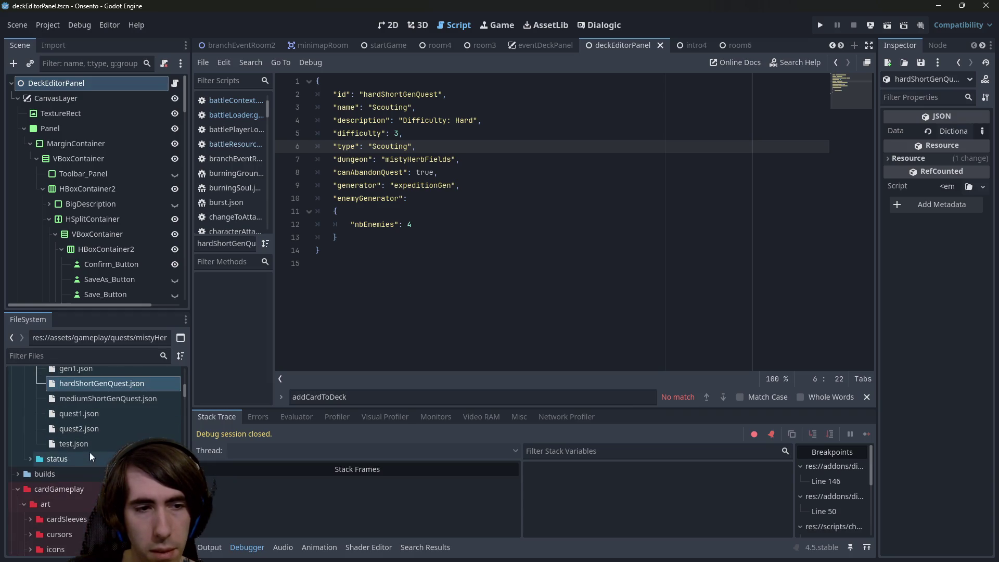
scroll(99, 417, up, 3)
scroll(66, 491, down, 1)
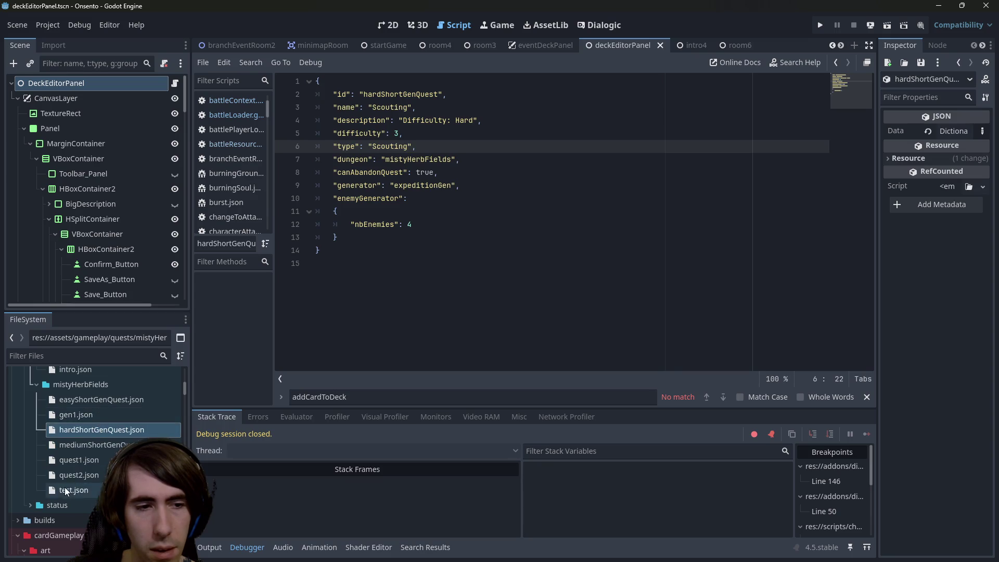
scroll(66, 491, up, 4)
click(87, 421)
double_click(86, 420)
- Open intro2.json from gameDungeon/intro/intro2 and inspect the first Slime enemy entry
scroll(87, 420, up, 3)
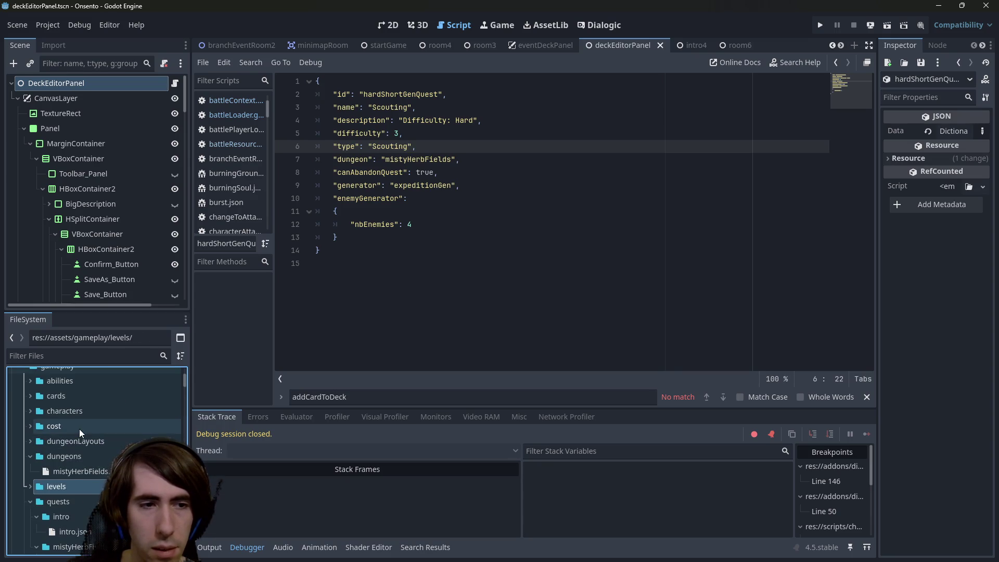
scroll(79, 428, up, 2)
scroll(80, 429, down, 2)
scroll(77, 439, up, 6)
scroll(104, 424, down, 10)
scroll(78, 430, down, 10)
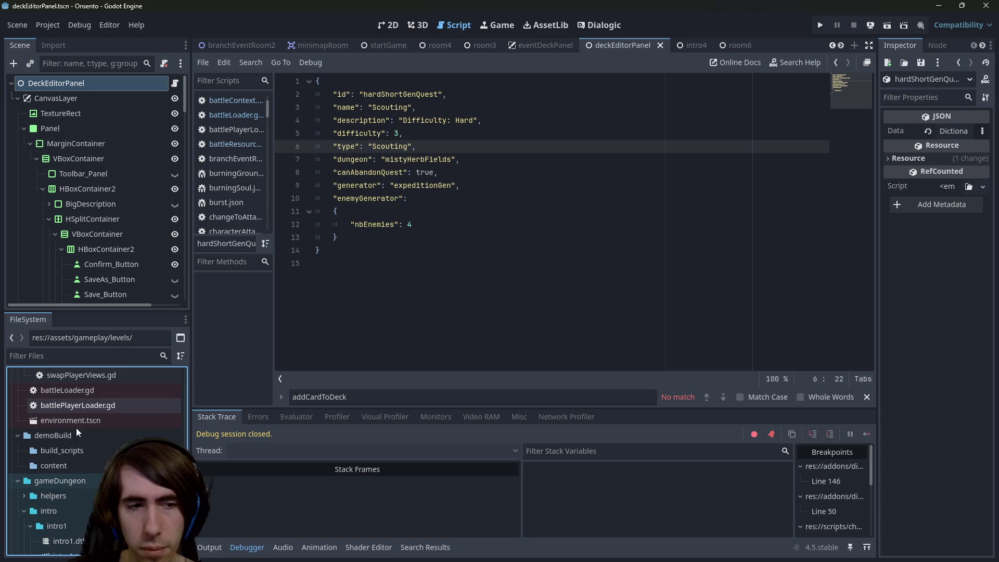
scroll(83, 426, down, 5)
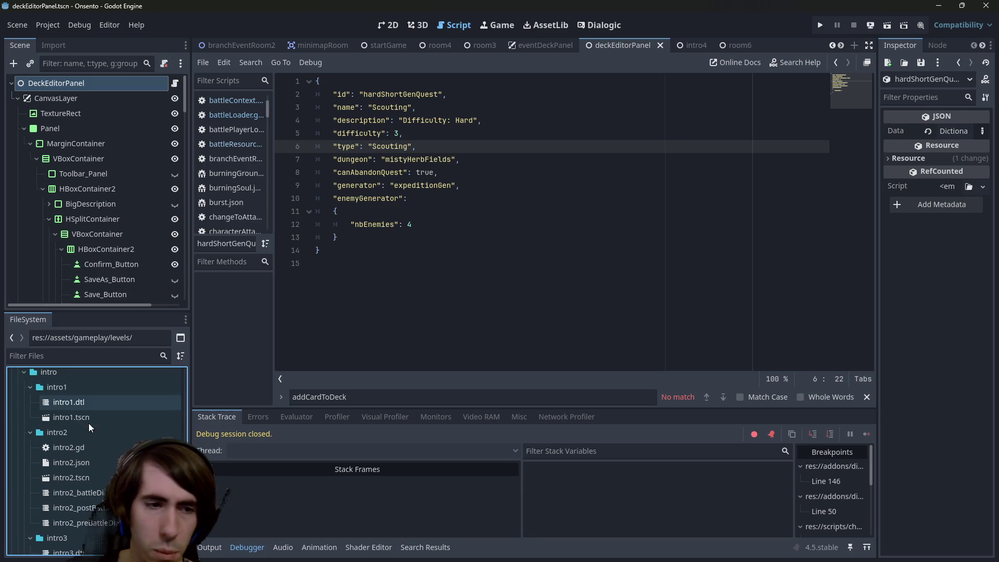
double_click(100, 467)
click(488, 278)
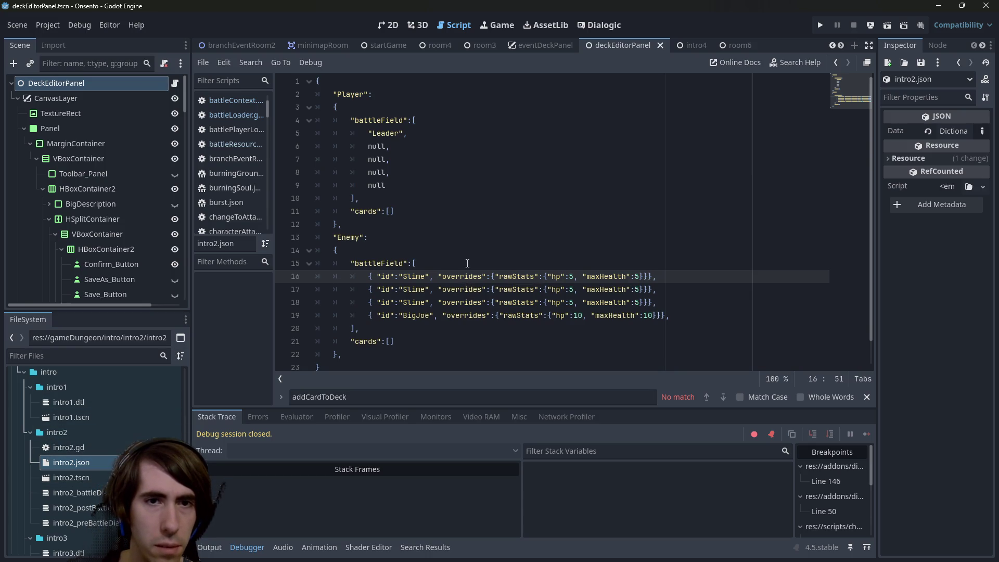
- Open intro4.json and review the LongLizard and MistySlime rawStats overrides, then return to battleLoader.gd
scroll(106, 500, down, 3)
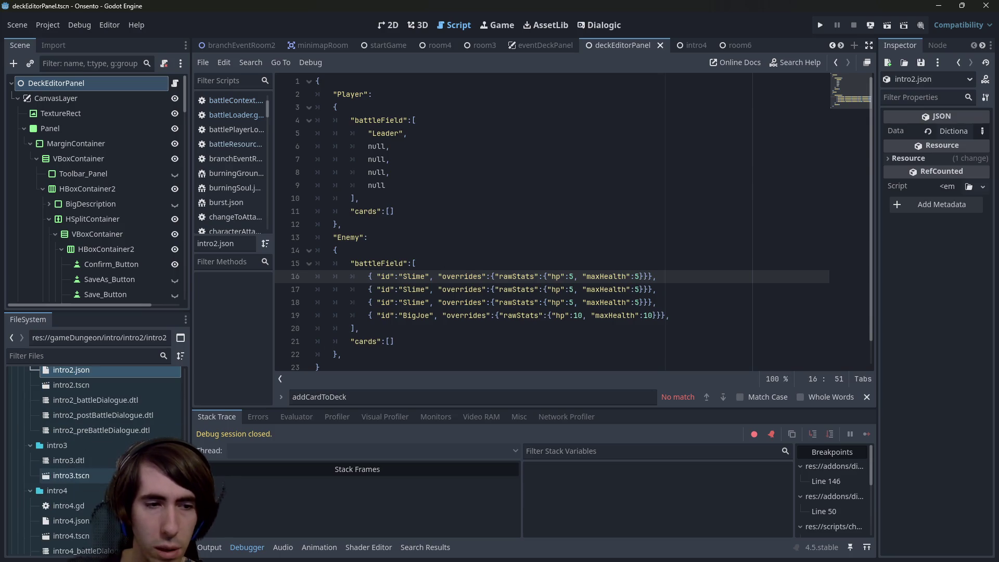
double_click(86, 522)
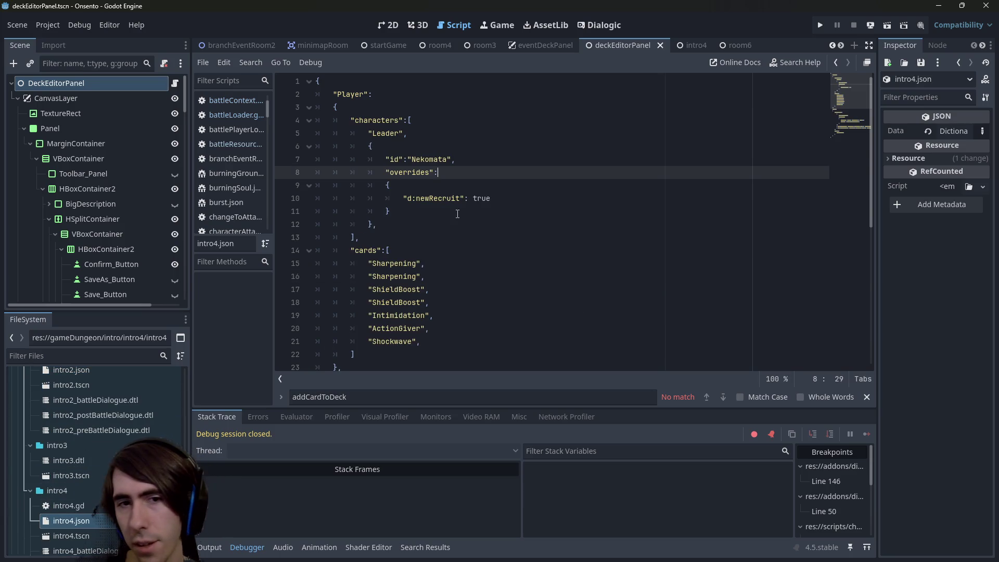
scroll(458, 214, down, 6)
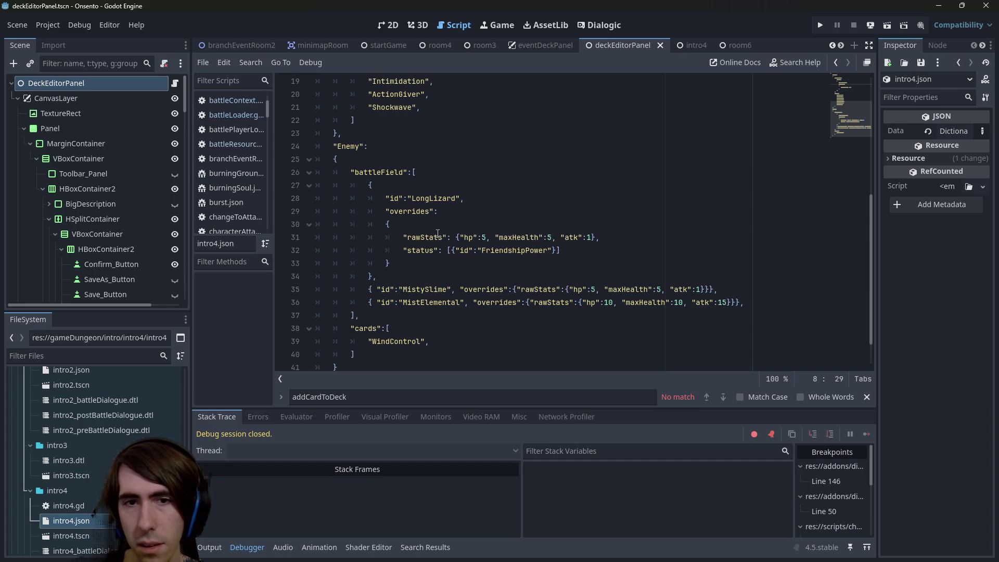
scroll(439, 234, up, 2)
scroll(437, 235, down, 2)
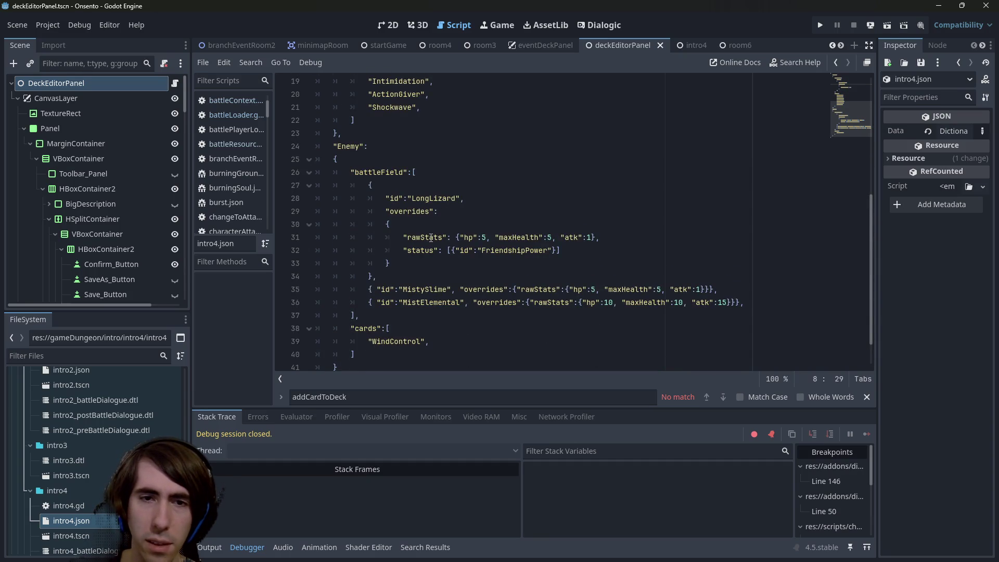
click(430, 238)
scroll(60, 497, down, 5)
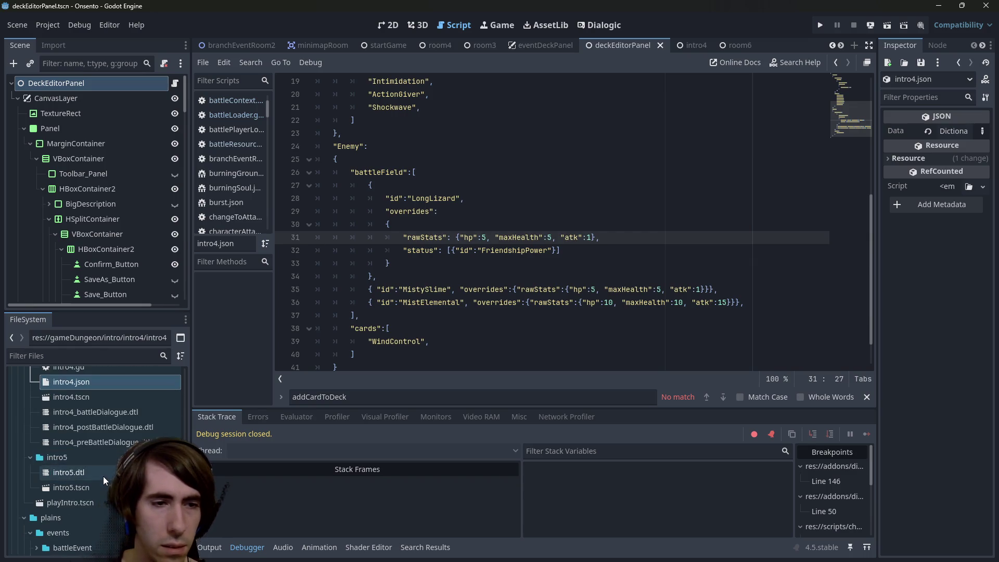
click(103, 476)
click(103, 487)
scroll(107, 458, up, 2)
scroll(108, 455, down, 5)
click(582, 290)
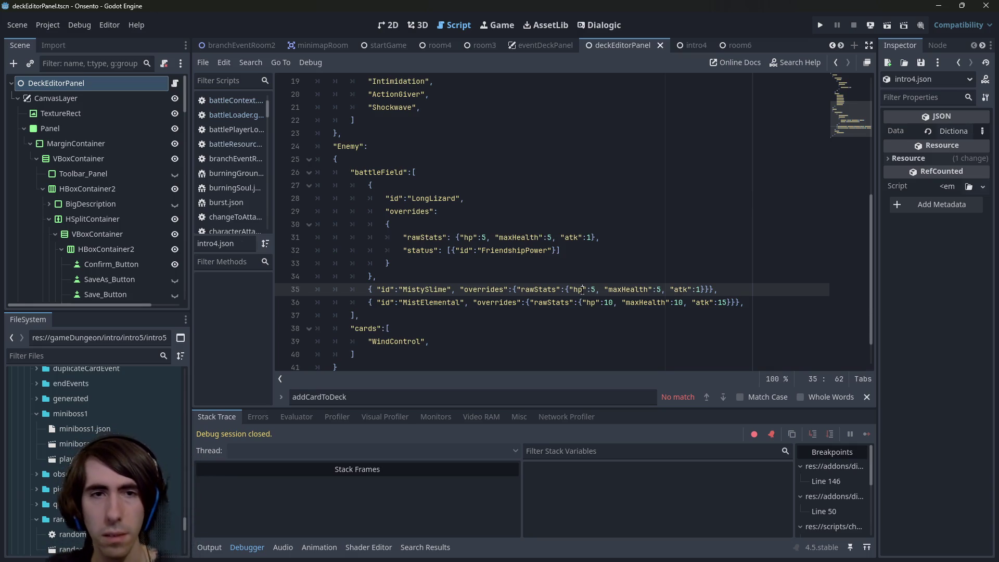
key(alt+Left)
key(alt+Left)
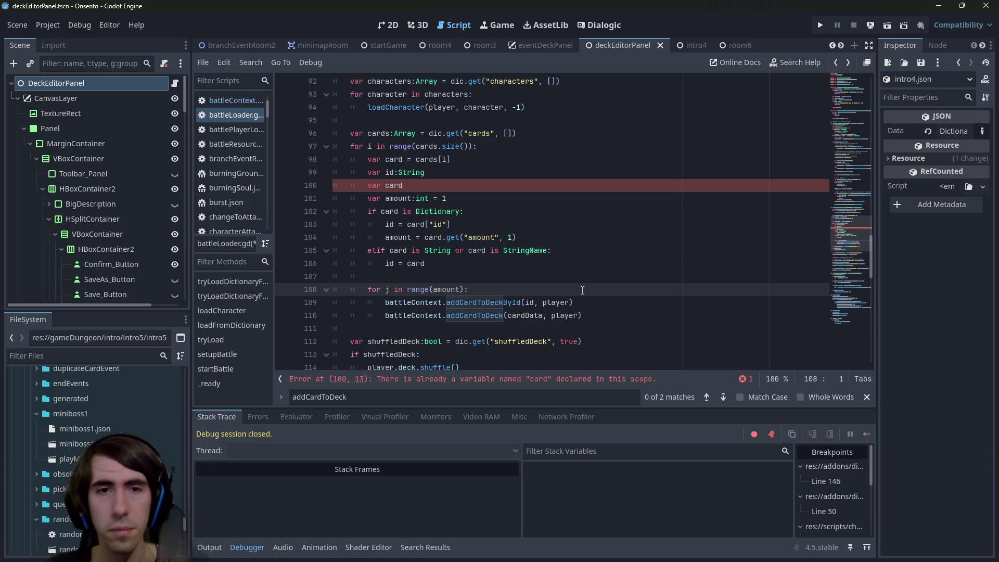
- Turn the new line into var cardData:Dictionary = {} and save
click(464, 185)
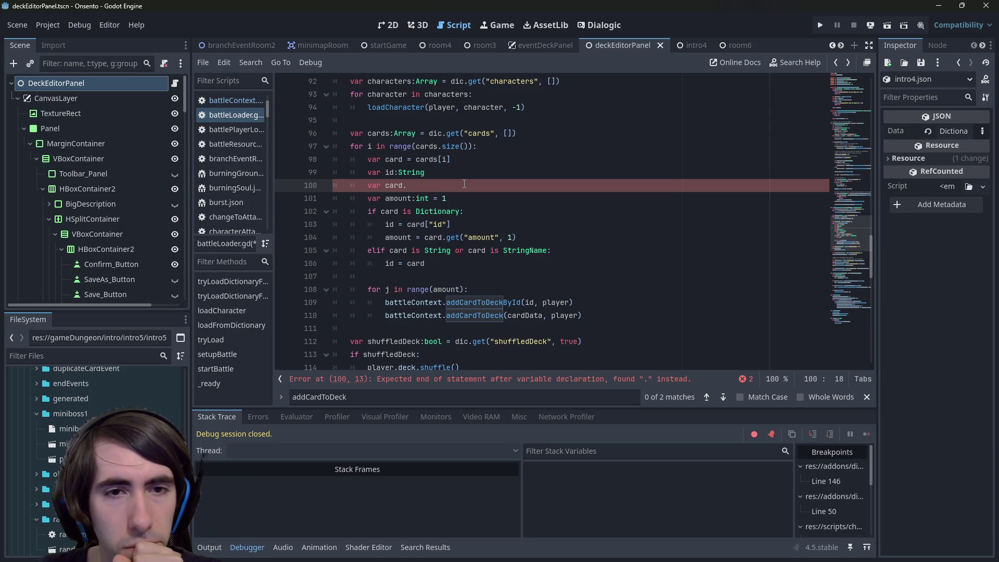
text(Data)
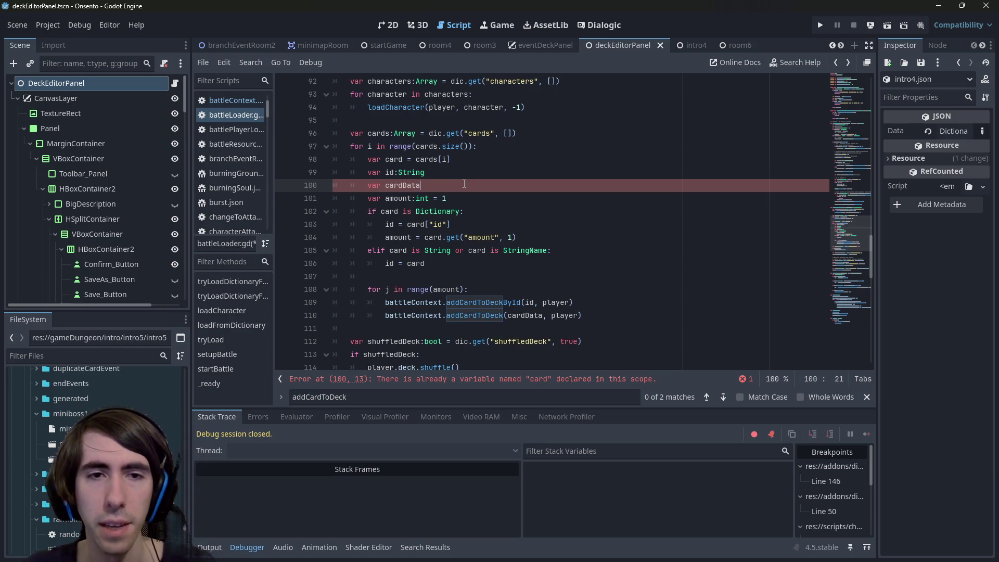
text(:Dictionary)
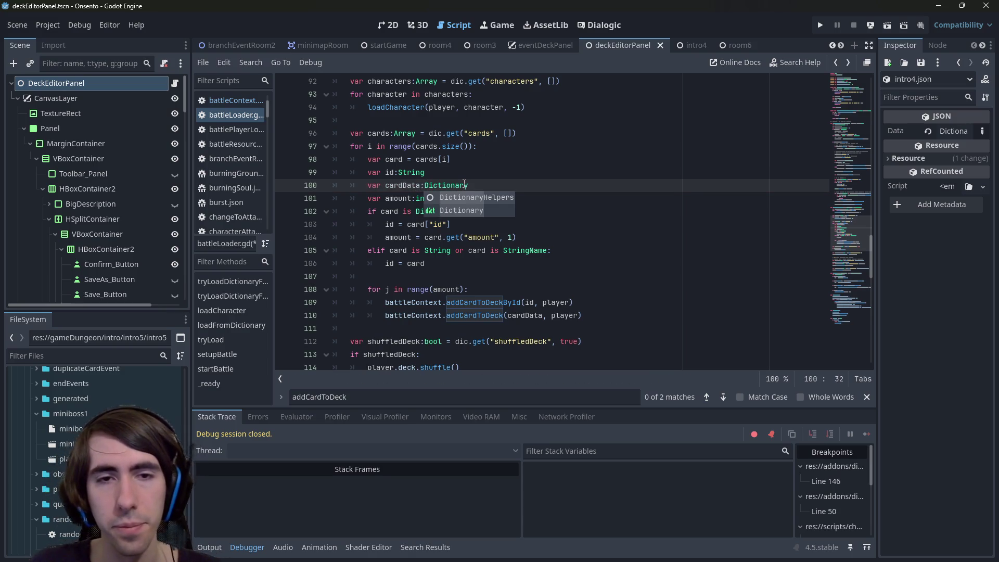
text( = {})
key(ctrl+s)
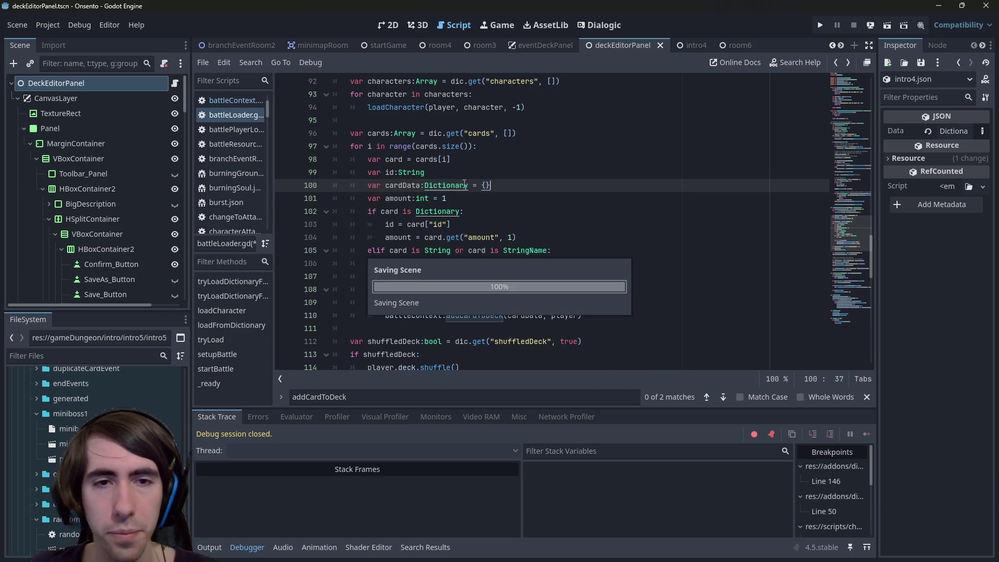
double_click(411, 186)
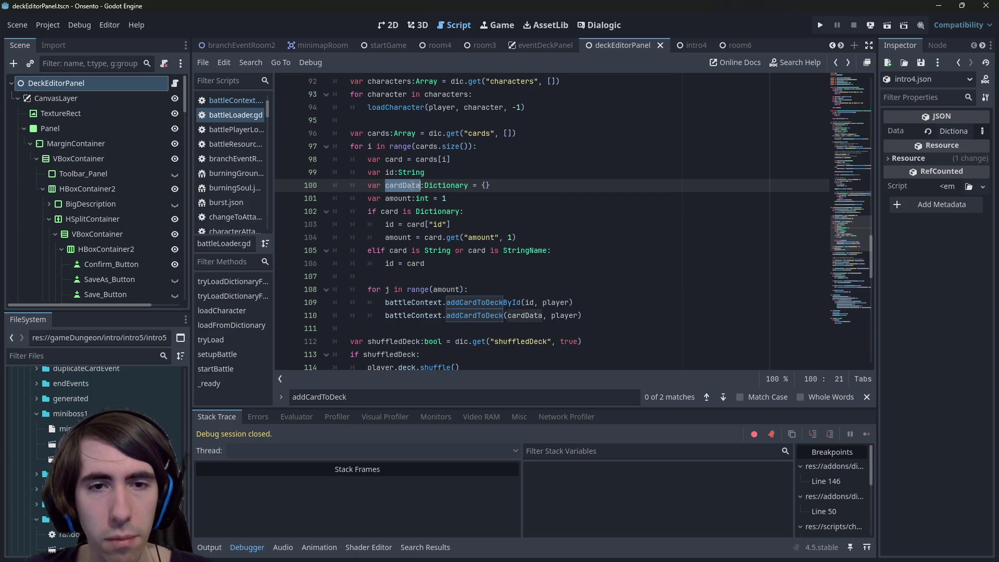
- Start a cardData line in the string-card branch below the amount line
click(468, 212)
click(538, 237)
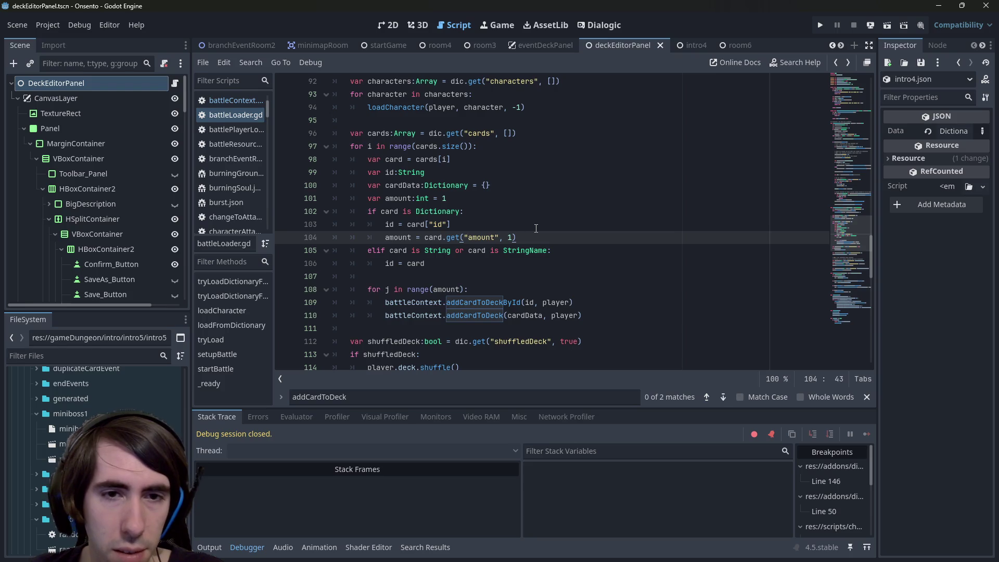
key(Down)
key(Down)
key(Up)
key(Up)
key(Down)
key(Down)
key(Up)
key(Up)
key(Down)
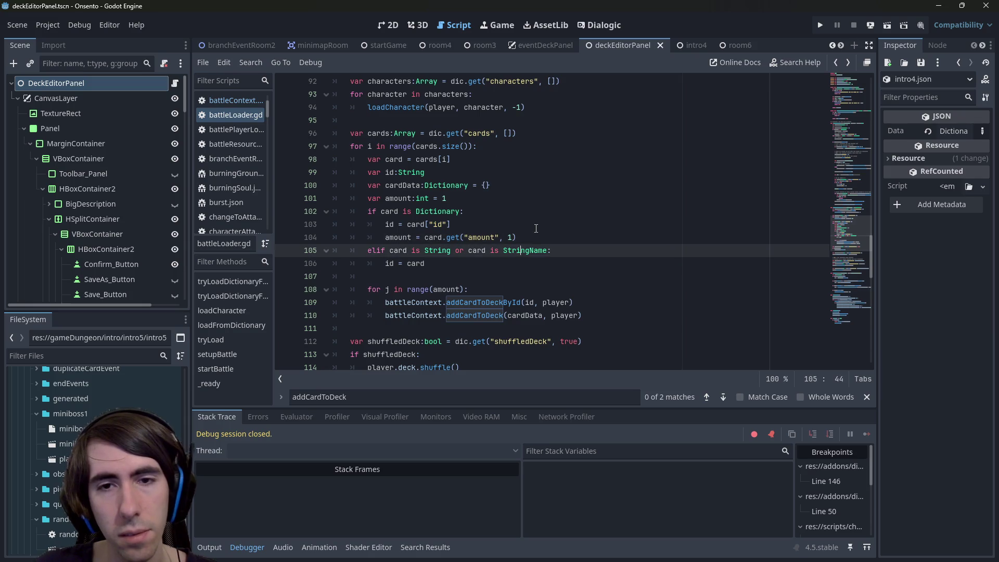
key(Return)
text(i)
key(BackSpace)
key(BackSpace)
key(BackSpace)
text(cardData =)
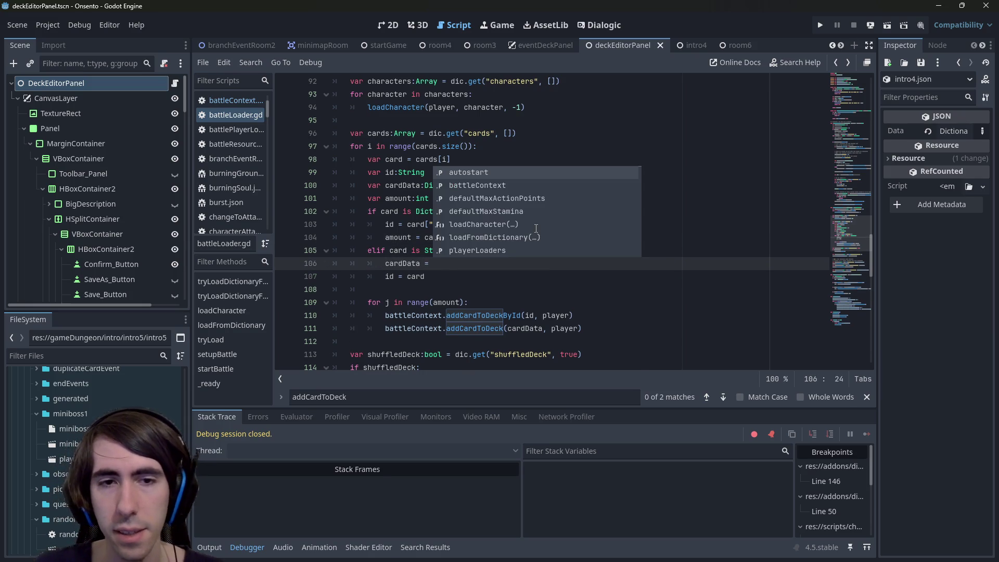
key(Escape)
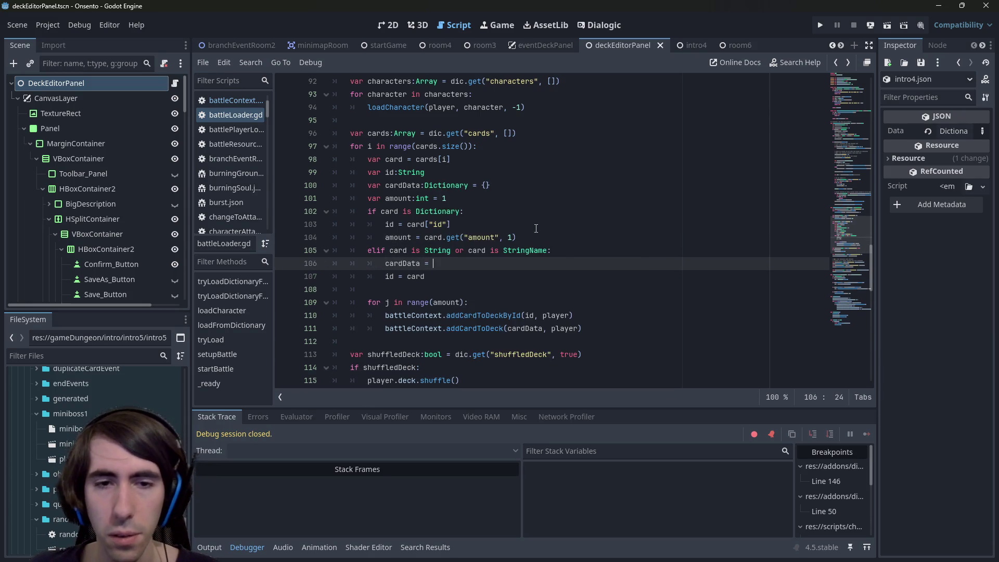
- Comment out the addCardToDeckById call and copy findCardData(cardId) from loadCardTemplate
click(502, 317)
key(ctrl+k)
key(ctrl+s)
click(489, 329)
ctrl+click(489, 329)
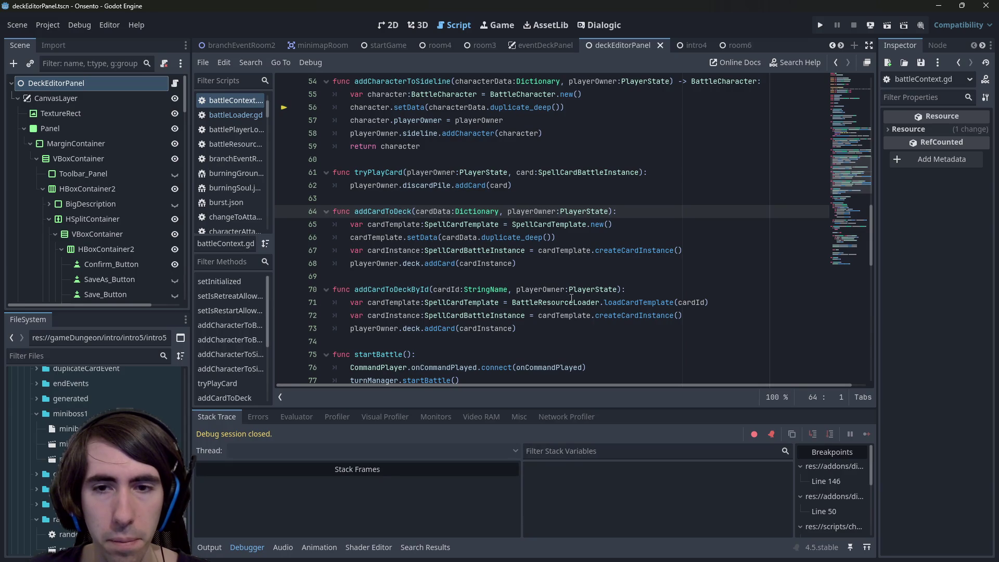
ctrl+click(609, 303)
drag(461, 237, 559, 233)
key(ctrl+c)
key(alt+Left)
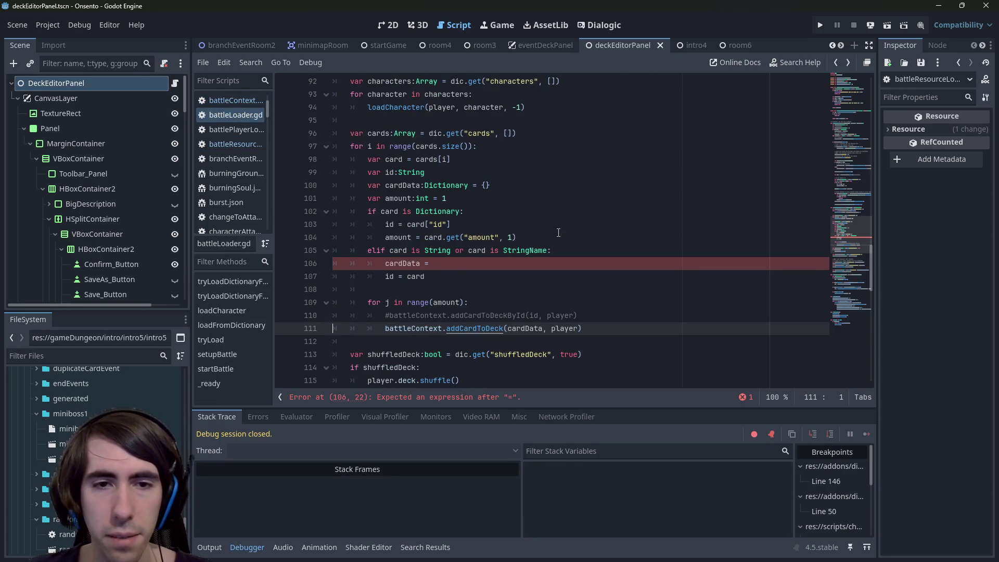
- Complete the assignment as cardData = BattleResourceLoader.findCardData(card) and save
click(525, 260)
text(Battle)
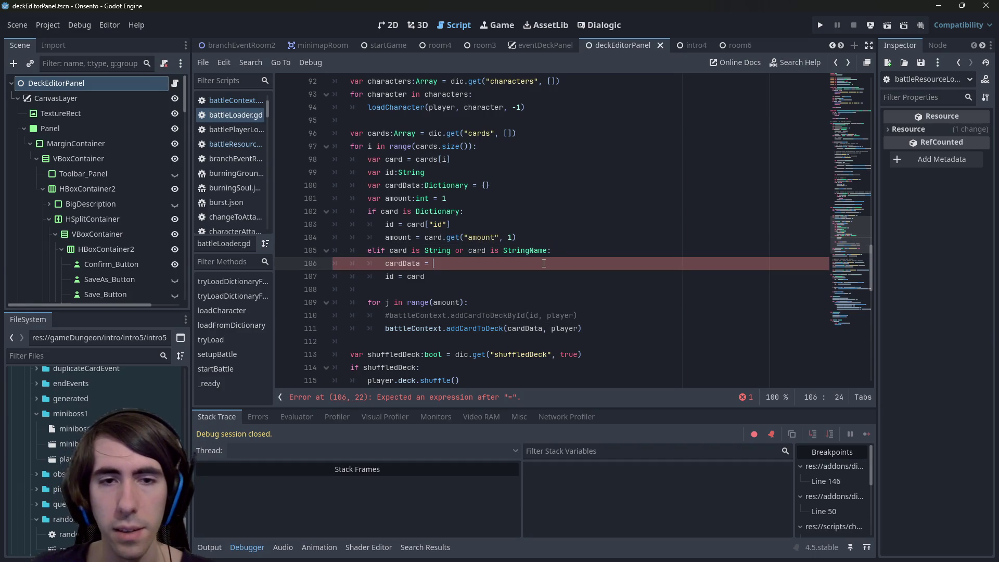
text(C)
key(Return)
text(.)
key(ctrl+v)
key(ctrl+s)
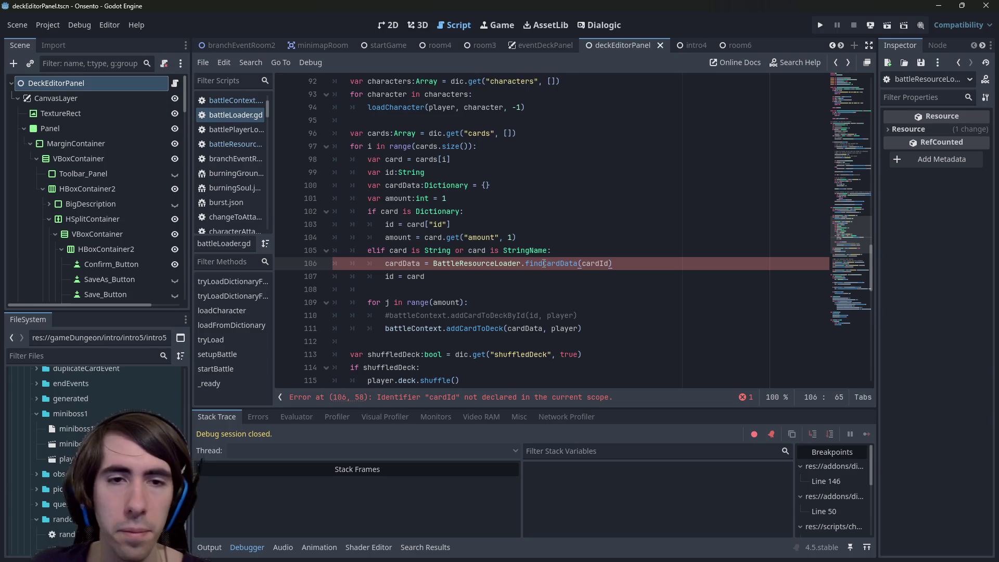
double_click(591, 265)
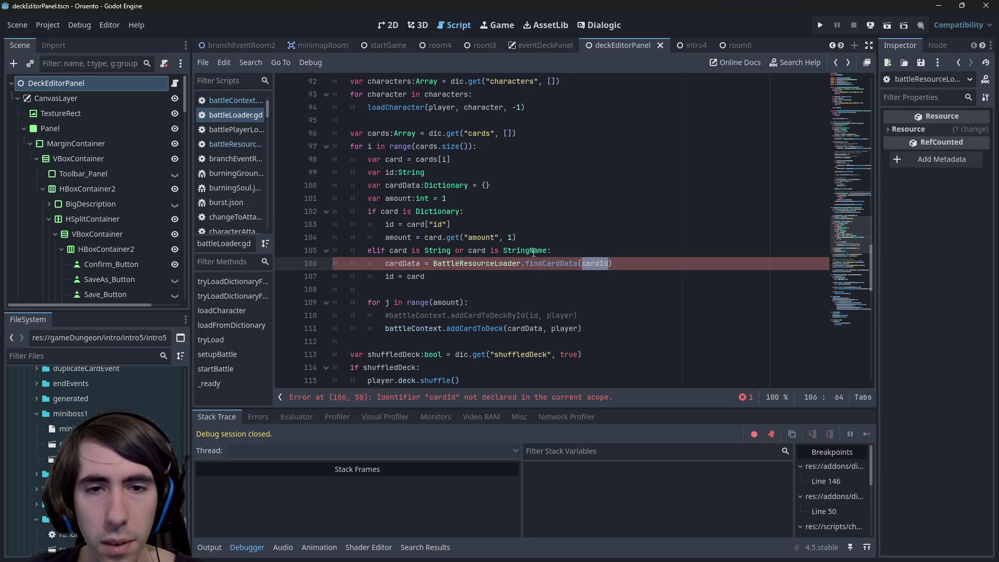
click(599, 254)
double_click(597, 264)
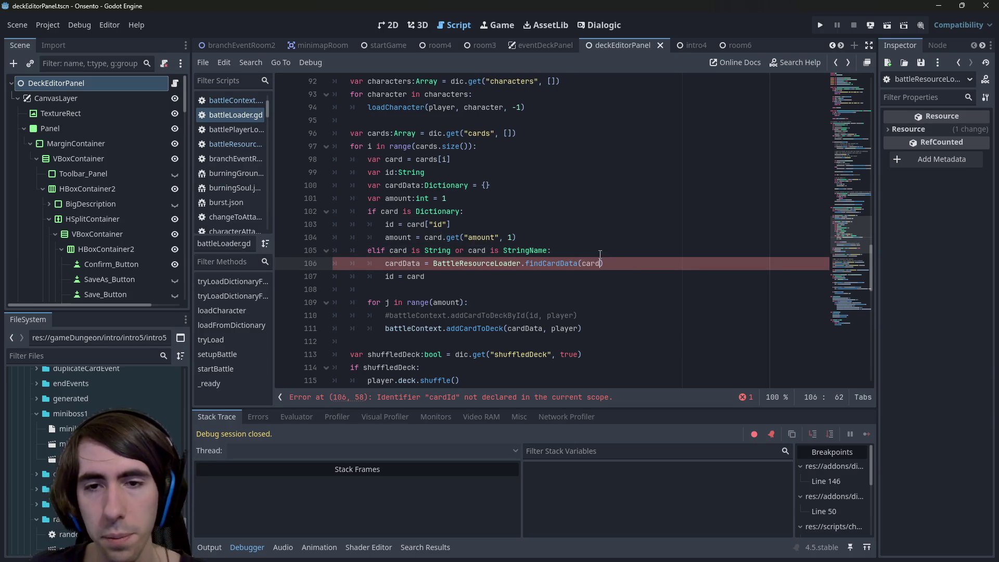
text(card)
key(Escape)
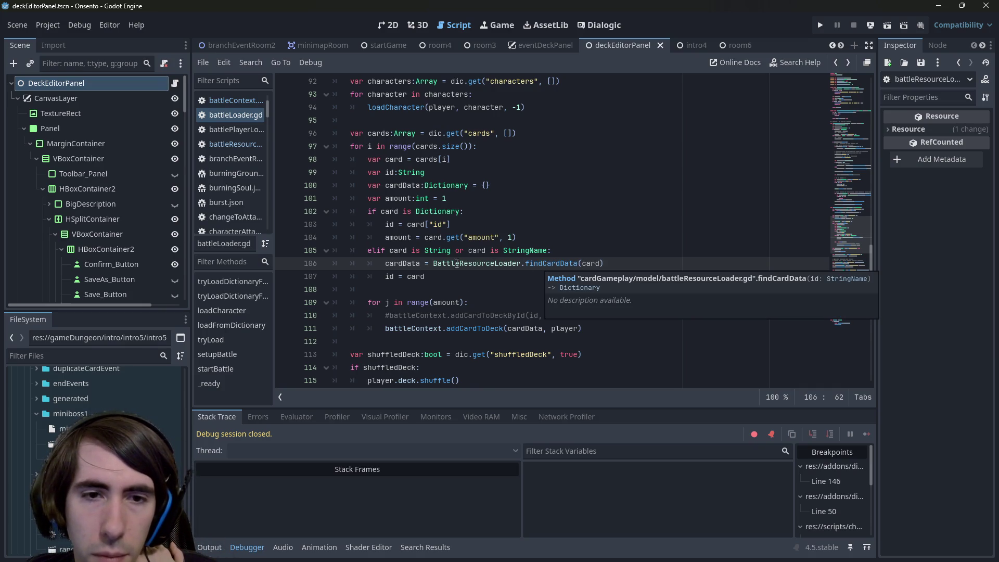
- Delete the commented addCardToDeckById line and the id = card line
drag(425, 276, 281, 278)
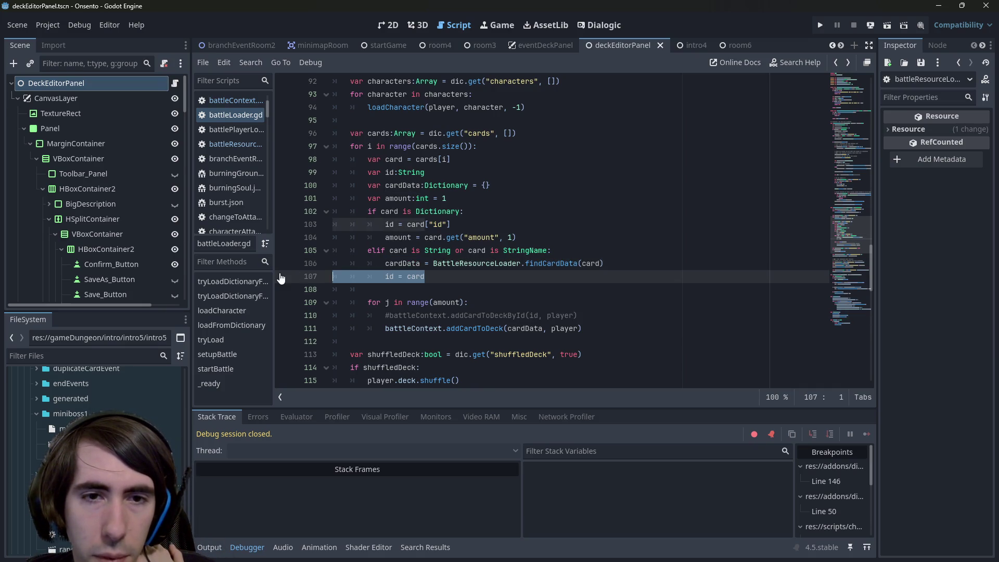
double_click(389, 276)
scroll(416, 277, down, 2)
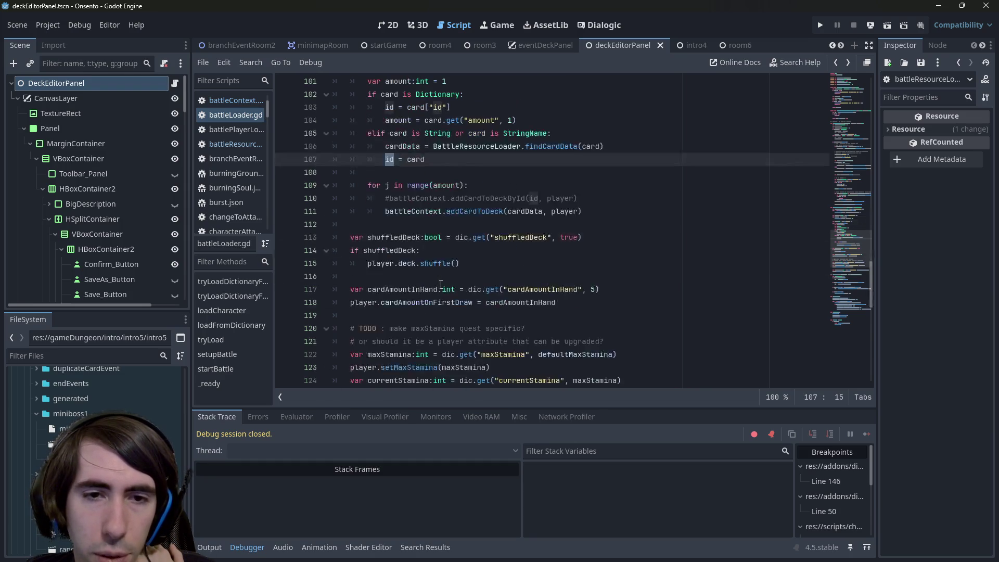
scroll(441, 278, up, 2)
drag(588, 315, 266, 320)
key(BackSpace)
key(BackSpace)
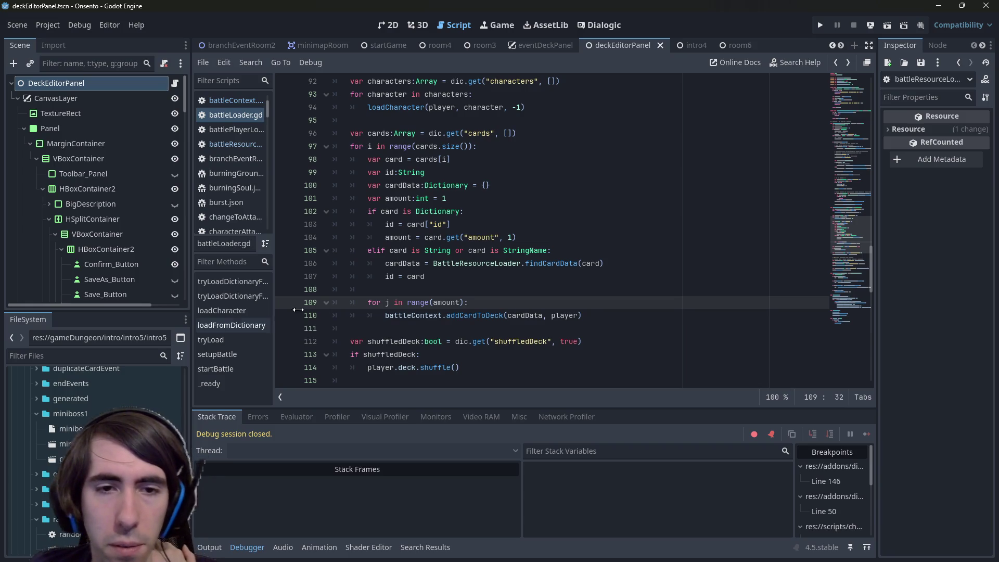
drag(432, 277, 246, 277)
key(BackSpace)
key(BackSpace)
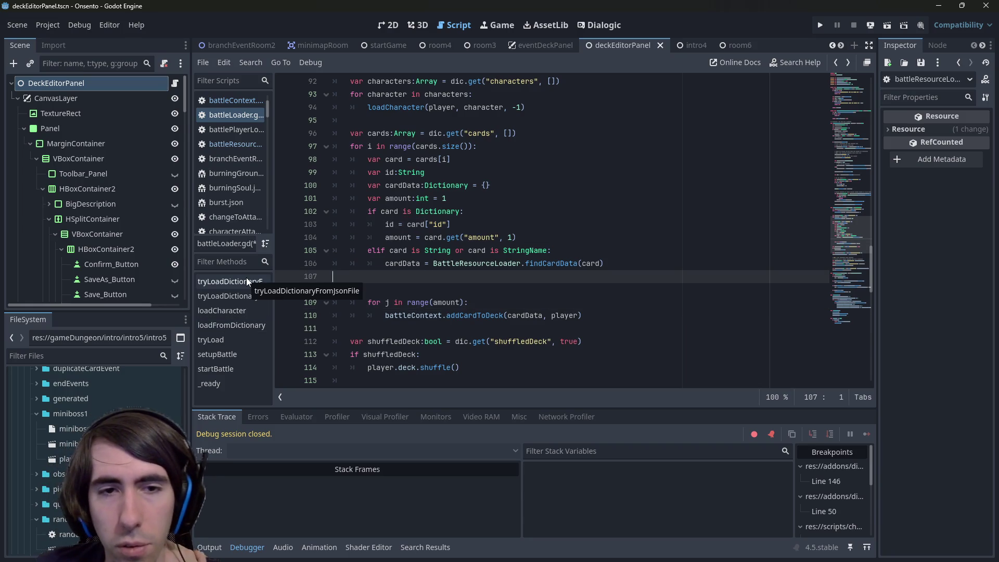
drag(515, 237, 334, 211)
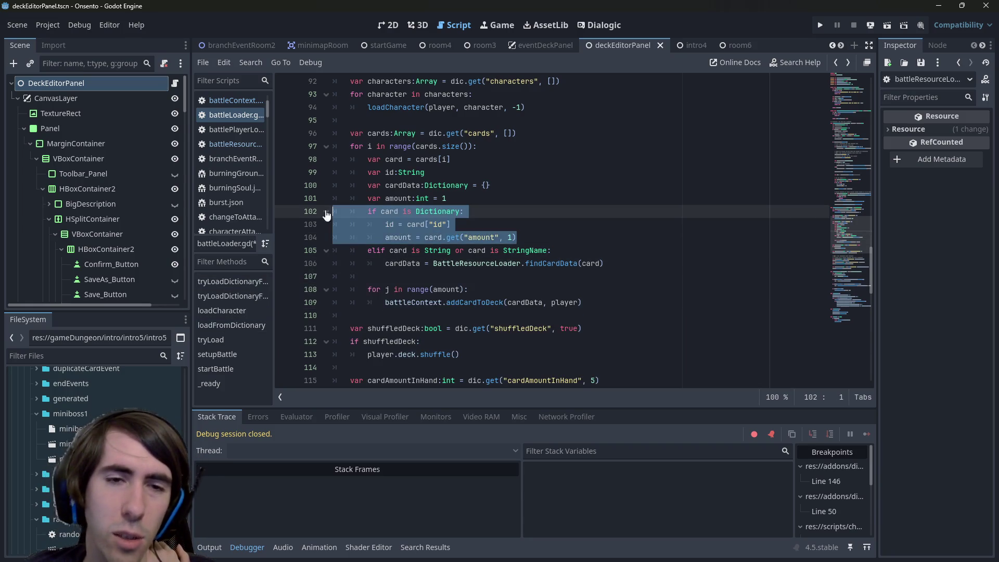
click(521, 238)
mouse_move(604, 263)
mouse_down()
mouse_move(333, 237)
mouse_move(333, 263)
mouse_up()
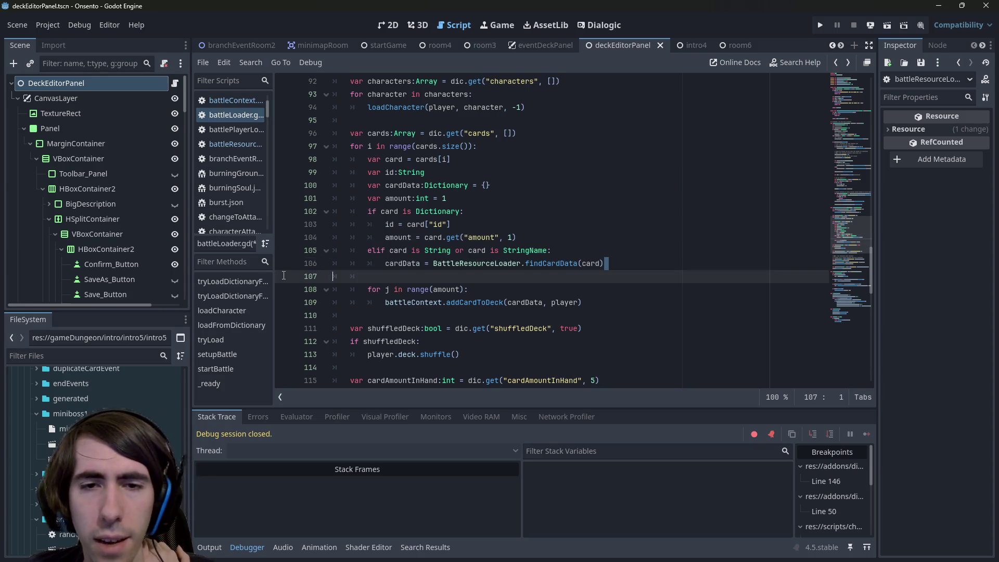
click(579, 233)
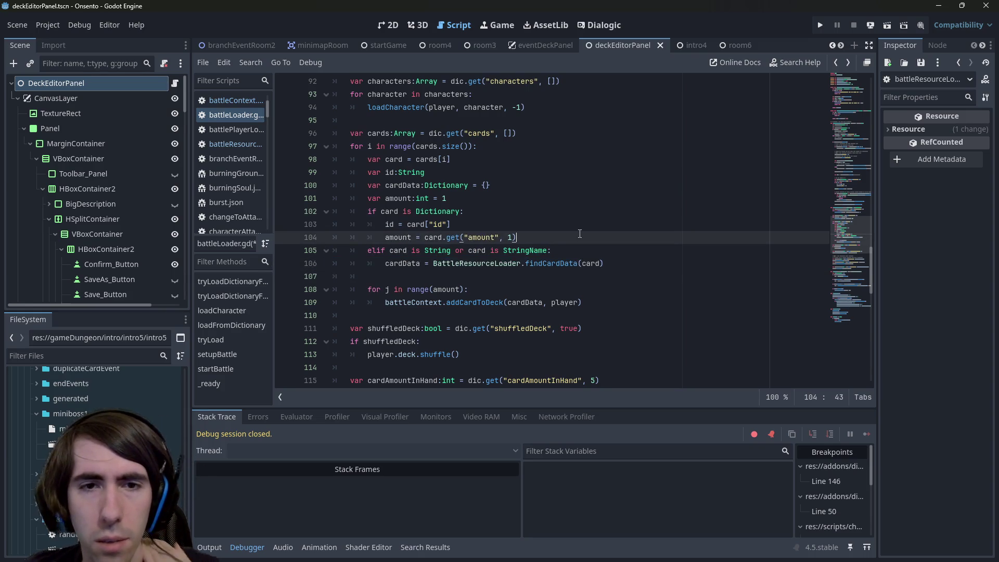
- Below the amount line, add the condition if card.has("name", null):
key(Return)
text(if card.)
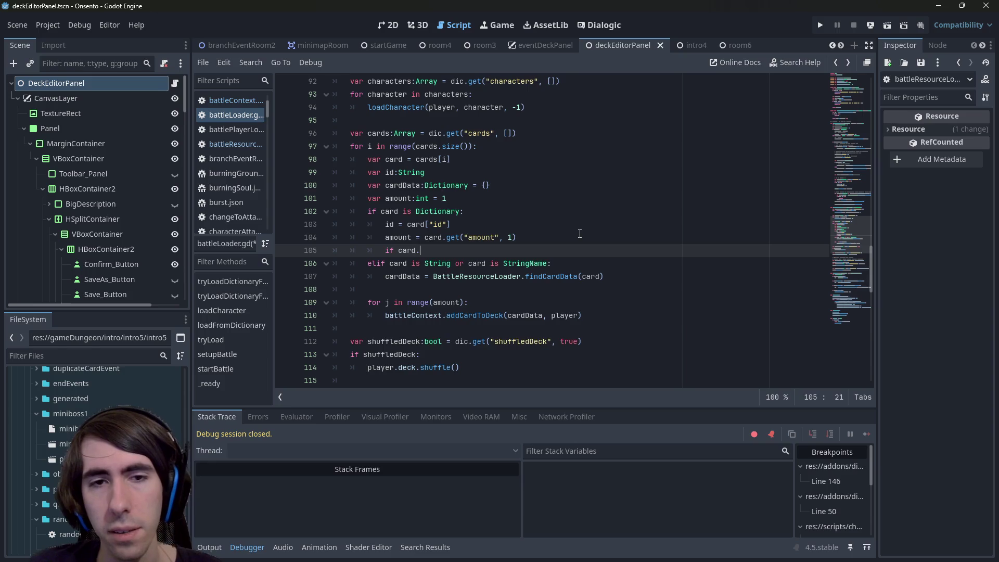
text(get("name)
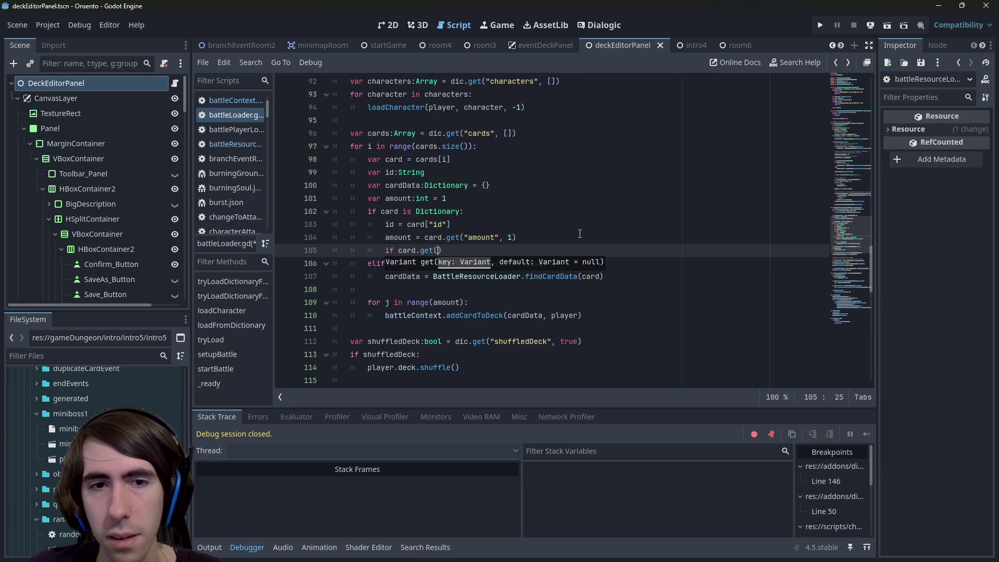
key(ctrl+s)
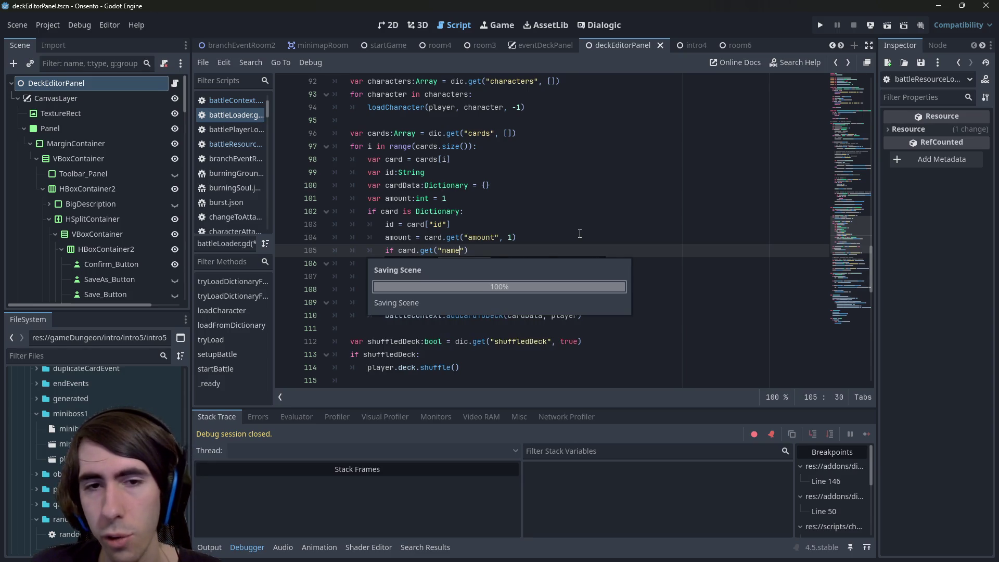
text(", null)
key(Escape)
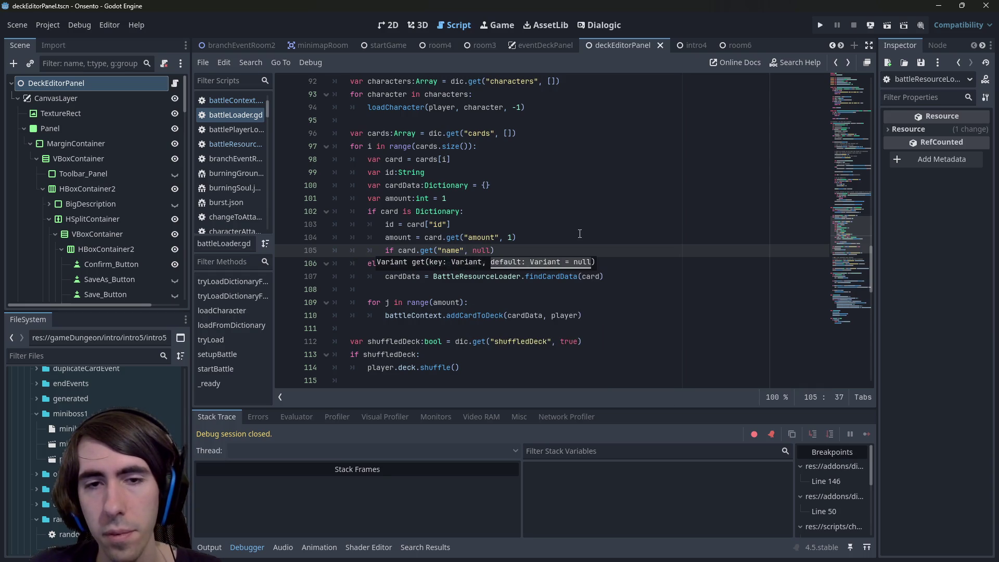
text( == null)
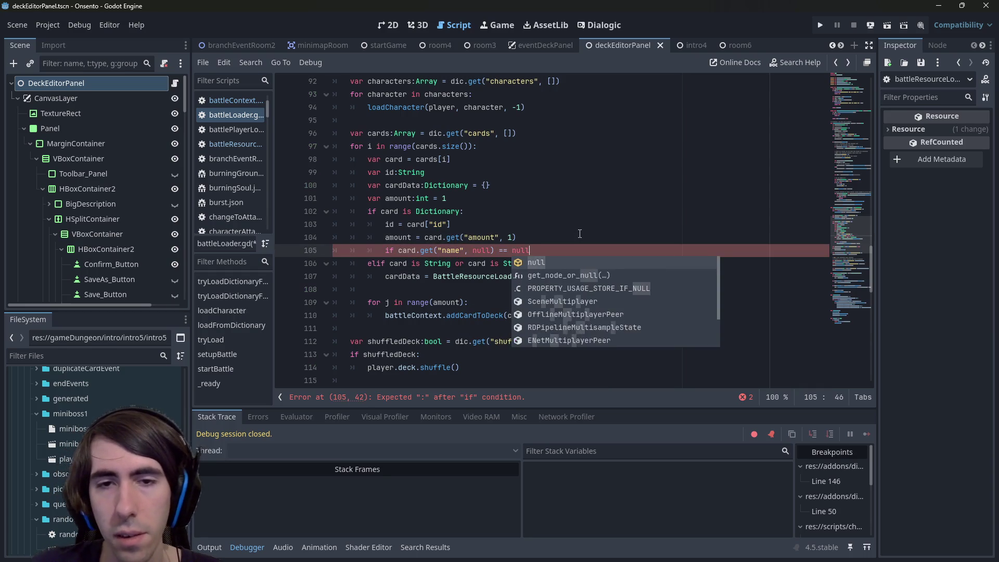
text(:)
key(ctrl+Left)
key(ctrl+Left)
key(ctrl+Left)
key(BackSpace)
key(BackSpace)
key(BackSpace)
text(has)
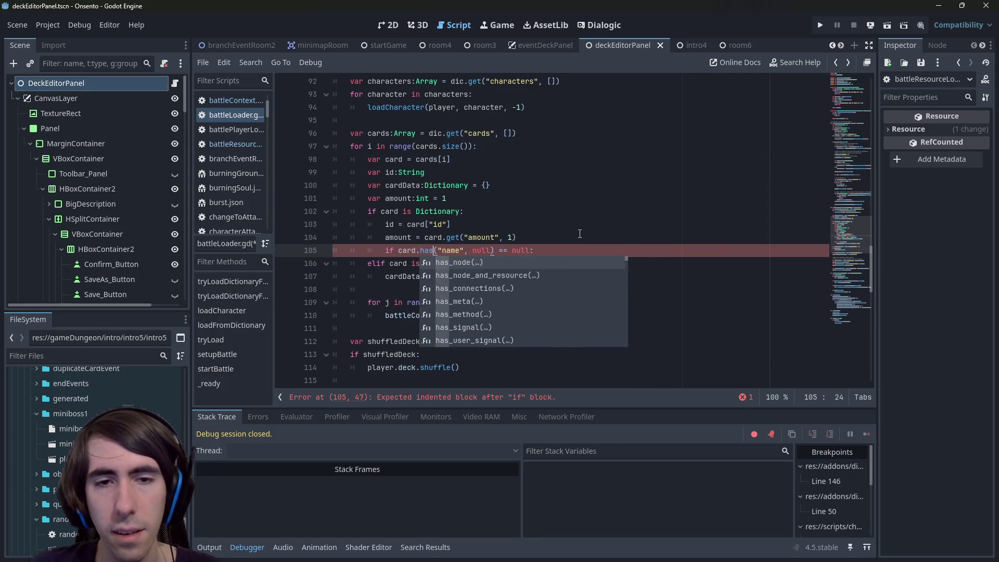
key(End)
key(Left)
key(BackSpace)
key(BackSpace)
key(BackSpace)
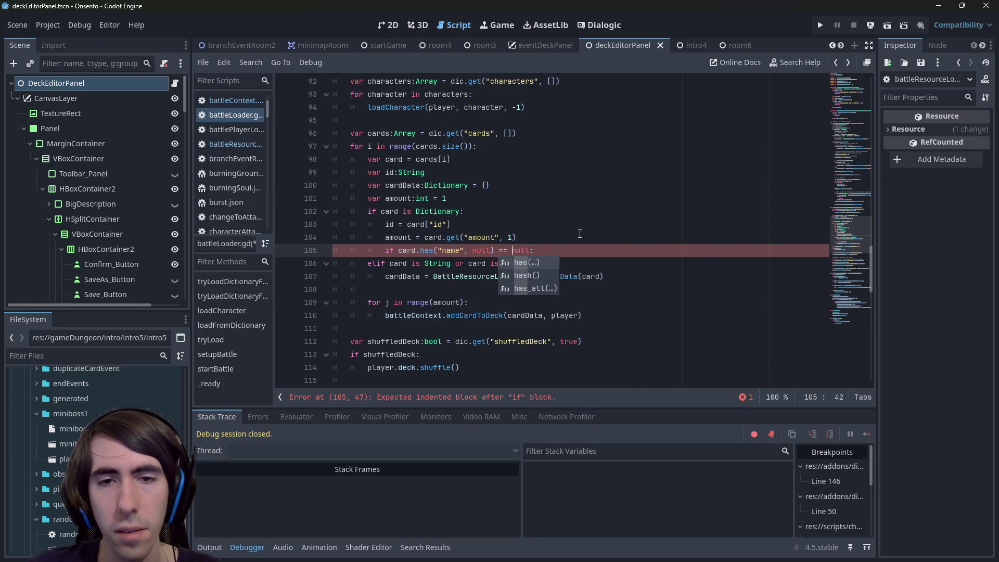
key(BackSpace)
key(BackSpace)
key(BackSpace)
key(ctrl+s)
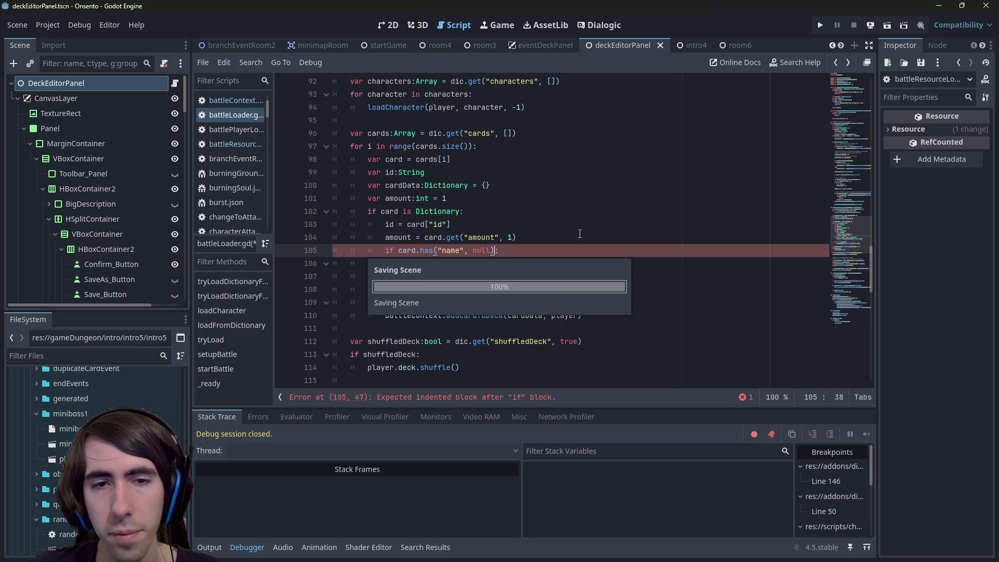
key(End)
- Set cardData = card inside the if branch and add an else: branch
key(Return)
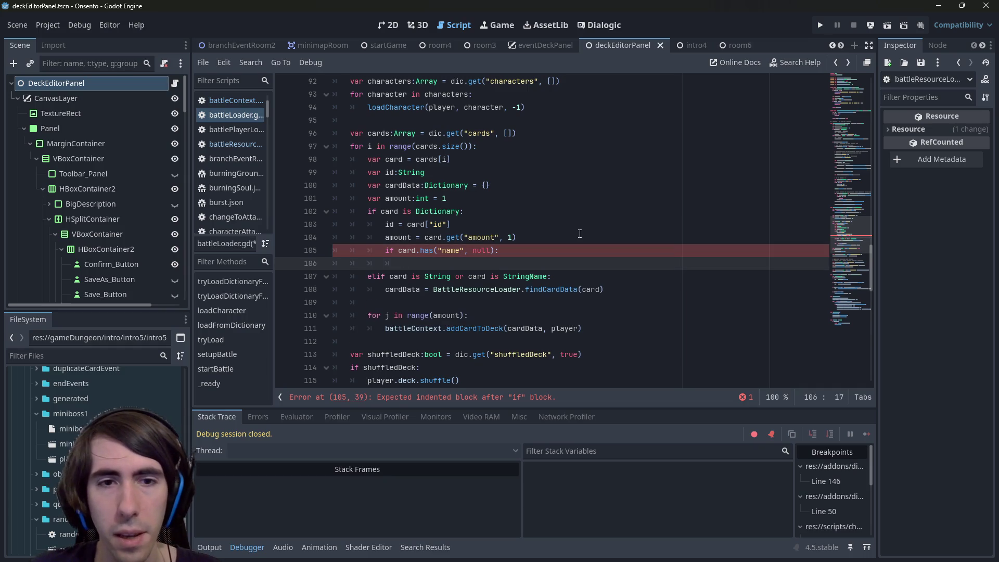
text(cardData =)
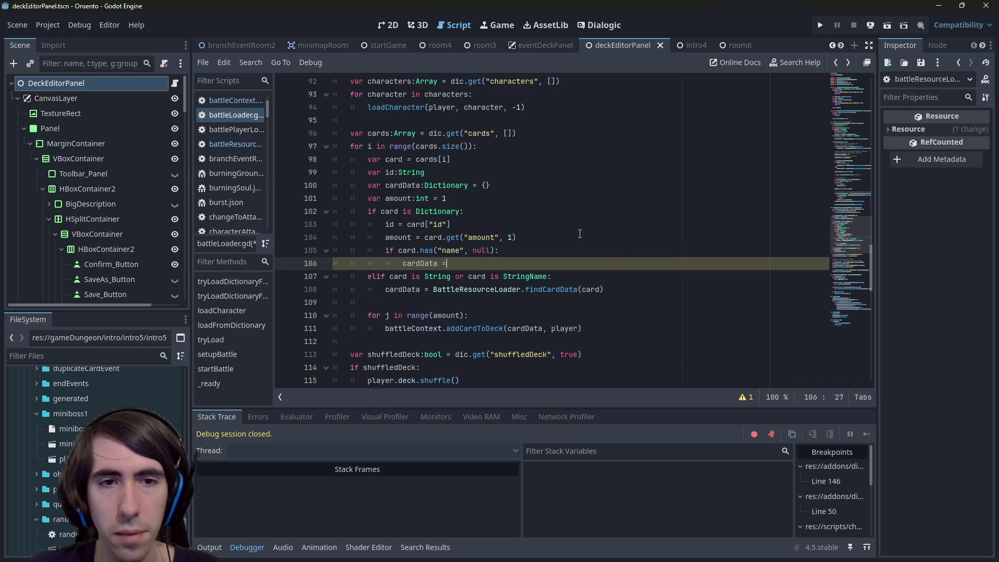
text( card)
key(ctrl+s)
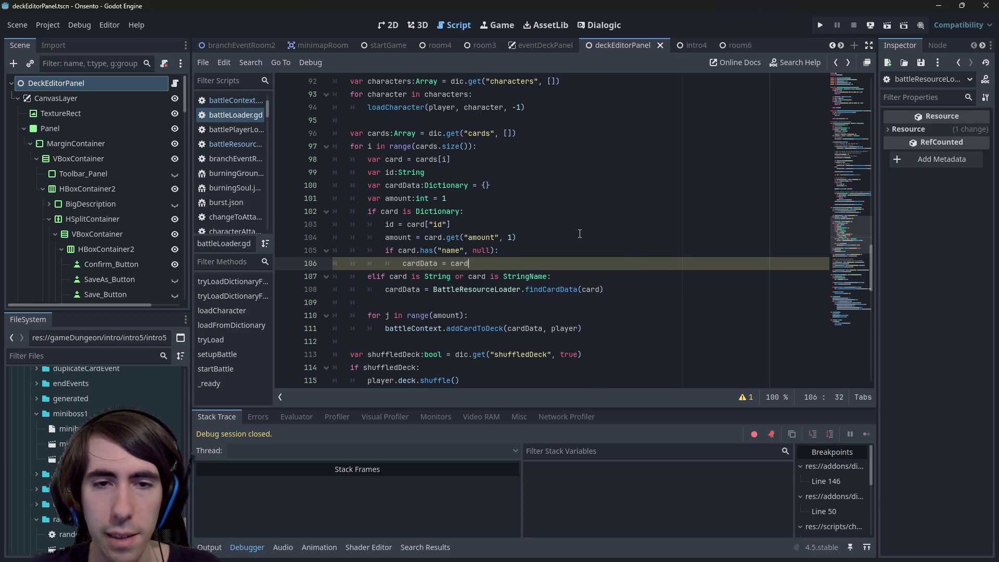
key(Return)
text(else:)
key(Return)
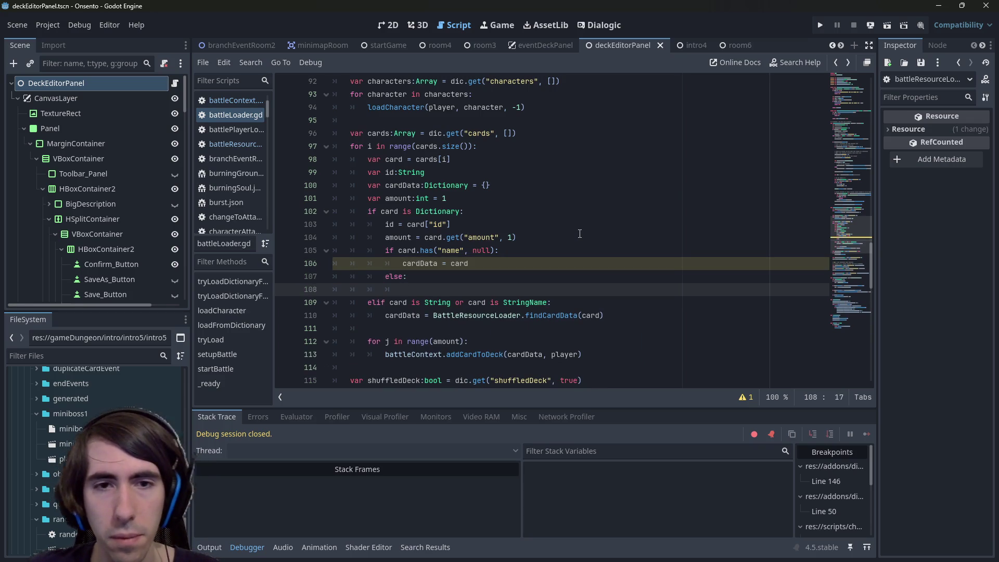
- Under else, set cardData from BattleResourceLoader.findCardData(card["id"]) and save the script
drag(604, 316, 385, 316)
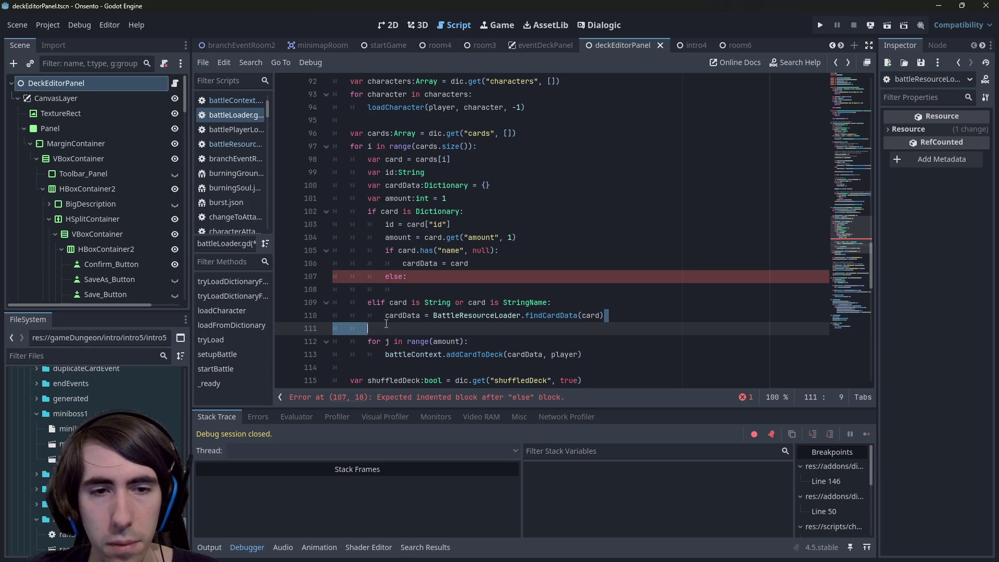
key(ctrl+c)
click(417, 290)
key(ctrl+v)
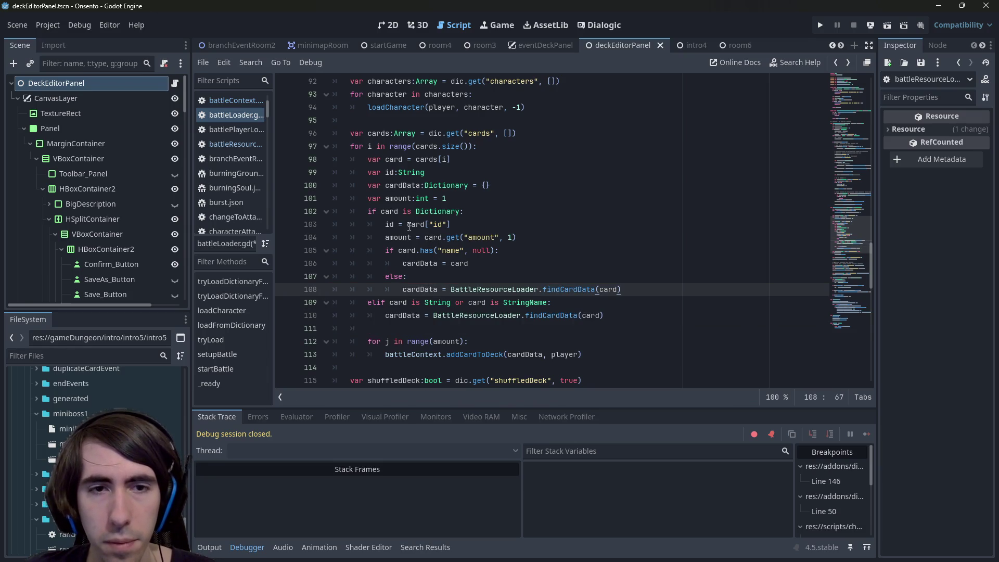
click(409, 225)
drag(419, 225, 458, 227)
double_click(609, 289)
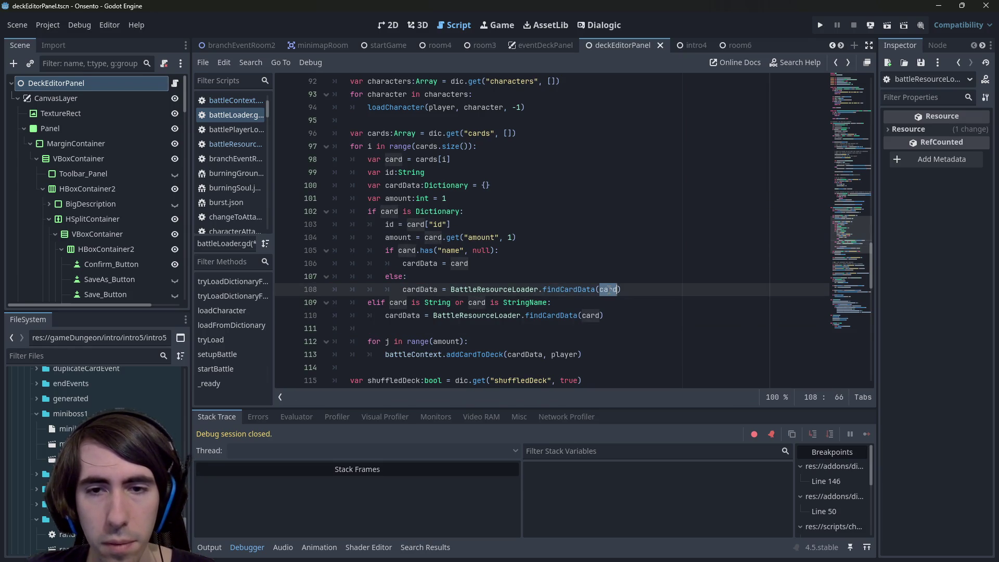
key(ctrl+v)
key(ctrl+s)
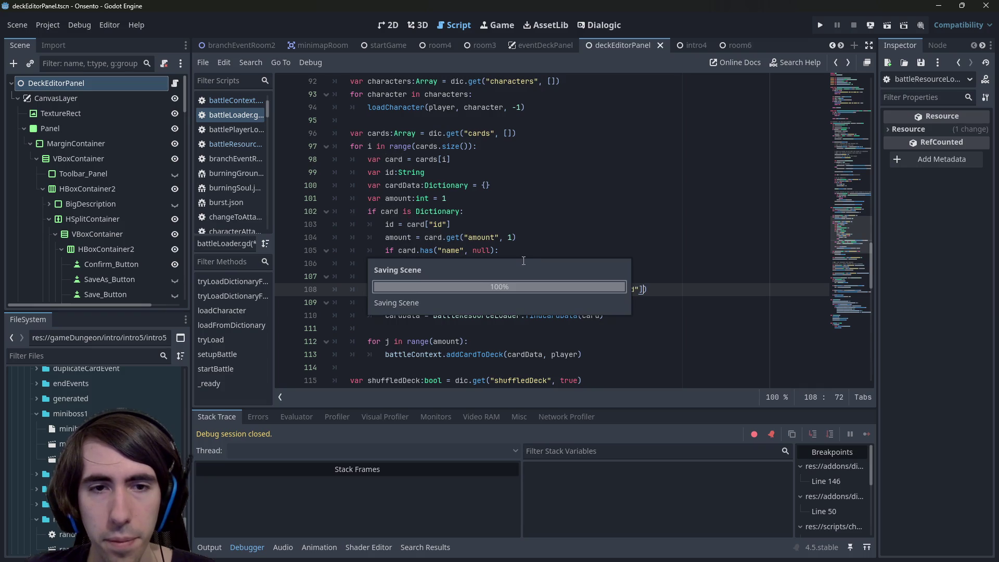
- Review the amount line and the card.has condition line
click(512, 267)
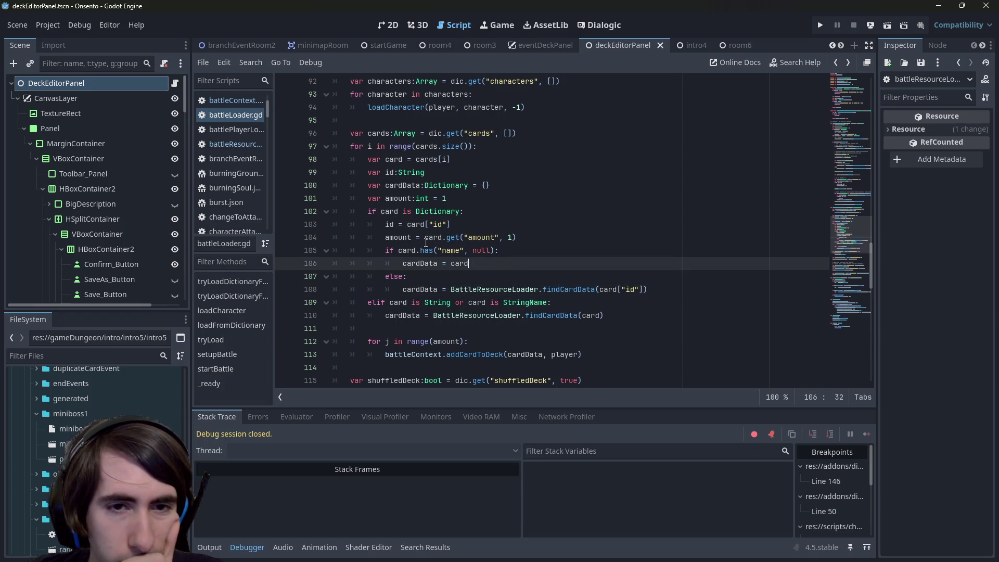
double_click(398, 238)
click(548, 249)
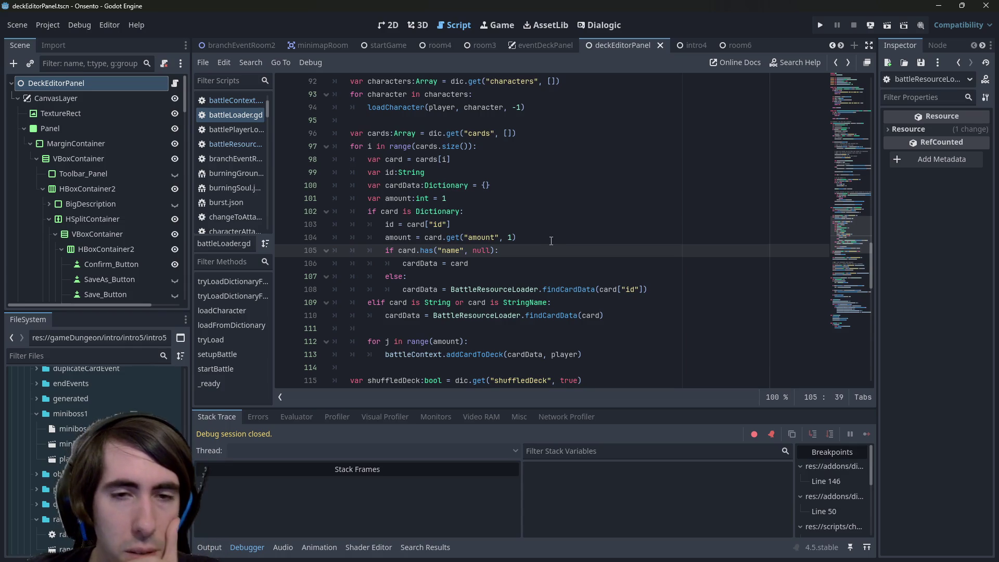
click(550, 241)
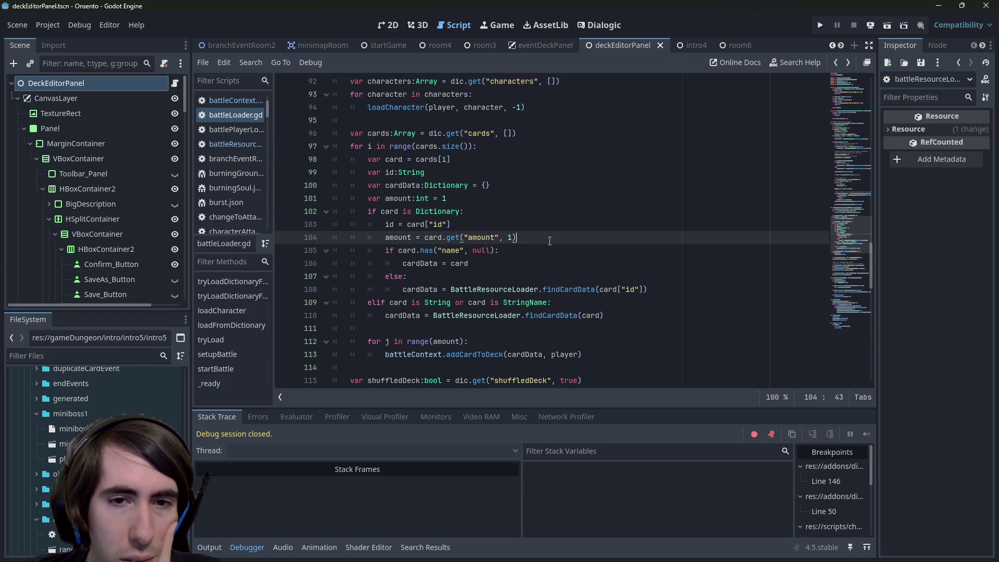
click(520, 253)
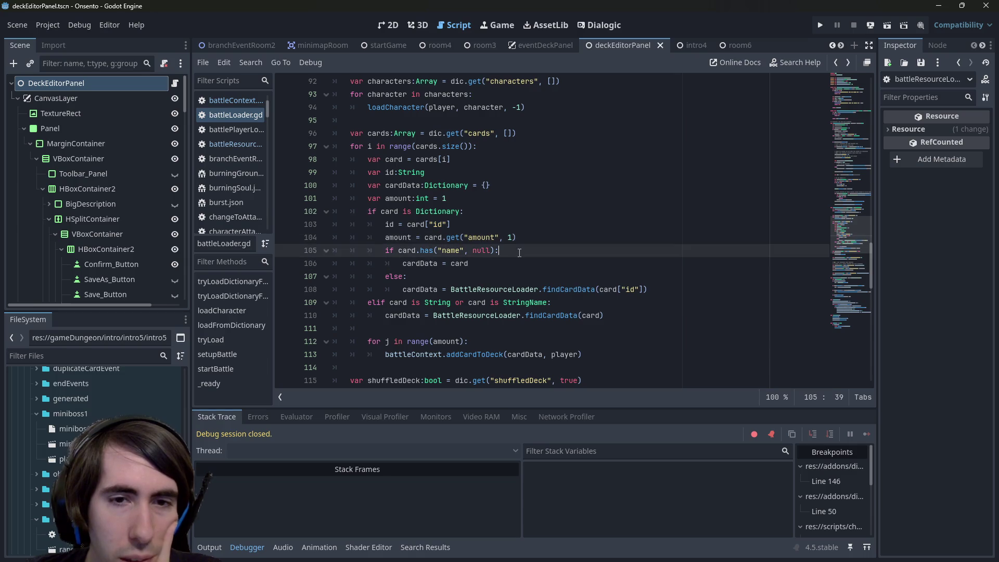
key(Down)
key(Up)
key(Up)
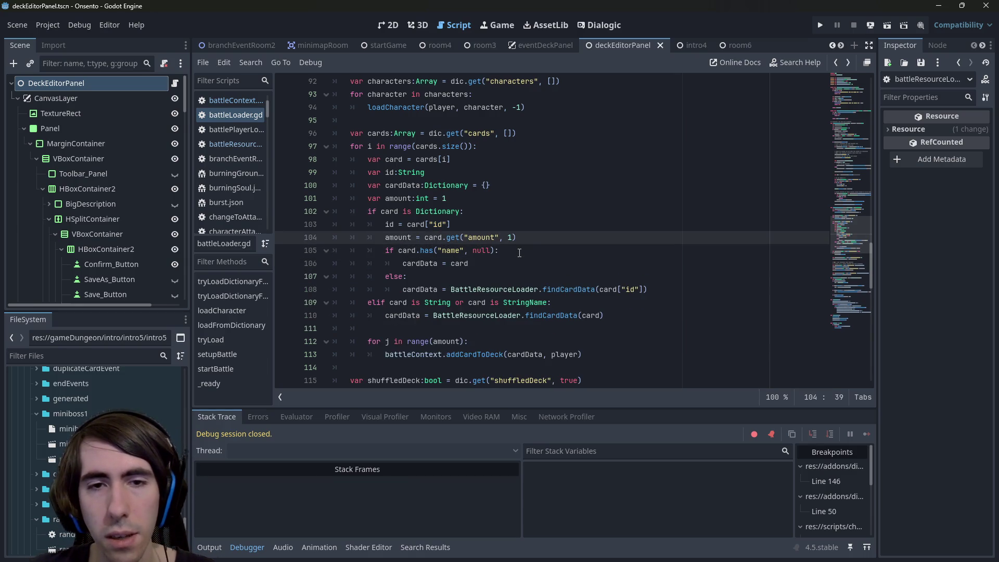
key(alt+Down)
key(alt+Down)
key(alt+Down)
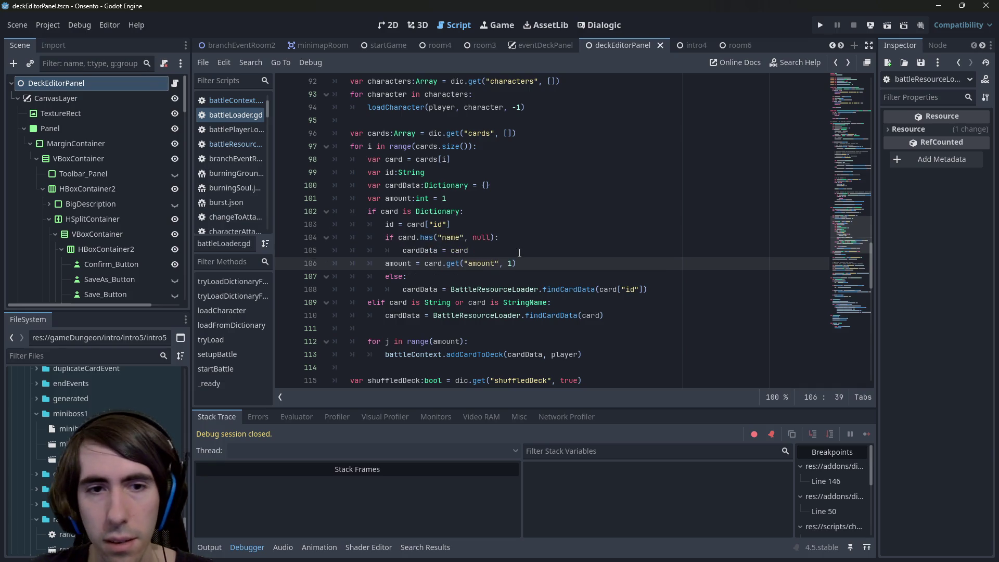
key(alt+Left)
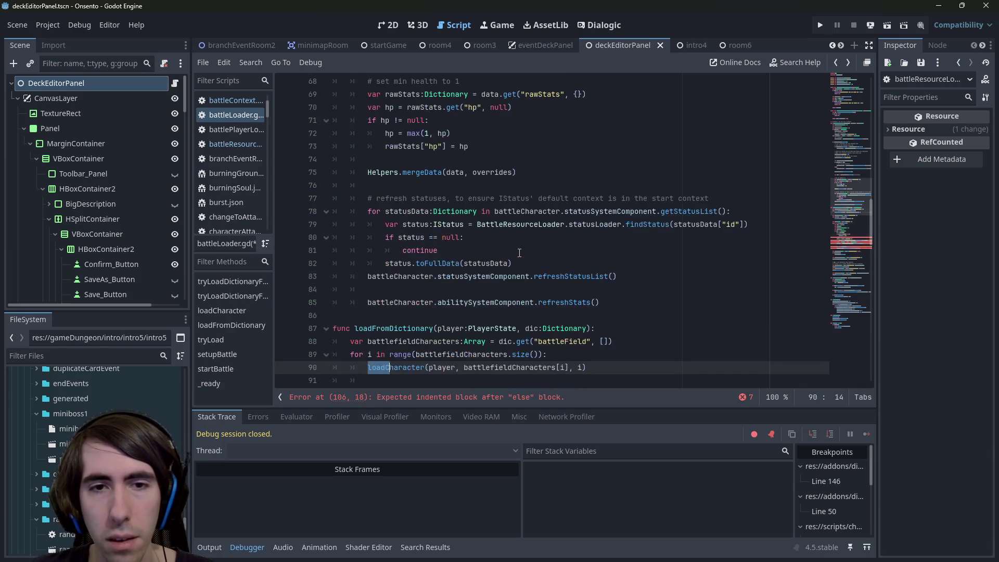
key(alt+Right)
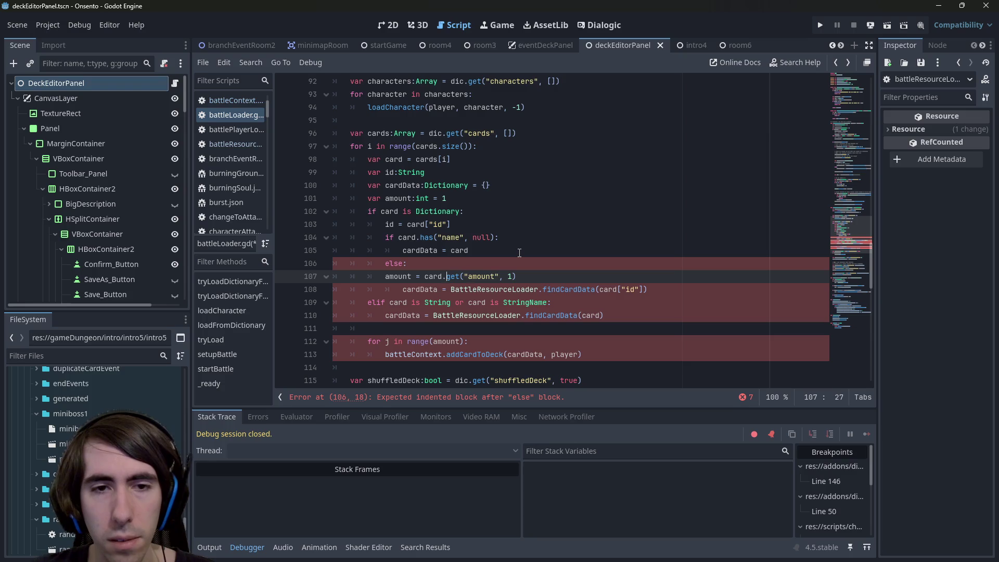
key(Tab)
key(ctrl+s)
click(510, 238)
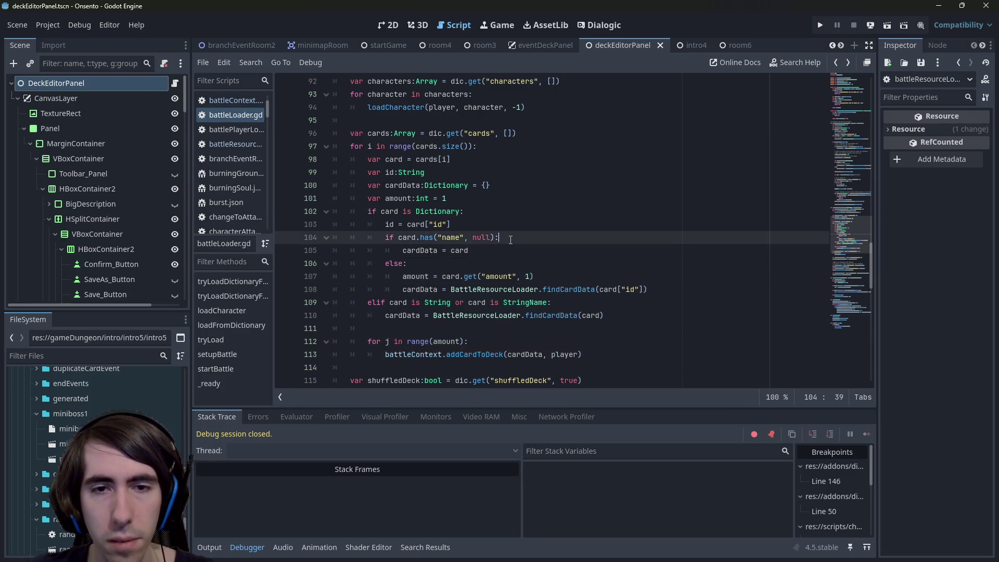
key(Return)
text(a)
key(BackSpace)
key(BackSpace)
key(BackSpace)
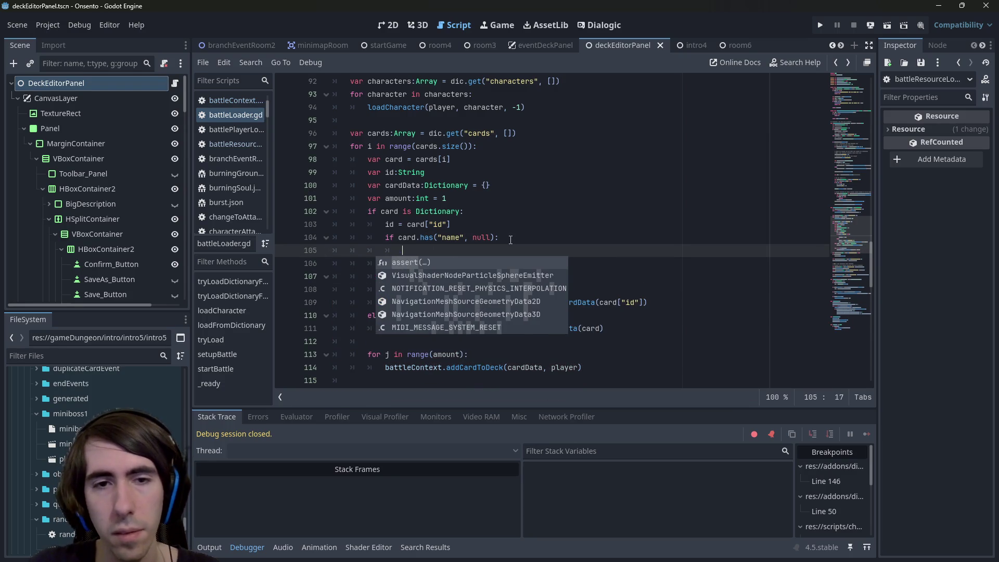
key(Escape)
key(Up)
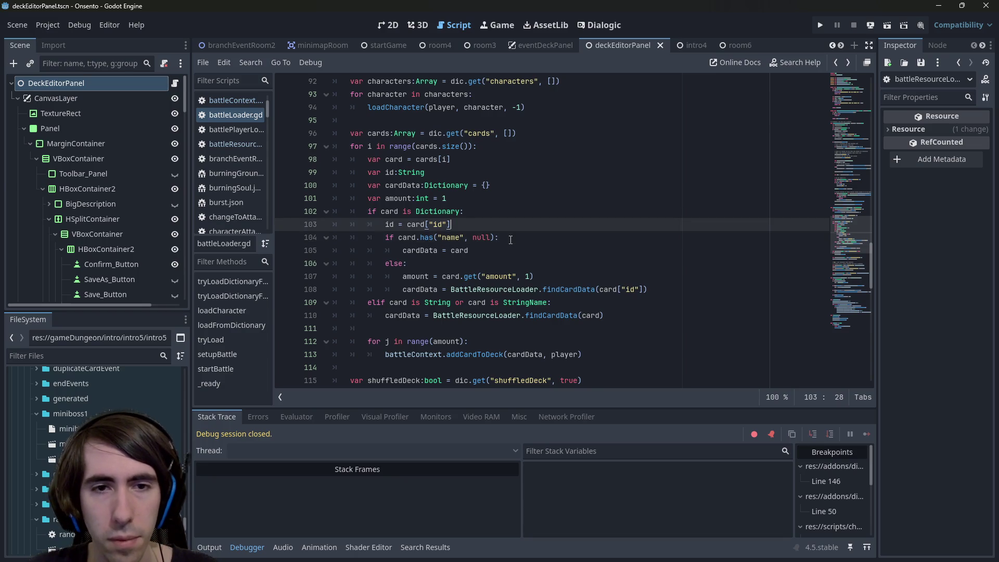
key(Down)
key(Down)
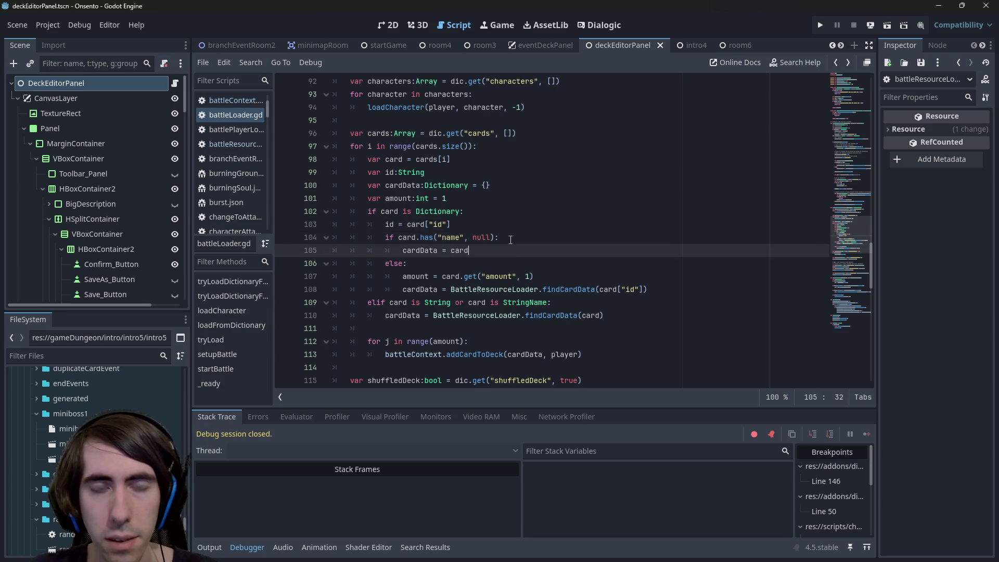
key(Down)
key(Down)
key(Up)
key(Up)
key(Up)
key(Down)
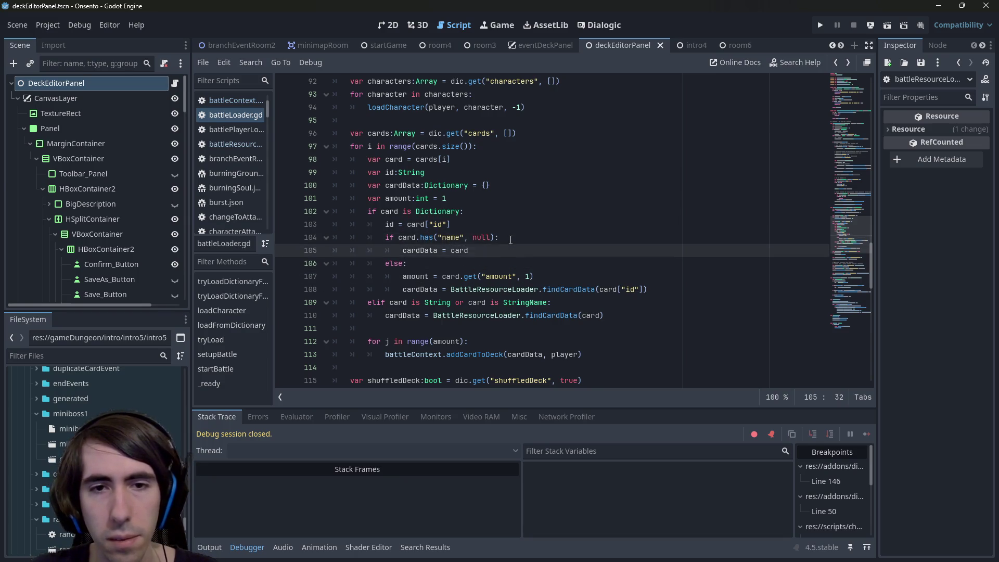
key(Up)
key(Down)
key(Down)
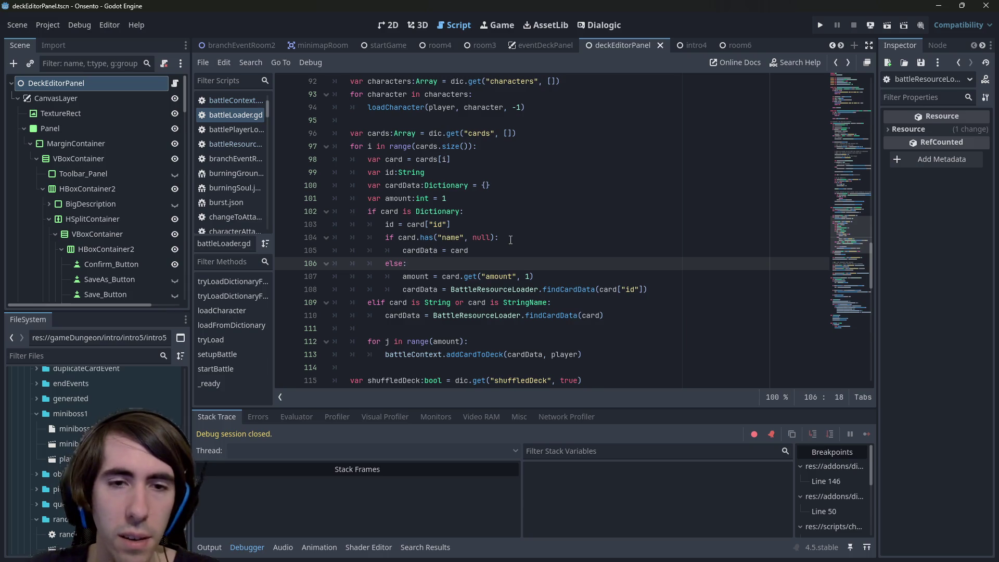
- Add comments 'is loaded from full card data?' above card.has and 'is just id + amount?' after else
key(Up)
key(Up)
key(Up)
key(End)
key(Return)
text(#)
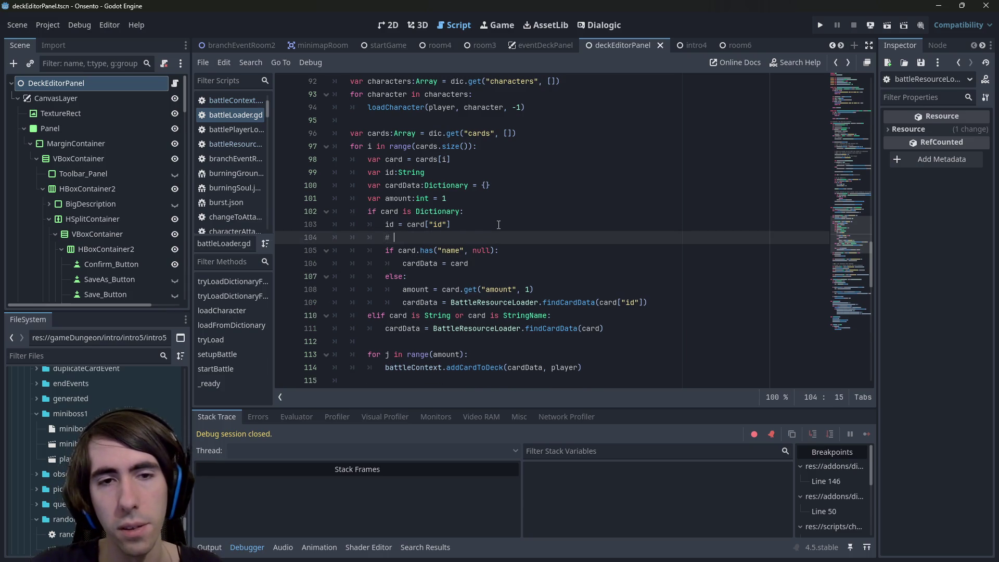
key(BackSpace)
text(s loaded f)
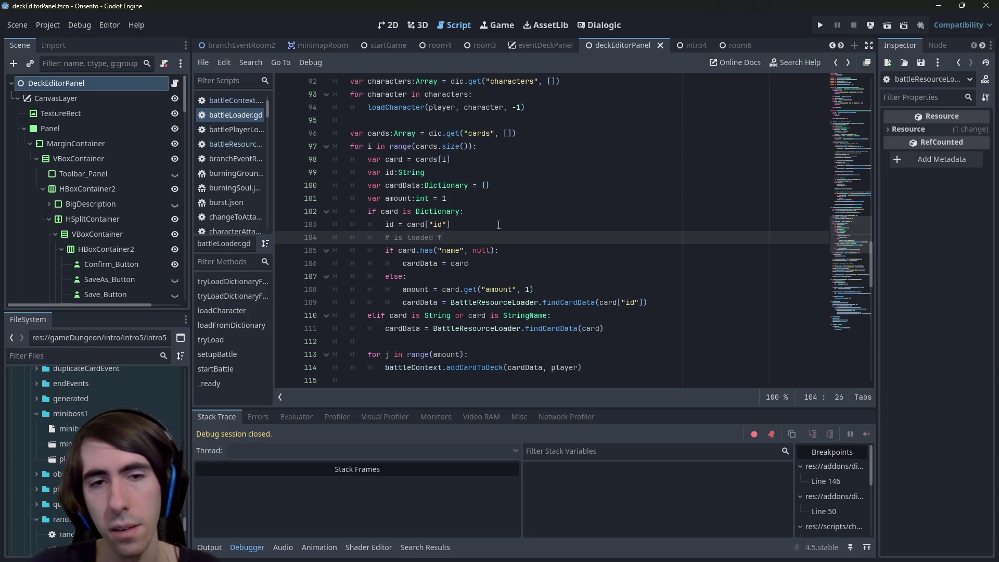
text(orom full card da)
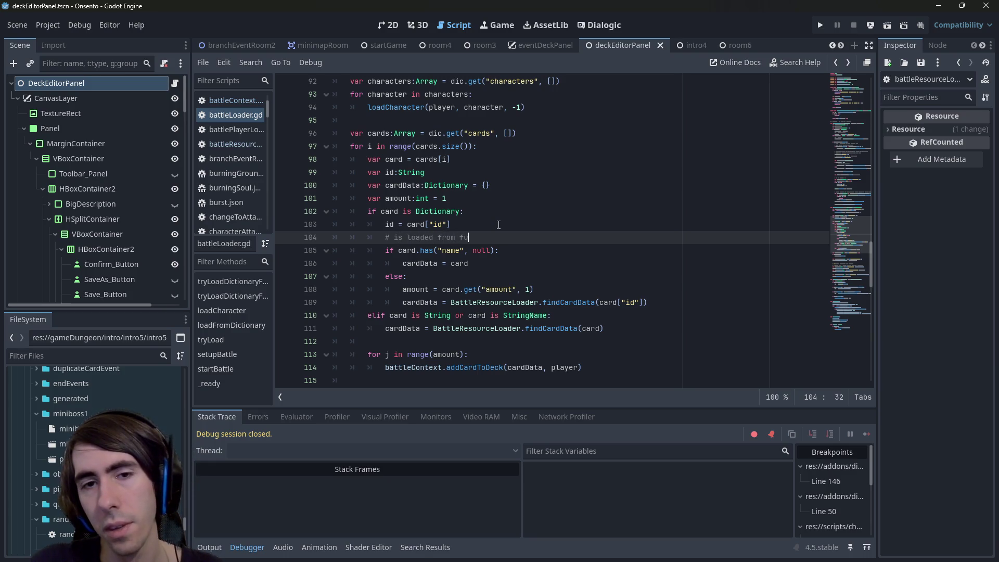
text(ta?)
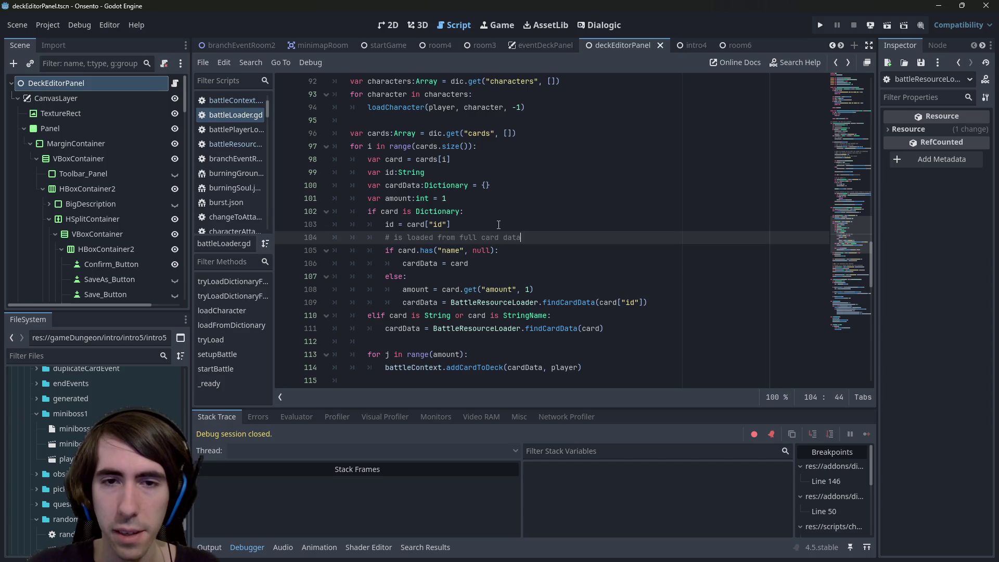
key(Down)
key(Down)
key(Down)
text(# is ju)
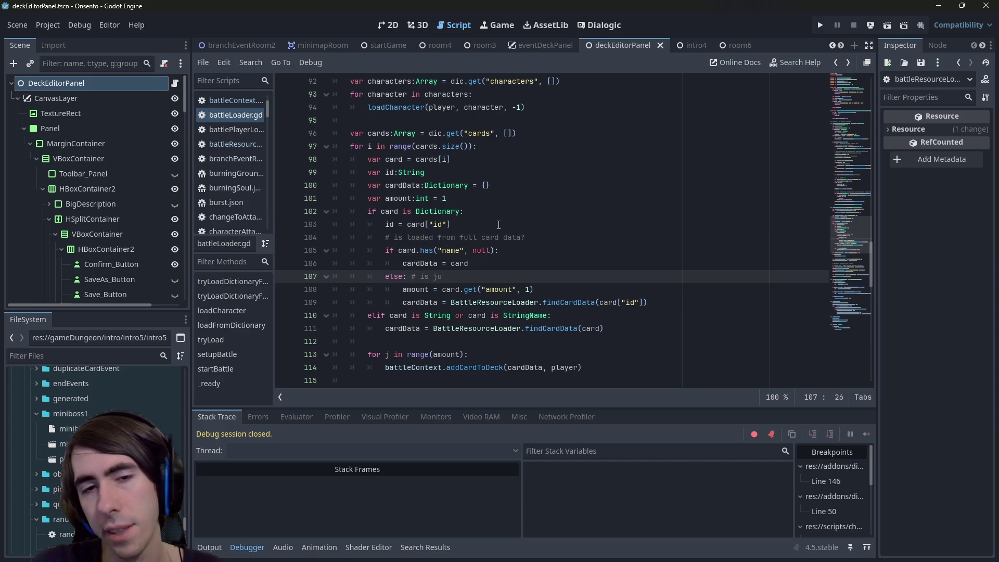
text(st id)
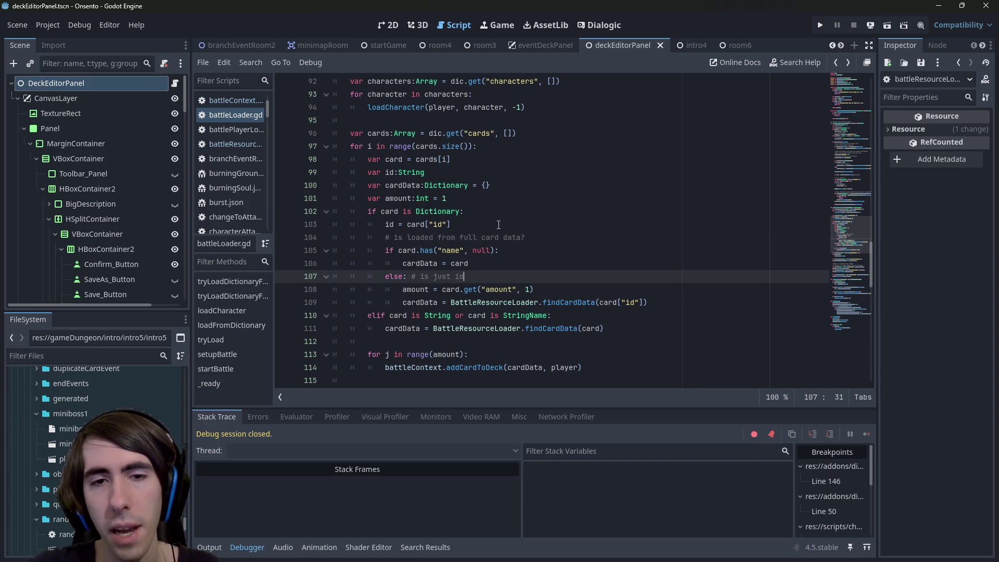
text( + amount/)
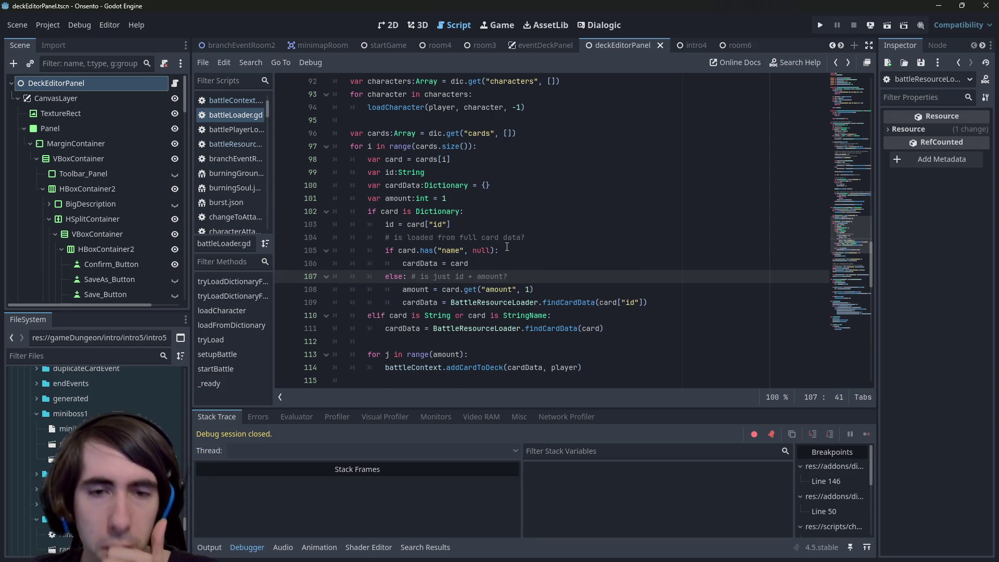
- Inspect the cardData declaration and its uses, then start a project-wide text search
scroll(458, 239, down, 1)
click(426, 253)
click(424, 264)
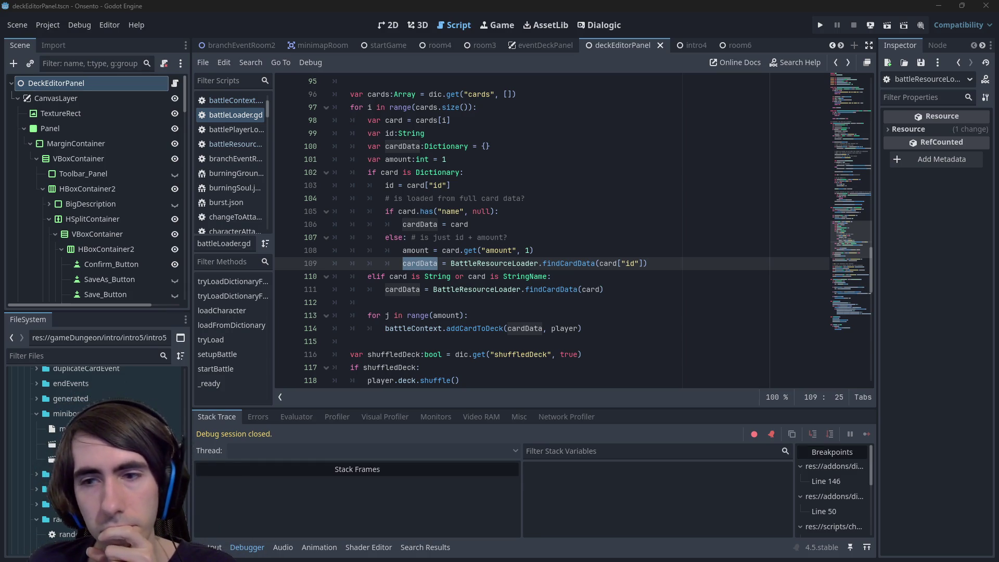
ctrl+click(420, 263)
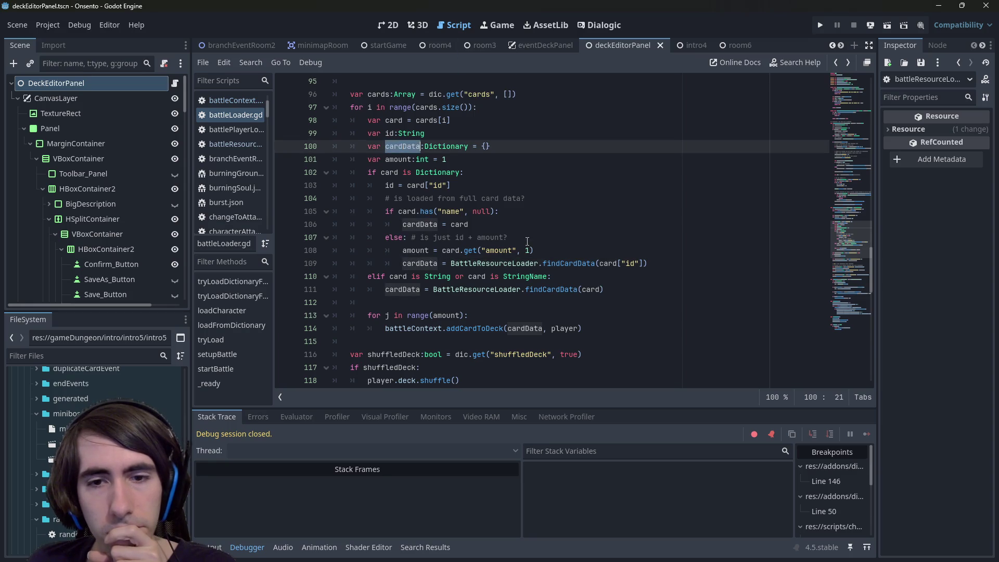
click(591, 330)
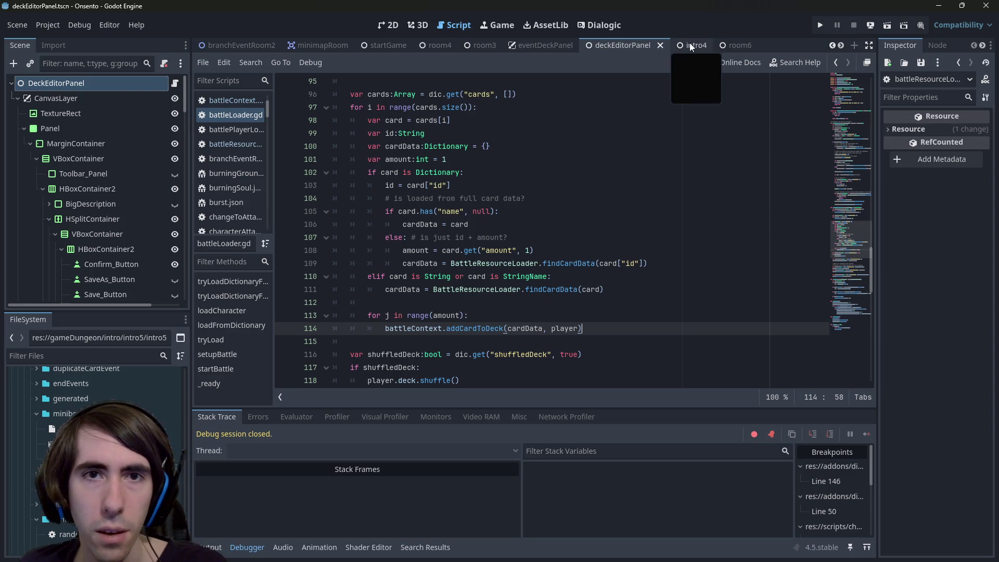
click(502, 232)
key(ctrl+shift+f)
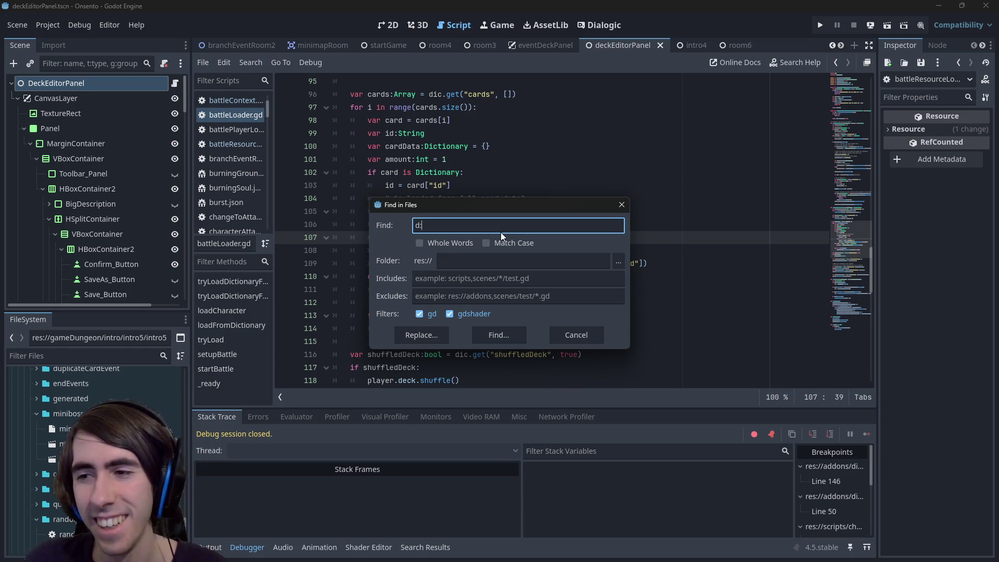
- Search the project for d:newCard and prefix it with & on line 82 of eventDeckPanel.gd
text(newCard)
key(Return)
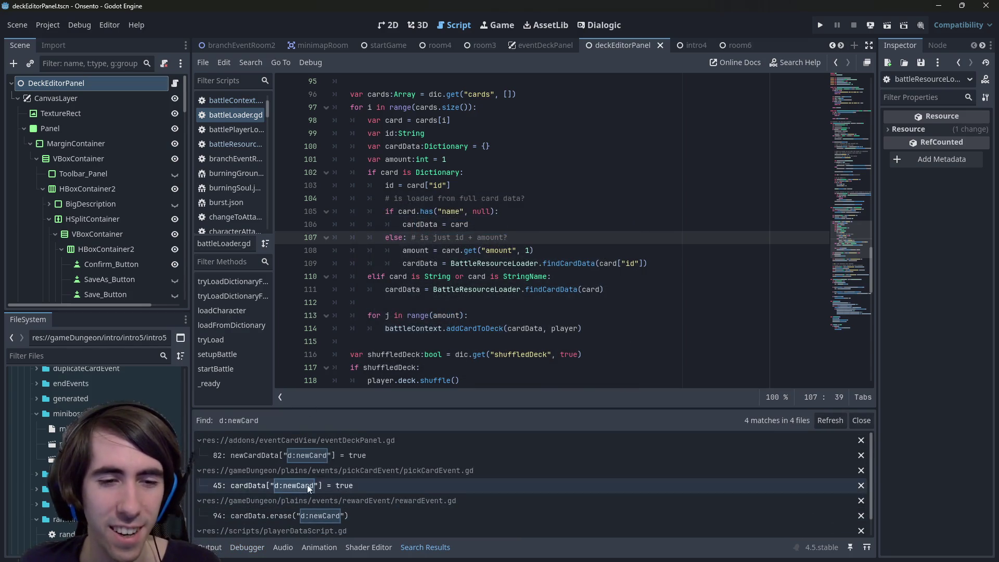
click(323, 456)
click(471, 264)
click(434, 225)
text(&)
key(ctrl+s)
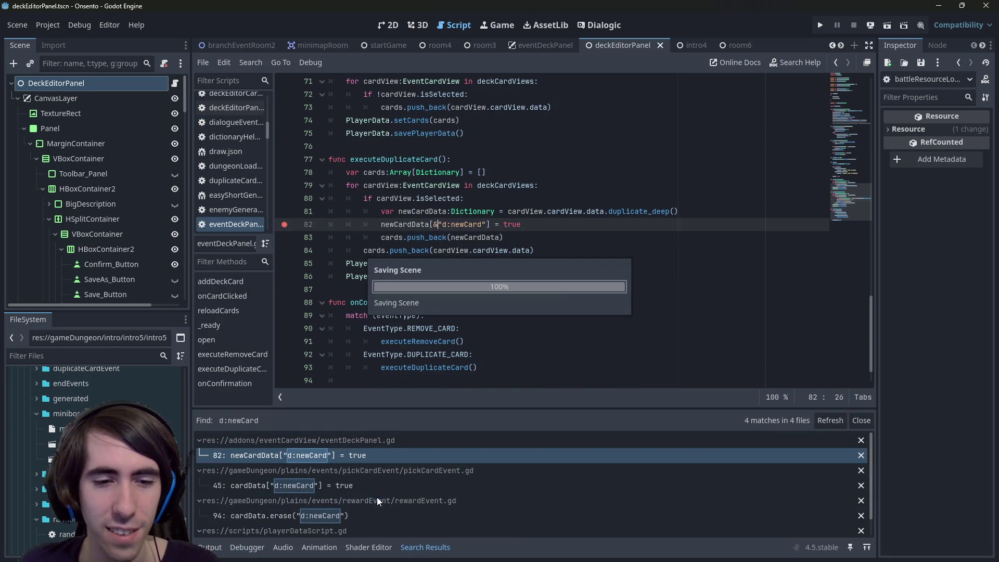
- Check the pickCardEvent.gd and rewardEvent.gd matches, and prefix & to d:newCard in playerDataScript.gd
click(333, 485)
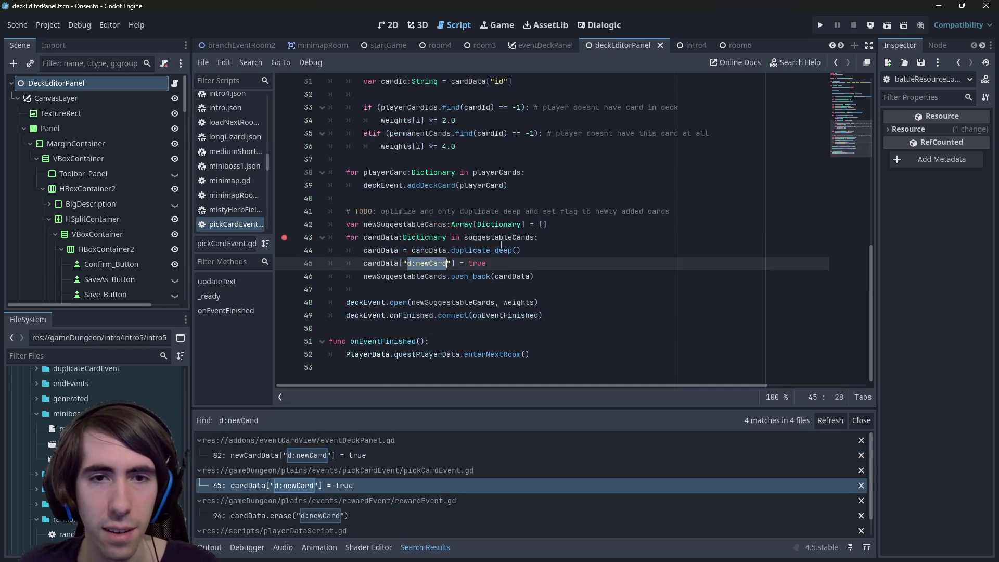
key(ctrl+s)
click(365, 495)
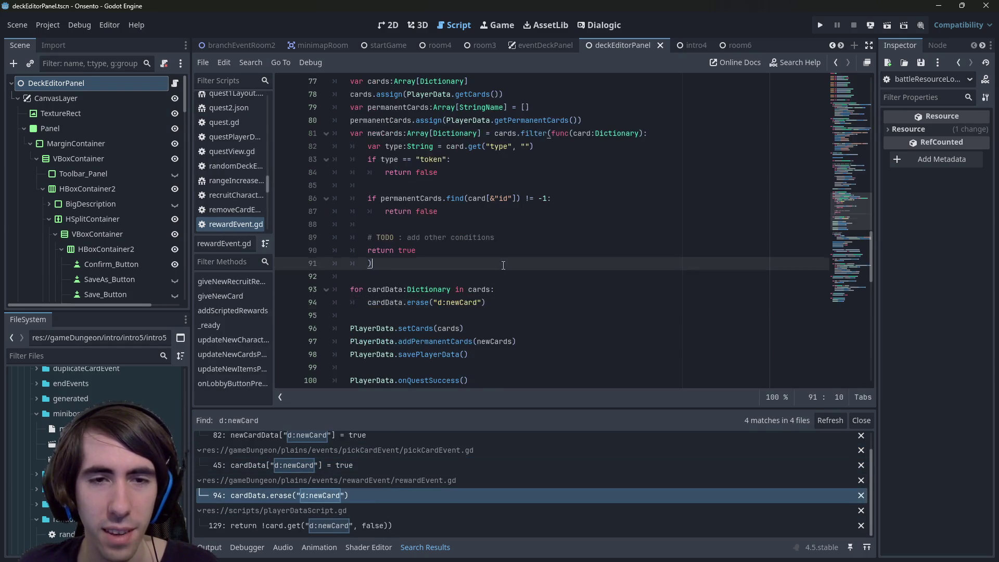
key(ctrl+s)
click(370, 525)
click(448, 224)
text(&)
key(ctrl+s)
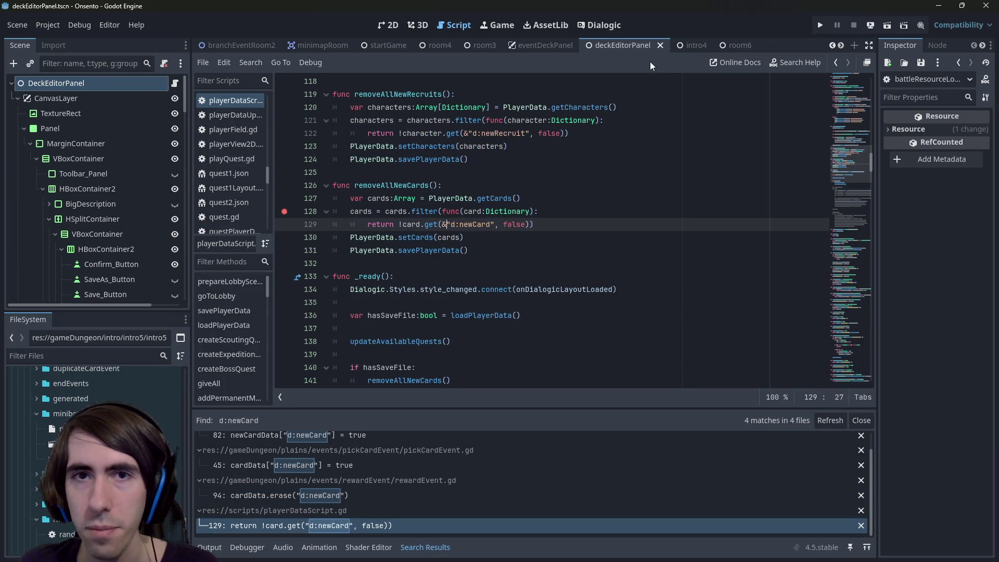
- Open the playQuest scene and run it
key(ctrl+shift+o)
text(playQuest)
key(Return)
click(887, 25)
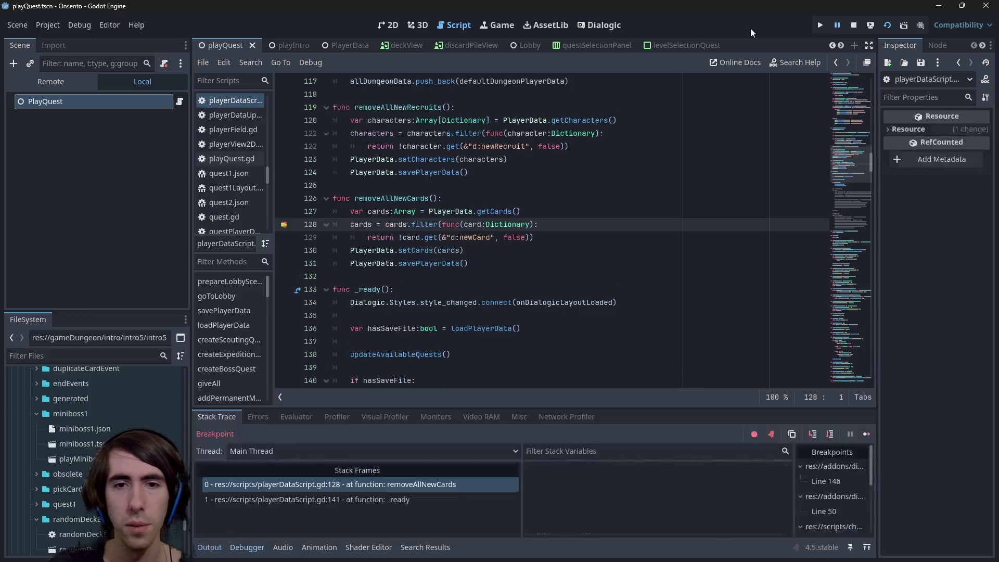
- Resume past the breakpoint, remove and re-add the green lizard on the team screen, then minimize the game
click(867, 433)
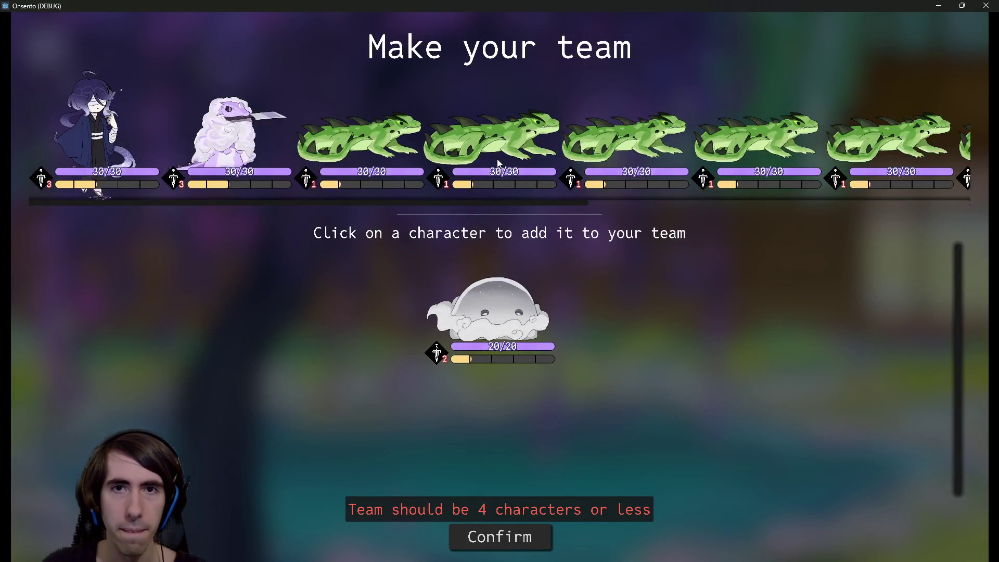
click(498, 158)
scroll(498, 159, right, 2)
triple_click(430, 136)
click(431, 137)
click(431, 136)
click(431, 136)
click(550, 134)
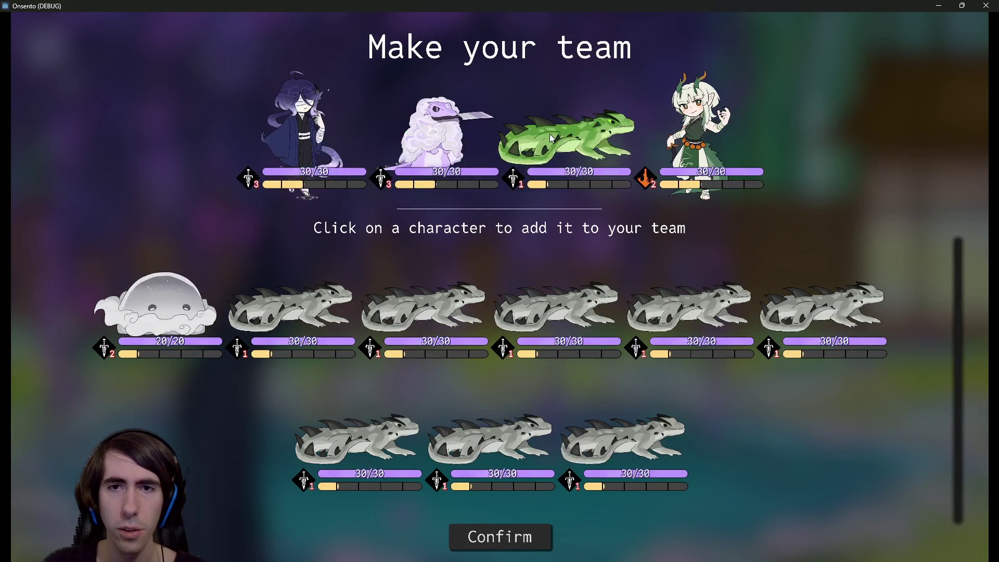
click(556, 134)
click(524, 260)
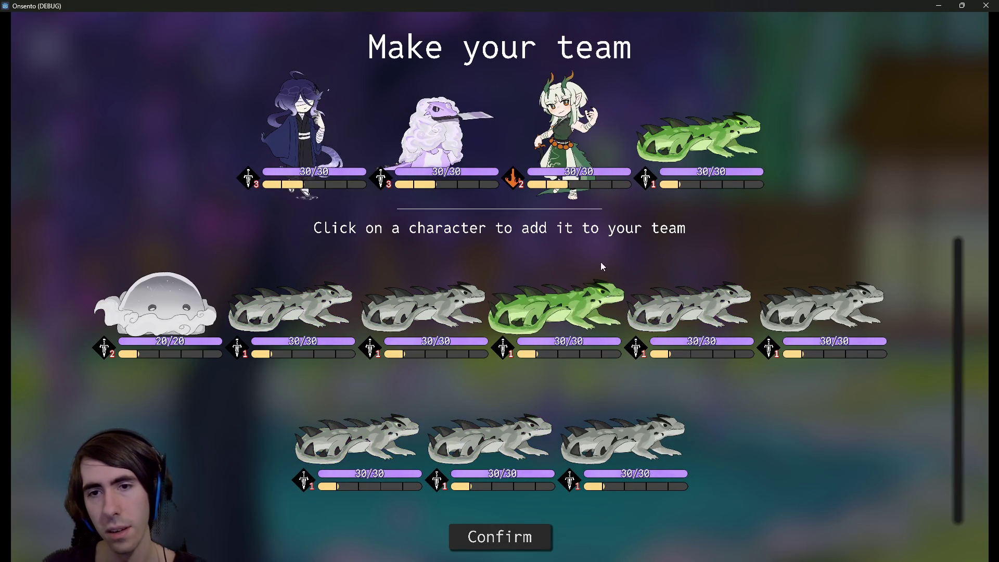
click(941, 5)
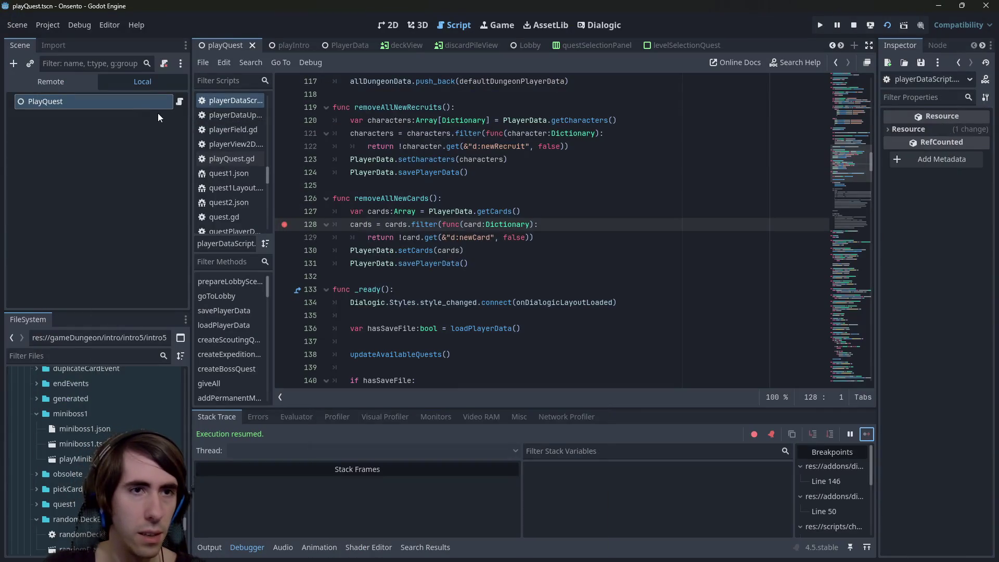
- Select the live PlayerData node in the Remote scene tree and widen the inspector
click(78, 82)
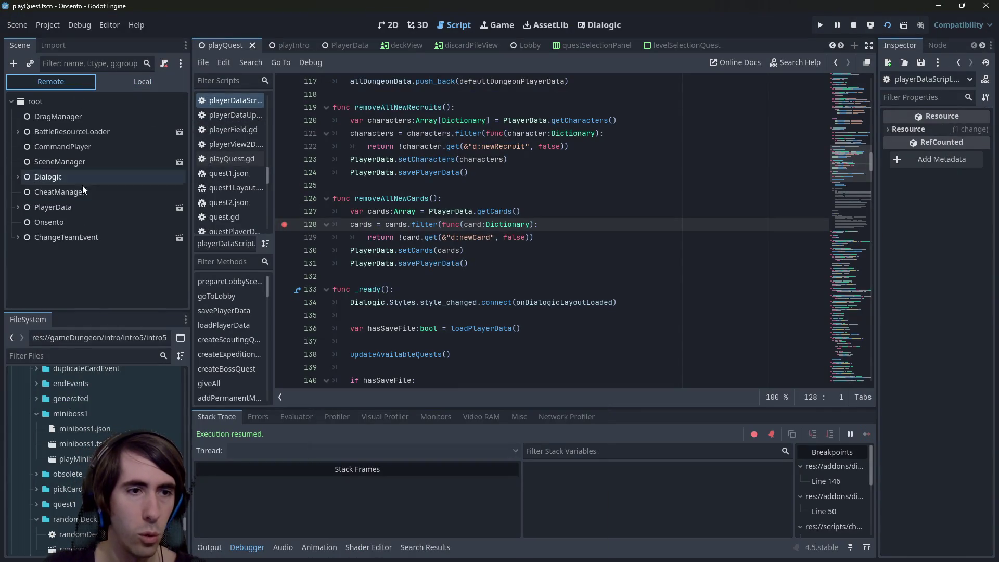
click(18, 207)
scroll(50, 220, up, 1)
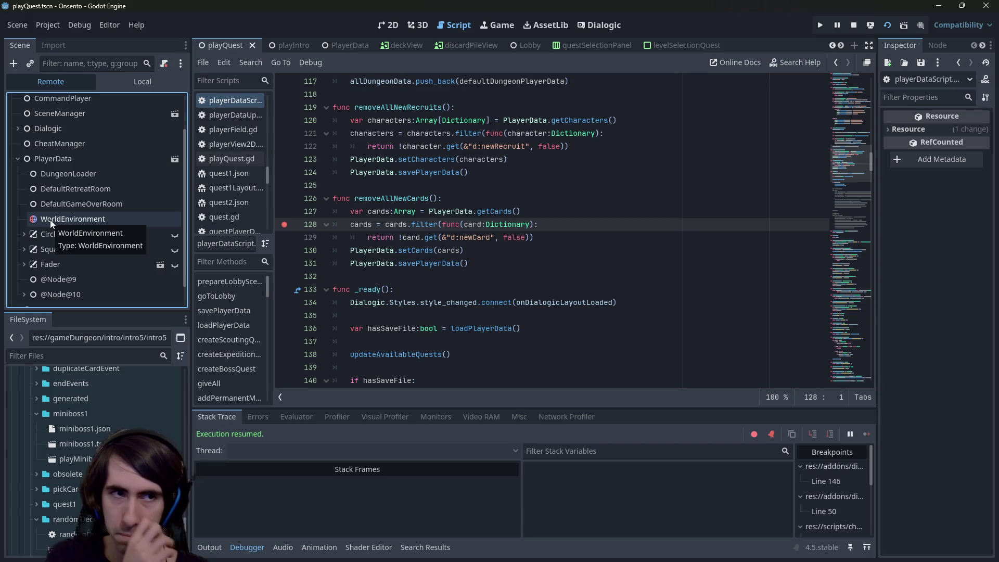
click(79, 157)
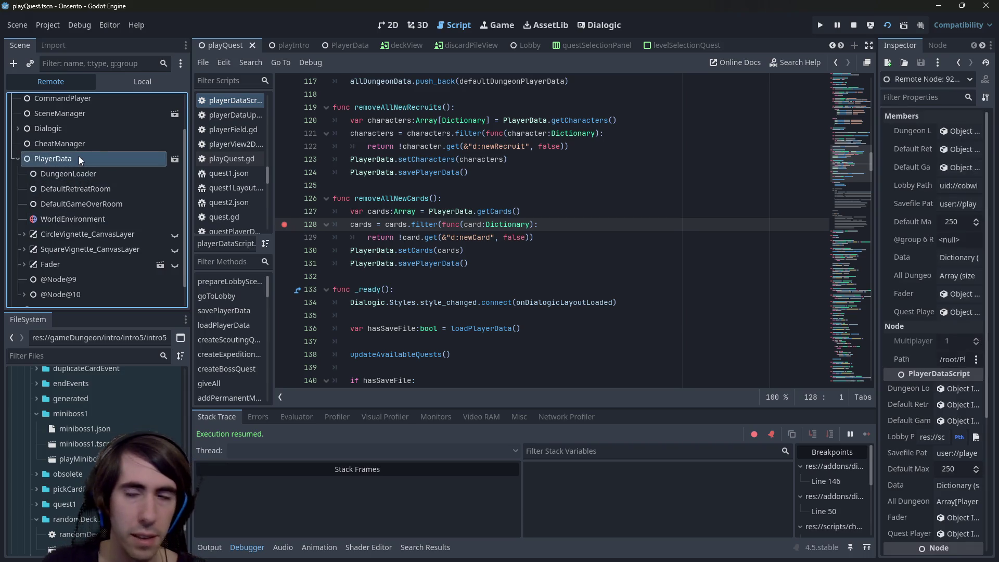
drag(878, 167, 697, 164)
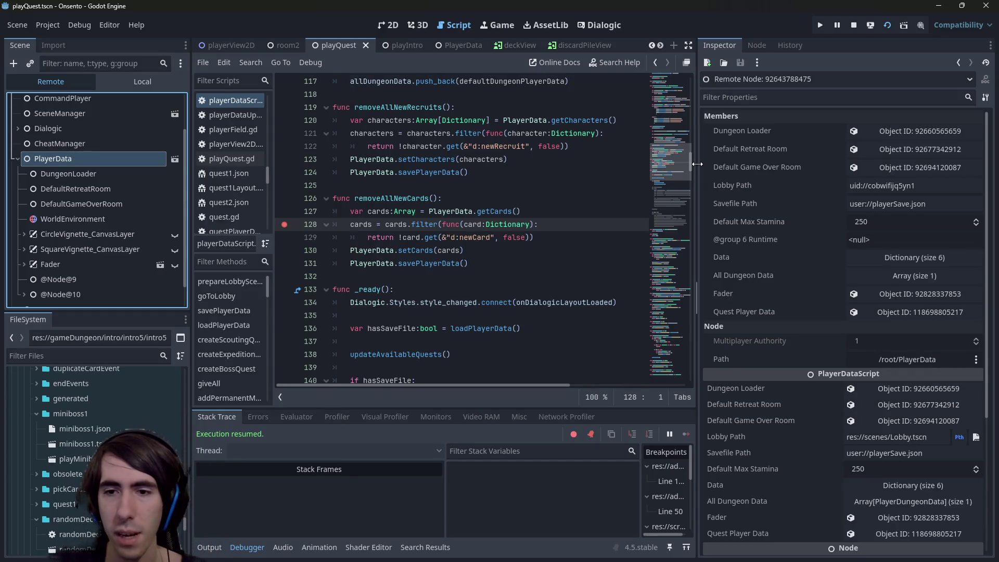
scroll(819, 447, down, 5)
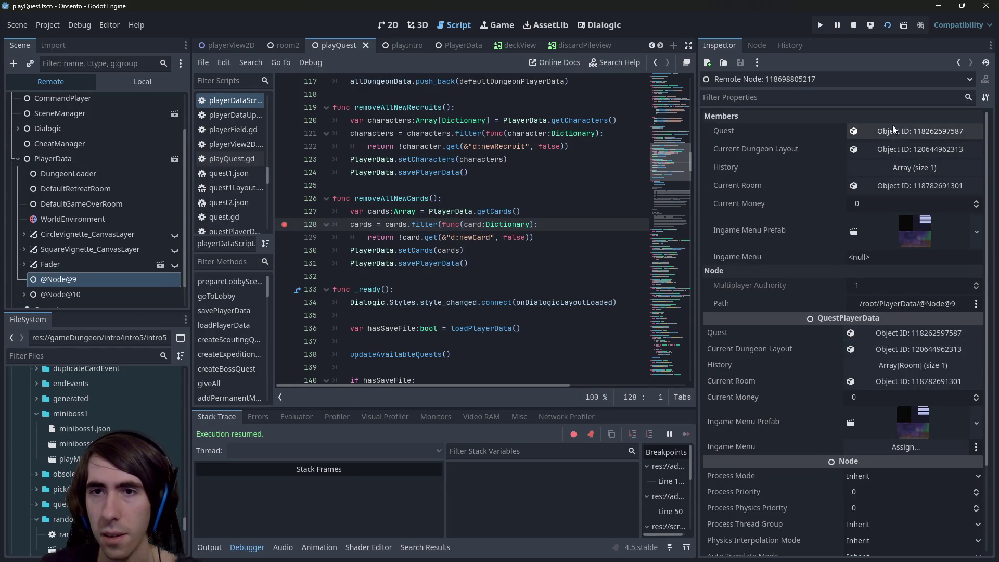
click(112, 160)
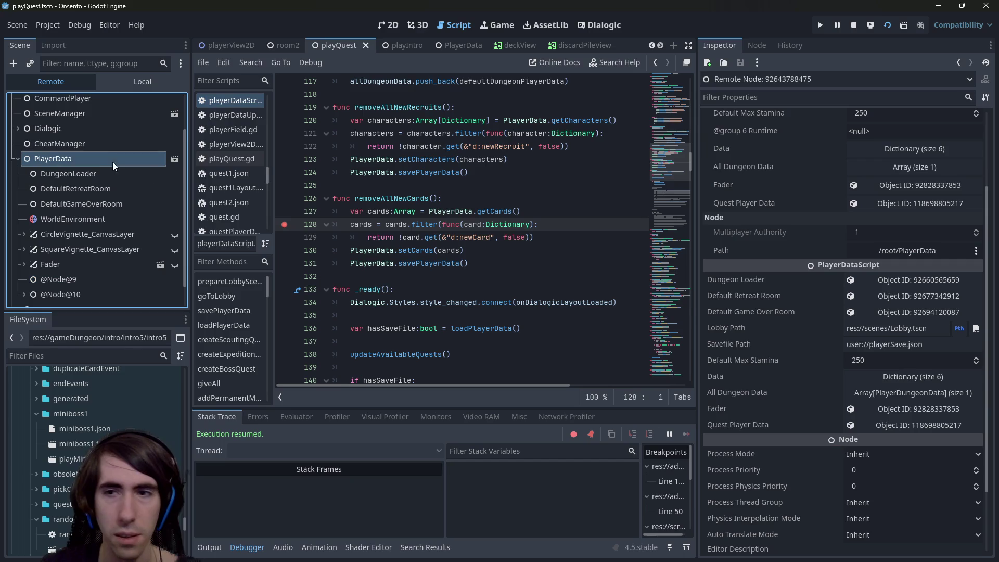
scroll(747, 311, up, 3)
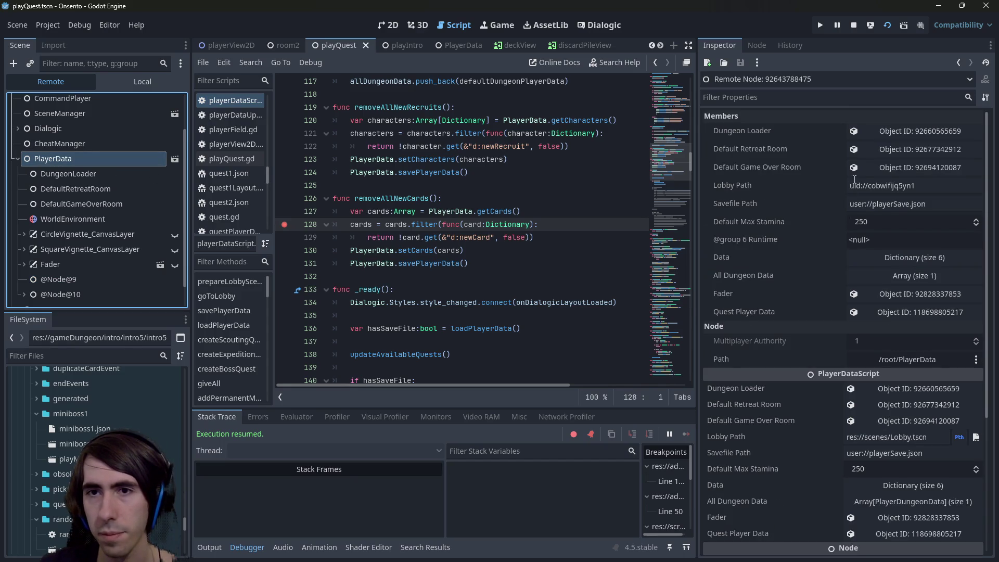
- Expand Data and the characters array, then open characters 4, 2 and 0 to read d:isDead
click(879, 257)
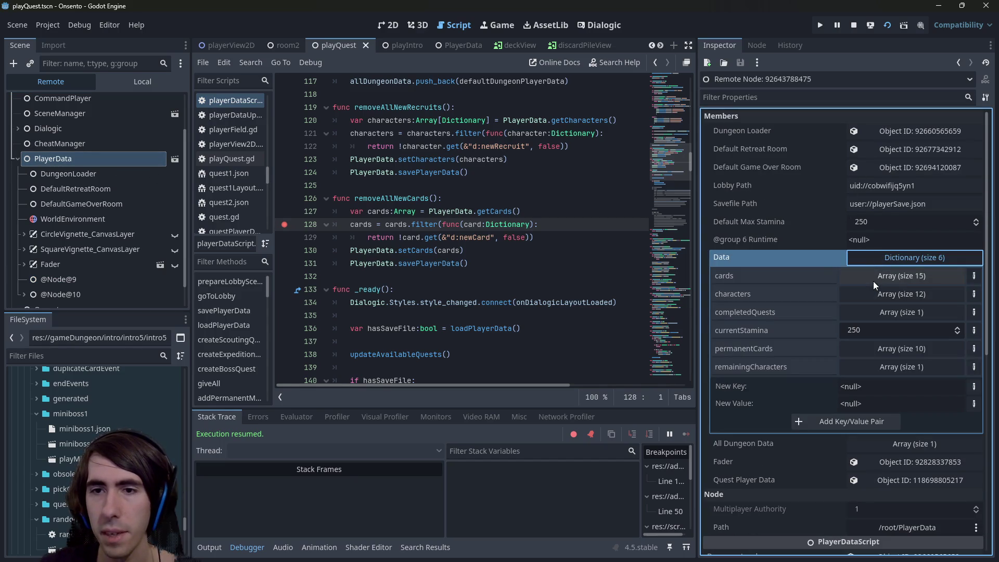
click(873, 281)
click(873, 281)
click(883, 296)
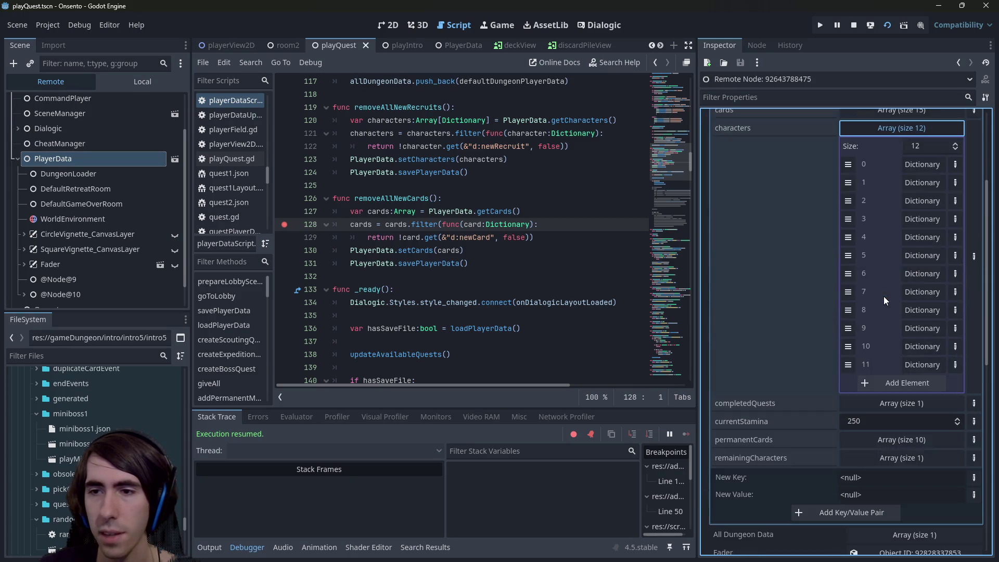
click(911, 242)
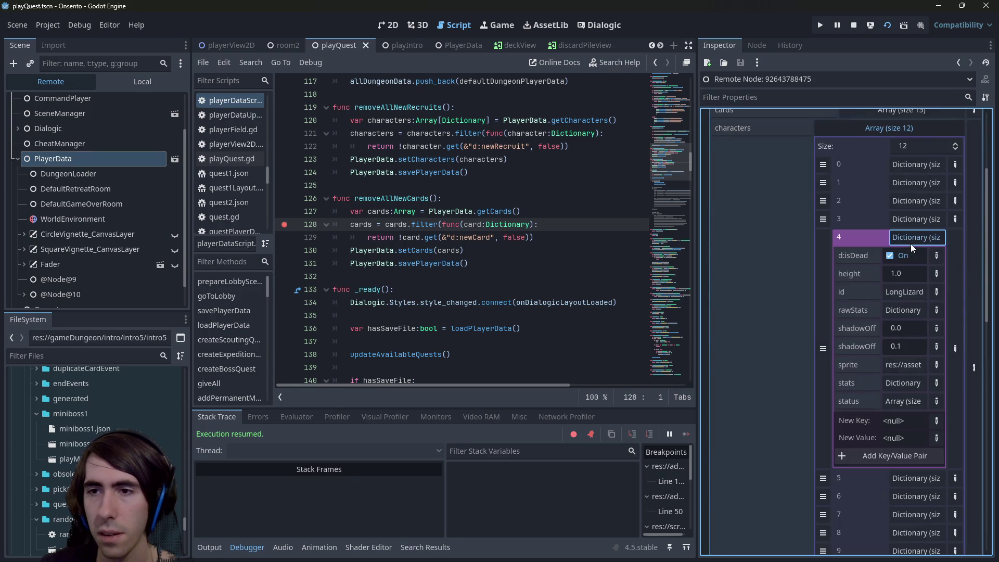
click(905, 206)
scroll(881, 261, down, 3)
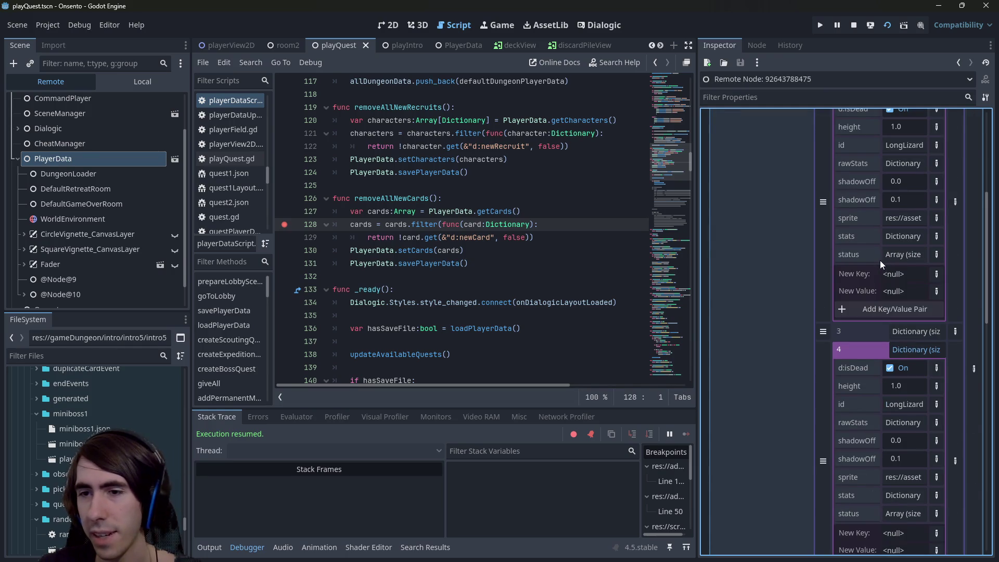
scroll(869, 266, down, 2)
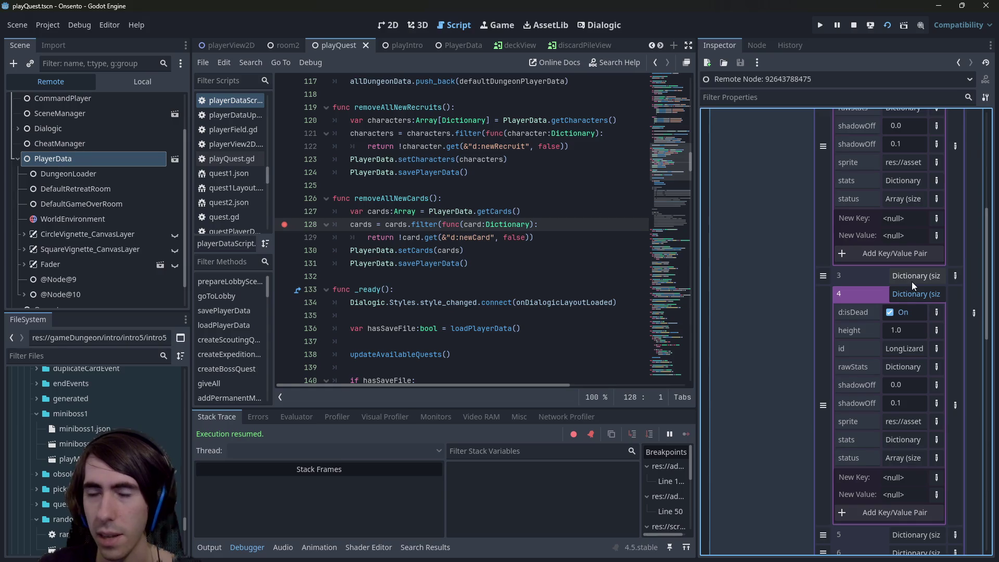
scroll(877, 264, up, 5)
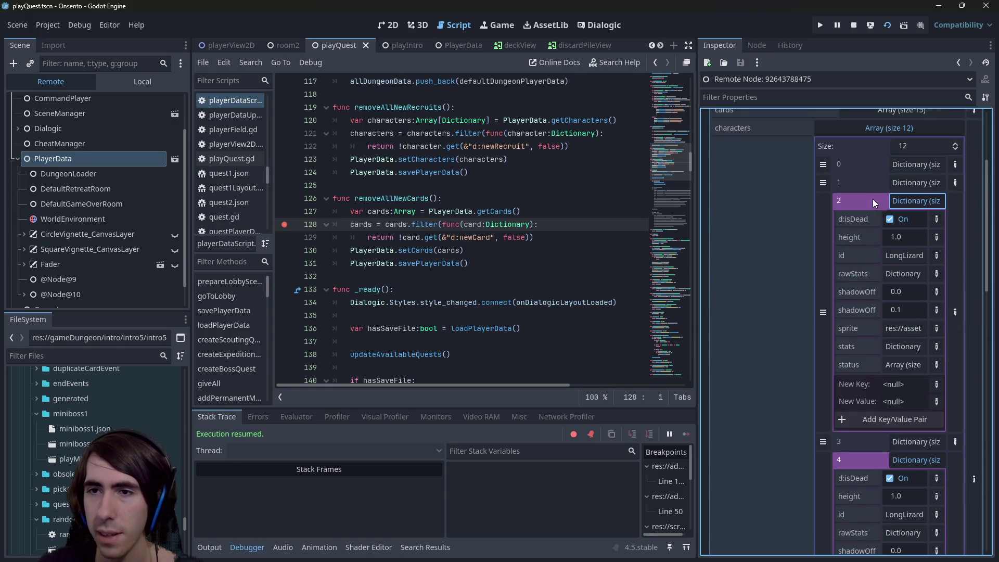
click(897, 165)
click(897, 164)
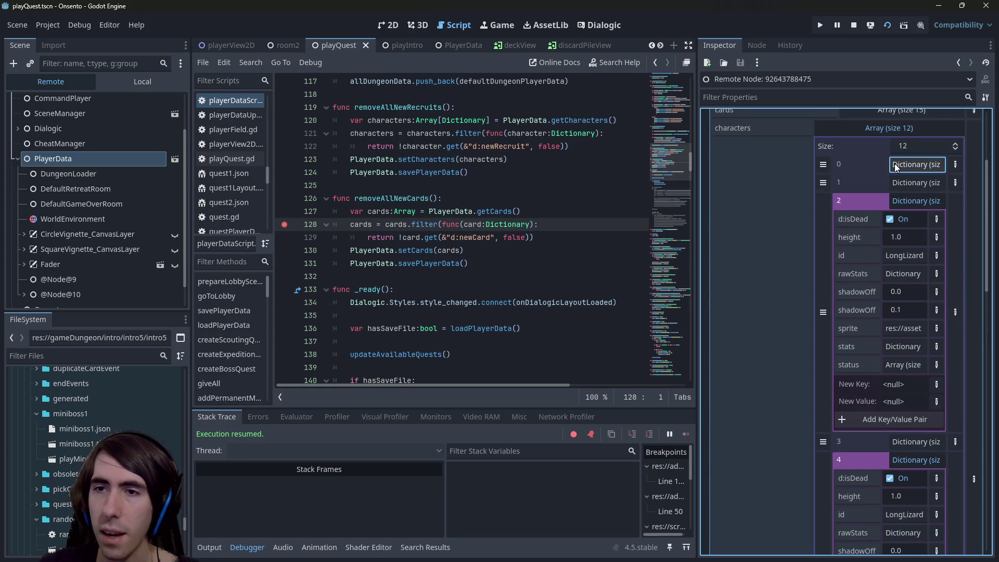
click(896, 165)
click(896, 166)
click(442, 251)
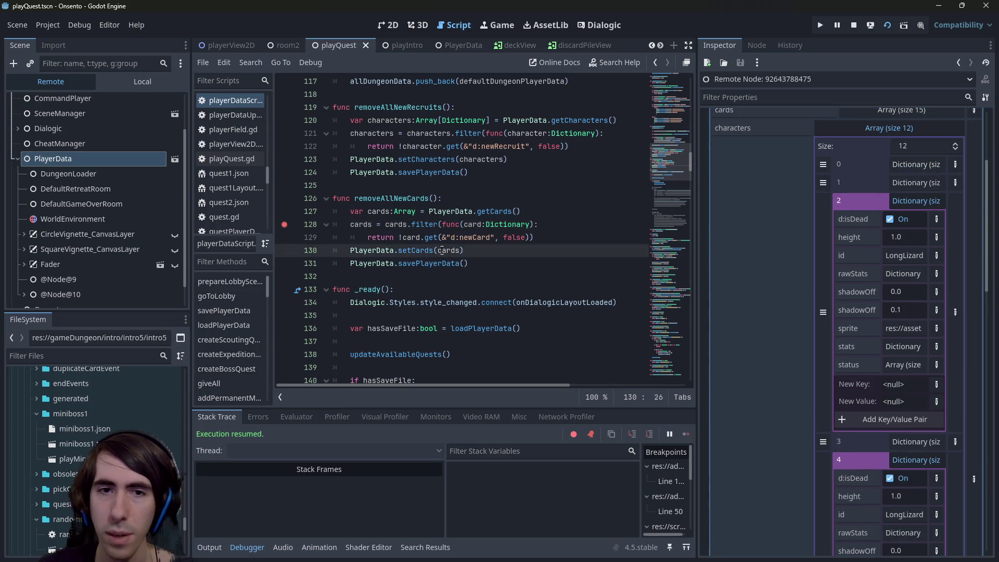
- Cancel the quick file search, bring the running game forward, and confirm the team
key(shift+alt+o)
text(battlecon)
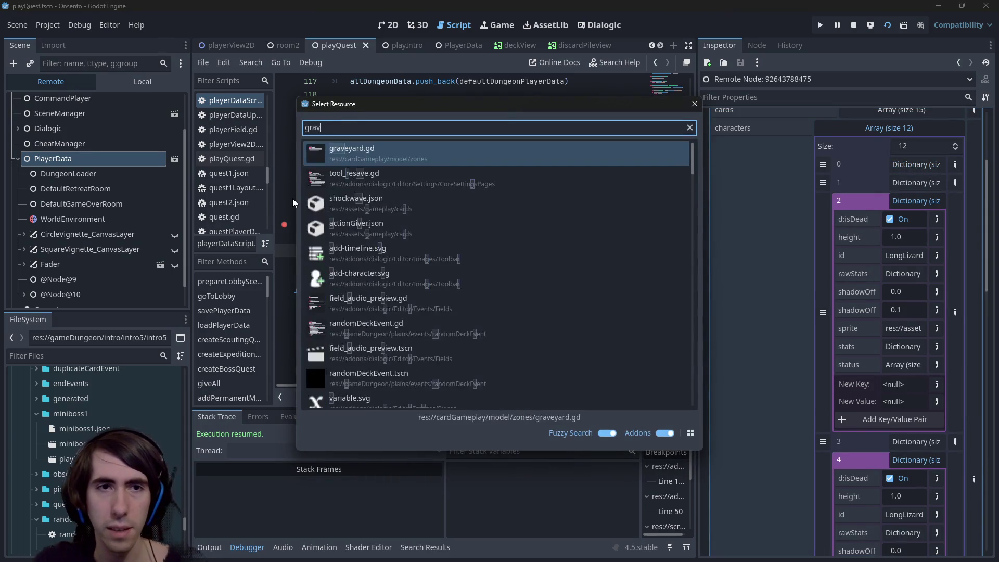
text(t)
key(Escape)
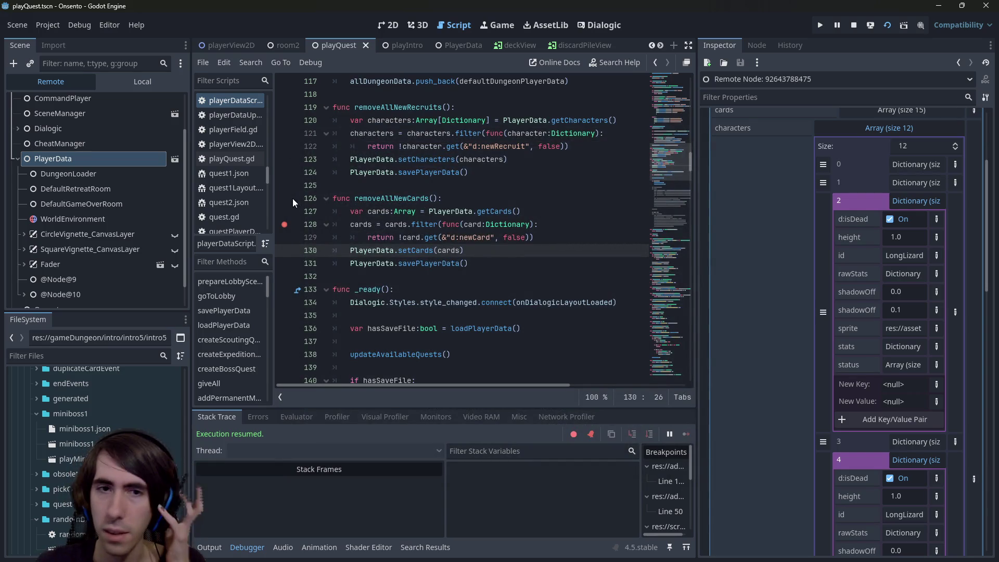
mouse_move(618, 556)
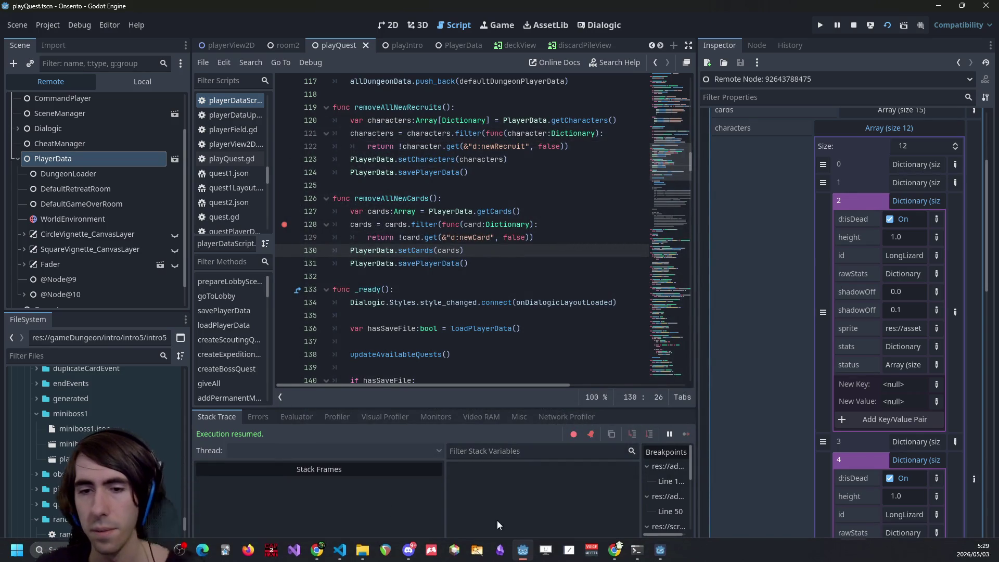
click(523, 549)
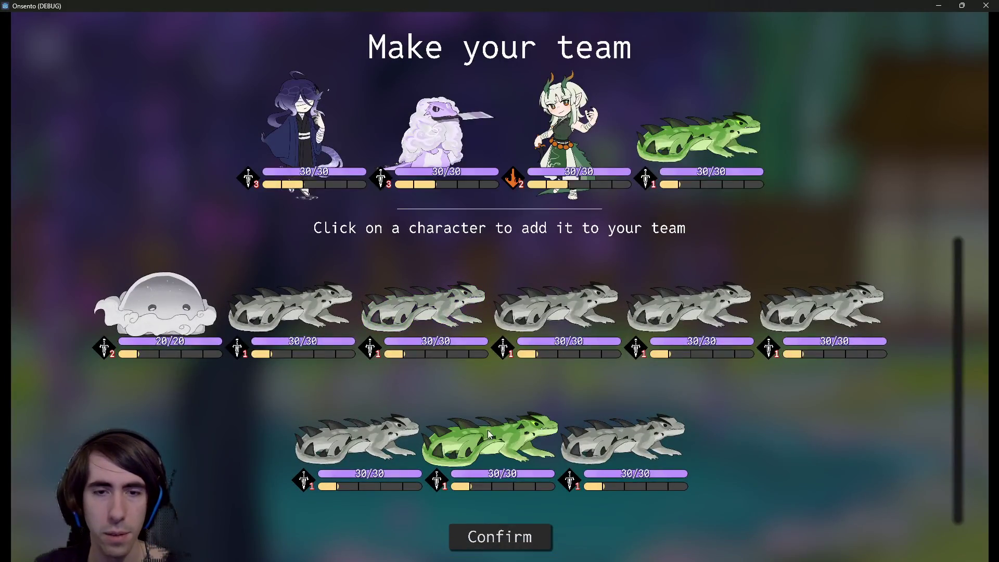
click(497, 525)
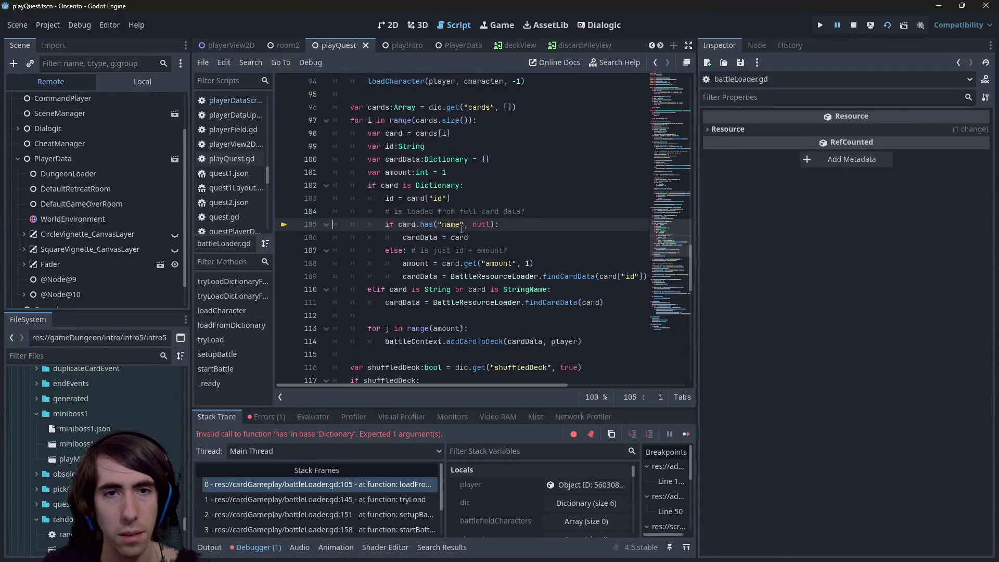
- Remove the null argument from card.has on line 105, then stop and relaunch the game
double_click(461, 226)
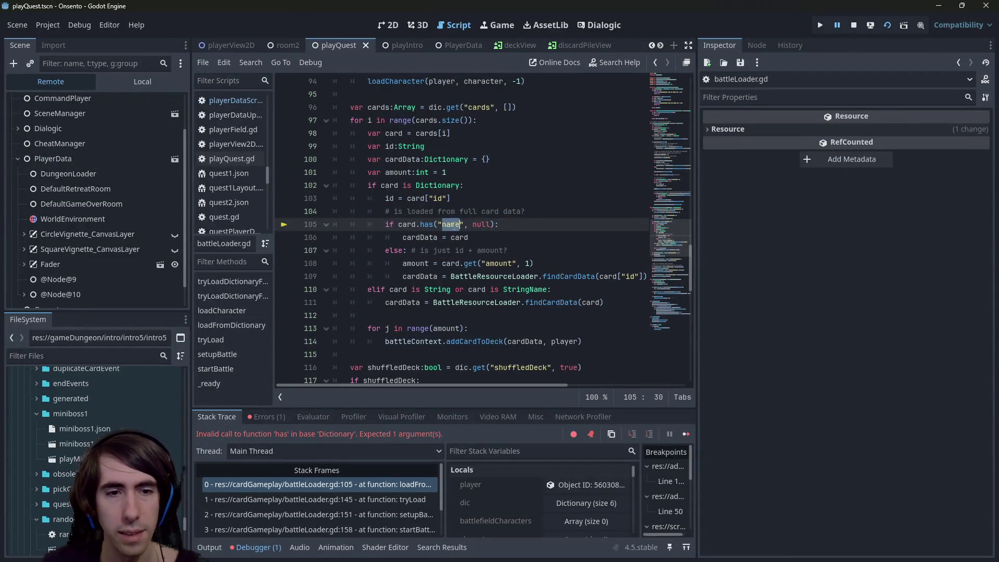
mouse_move(429, 224)
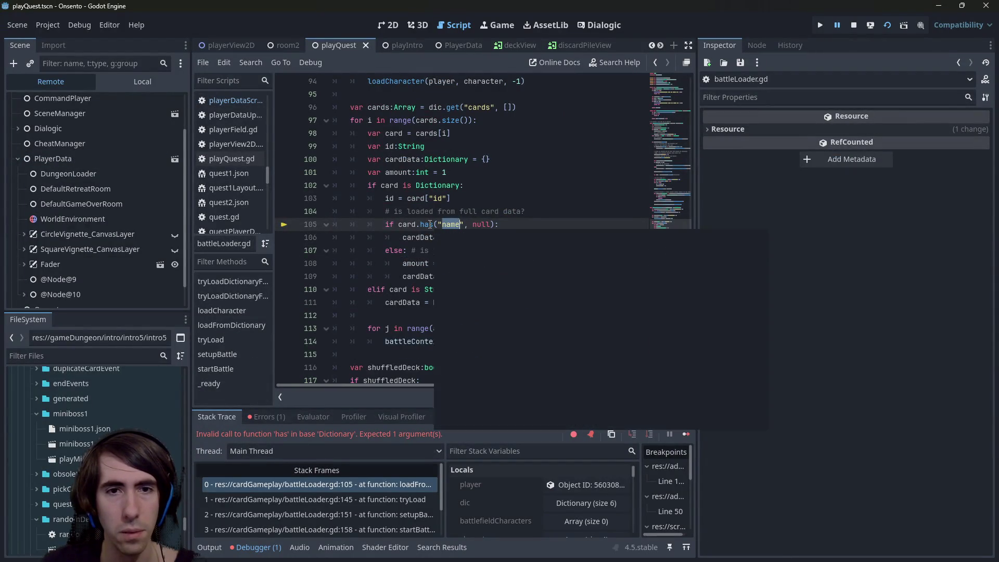
double_click(475, 226)
key(BackSpace)
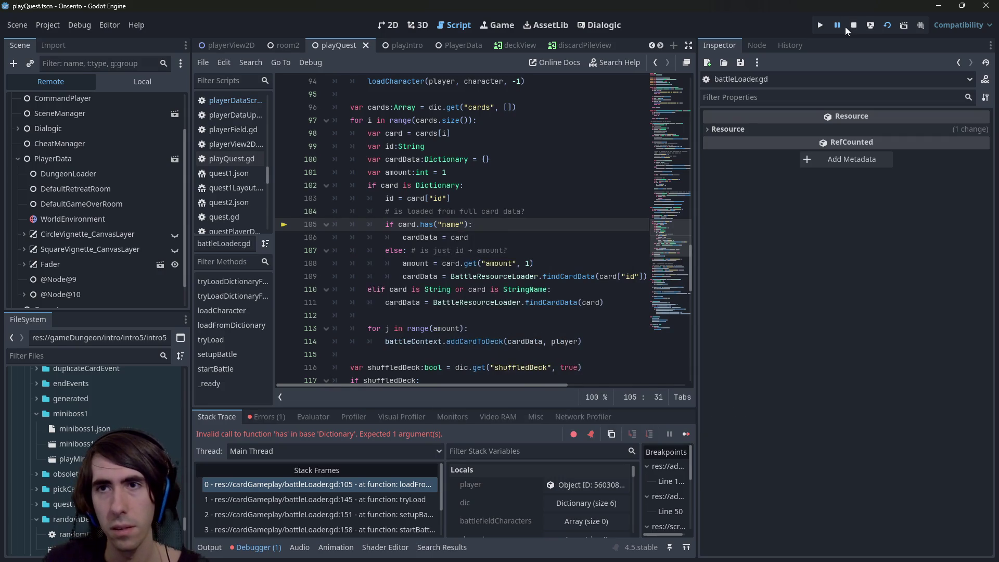
click(852, 28)
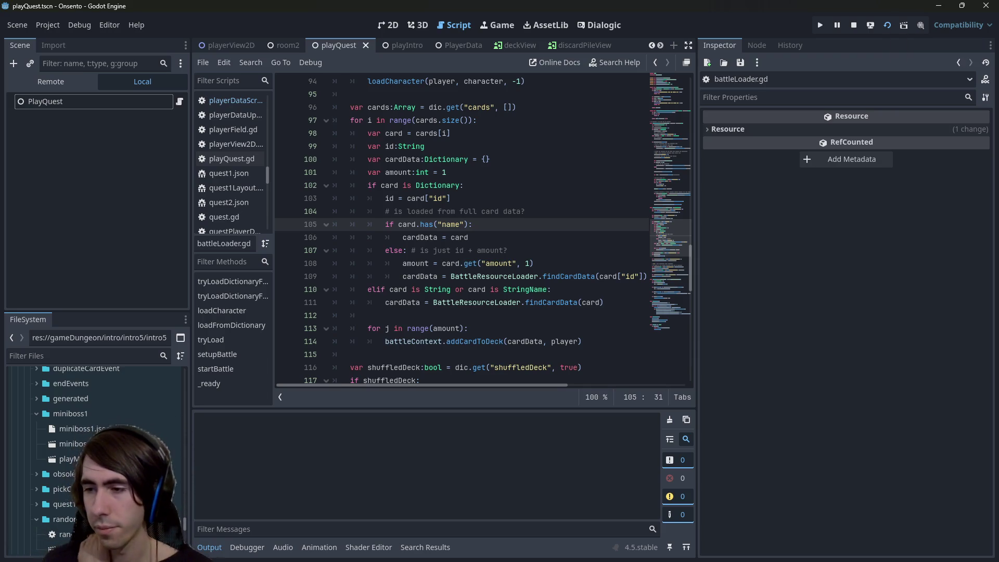
key(F6)
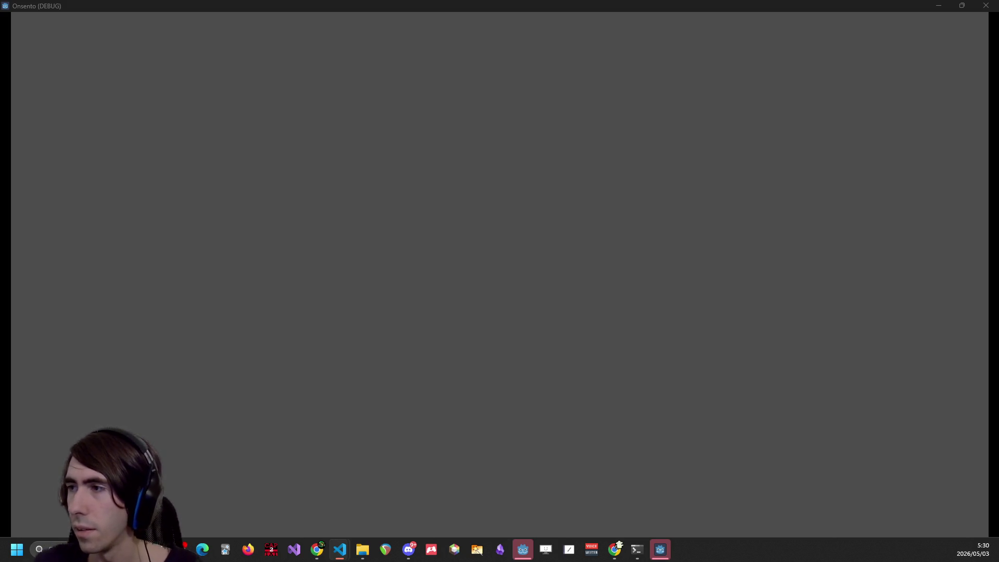
- Resume past the breakpoint, confirm the team, and add the offered cards to the deck
click(659, 549)
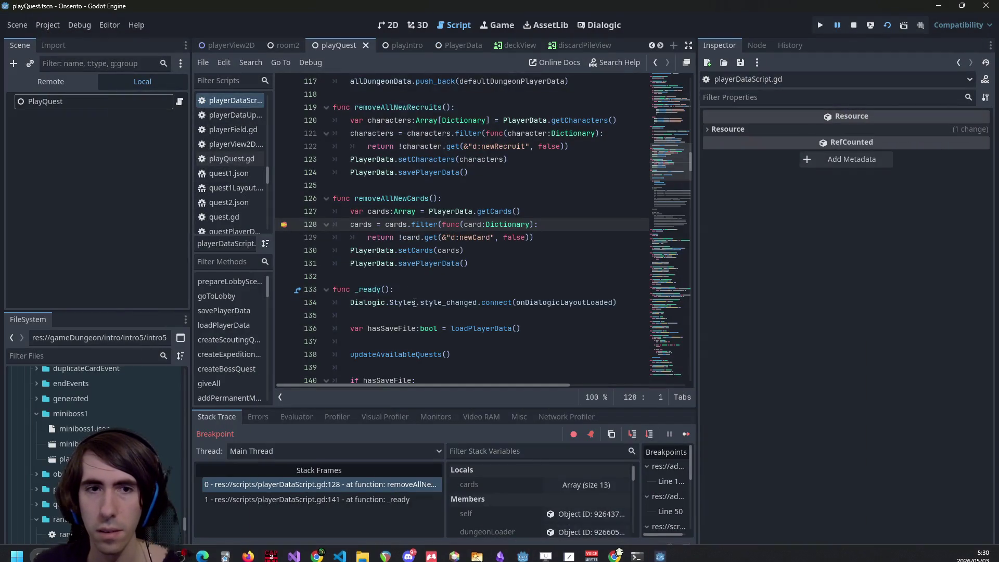
click(687, 434)
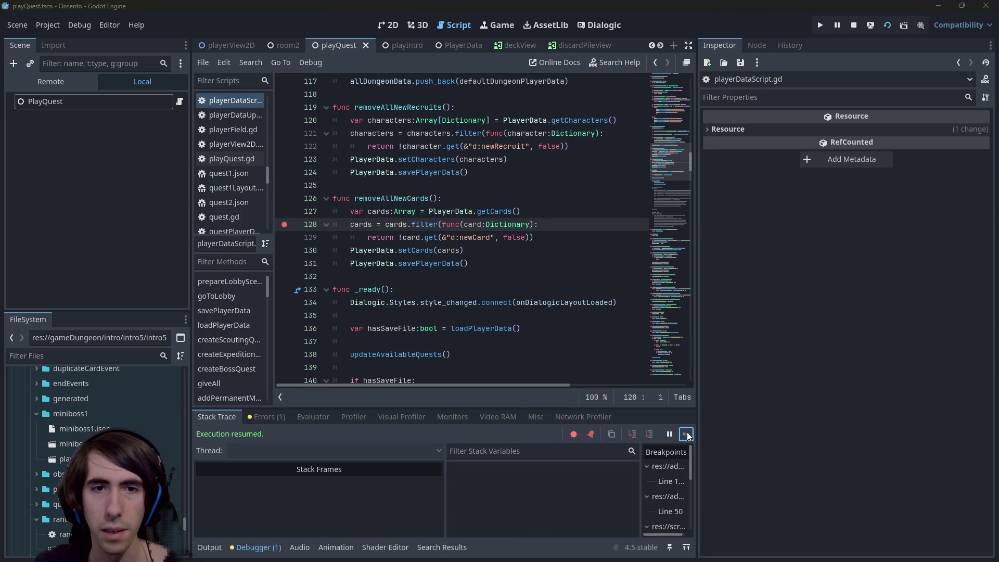
click(660, 556)
click(516, 529)
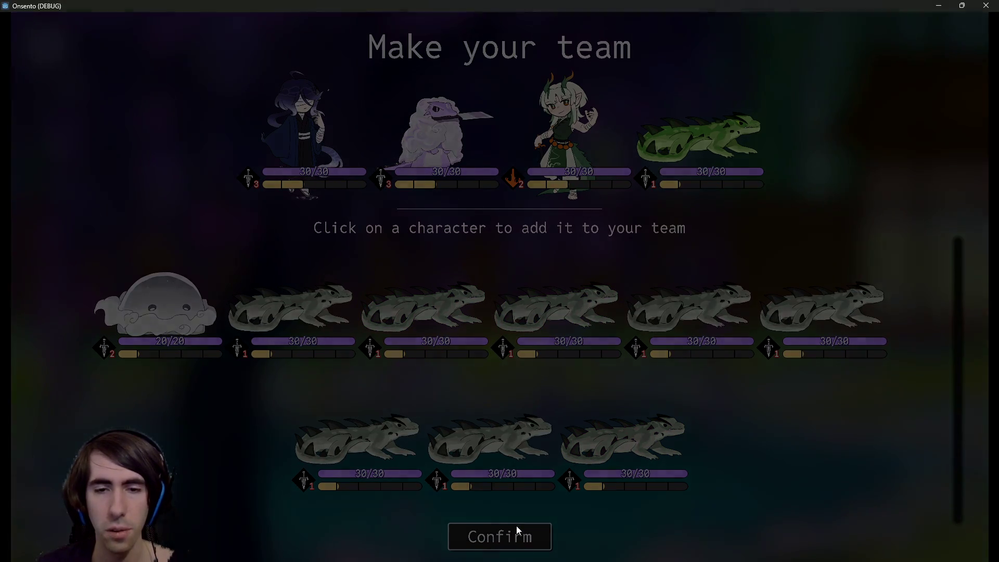
click(414, 120)
click(414, 120)
click(414, 120)
click(414, 120)
click(413, 121)
click(413, 120)
click(414, 120)
click(414, 120)
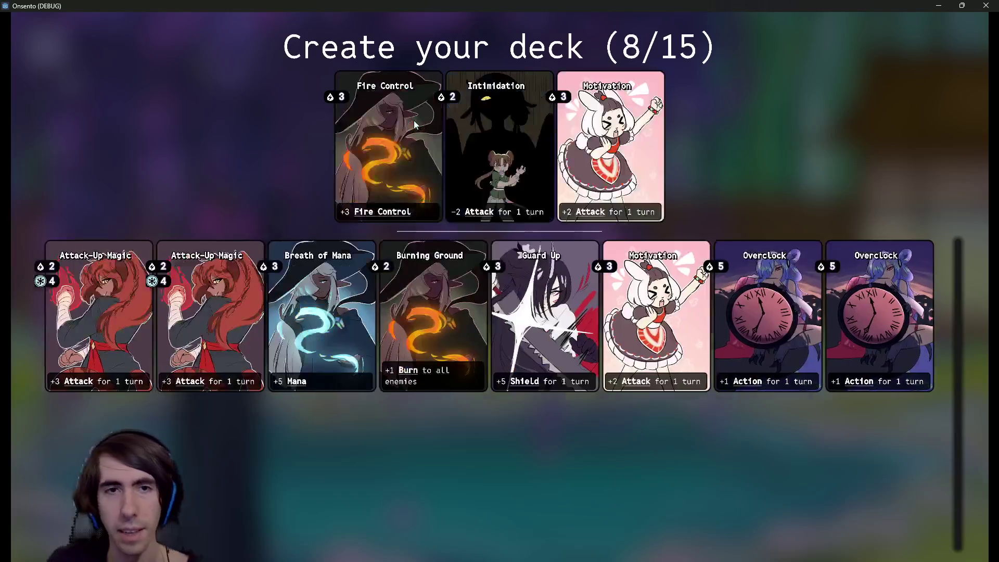
click(414, 120)
click(414, 120)
click(414, 120)
click(414, 120)
click(414, 120)
click(414, 121)
click(414, 121)
- Drag allies onto the battlefield and travel to the lower battle location on the map
mouse_move(334, 389)
mouse_down()
mouse_move(359, 244)
mouse_move(411, 255)
mouse_up()
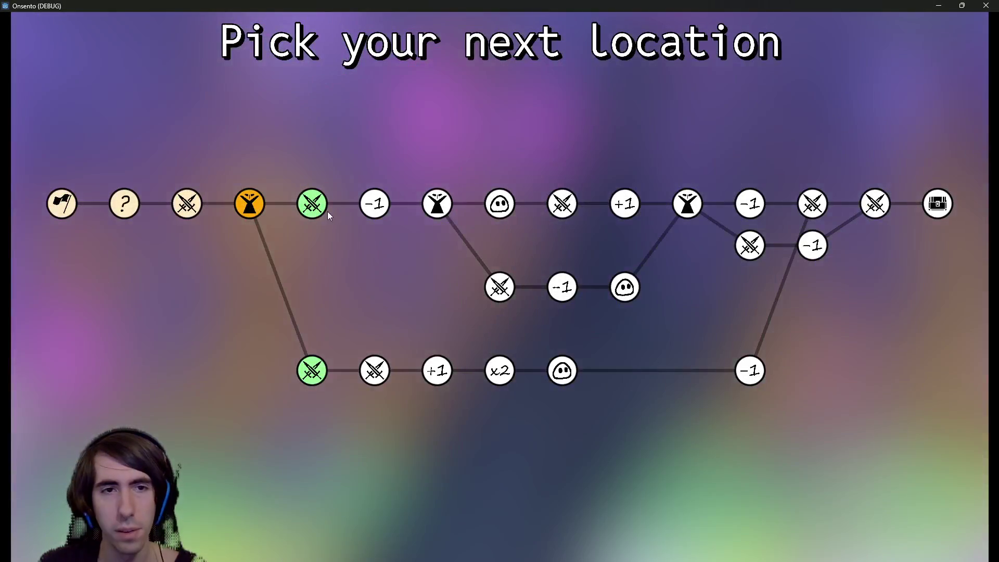
click(319, 207)
click(305, 362)
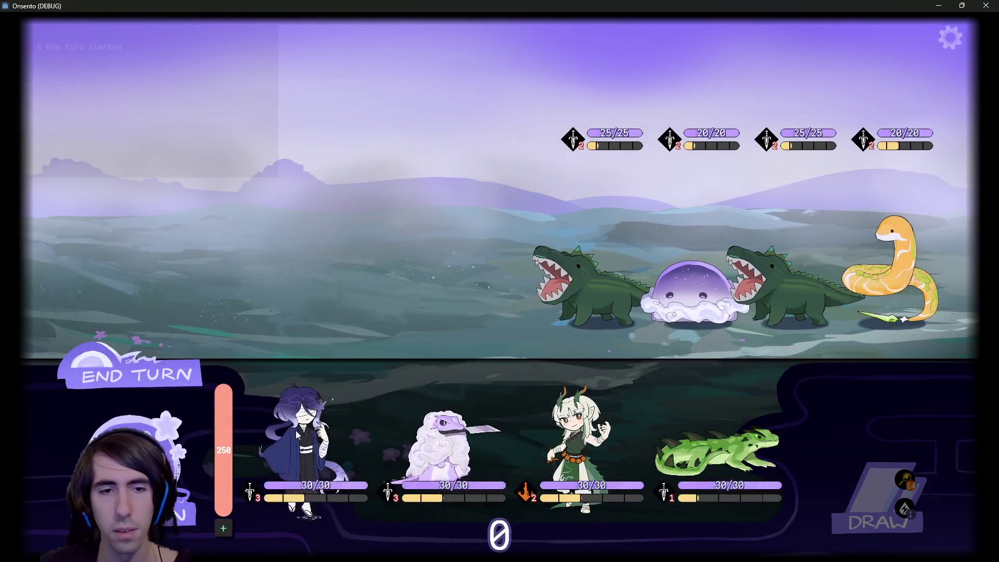
drag(298, 434, 390, 247)
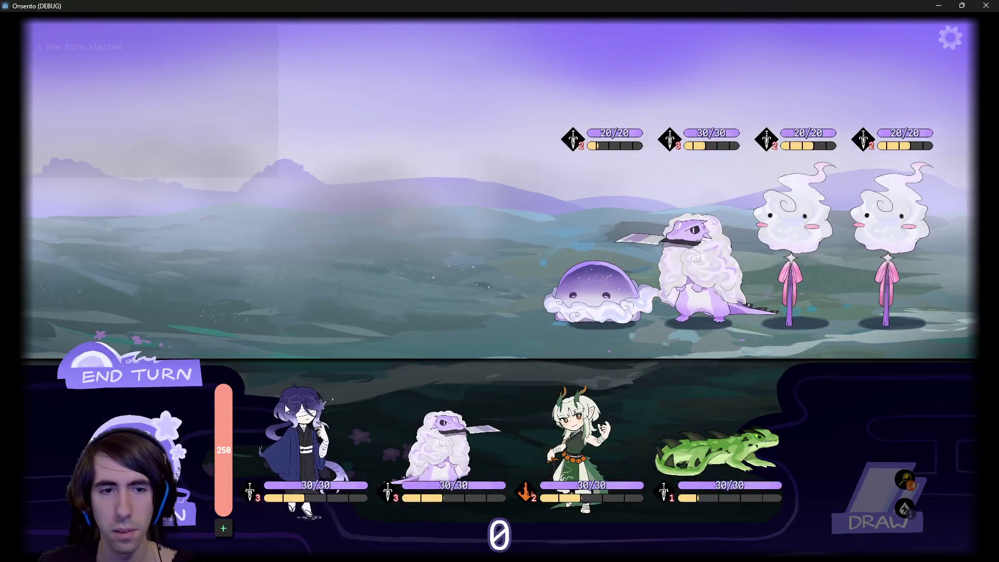
mouse_move(286, 409)
mouse_down()
mouse_move(411, 229)
mouse_move(431, 234)
mouse_up()
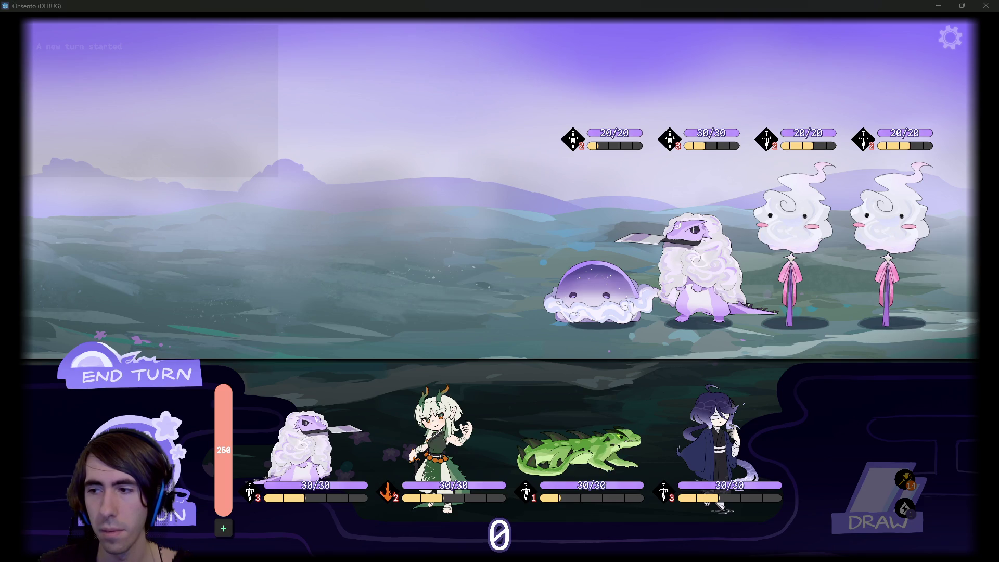
drag(371, 395, 423, 232)
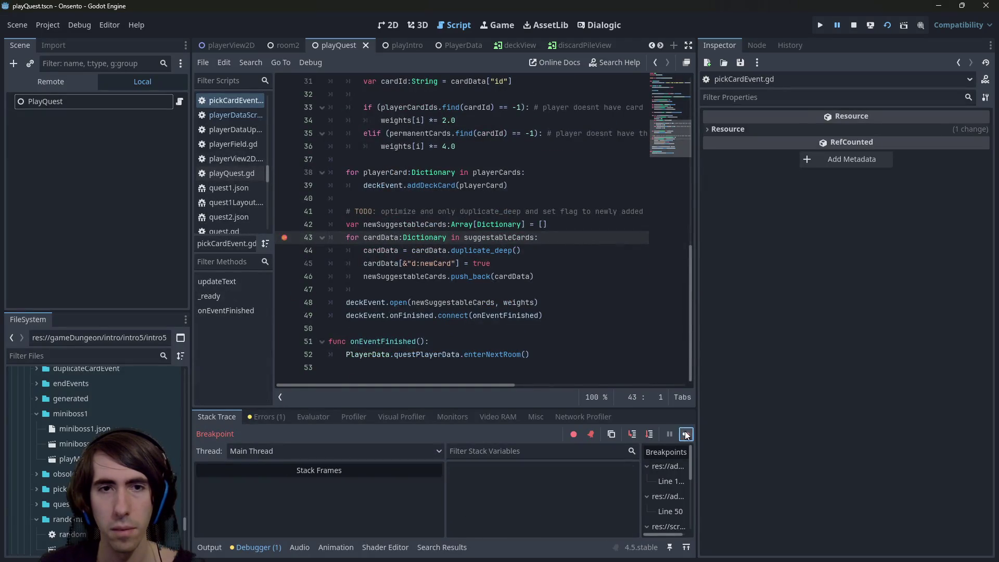
- Take the Mana Focus card, then select it for duplication and confirm
click(686, 434)
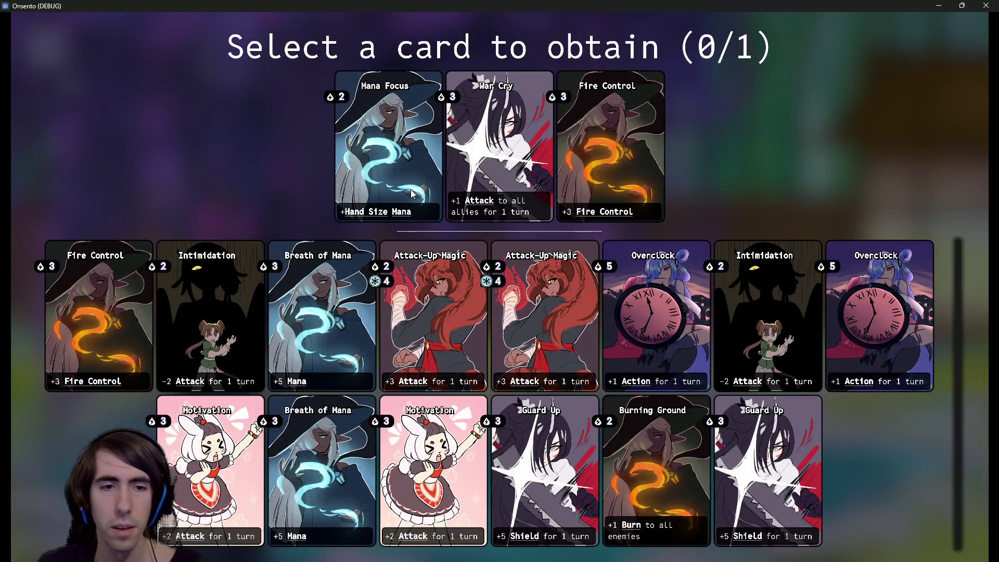
click(370, 145)
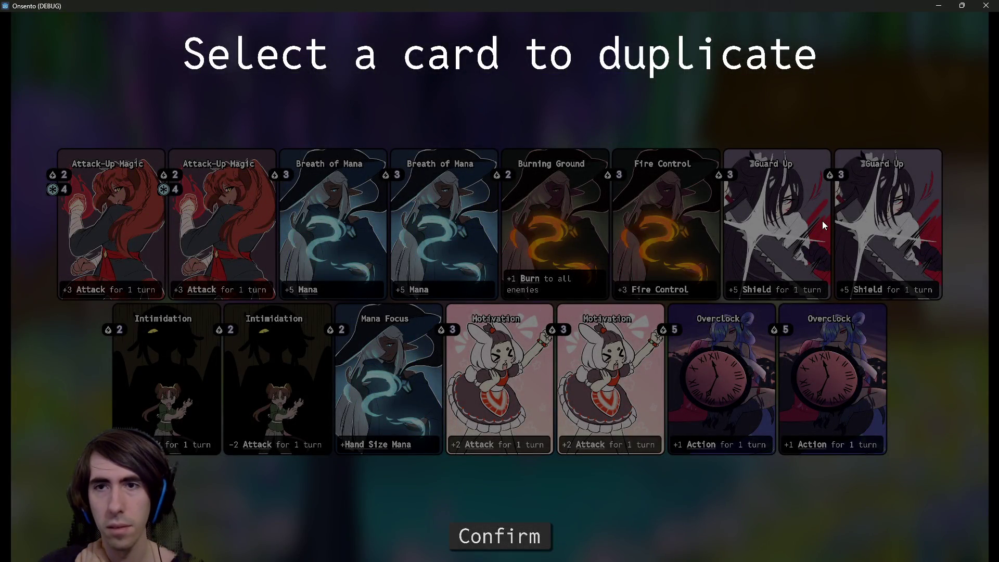
click(371, 367)
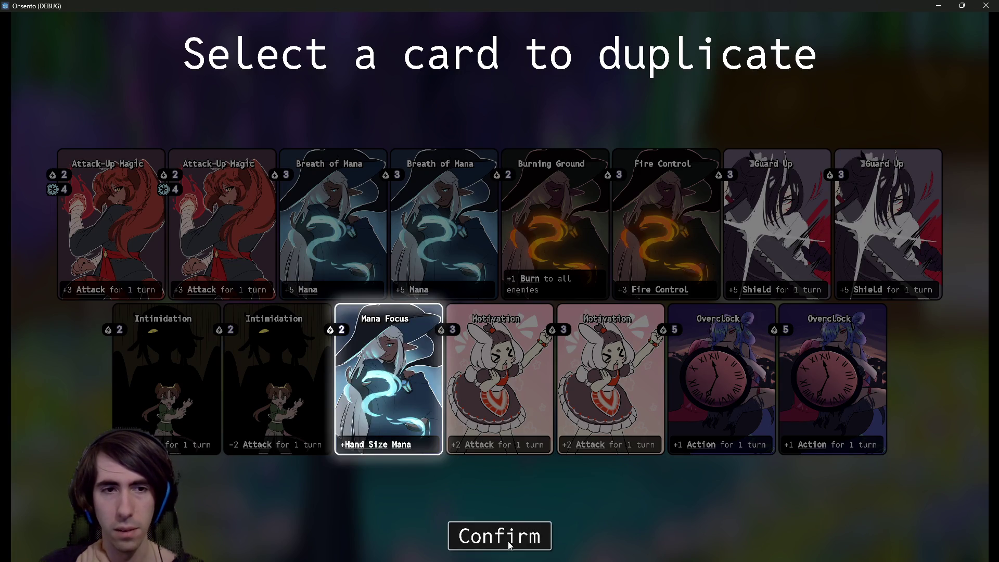
click(509, 544)
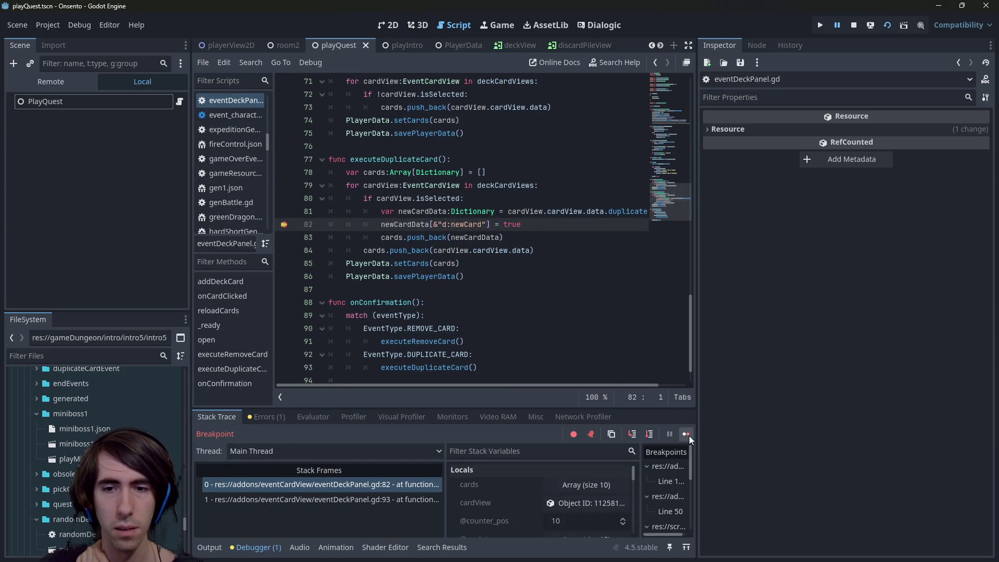
- Search all project files for &"d:newCard" and open the pickCardEvent.gd match at line 45
drag(434, 224, 487, 225)
key(ctrl+shift+f)
key(Return)
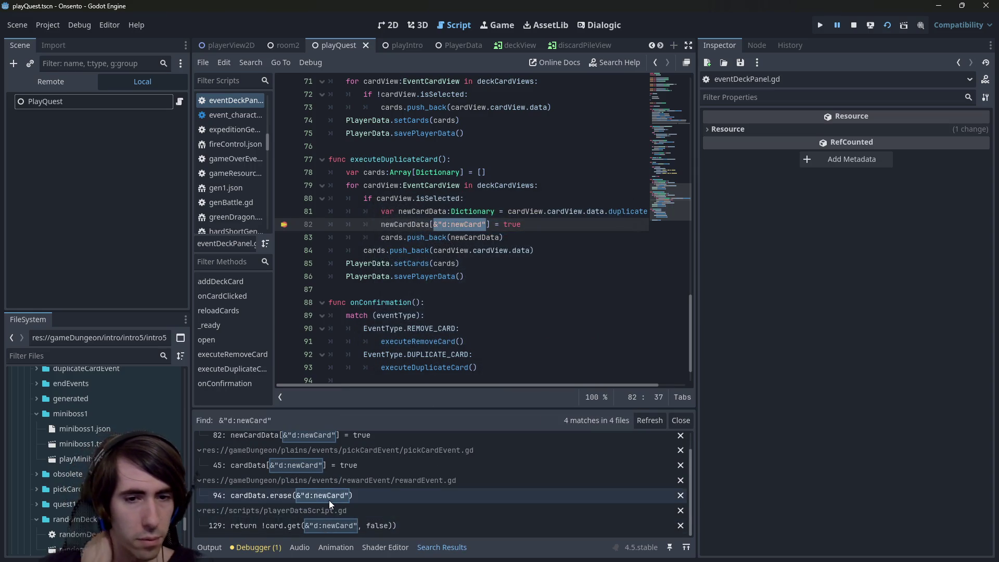
scroll(329, 501, up, 1)
click(350, 483)
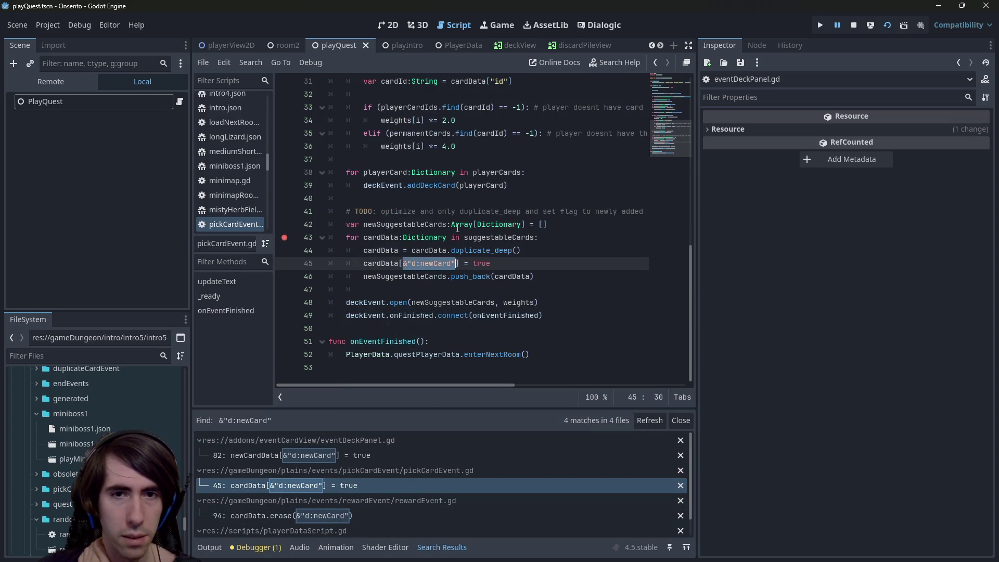
- Check the running game, then resume it from the debugger's breakpoint
key(F5)
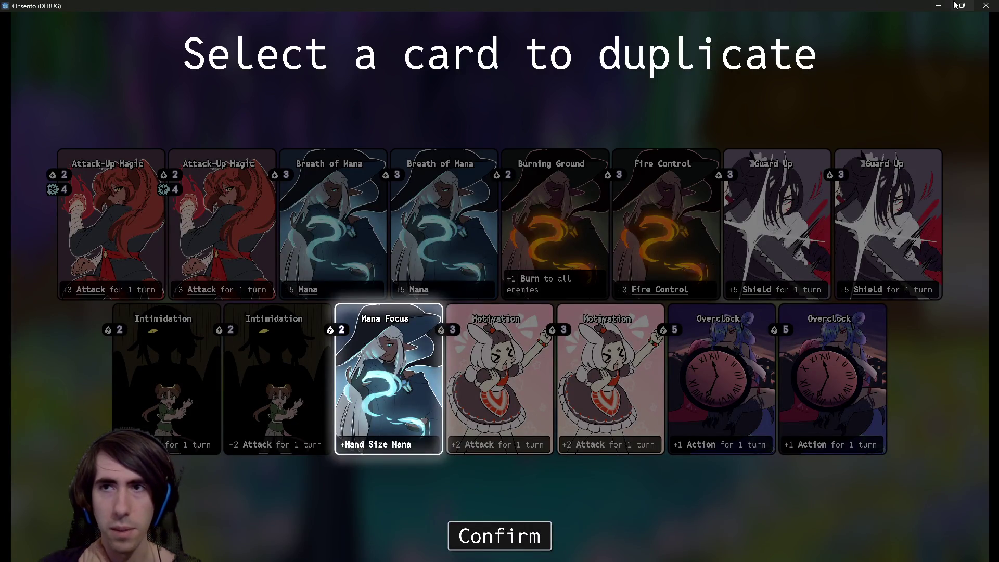
click(939, 6)
click(570, 259)
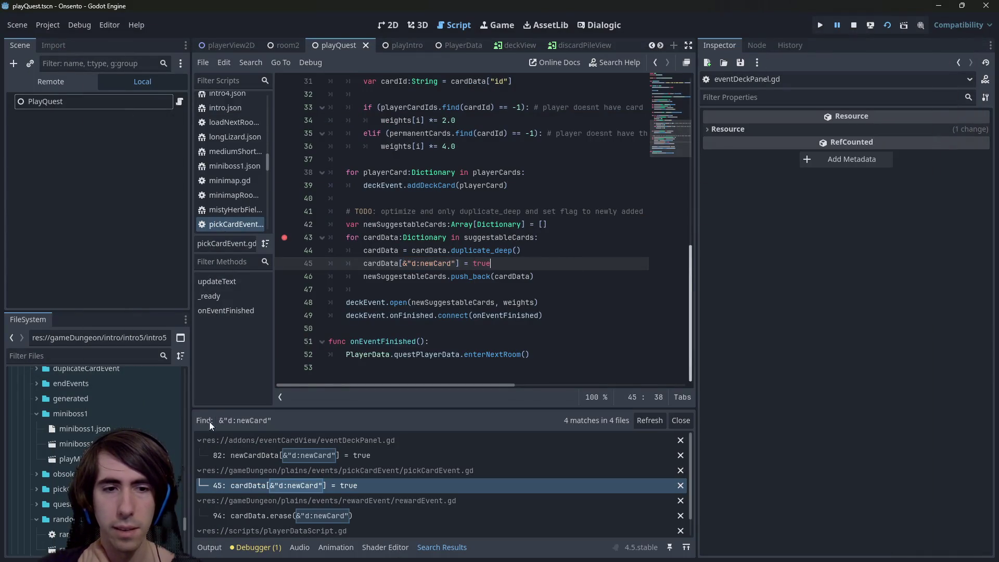
click(255, 547)
click(686, 435)
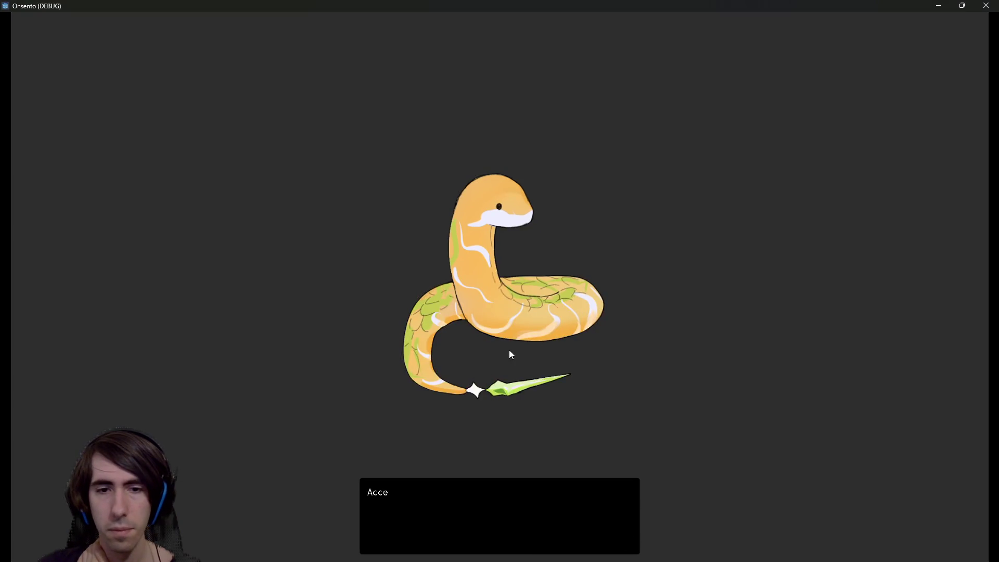
- Recruit the snake into the team and remove the Burning Ground card
click(509, 275)
click(508, 263)
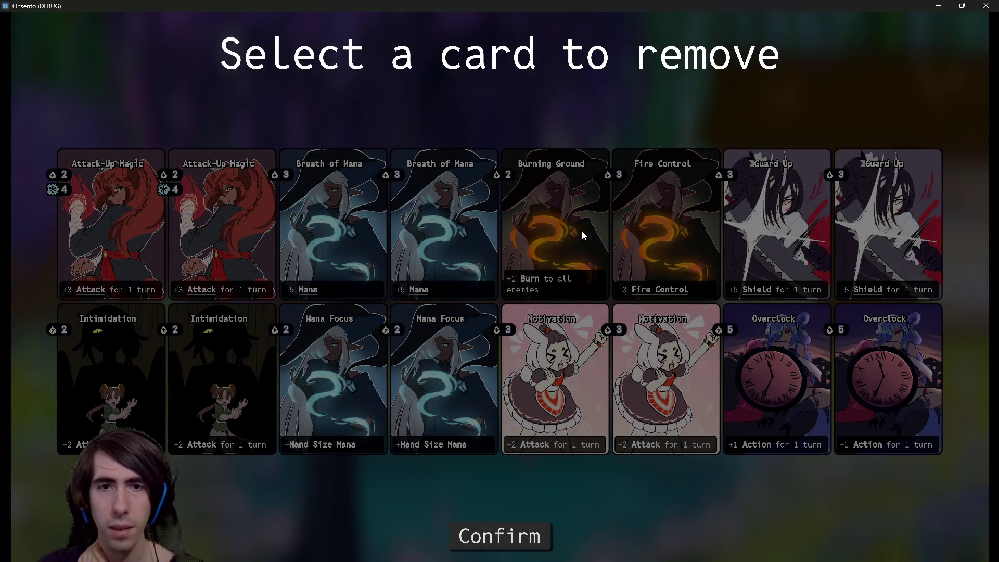
click(568, 229)
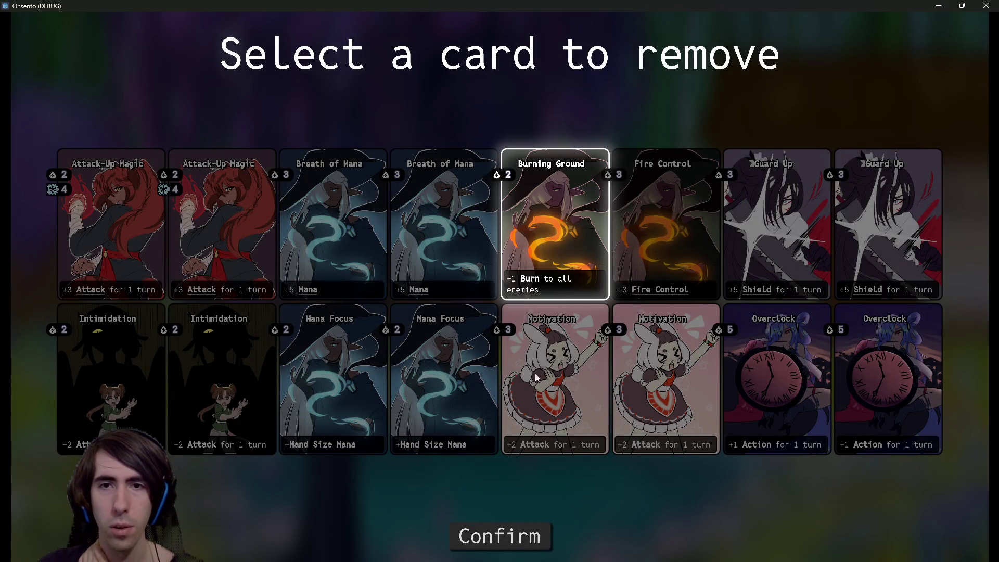
click(530, 537)
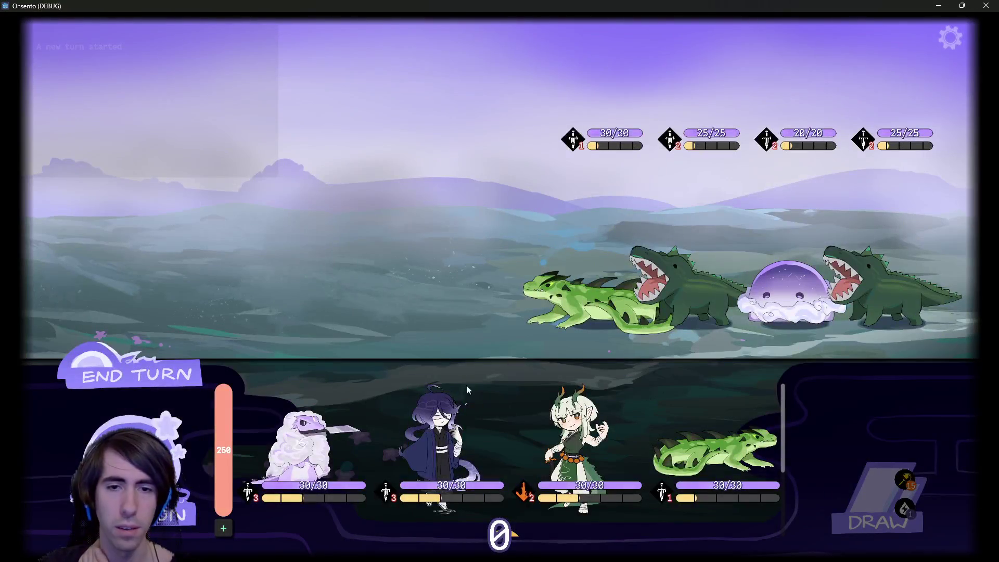
- Deploy the sheep, dark-haired girl, dragon girl and lizard, end the turn, then deploy the snake
drag(319, 430, 427, 254)
mouse_move(302, 447)
mouse_down()
mouse_move(322, 390)
mouse_move(297, 250)
mouse_up()
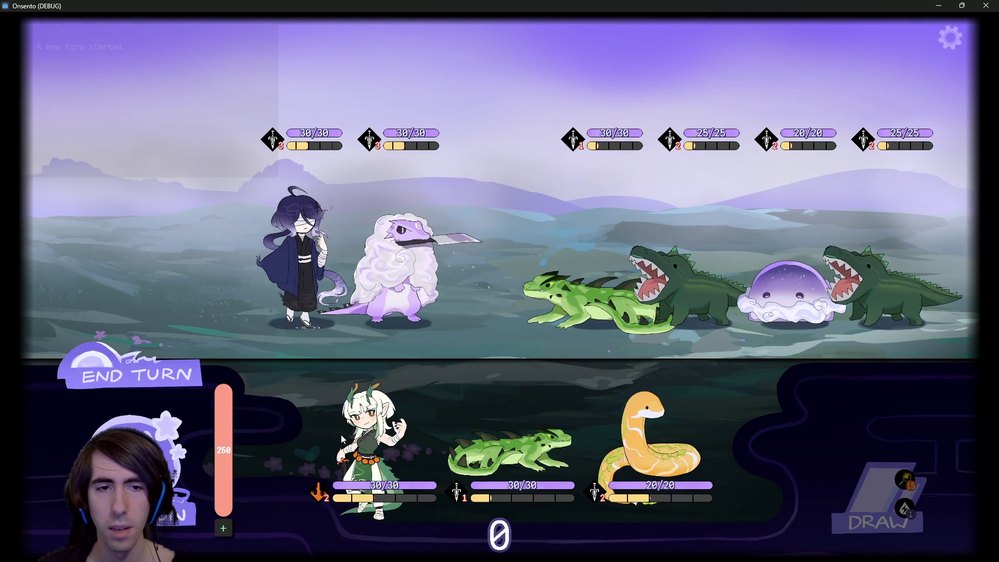
drag(367, 427, 203, 261)
drag(440, 453, 110, 226)
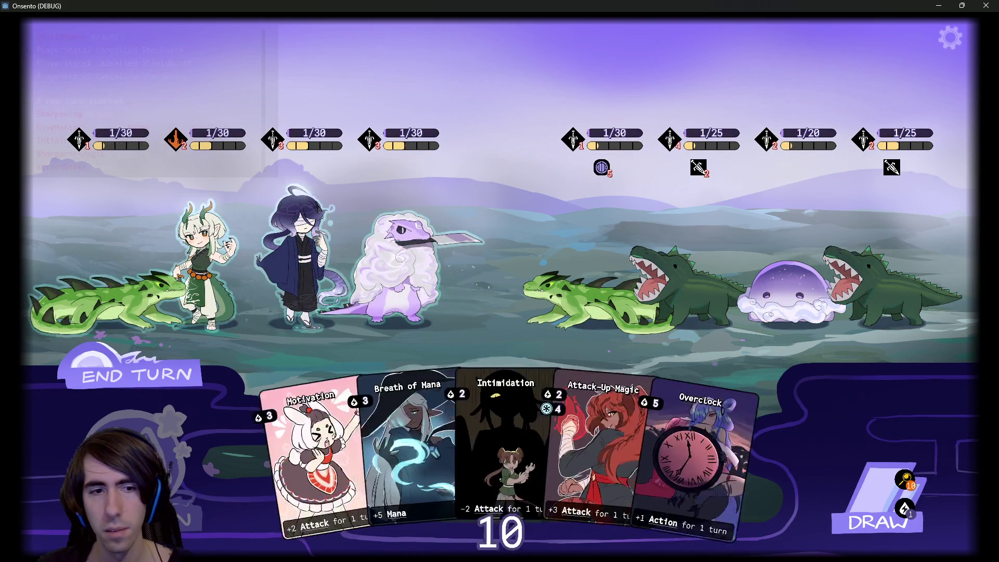
click(161, 380)
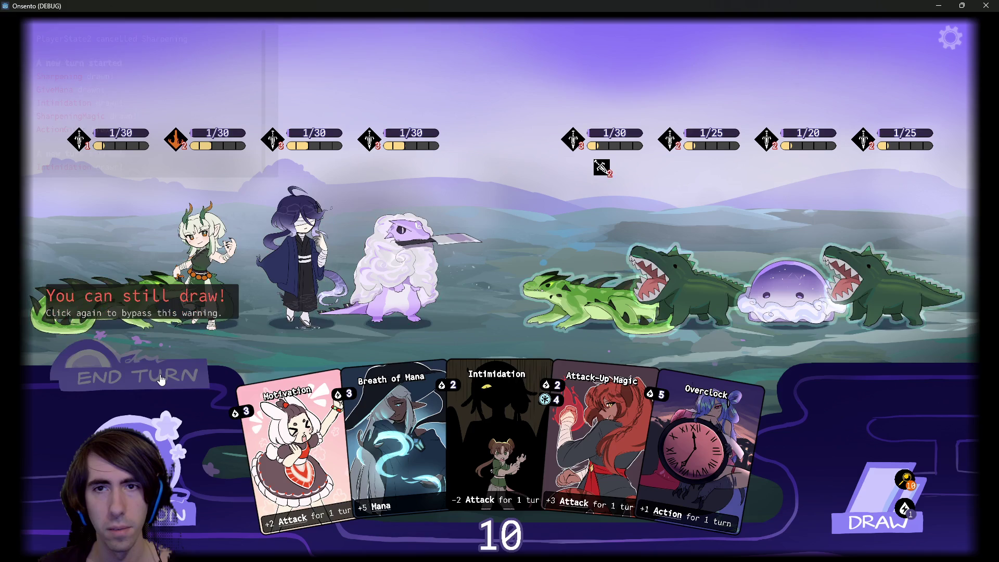
click(162, 380)
mouse_move(502, 432)
mouse_down()
mouse_move(333, 218)
mouse_move(315, 250)
mouse_up()
- Check the draw pile, then keep ending turns until the snake dies and the battle is lost
click(908, 480)
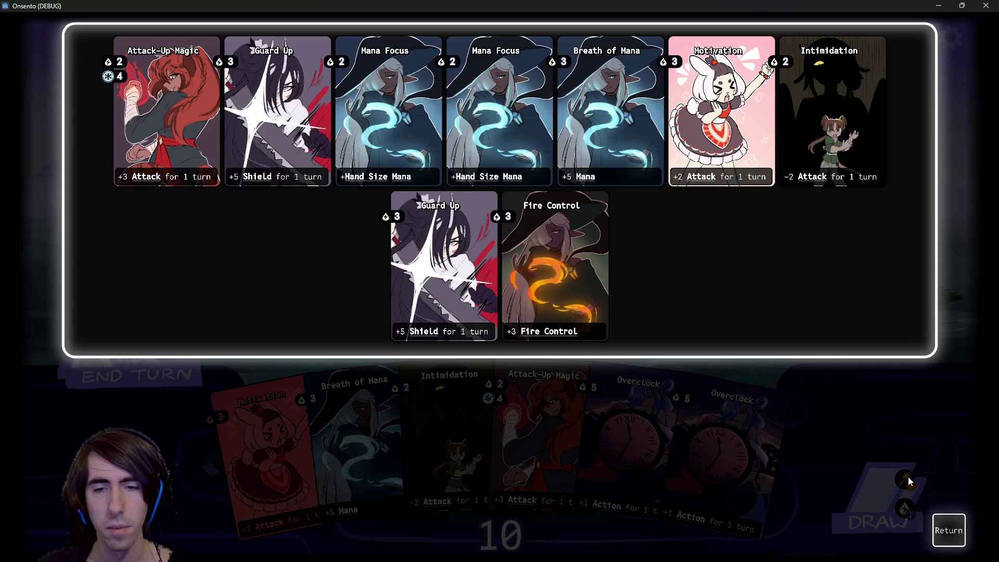
click(939, 518)
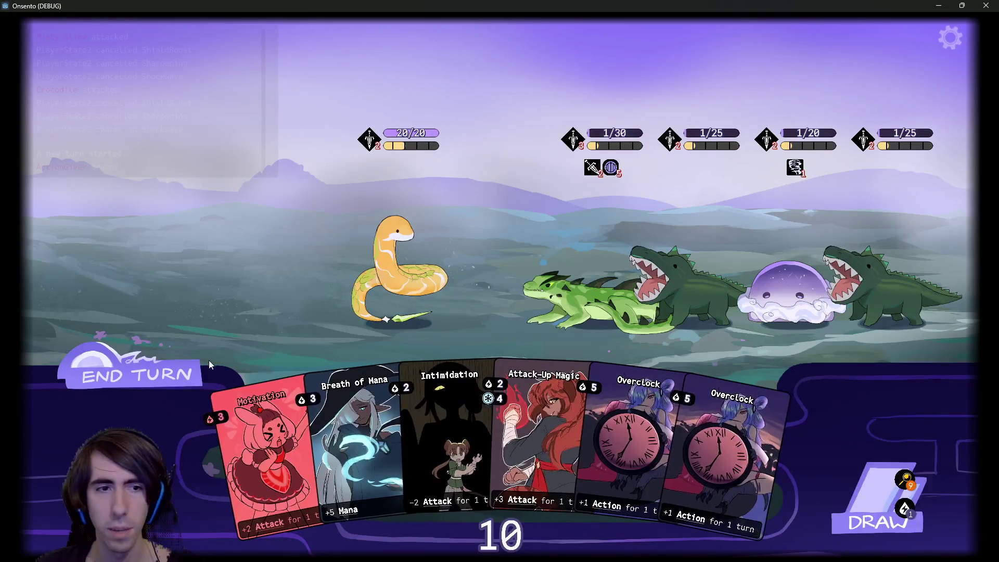
click(186, 366)
click(187, 365)
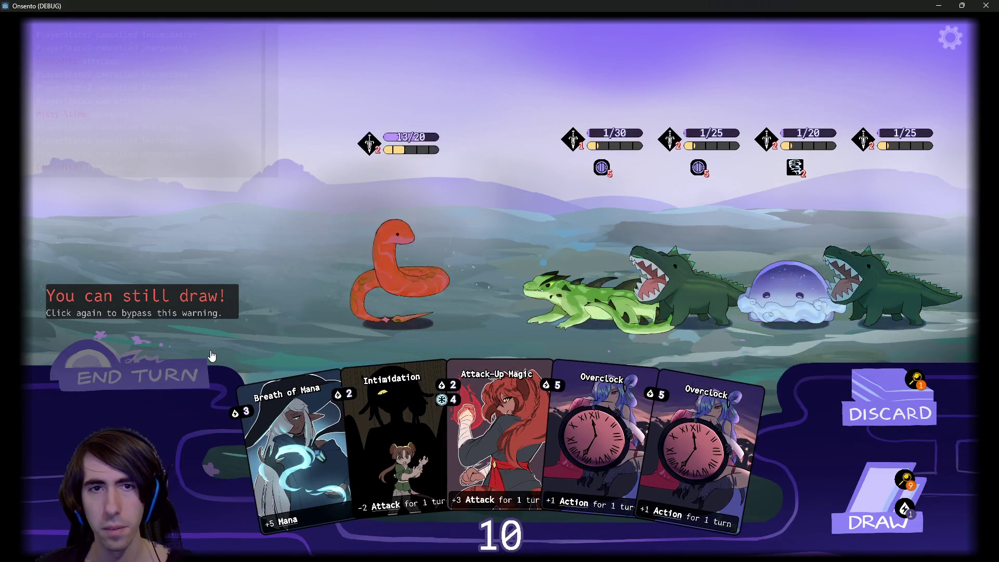
click(189, 366)
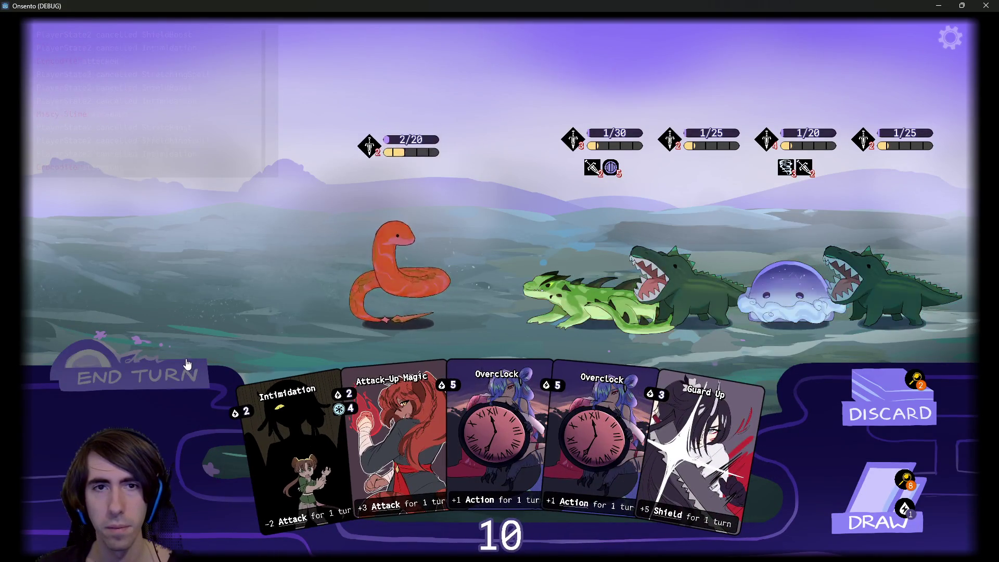
click(188, 362)
click(181, 353)
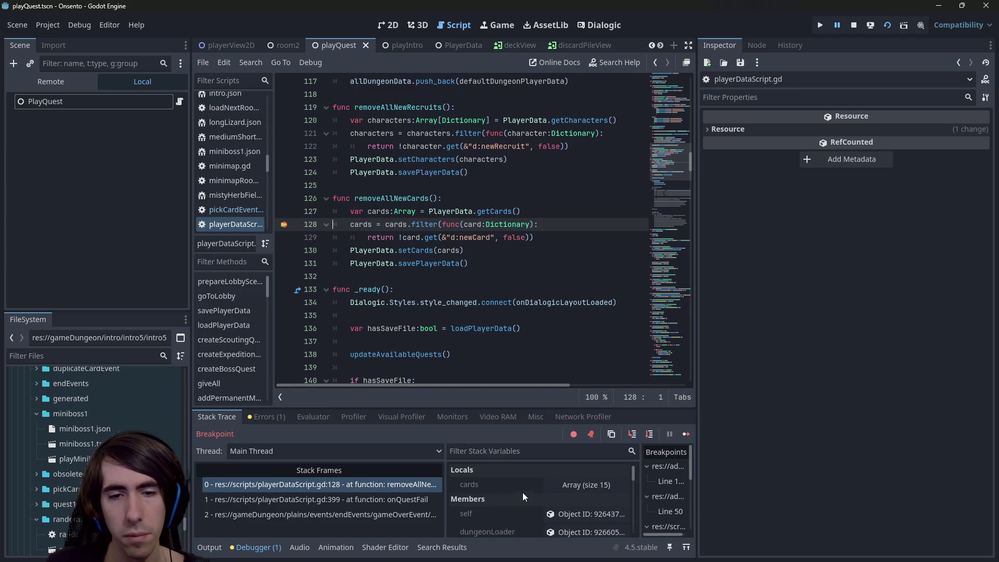
- Resume the game past the removeAllNewCards breakpoint at line 128
scroll(524, 490, down, 1)
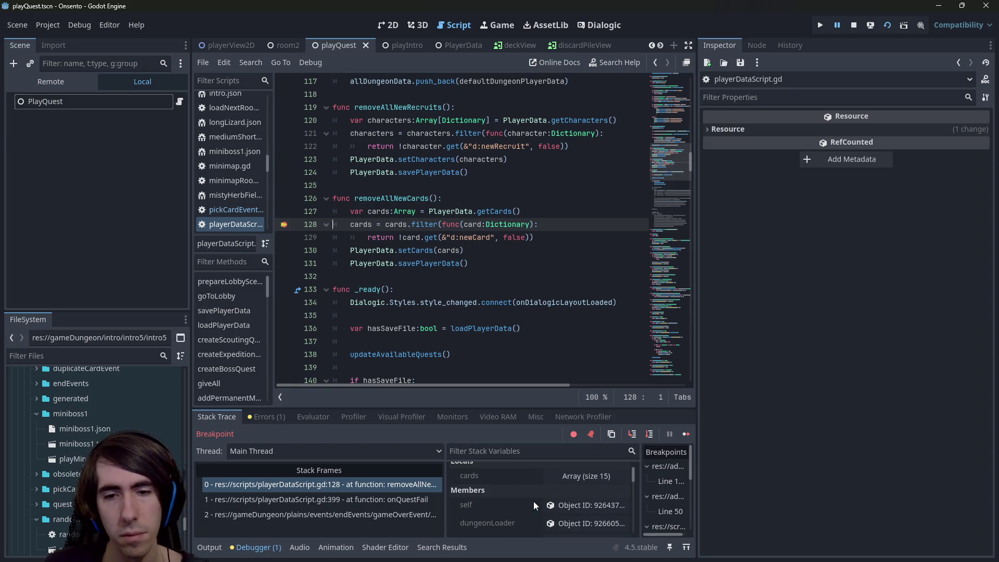
scroll(533, 501, up, 1)
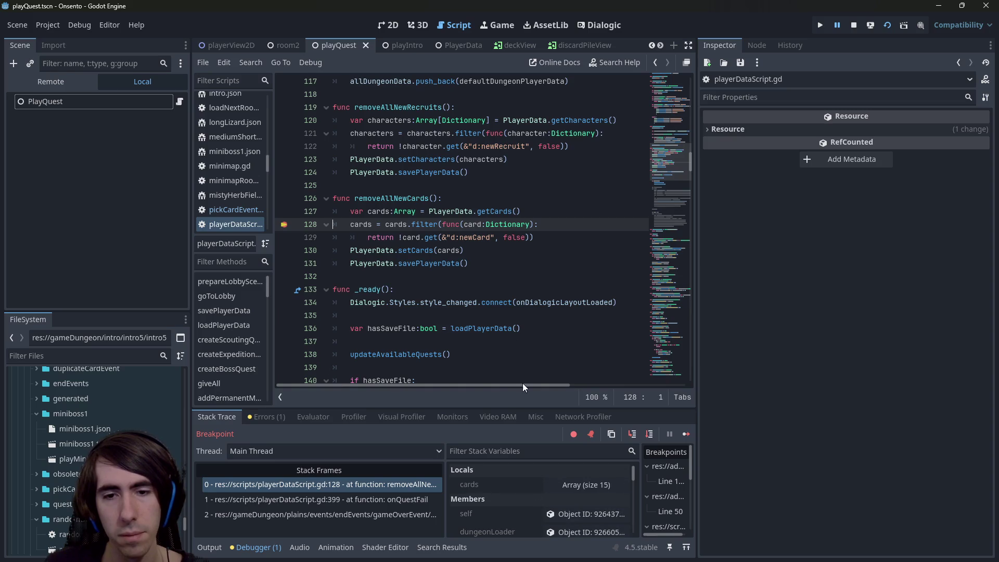
mouse_move(364, 222)
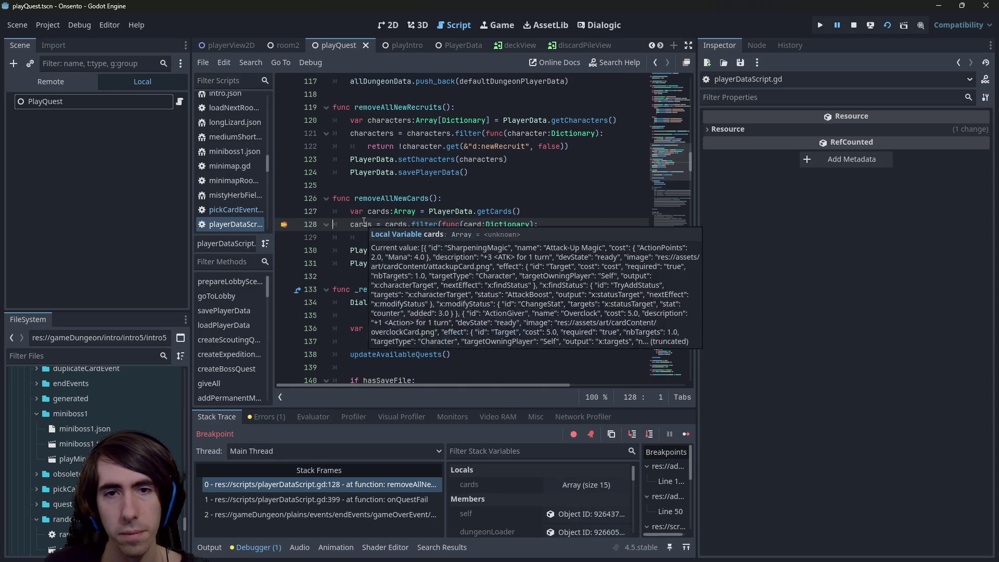
click(686, 435)
- Return to the lobby, review the cards in Customize Deck, and close the game window
click(941, 501)
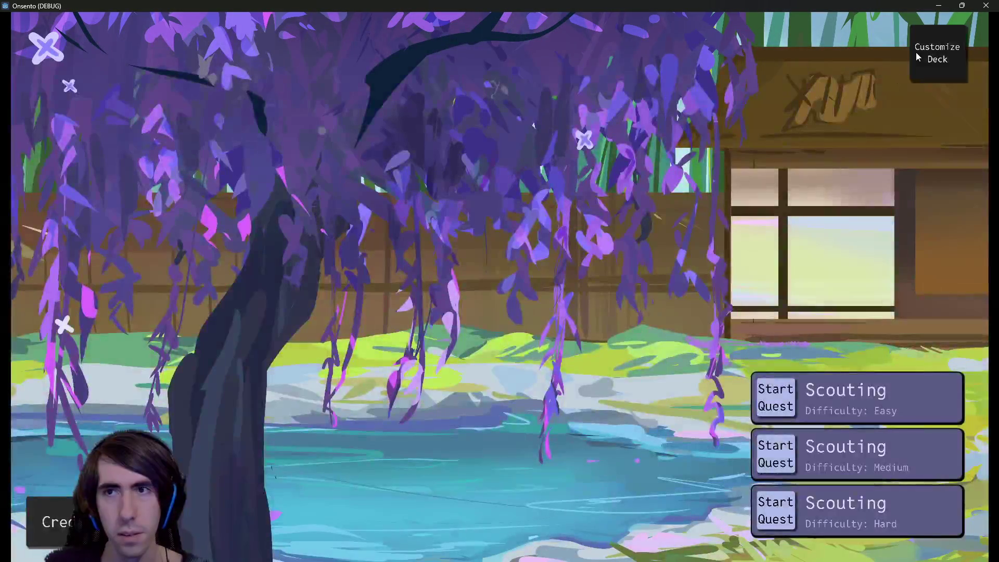
click(922, 56)
scroll(322, 303, down, 3)
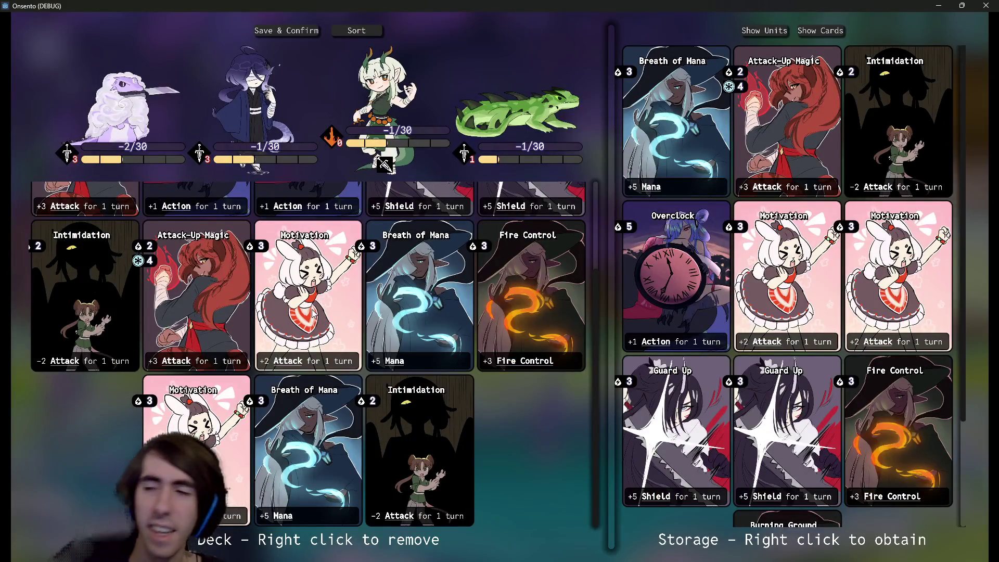
scroll(323, 311, up, 3)
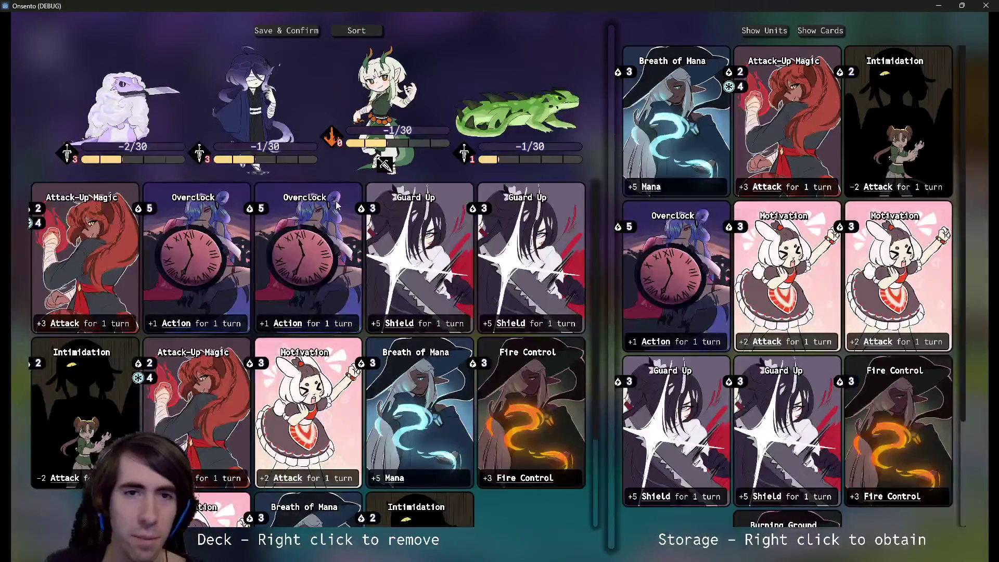
mouse_move(343, 137)
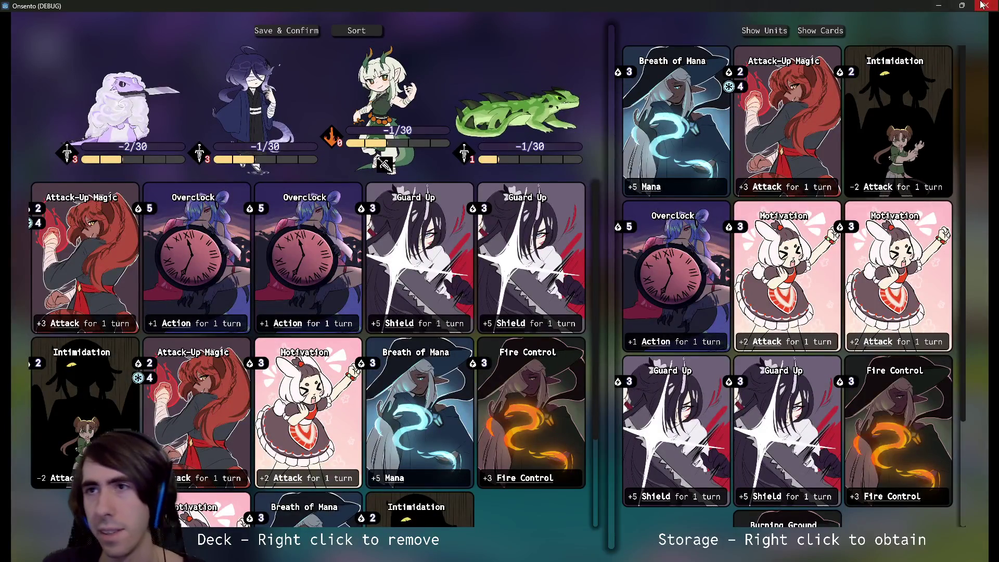
click(985, 5)
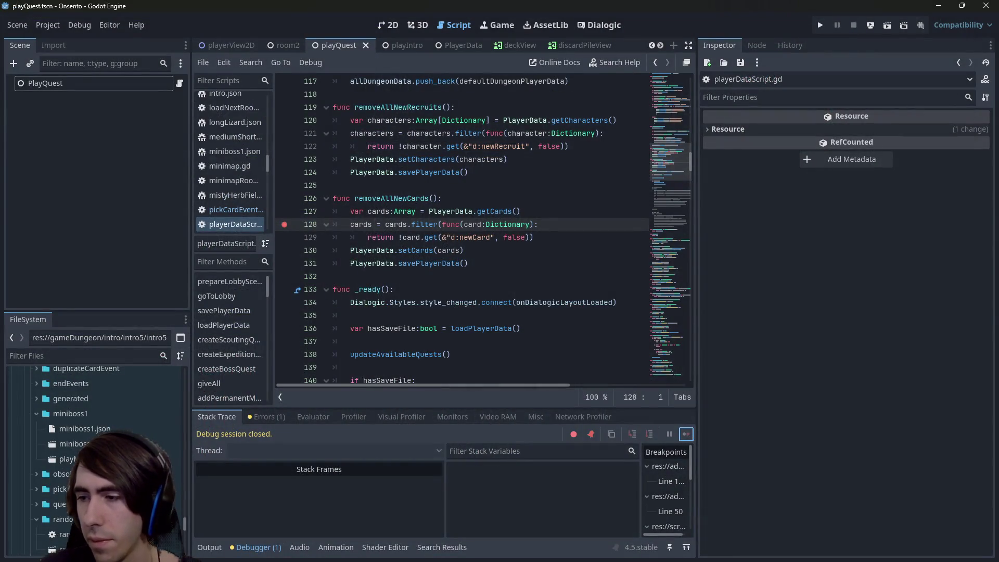
- Review the repository's git status and the diff of all changed files
key(alt+Tab)
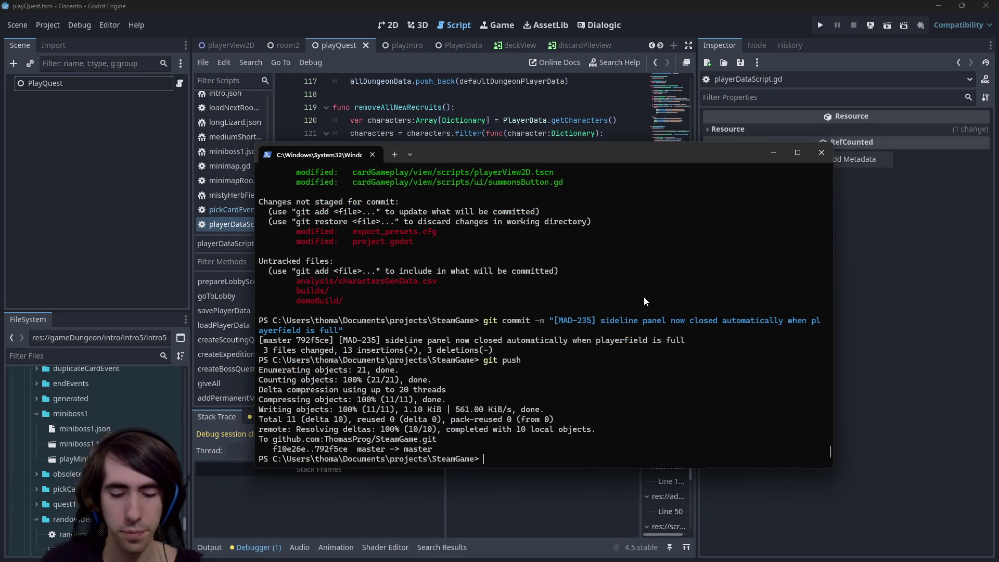
text(atus)
key(Return)
text(git diff *)
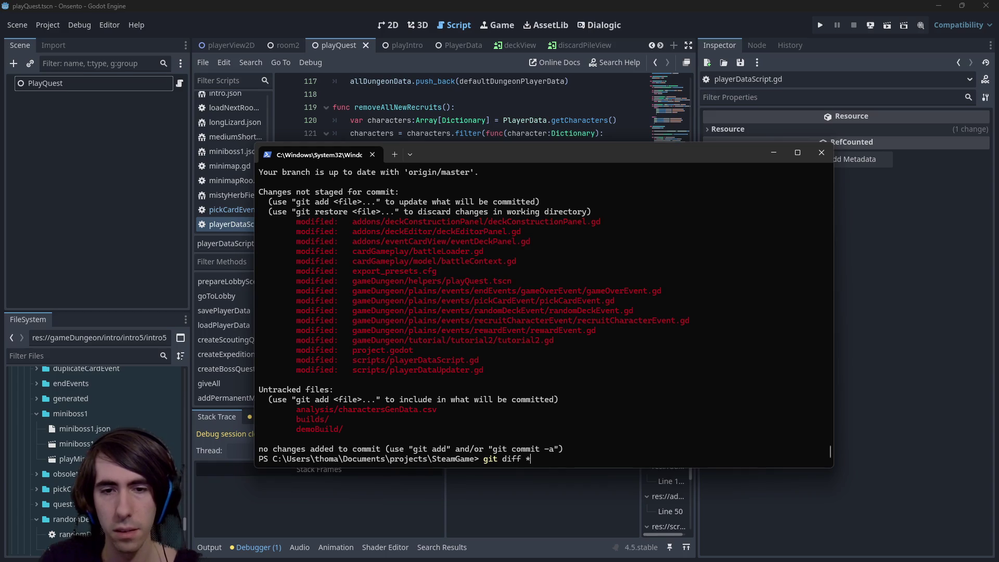
key(Return)
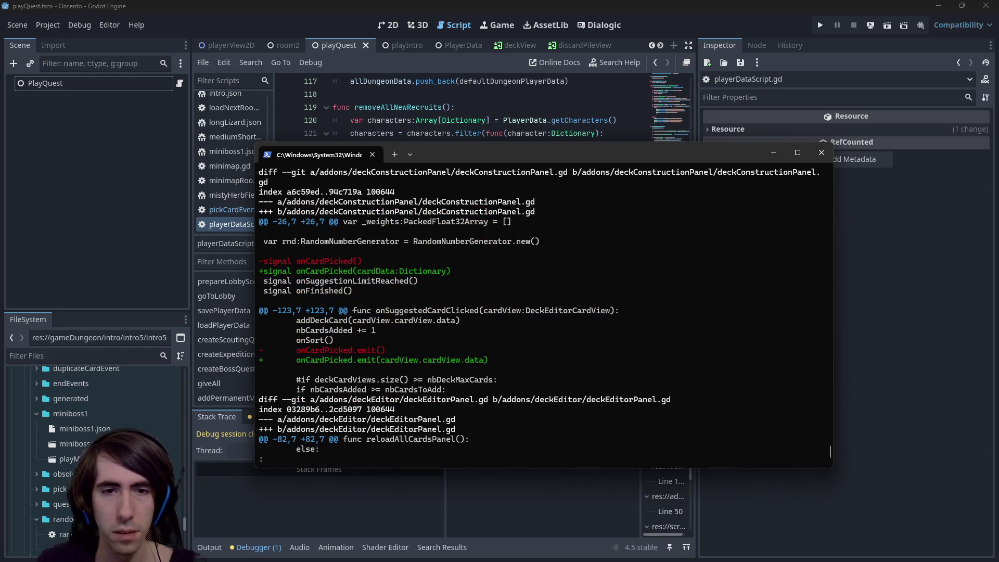
text(qgit status)
key(Return)
- Stage all changed .gd scripts and the playQuest.tscn scene file
text(git add *.gd)
key(Return)
text(git status)
key(Return)
text(git add)
drag(352, 370, 523, 371)
key(ctrl+c)
key(ctrl+v)
key(Return)
text(git status)
key(Return)
- Commit with the message "[hotfix] newly added cards are now removed when the player loses a quest"
text(git commit -m "[]")
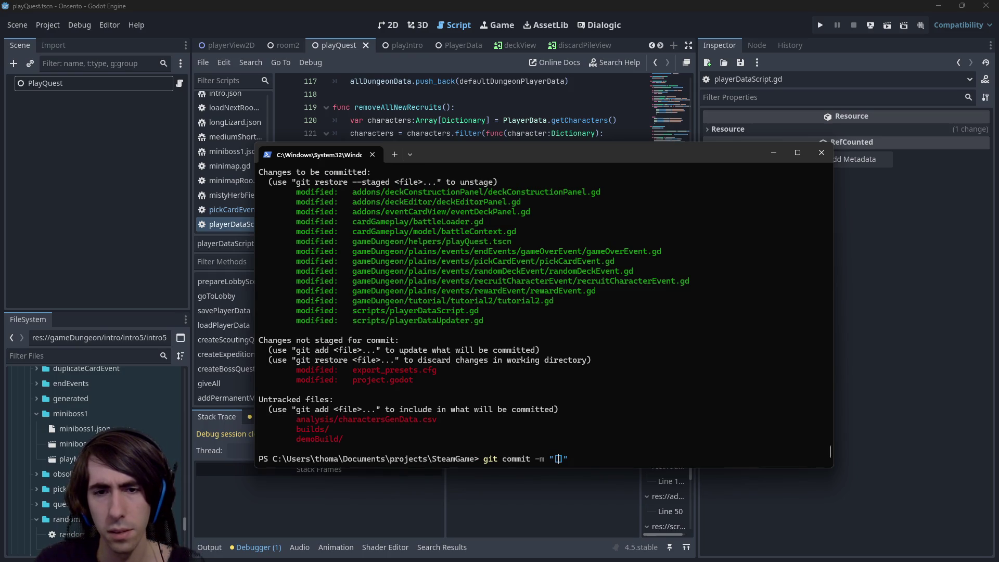
text(hotfix)
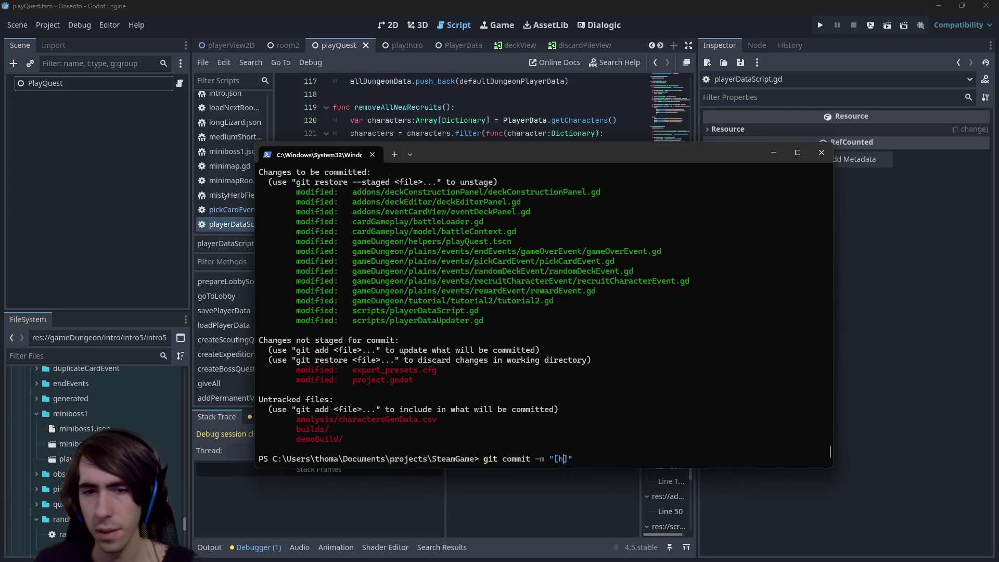
key(Right)
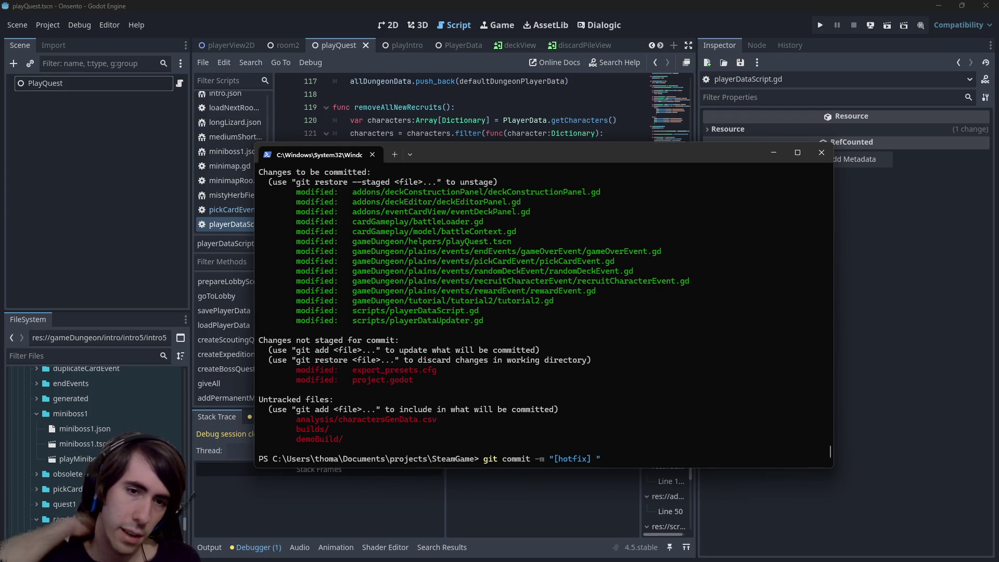
text(cards)
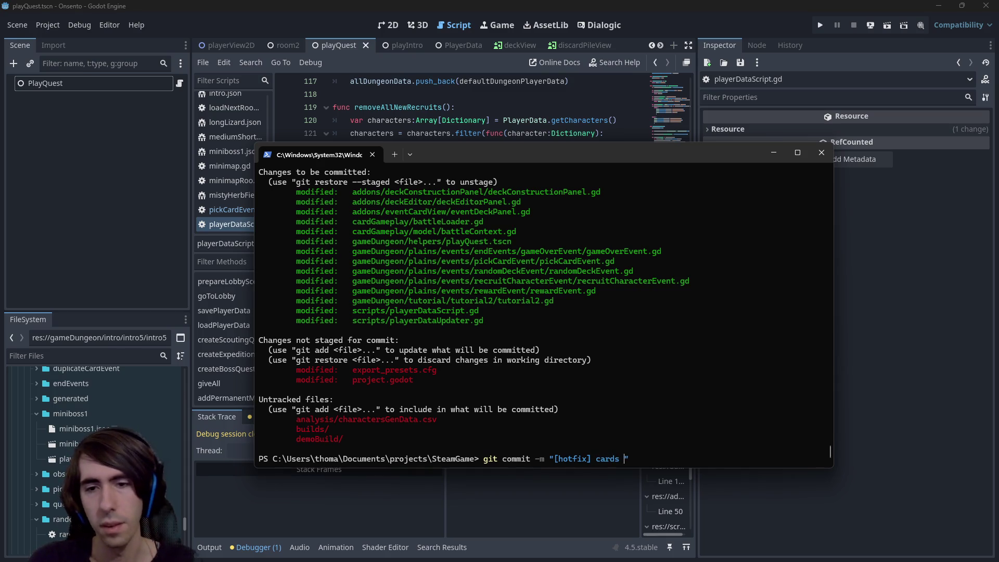
key(BackSpace)
key(BackSpace)
key(BackSpace)
text(newly ad)
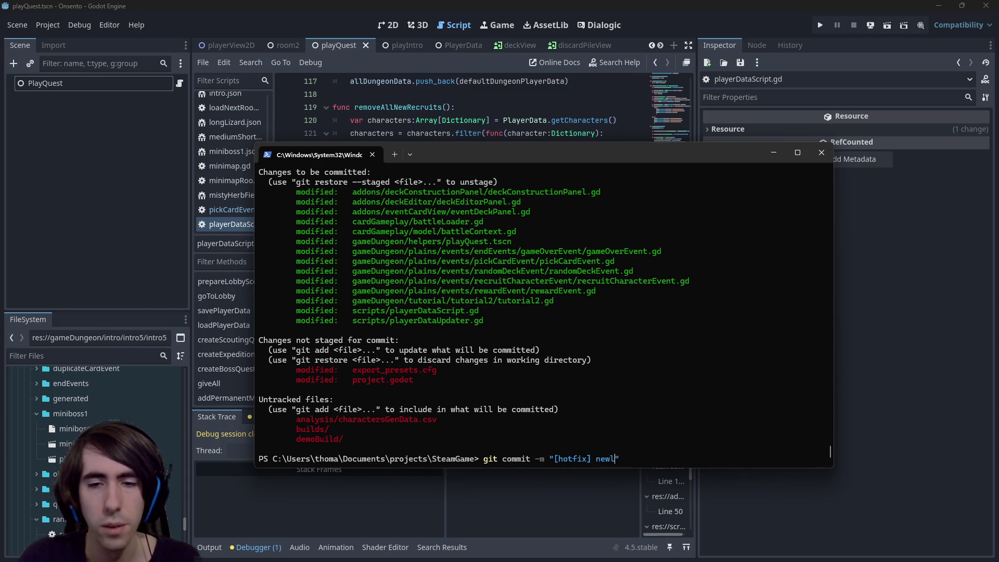
text(ded cards are now)
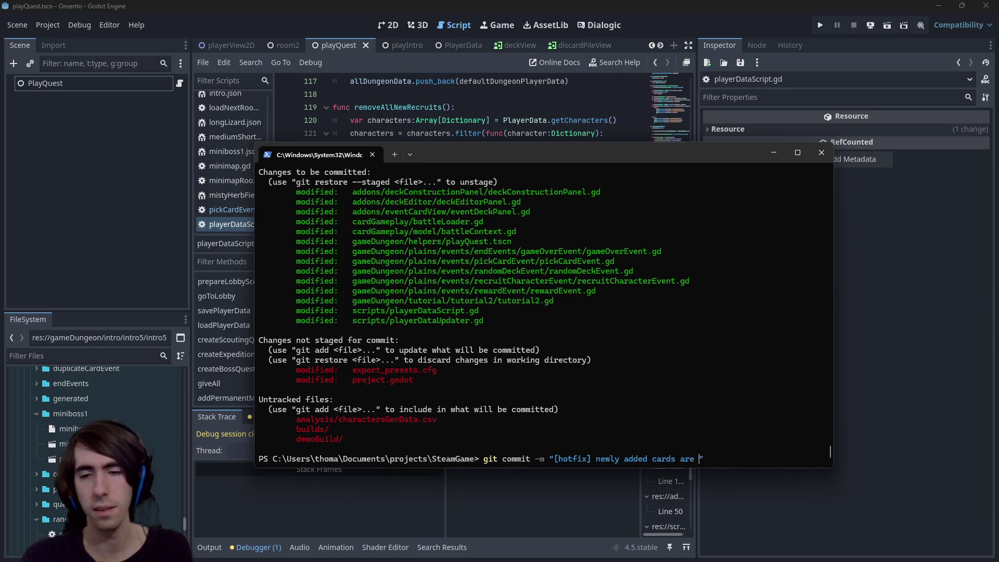
text( removed)
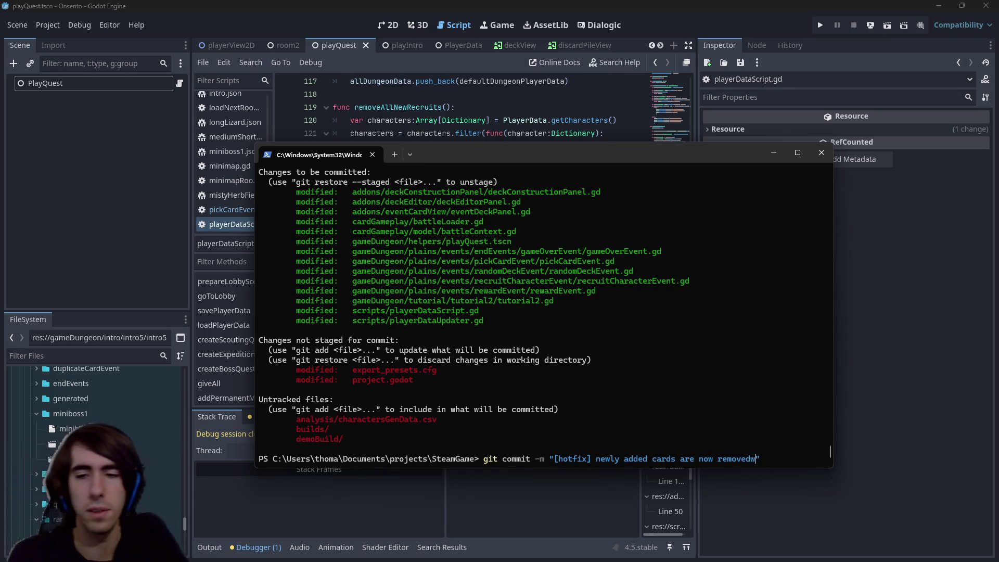
text( when the chara)
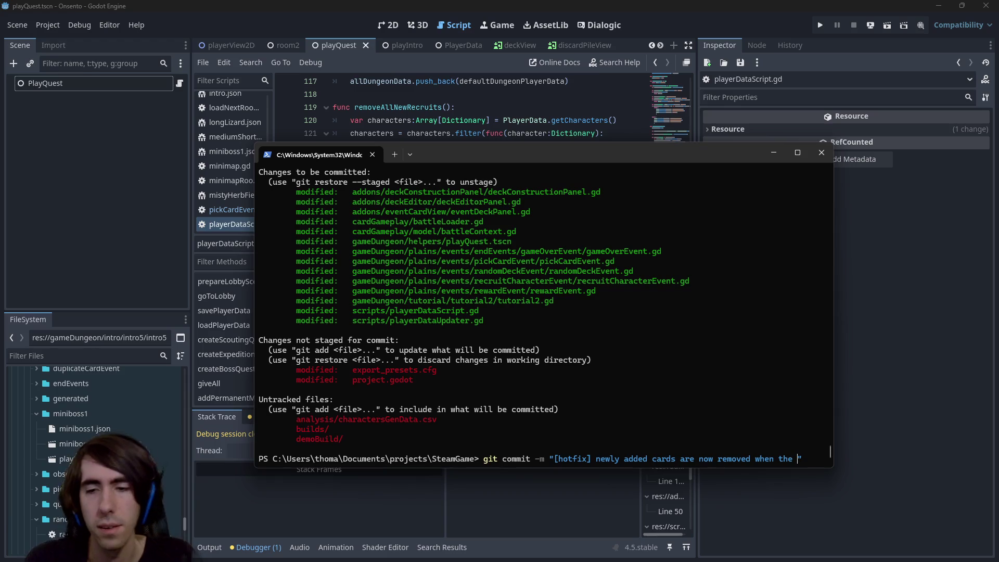
key(BackSpace)
key(BackSpace)
key(BackSpace)
text(player )
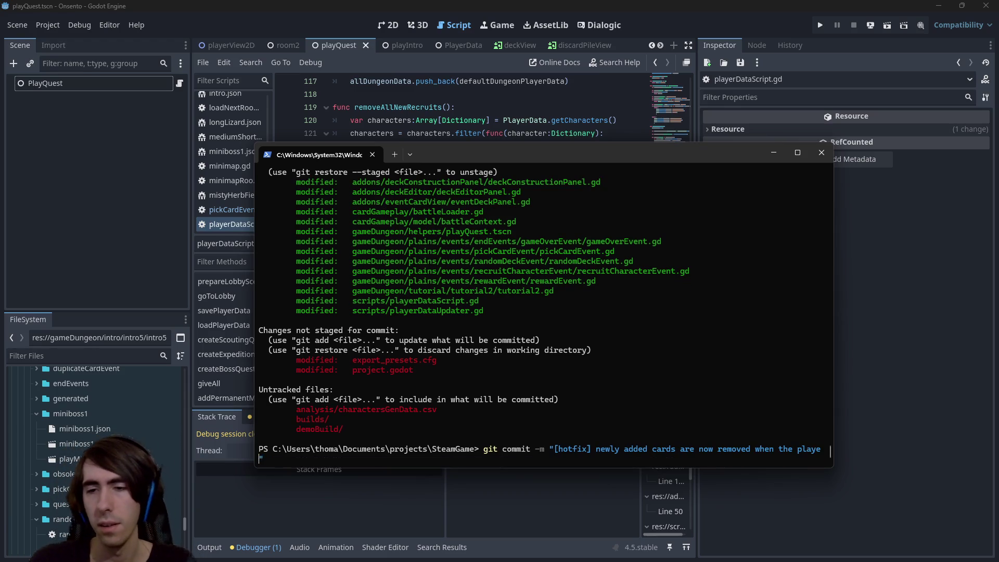
text(loses a qu)
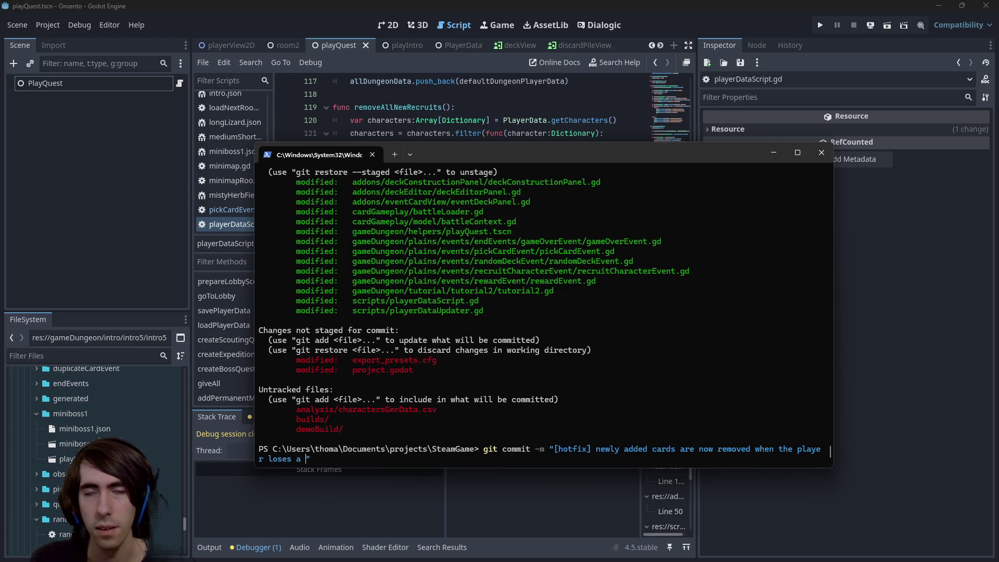
text(est)
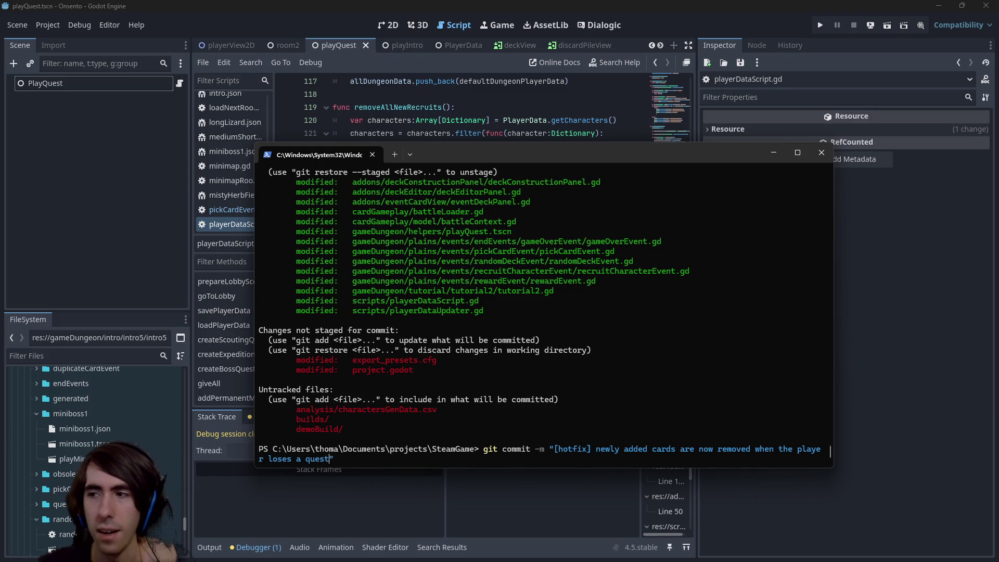
key(Return)
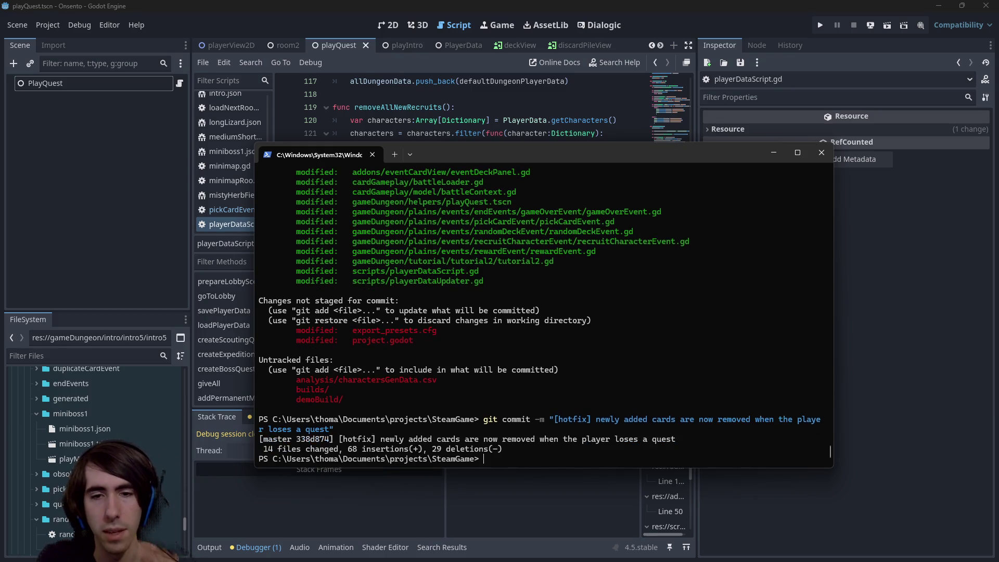
- Push the hotfix commit to the remote
text(git push)
key(Return)
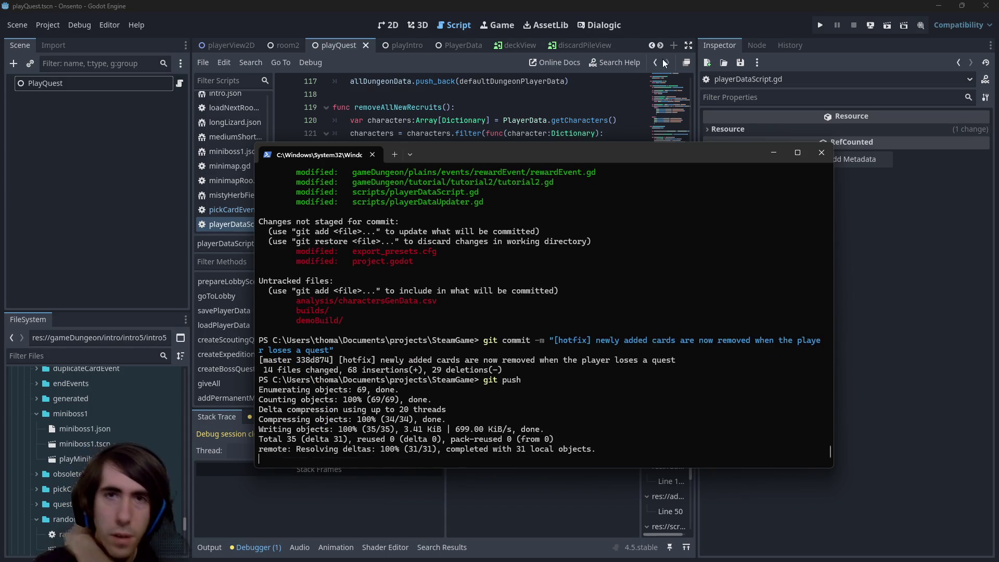
click(616, 8)
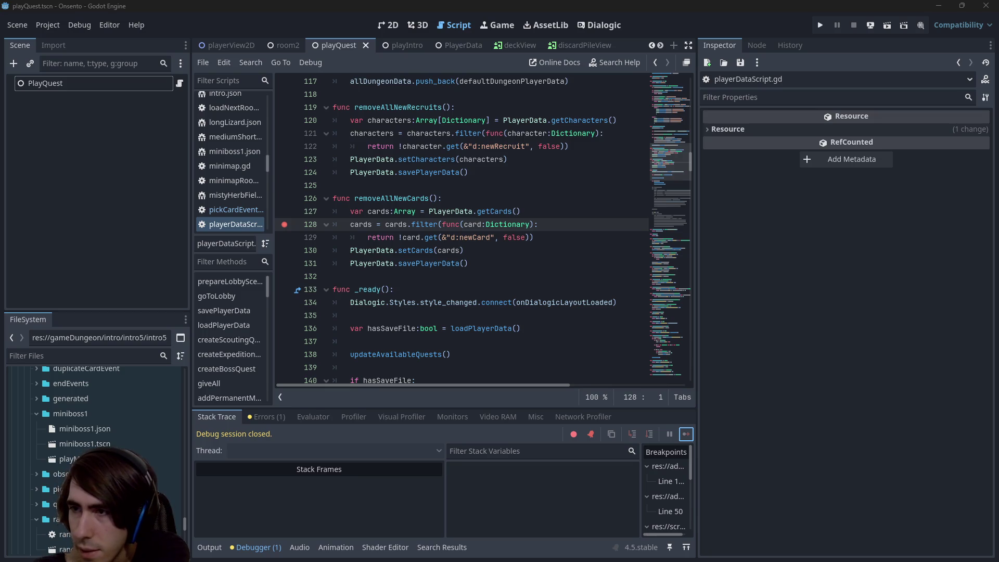
key(alt+Tab)
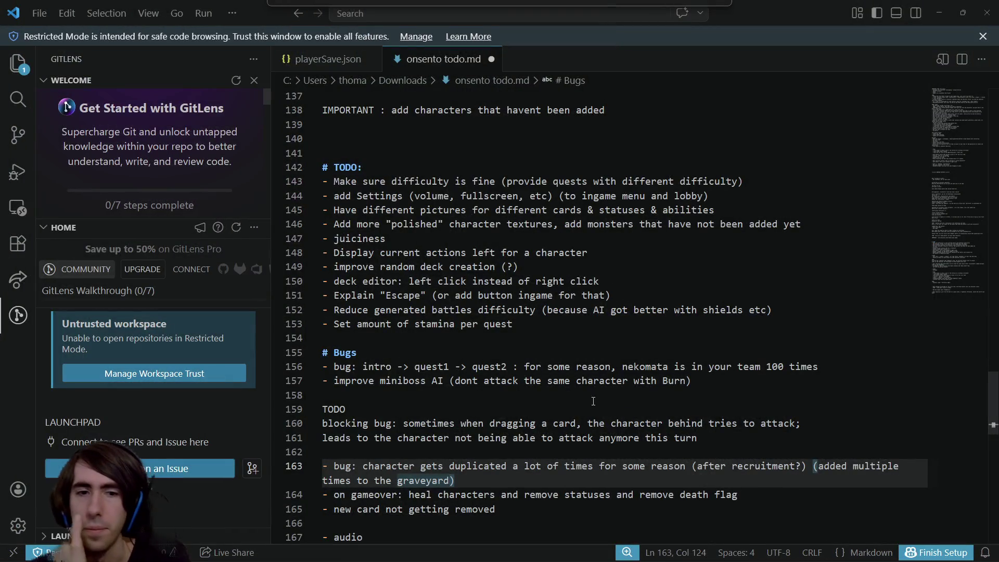
- Delete the 'new card not getting removed' line from onsento todo.md and go back to Godot's script editor
scroll(523, 448, down, 2)
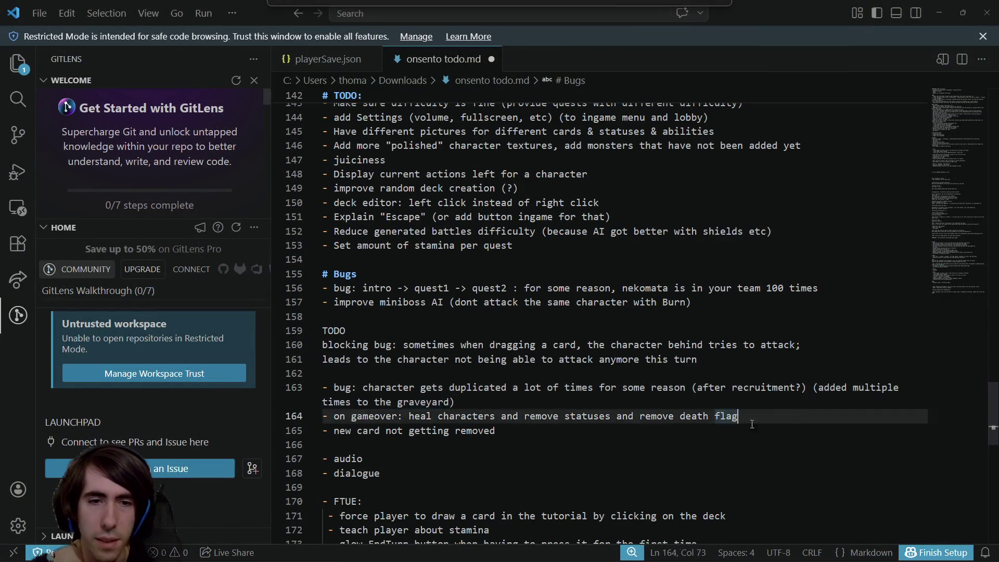
drag(323, 444, 307, 430)
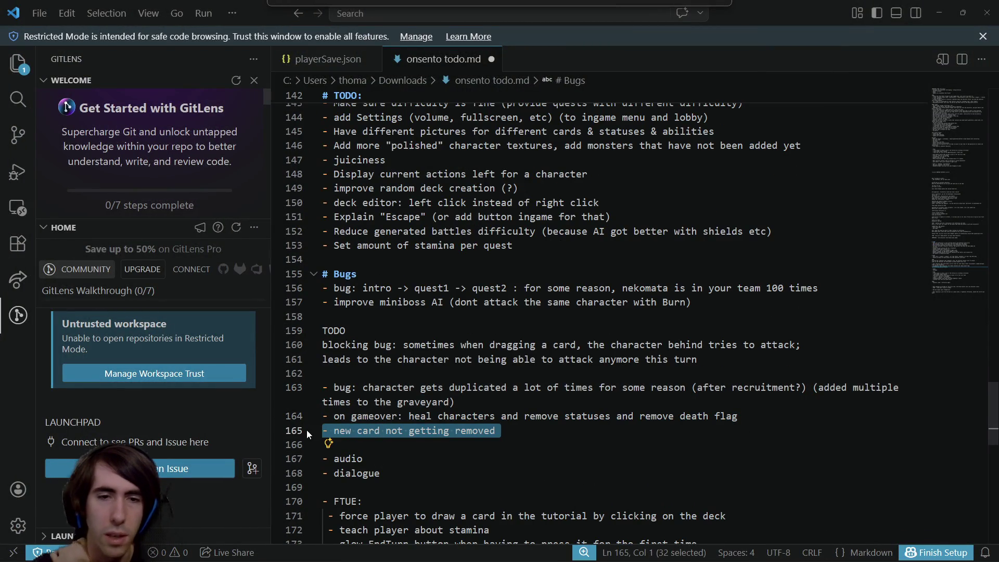
key(Delete)
key(Delete)
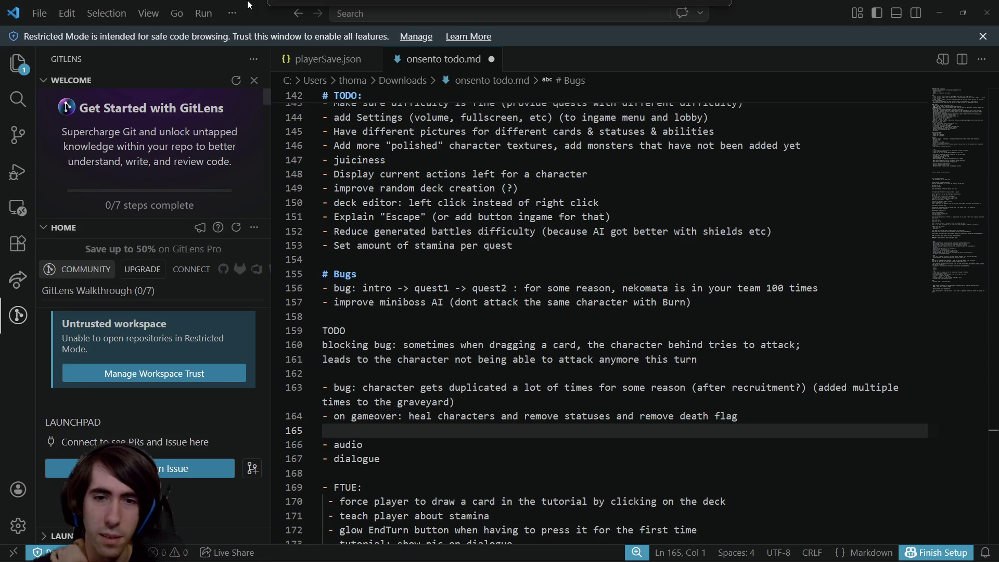
key(alt+Tab)
click(538, 238)
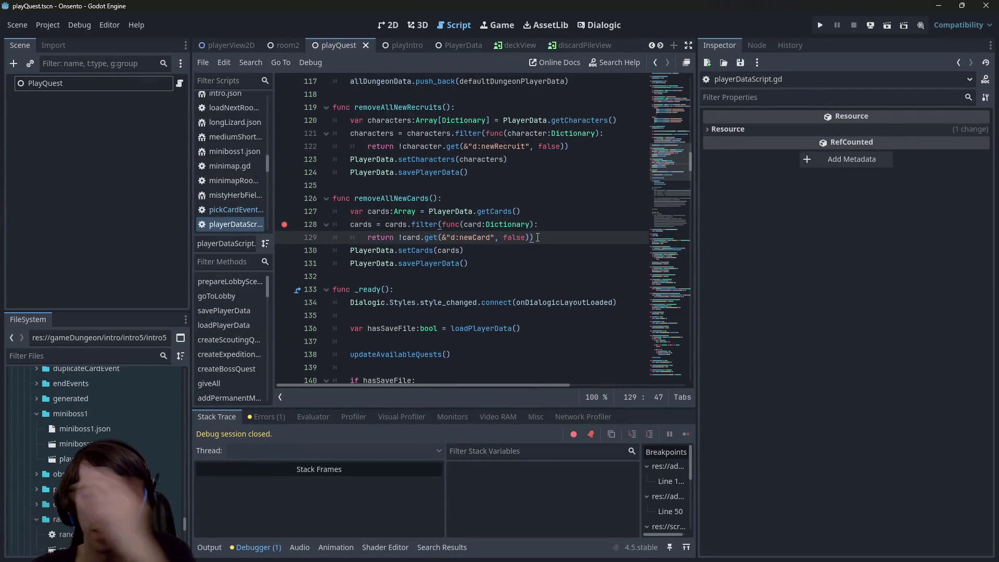
- Search the project for d:isDead and inspect the battleLoader.gd match and its characterData usage
key(ctrl+shift+f)
text(d:isDead)
key(Return)
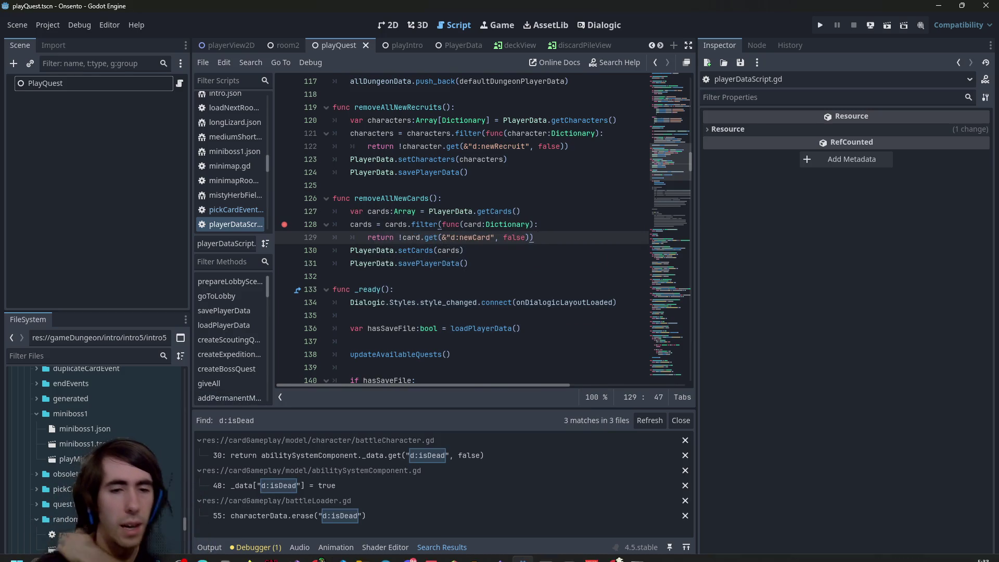
click(343, 512)
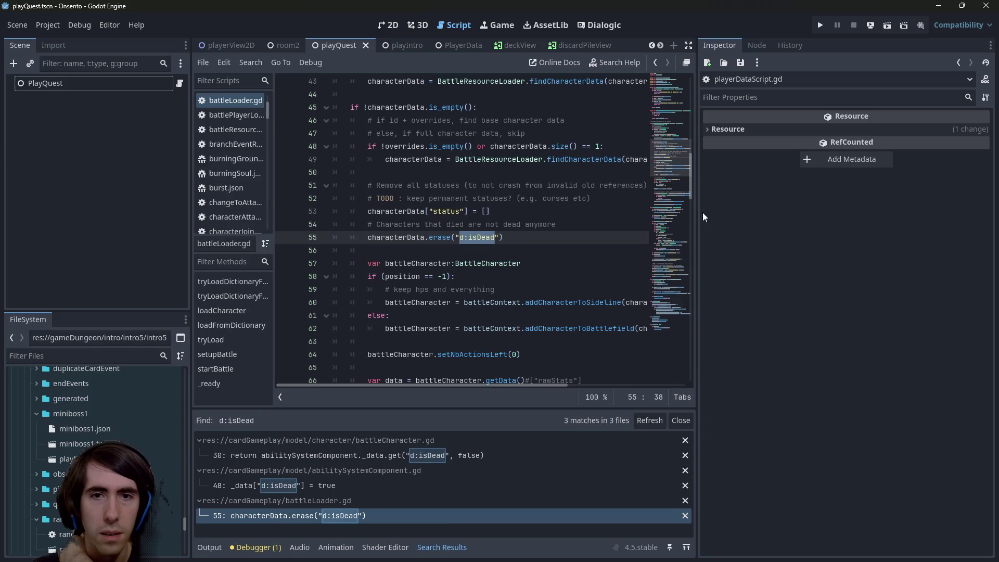
drag(695, 207, 881, 208)
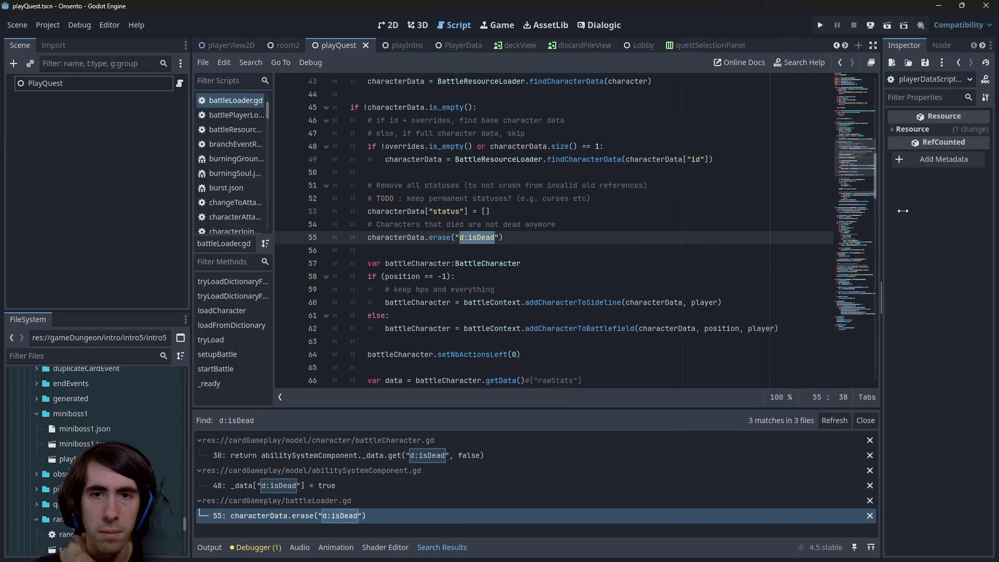
scroll(350, 280, down, 2)
scroll(458, 225, down, 4)
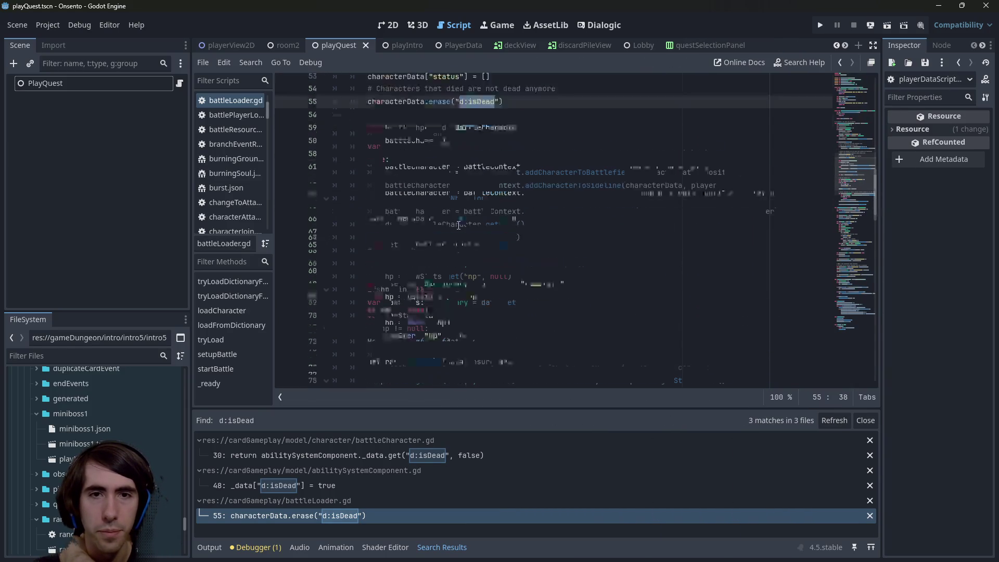
scroll(443, 136, up, 3)
double_click(417, 123)
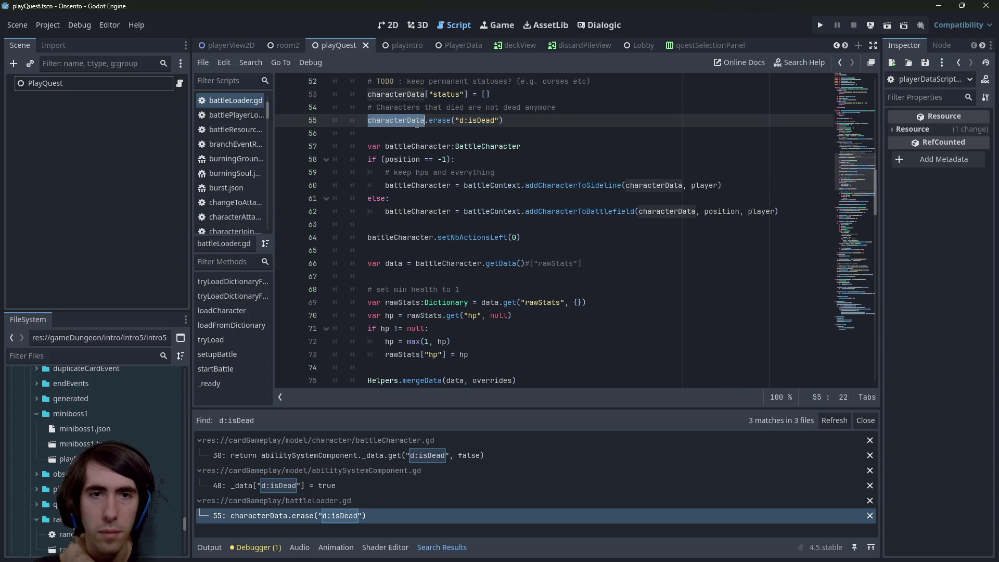
scroll(479, 232, down, 3)
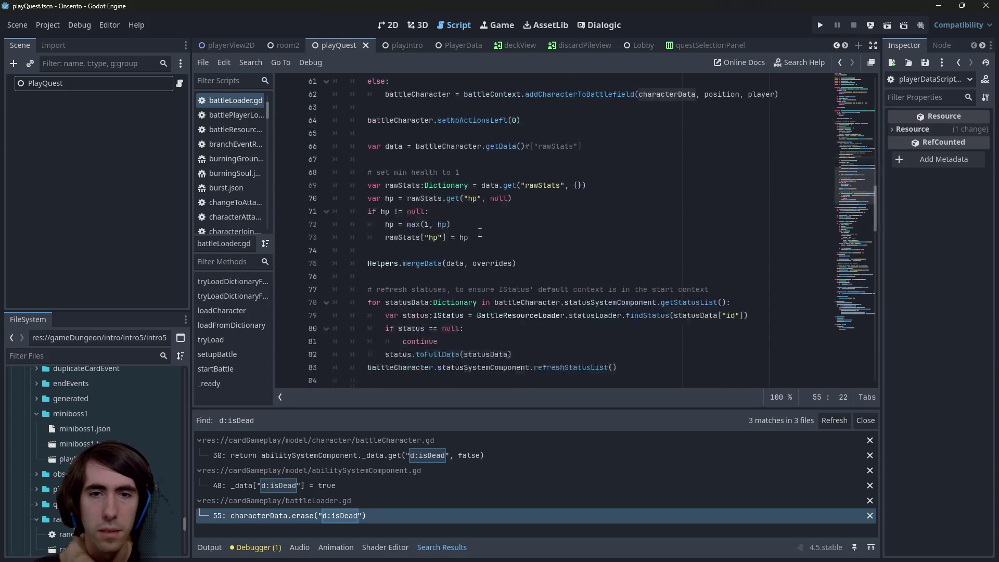
scroll(480, 233, down, 1)
scroll(480, 233, up, 1)
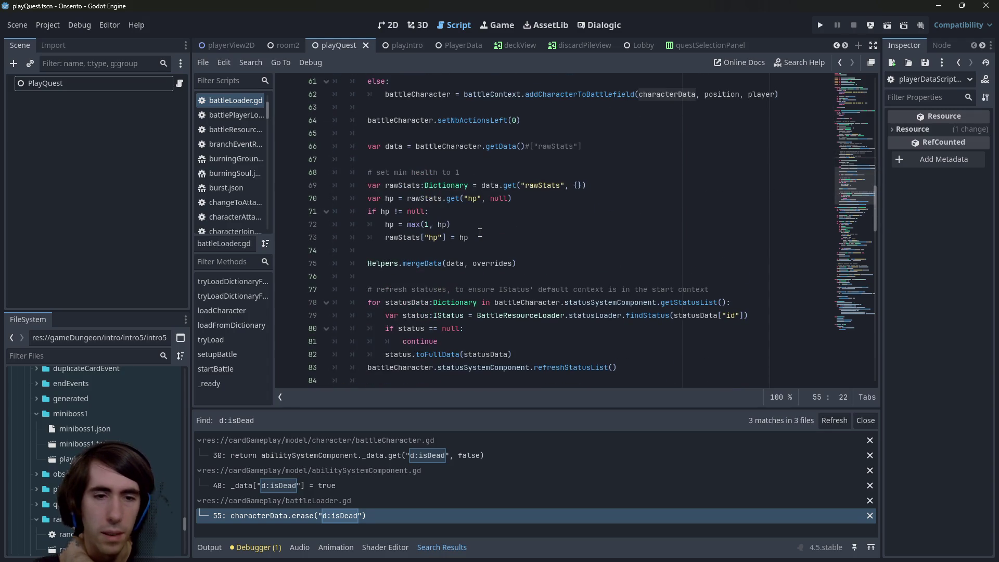
- Review the d:isDead matches in battleCharacter.gd and abilitySystemComponent.gd, then return to battleLoader.gd line 46
click(403, 455)
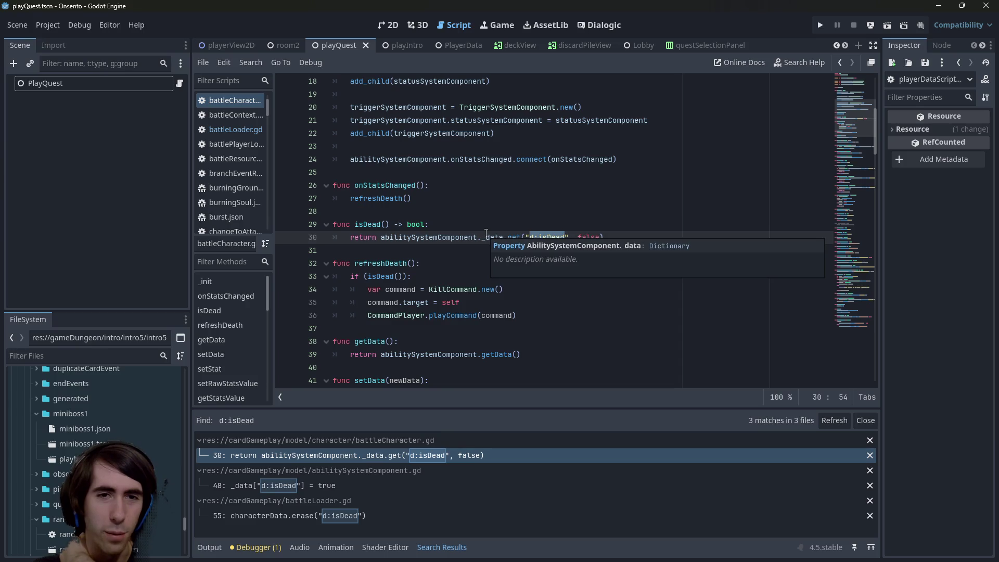
click(357, 483)
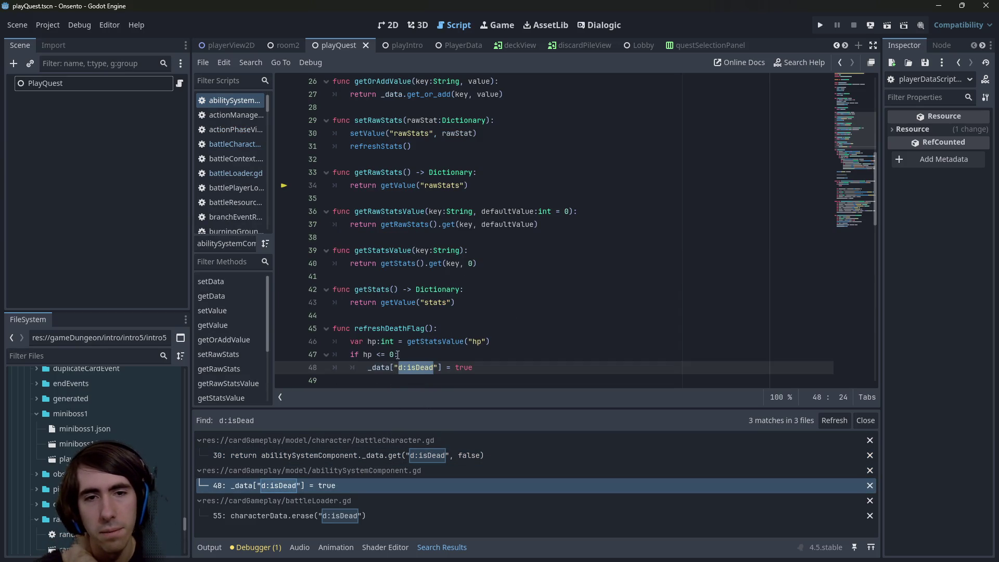
click(366, 455)
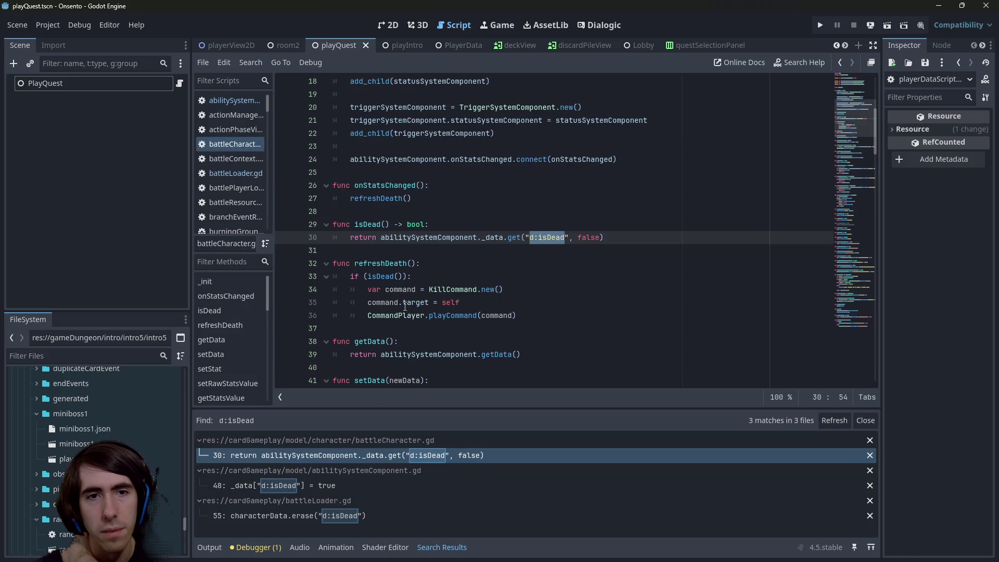
click(290, 516)
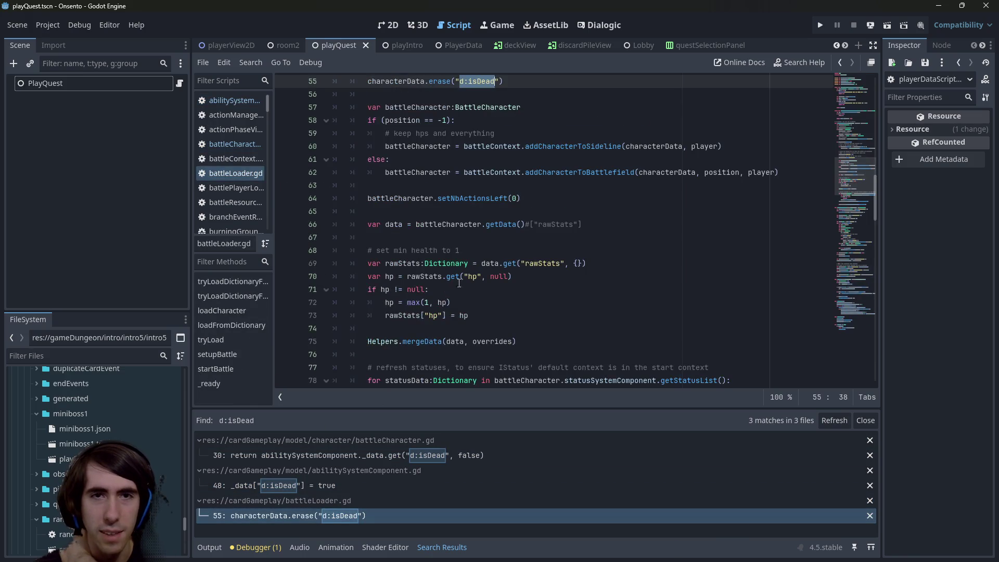
scroll(431, 314, up, 8)
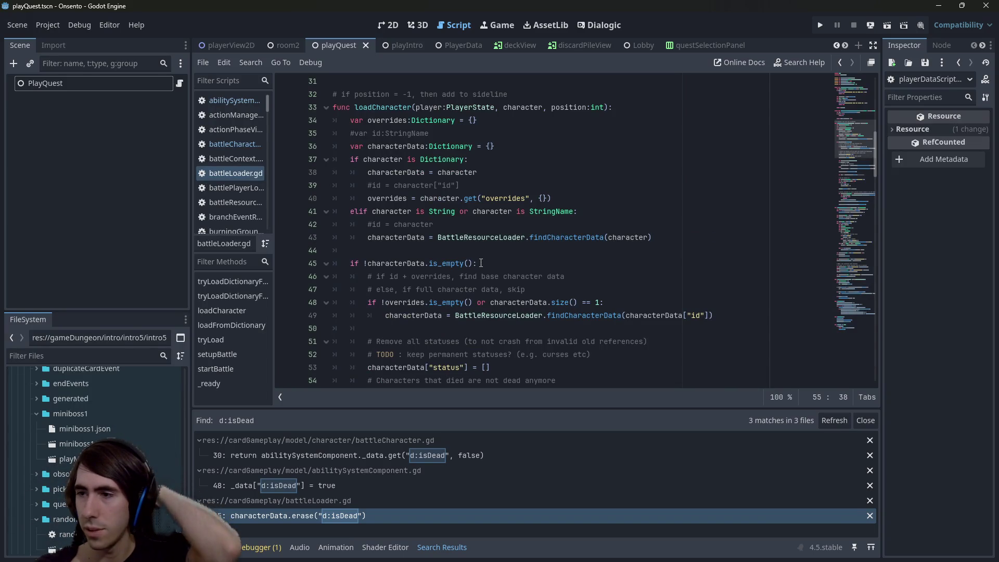
click(572, 275)
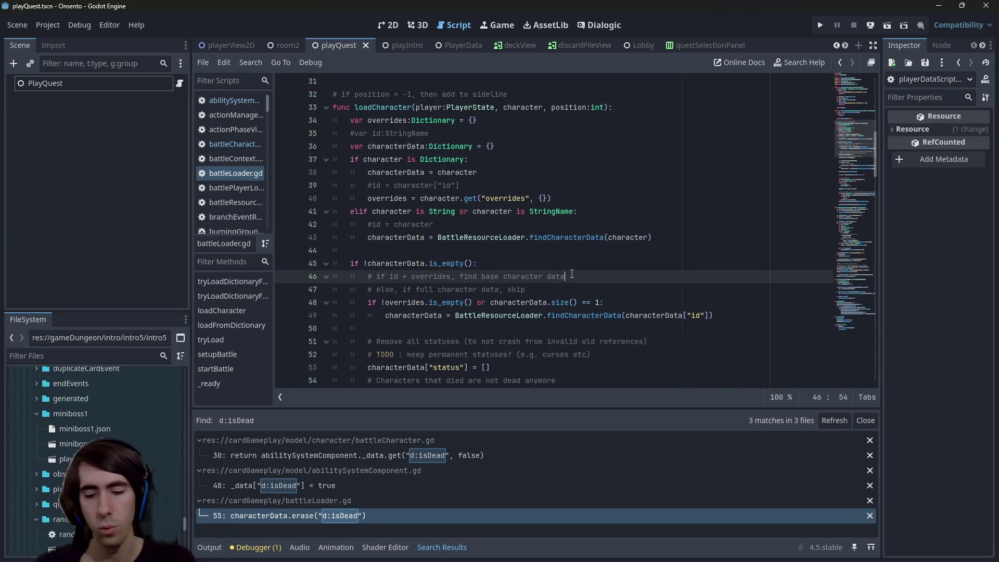
key(alt+shift+o)
- Open rewardEvent.gd and read through its _ready character-reset loop
text(reward)
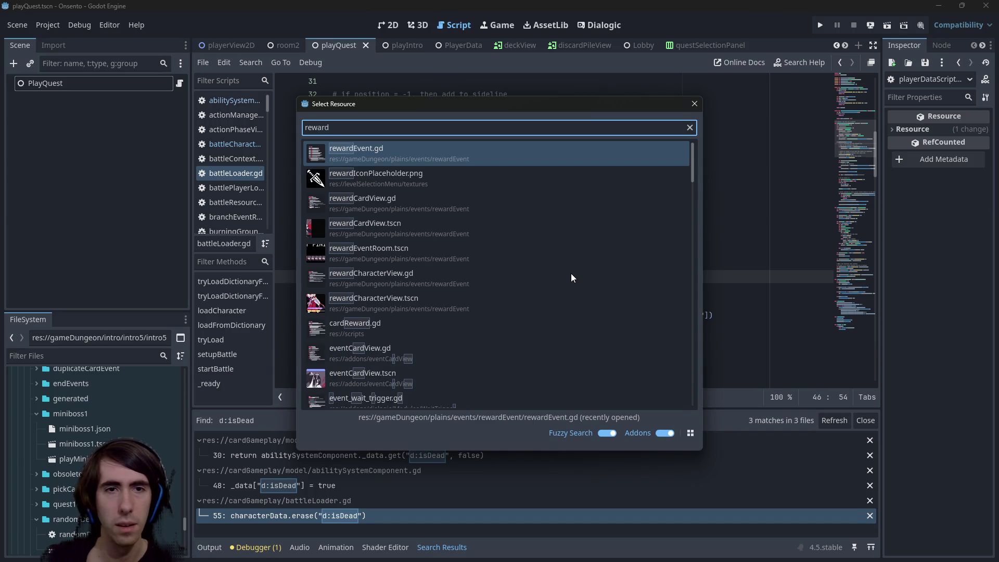
key(Return)
scroll(579, 222, up, 5)
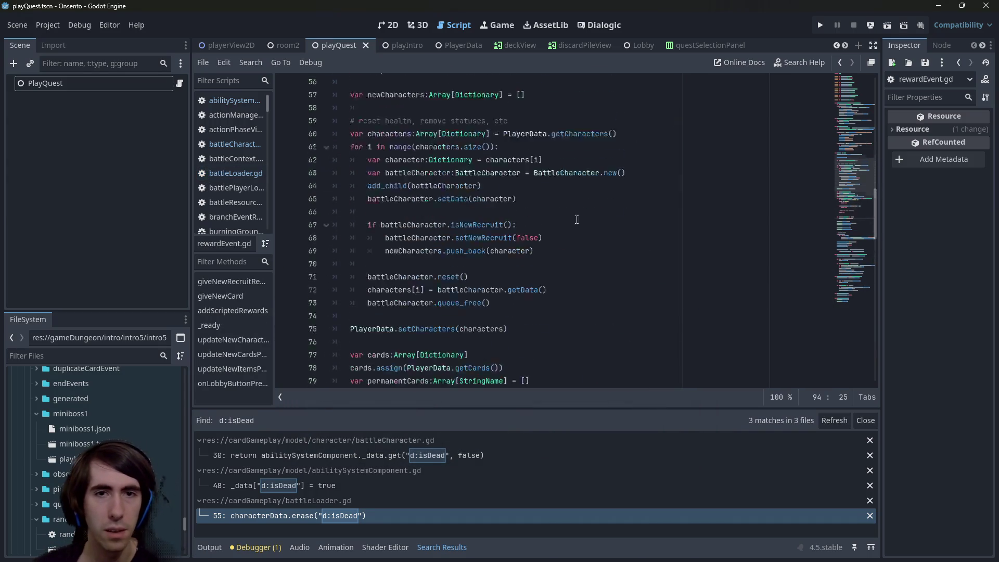
scroll(579, 222, down, 10)
scroll(527, 222, up, 2)
scroll(527, 223, up, 2)
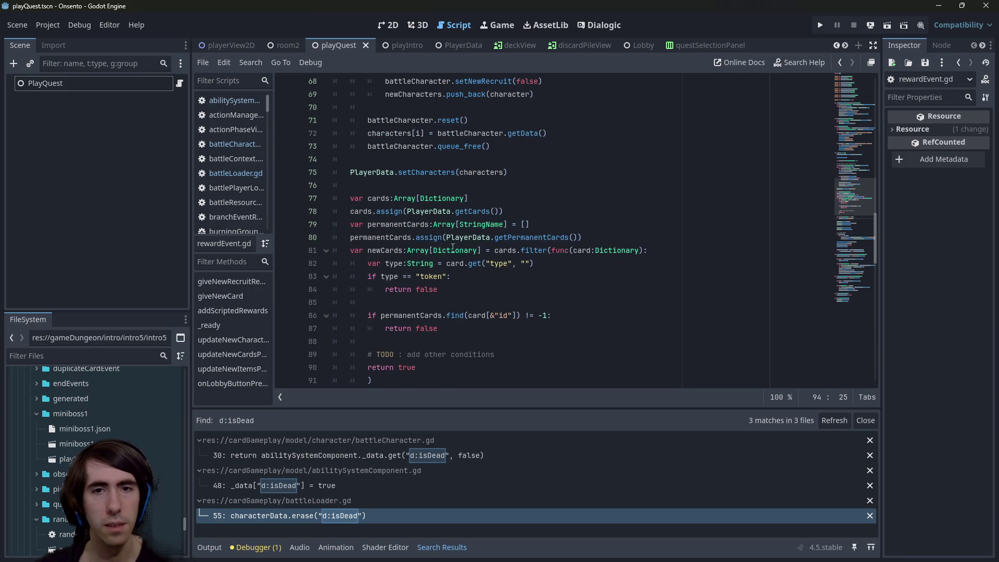
scroll(402, 310, down, 2)
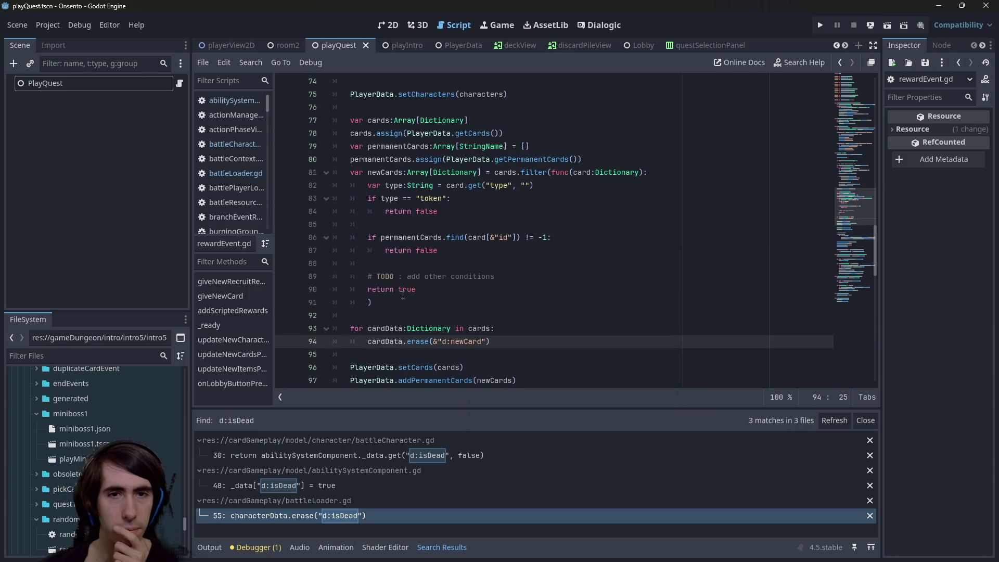
scroll(416, 208, down, 2)
scroll(413, 228, down, 2)
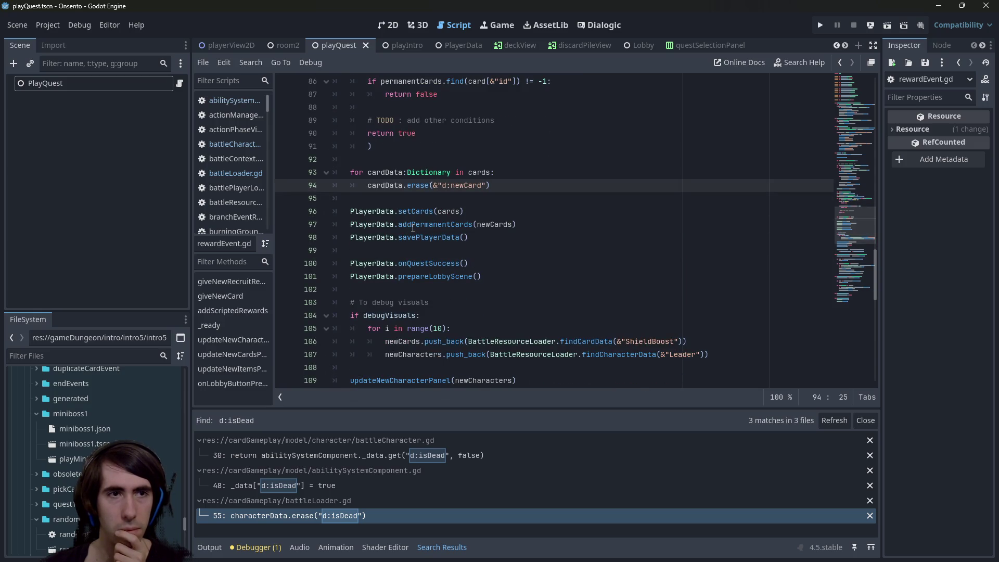
scroll(413, 227, up, 2)
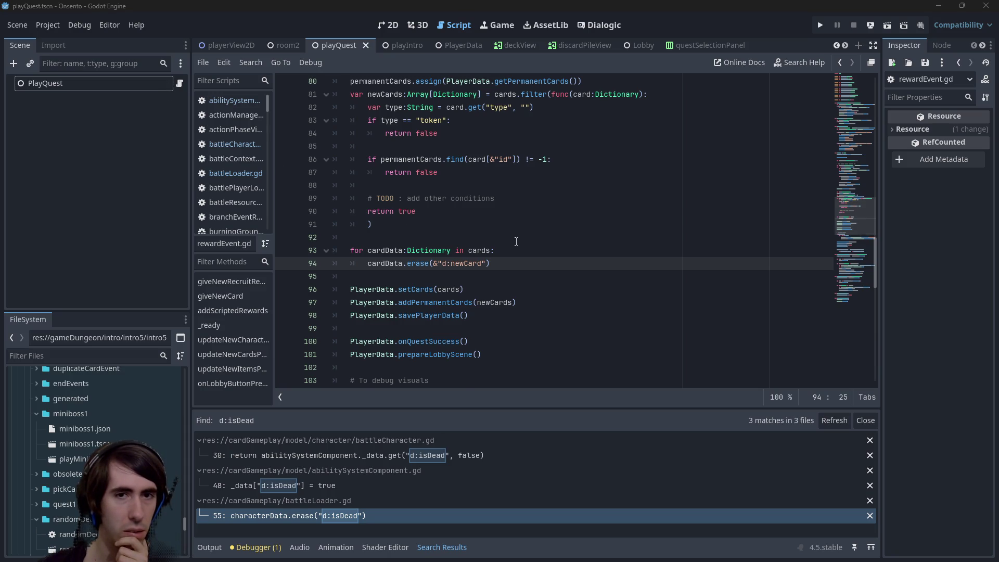
scroll(516, 241, up, 2)
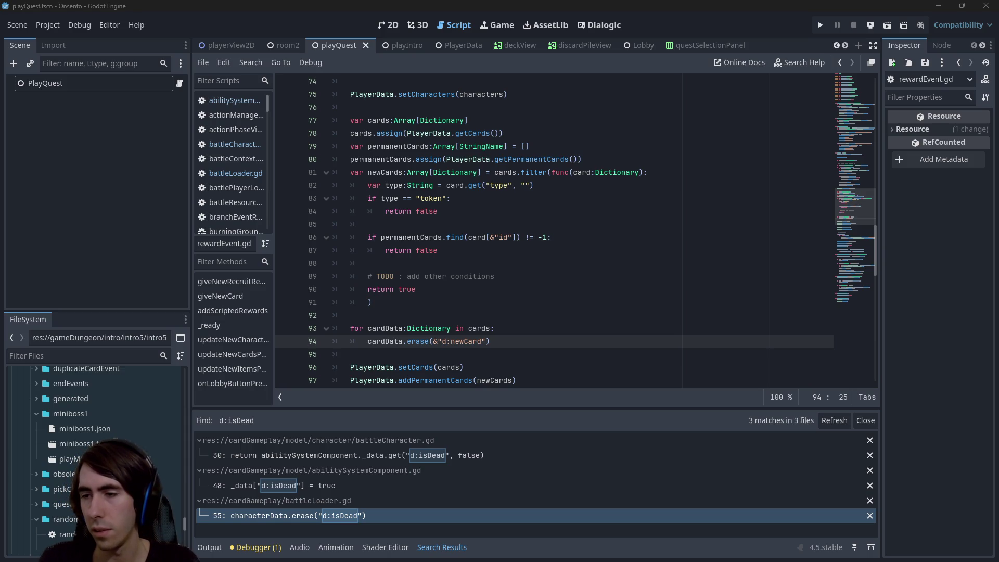
click(411, 185)
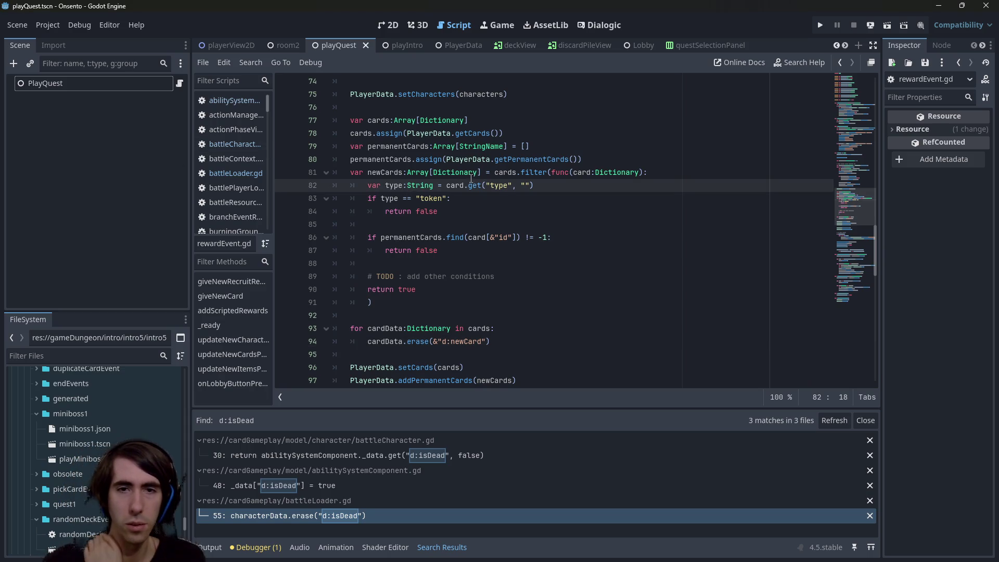
scroll(522, 219, up, 1)
- Jump to battleLoader.gd line 73 and start a project search for "setHealth(getMax"
click(313, 515)
scroll(517, 288, down, 9)
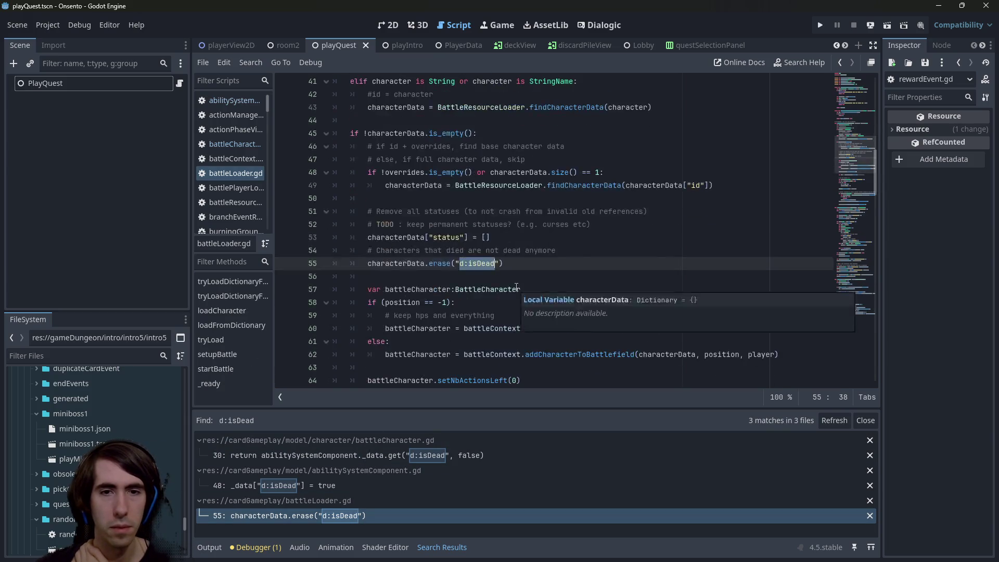
click(513, 264)
scroll(513, 264, down, 2)
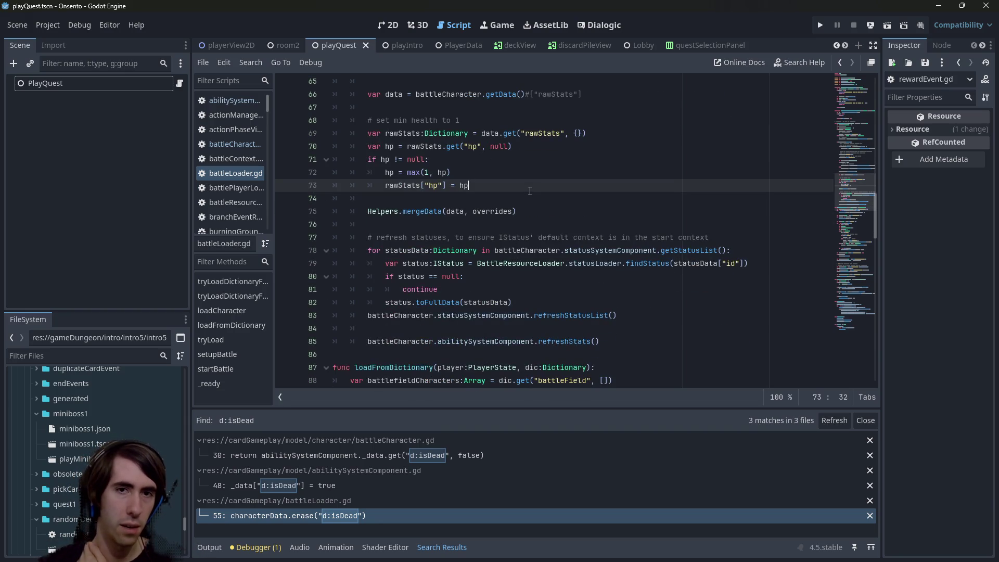
key(ctrl+shift+f)
text(setHealth(getMax)
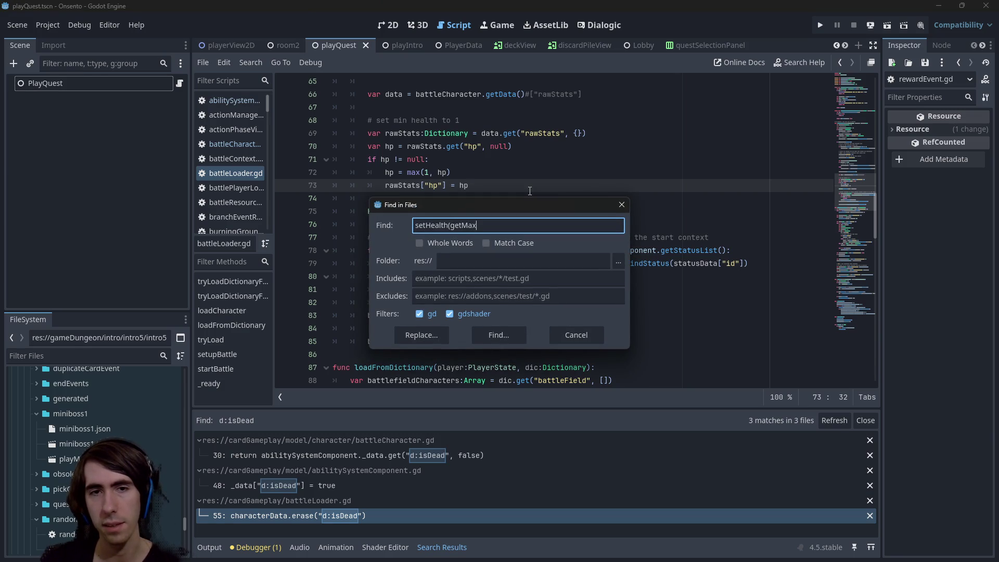
- Search the project for setHealth( and open the battleCharacter.gd match at line 154
key(BackSpace)
key(BackSpace)
key(BackSpace)
key(Return)
scroll(451, 451, down, 4)
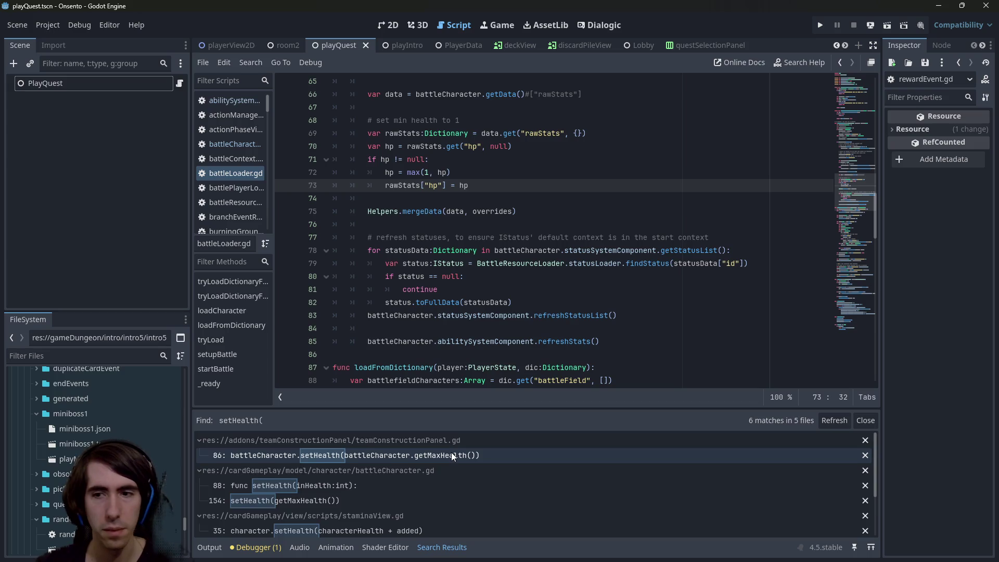
scroll(373, 465, up, 2)
click(358, 460)
scroll(414, 346, down, 1)
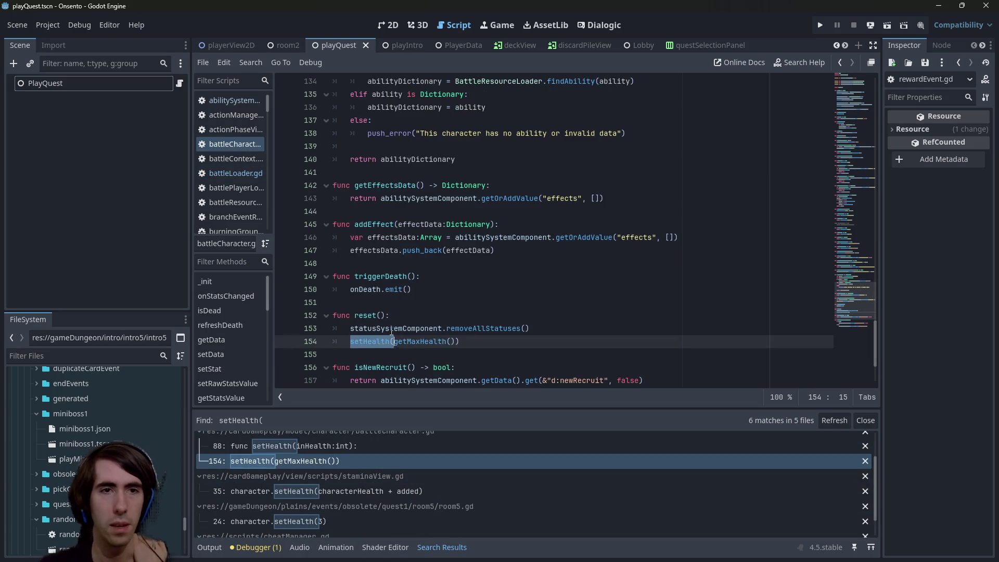
double_click(367, 316)
- Find the character.reset() call in rewardEvent.gd line 71 and go to its definition
key(ctrl+shift+f)
text(character.reset())
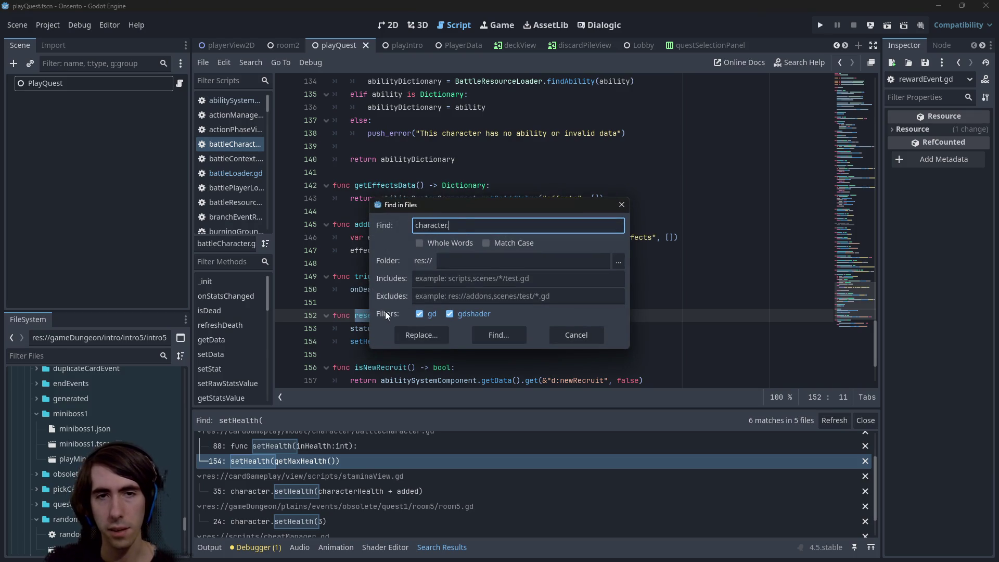
key(Return)
click(368, 454)
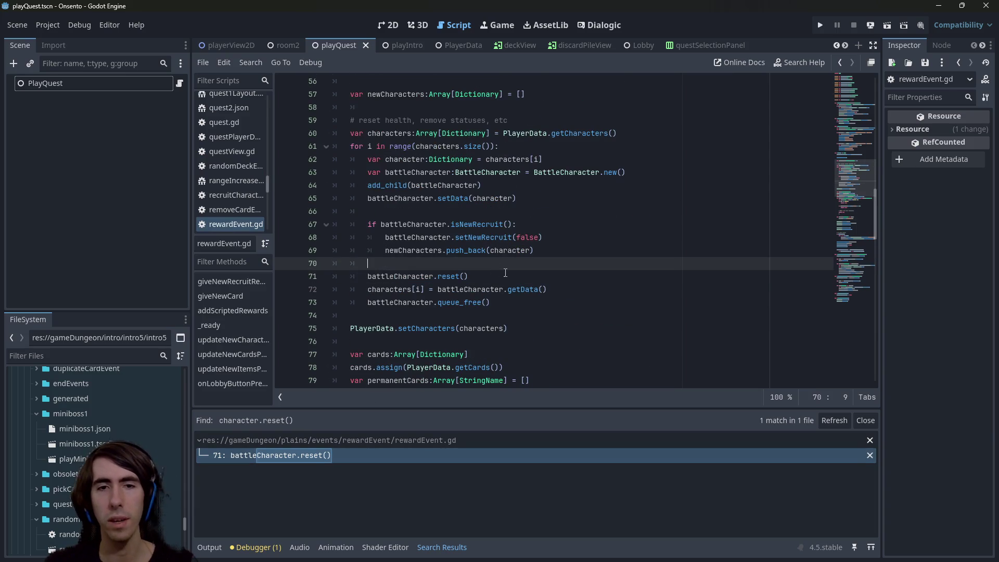
drag(470, 276, 299, 277)
scroll(464, 268, up, 1)
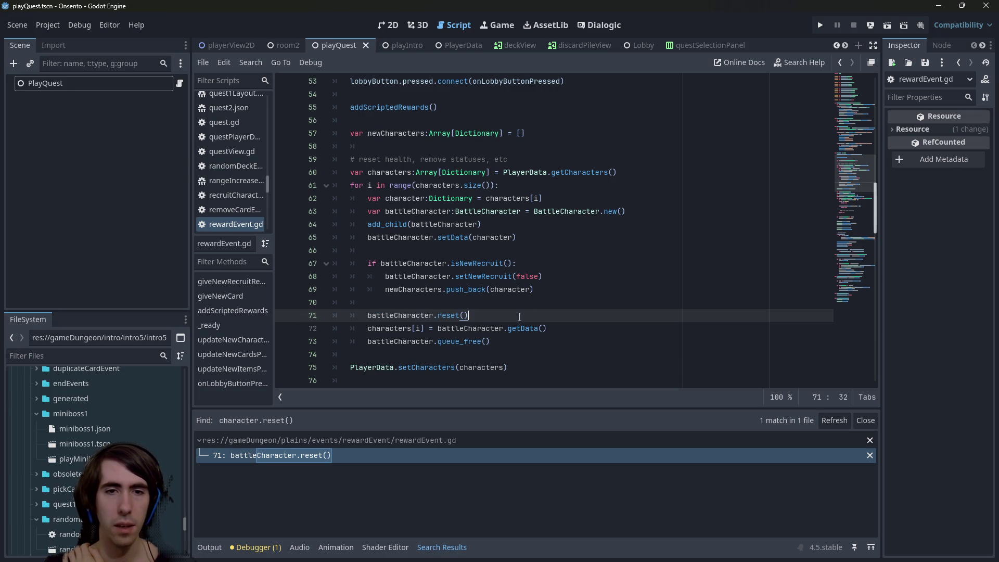
key(shift+Home)
key(shift+Home)
scroll(424, 277, up, 2)
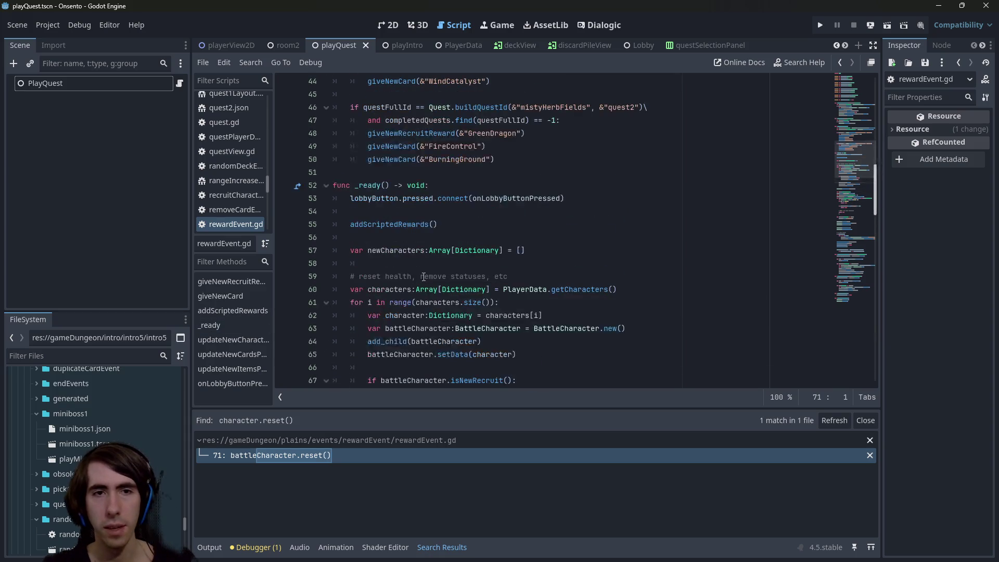
scroll(423, 277, down, 4)
ctrl+click(444, 277)
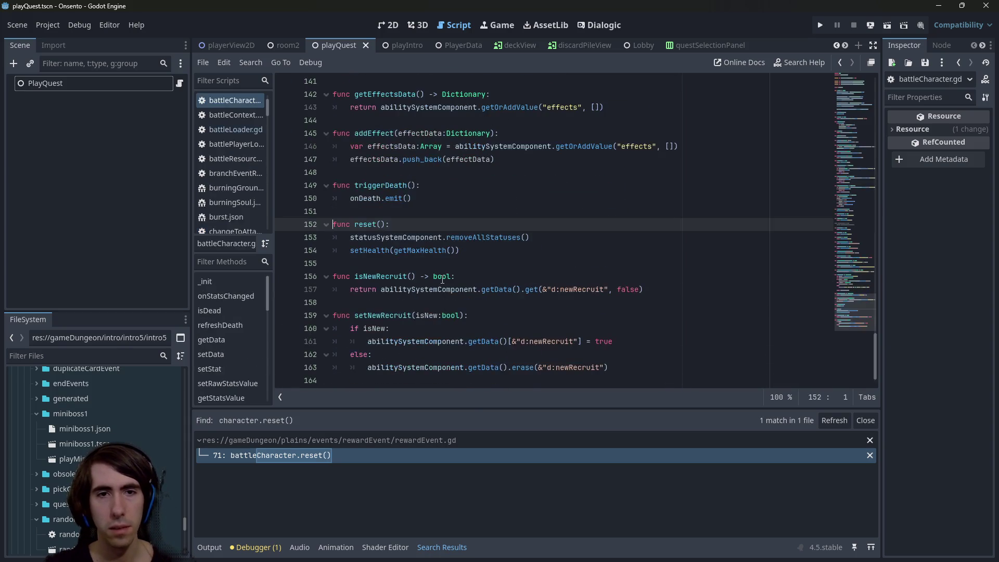
- Insert a new first line in reset() with the isDead lookup copied from line 30
click(451, 227)
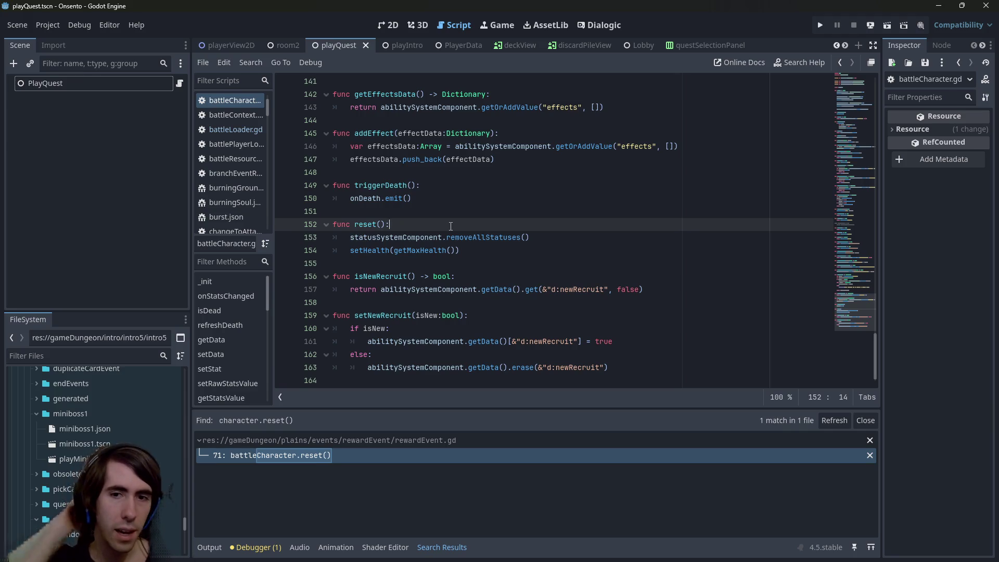
key(Return)
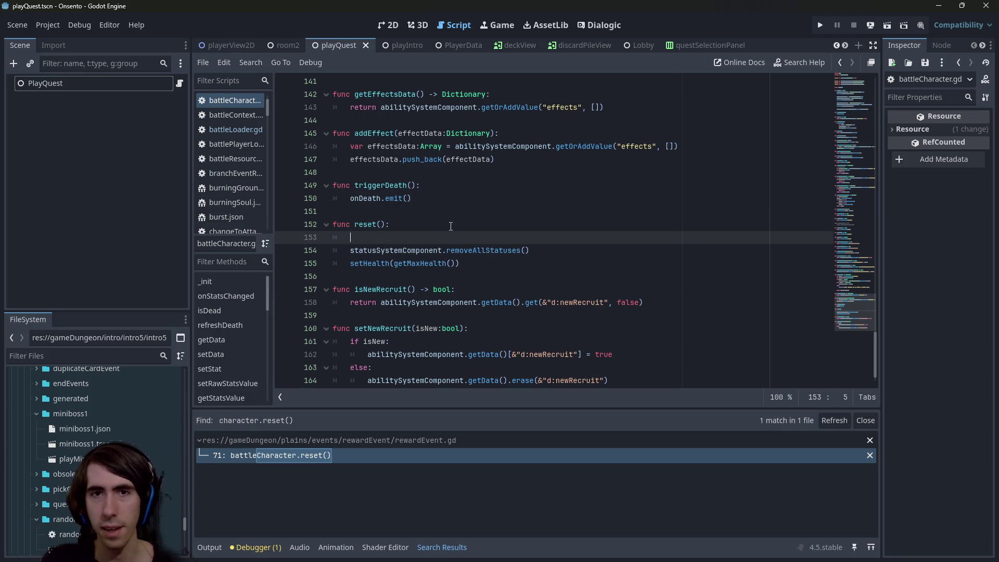
key(ctrl+f)
text(isDead)
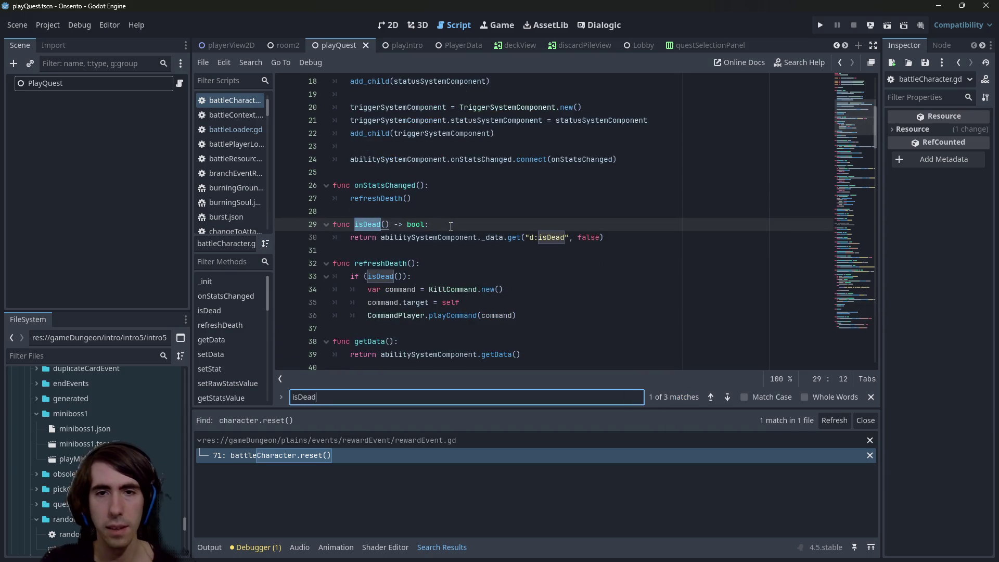
drag(603, 238, 382, 237)
key(ctrl+c)
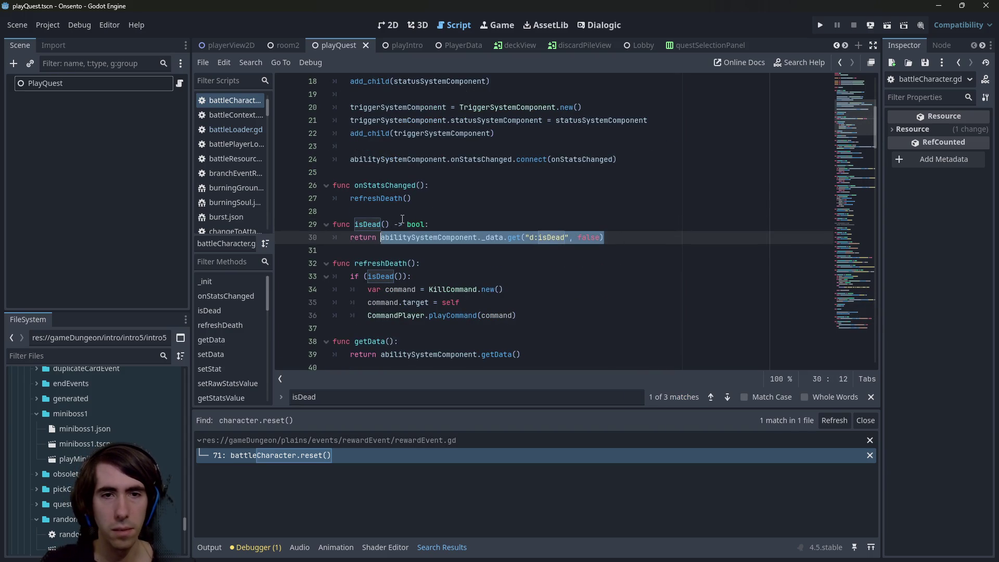
click(402, 219)
scroll(402, 220, down, 20)
click(377, 198)
key(ctrl+v)
- Turn that line into abilitySystemComponent._data.erase("d:isDead") and save the script
double_click(440, 198)
text(_data.erase)
key(Return)
key(End)
key(Left)
key(BackSpace)
key(BackSpace)
key(BackSpace)
key(ctrl+s)
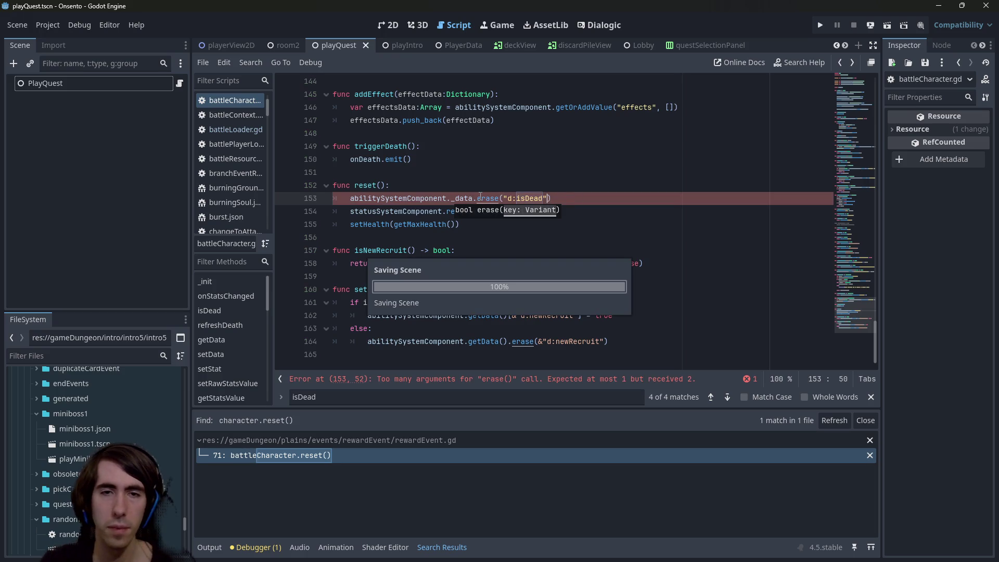
scroll(417, 239, up, 1)
key(ctrl+s)
- Check the abilitySystemComponent documentation, then select the reset function name
double_click(417, 238)
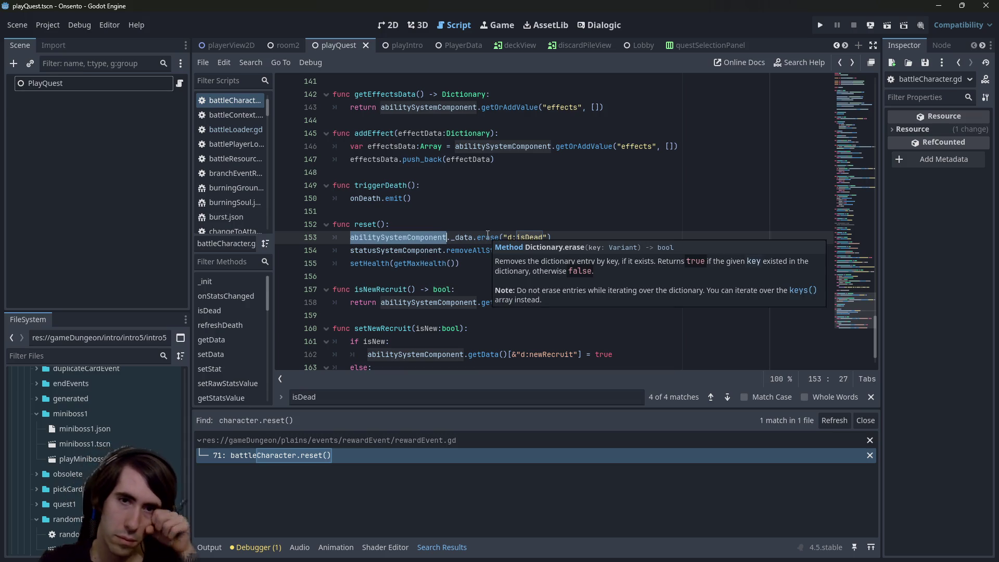
mouse_move(428, 230)
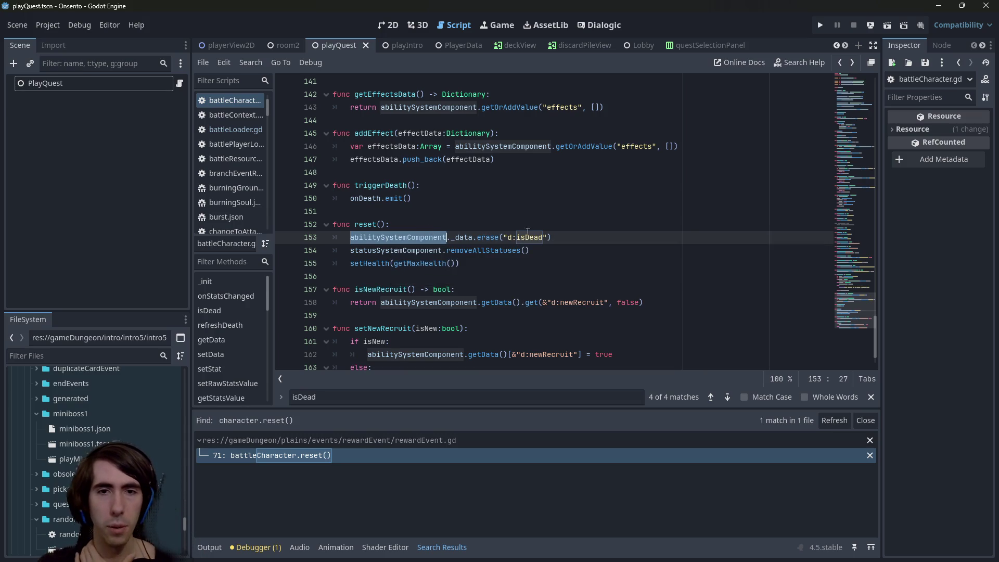
click(510, 265)
double_click(366, 225)
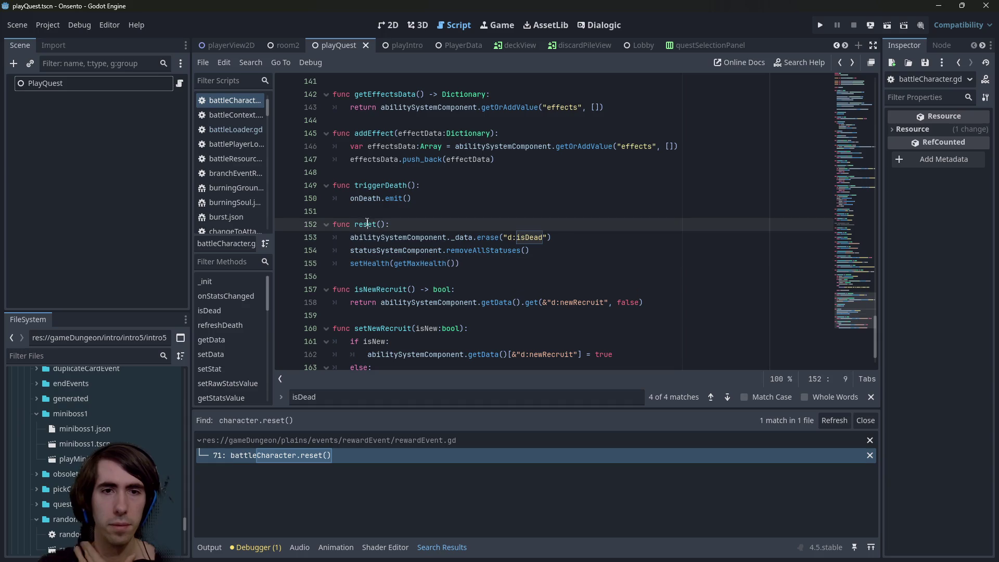
- Open the battleCharacter.reset() match in rewardEvent.gd and review its character reset loop, lines 60–75
key(alt+shift+o)
text(game)
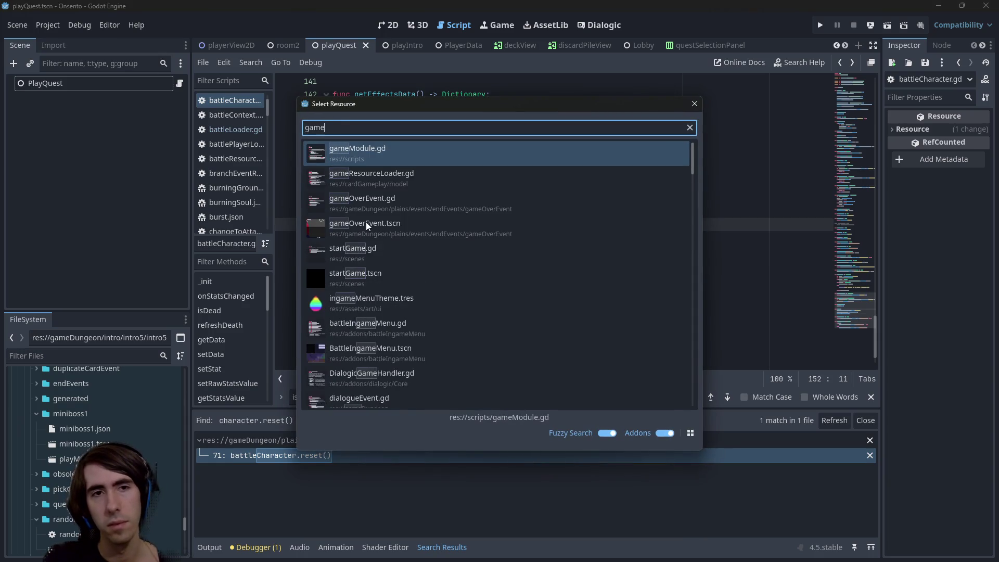
text(over)
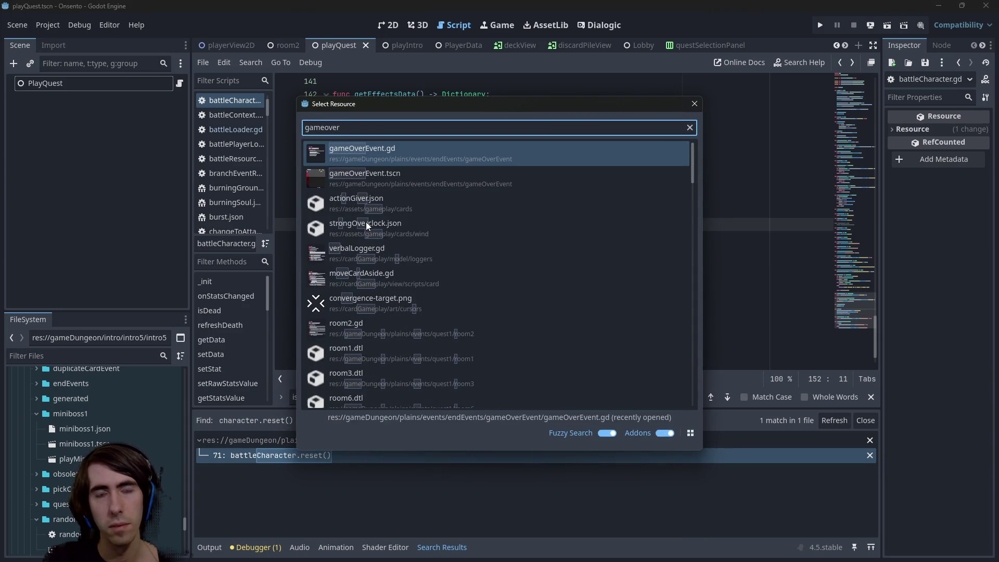
key(Escape)
click(335, 458)
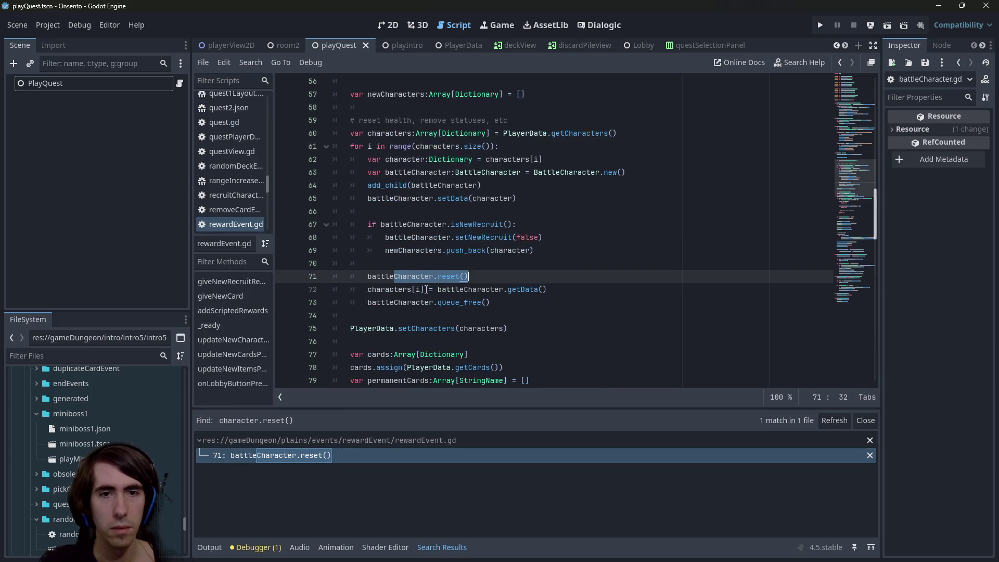
scroll(499, 297, up, 1)
mouse_move(524, 370)
mouse_down()
mouse_move(389, 187)
mouse_move(282, 177)
mouse_up()
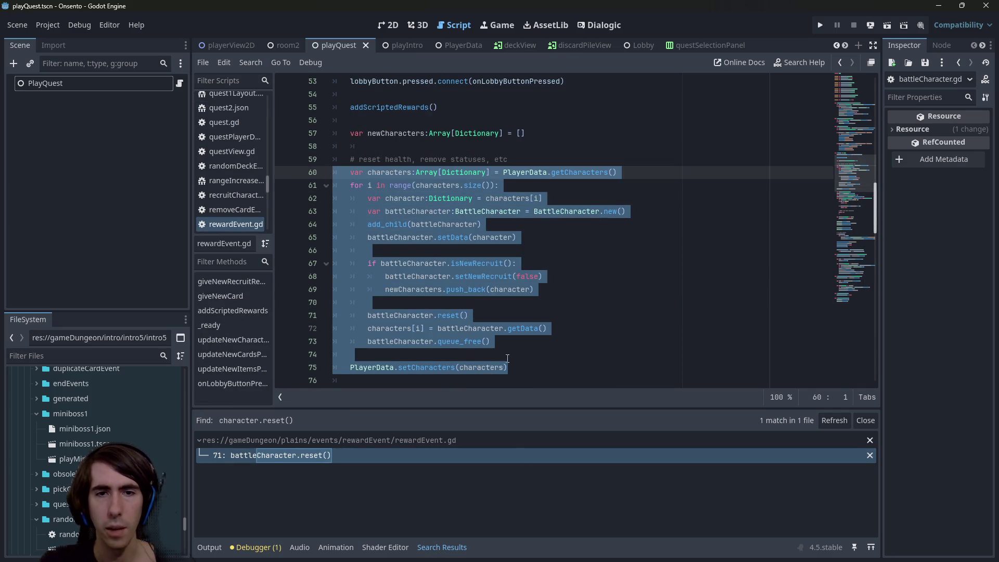
click(520, 349)
- Inspect the battleCharacter usages and the setNewRecruit call on line 68
key(shift+alt+o)
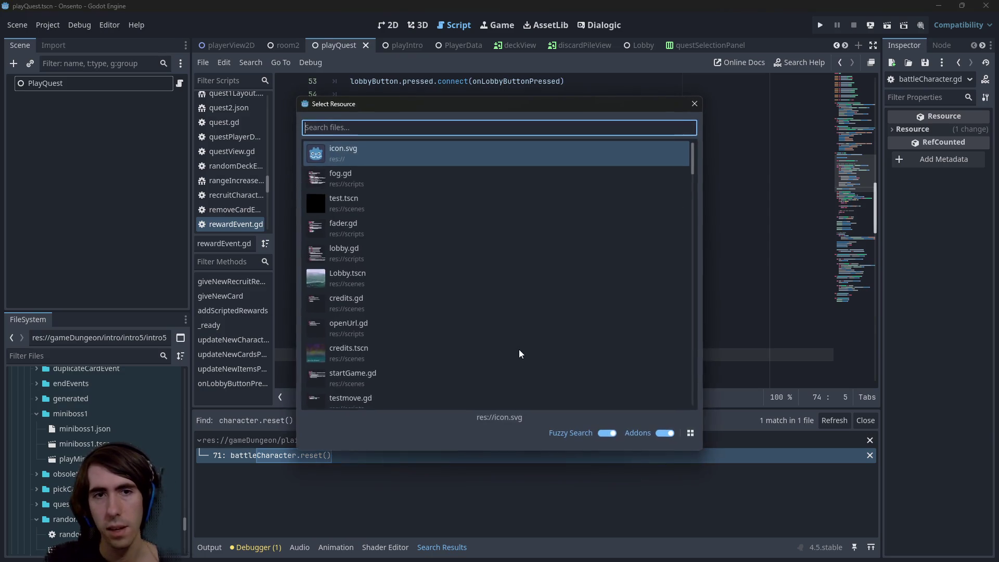
key(Escape)
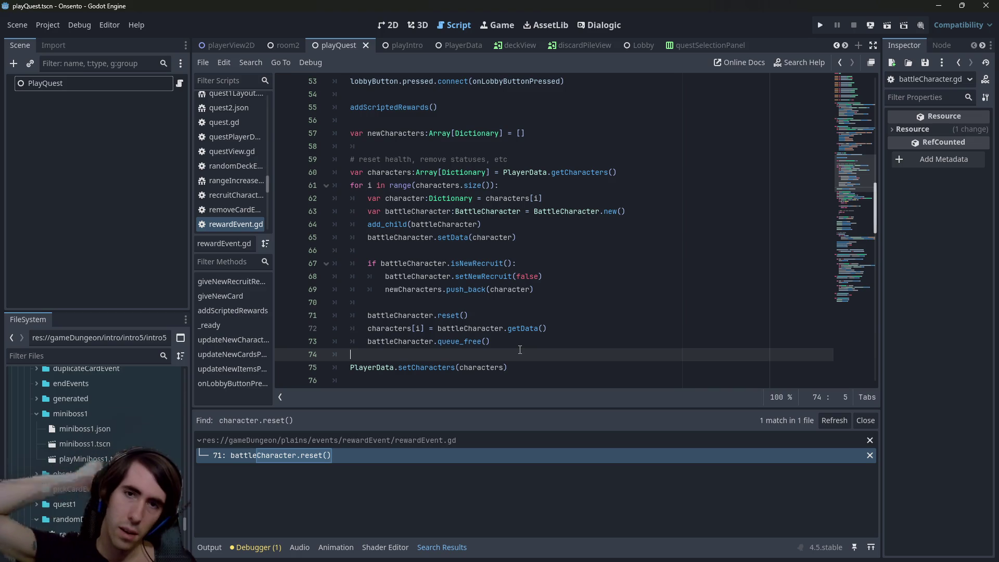
click(419, 224)
double_click(412, 225)
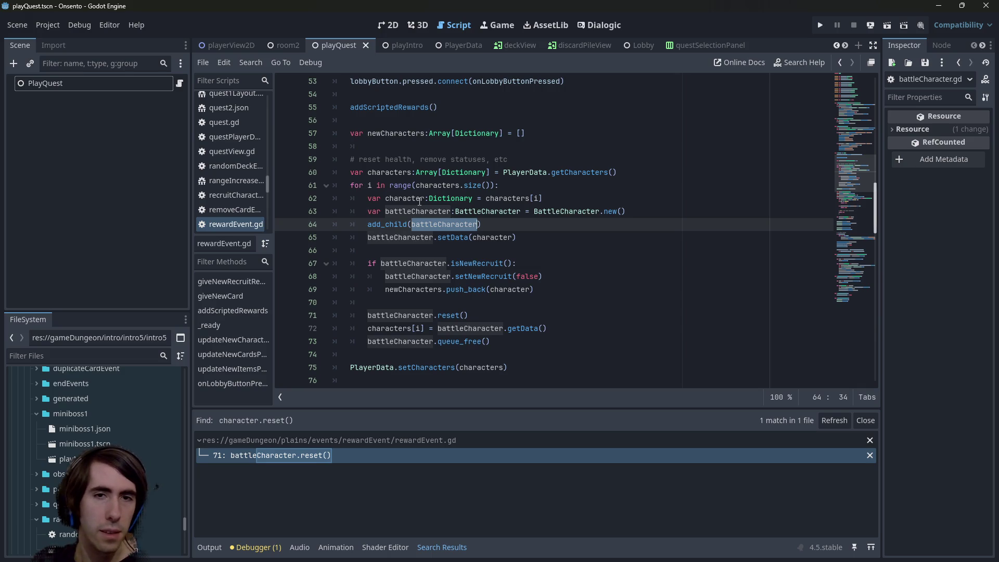
double_click(505, 277)
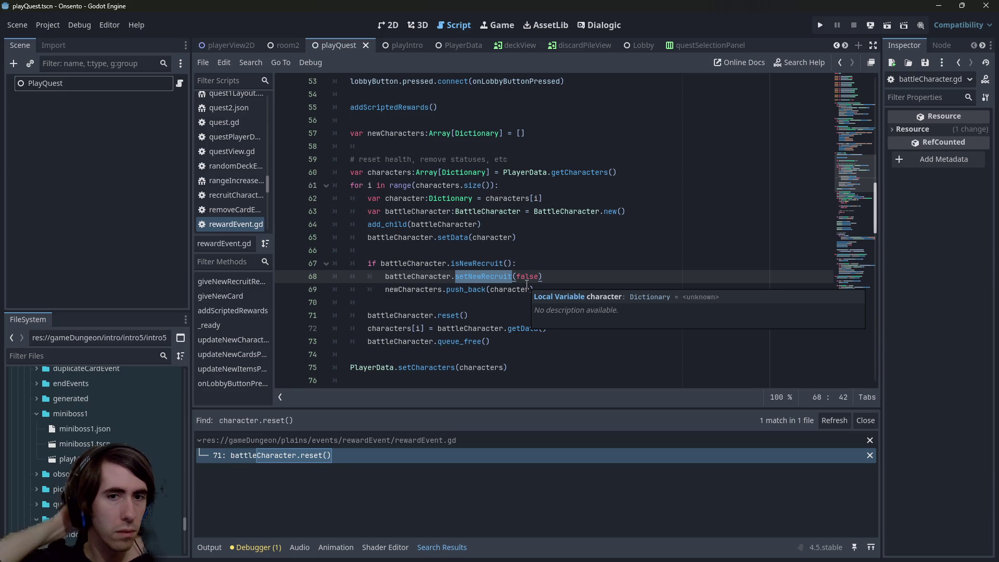
scroll(536, 280, down, 6)
scroll(541, 276, down, 4)
scroll(519, 265, down, 2)
scroll(519, 265, up, 2)
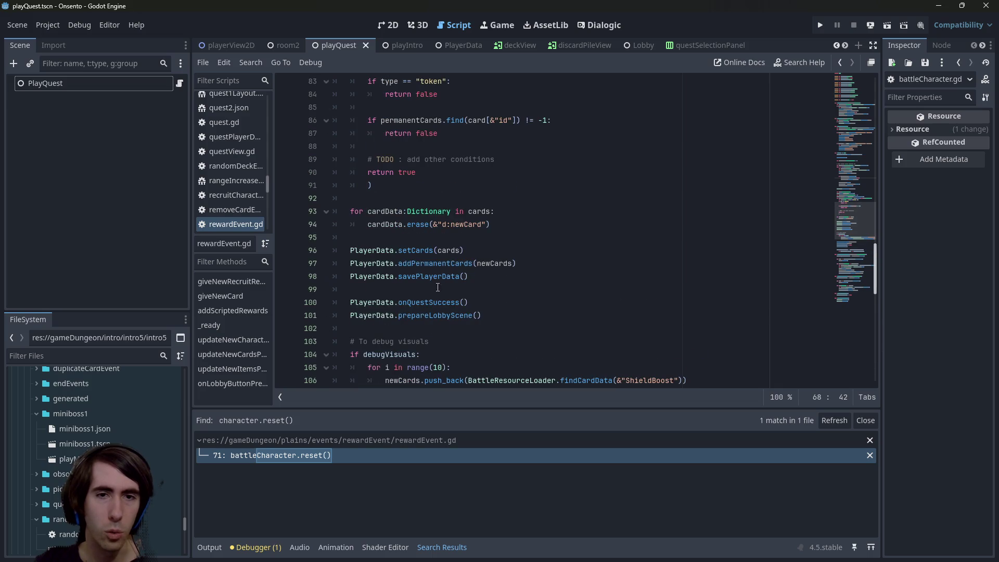
scroll(430, 310, up, 1)
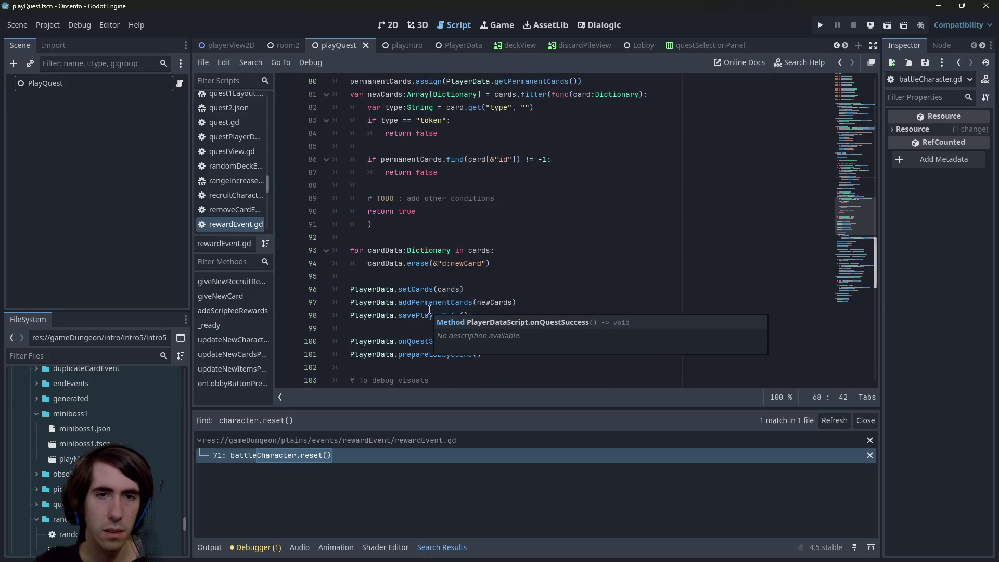
scroll(429, 310, up, 3)
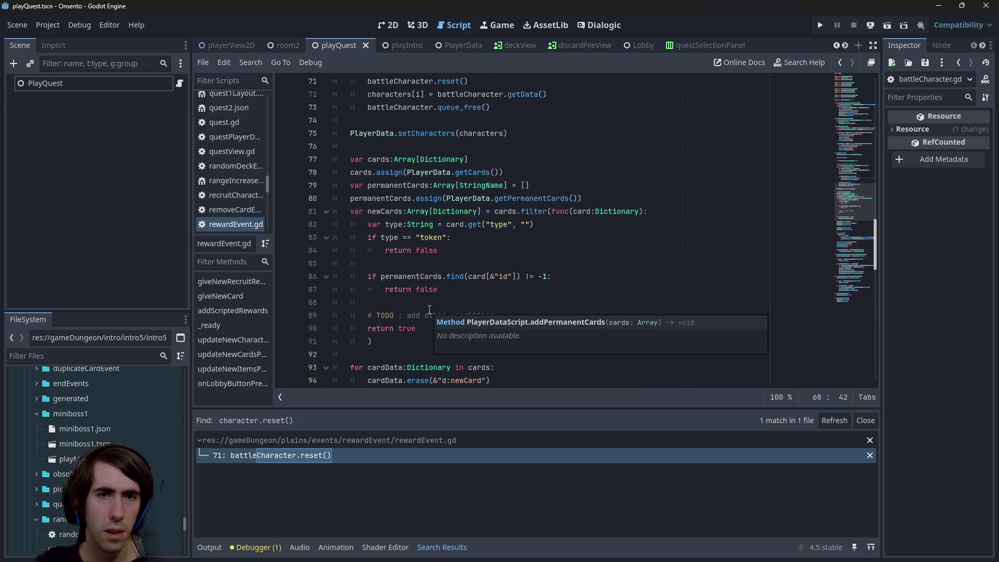
scroll(429, 310, down, 4)
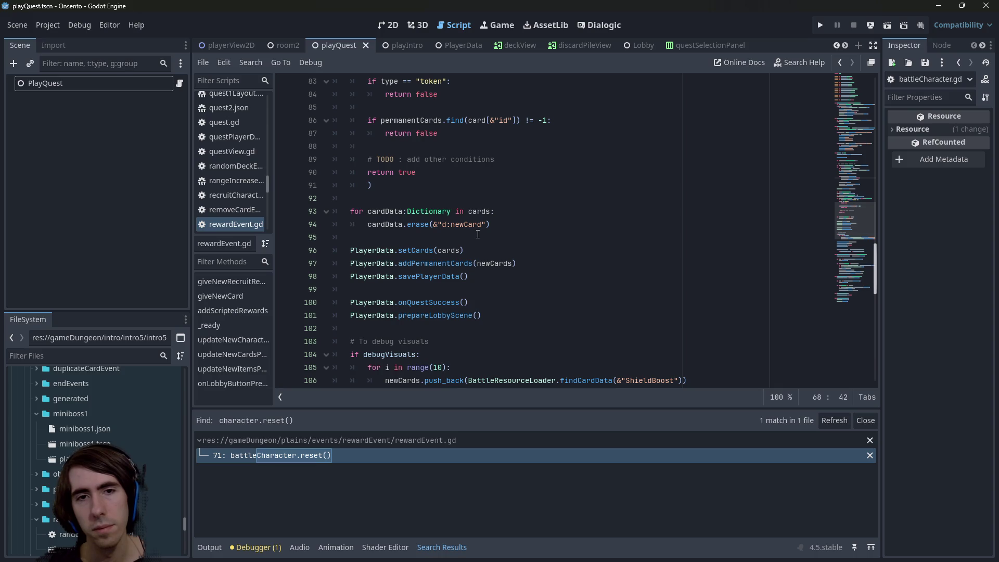
- Jump to onQuestSuccess's definition in PlayerData and back, then open the PlayerData scene
mouse_move(438, 299)
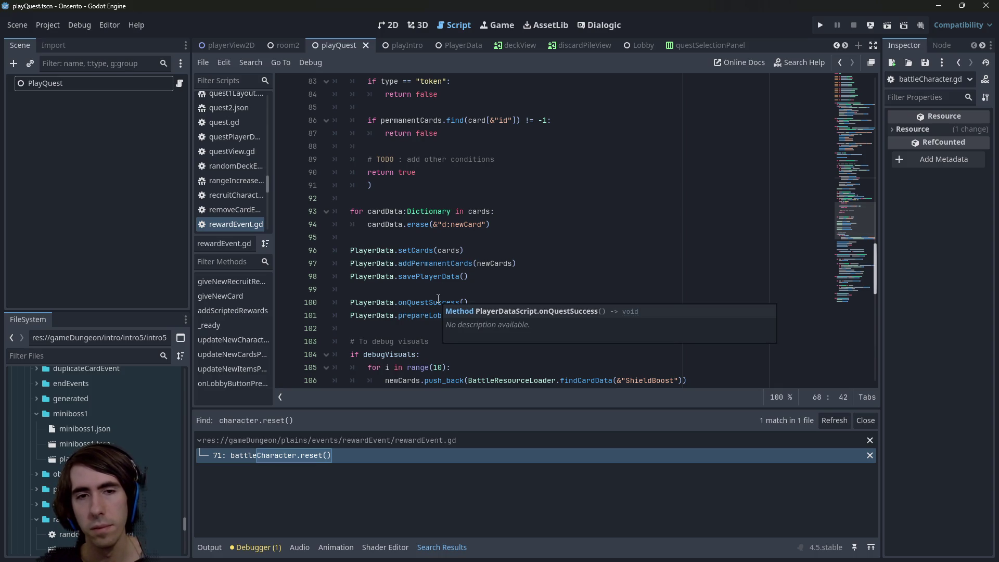
ctrl+click(438, 301)
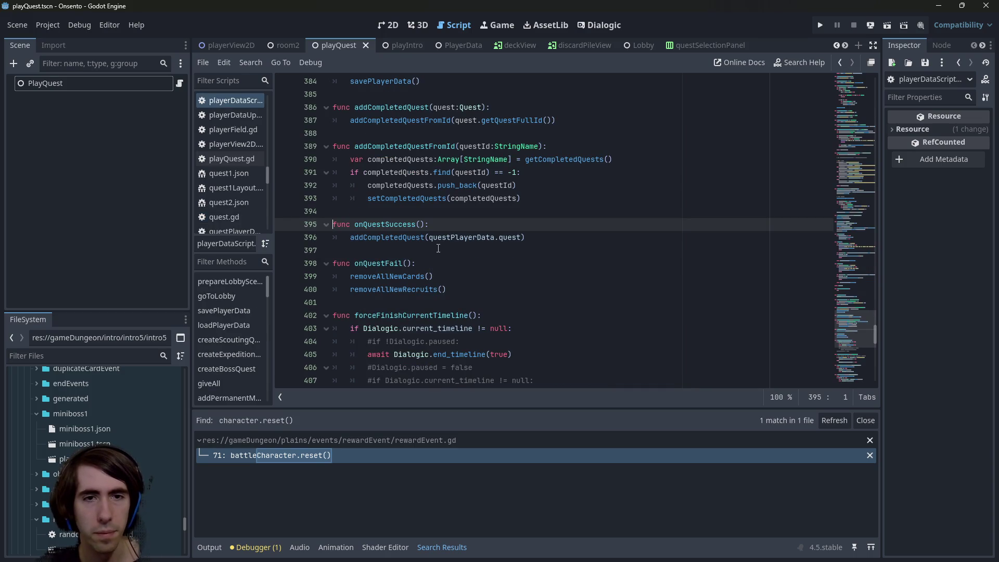
key(alt+Left)
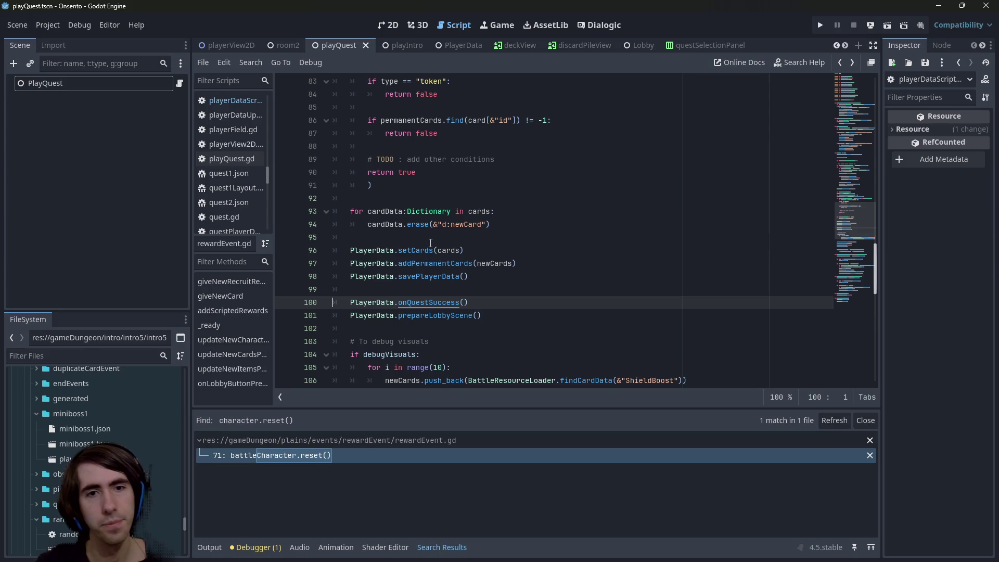
scroll(431, 243, up, 3)
scroll(431, 243, down, 3)
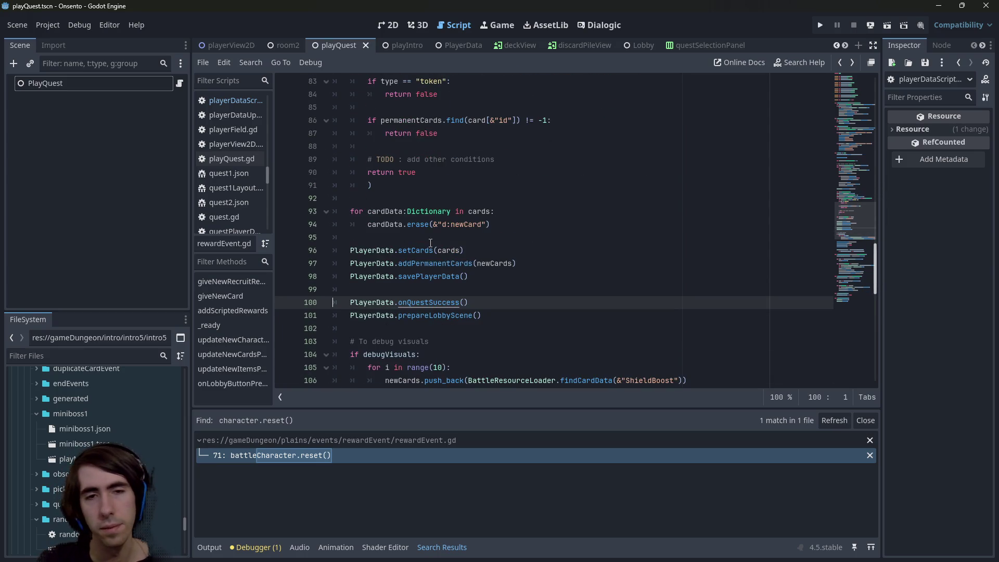
scroll(431, 243, up, 3)
scroll(431, 243, up, 6)
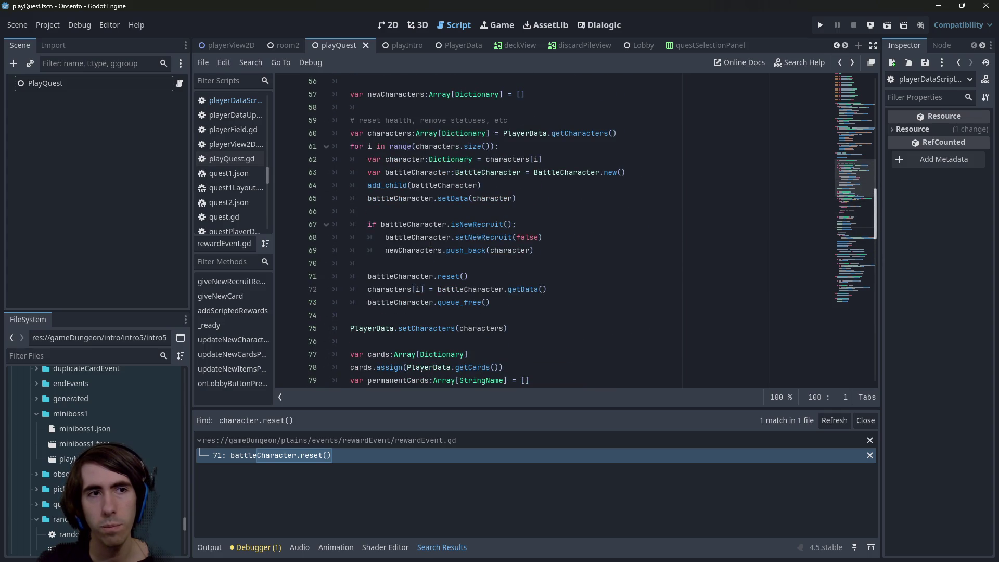
scroll(430, 243, up, 9)
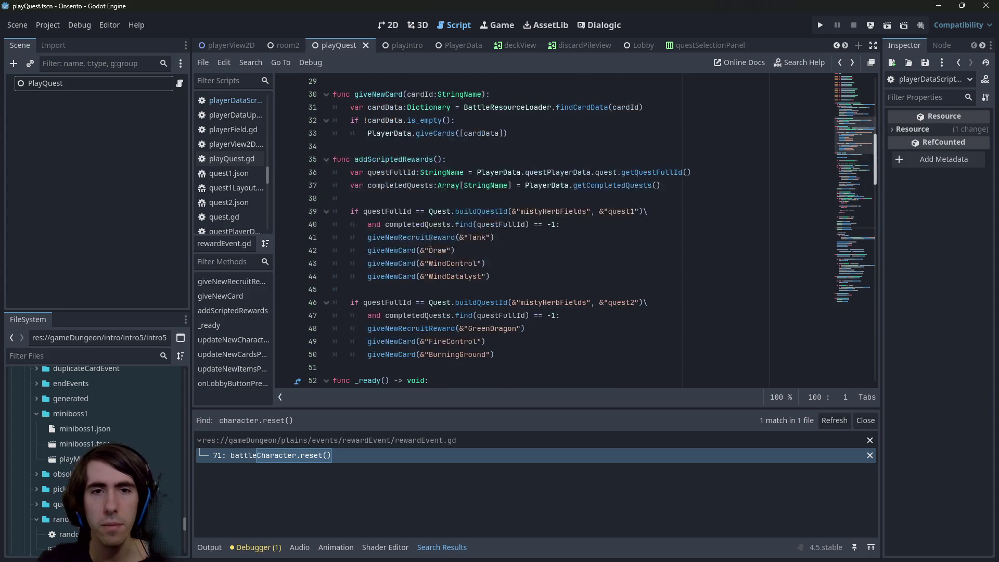
scroll(429, 243, down, 2)
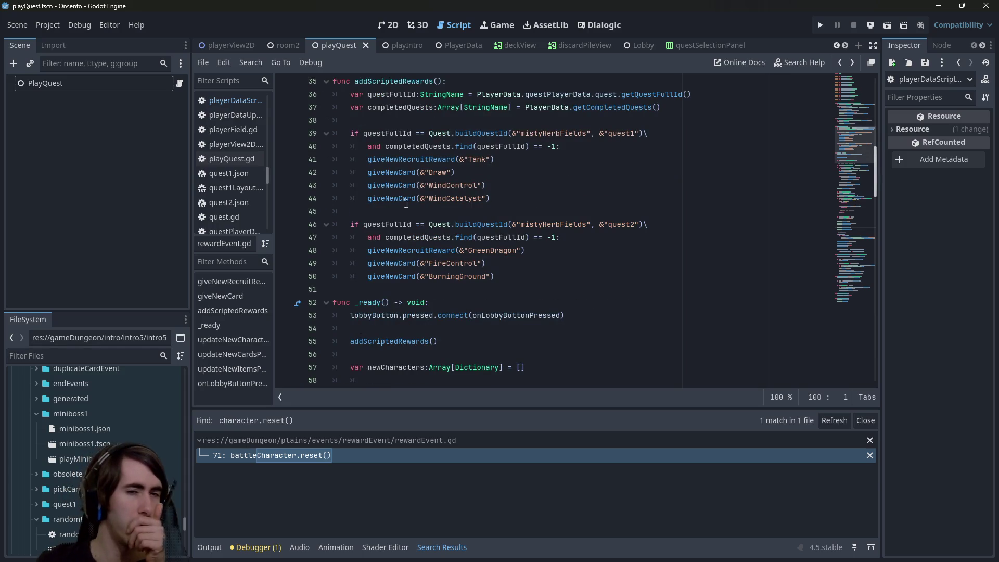
scroll(410, 212, down, 16)
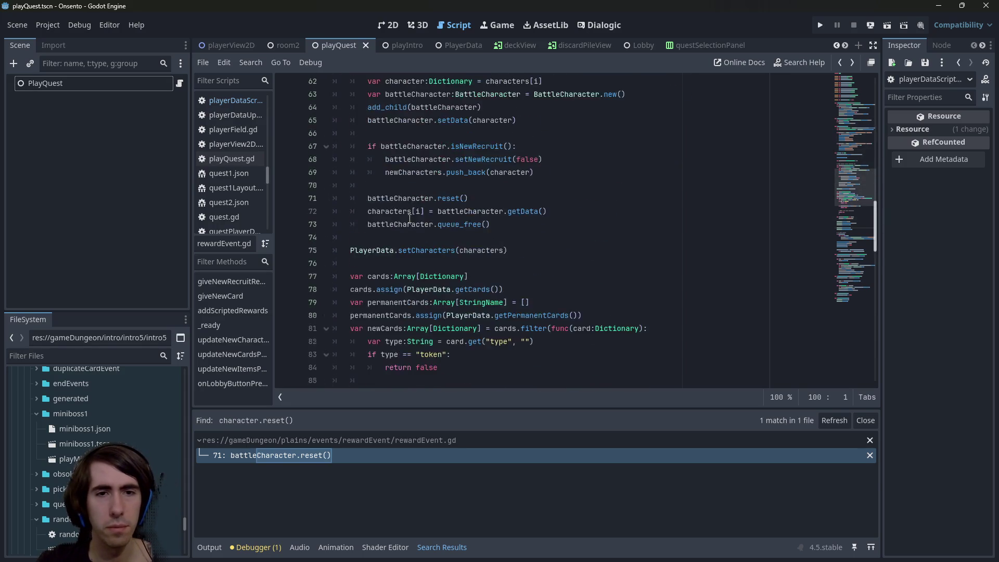
ctrl+click(384, 212)
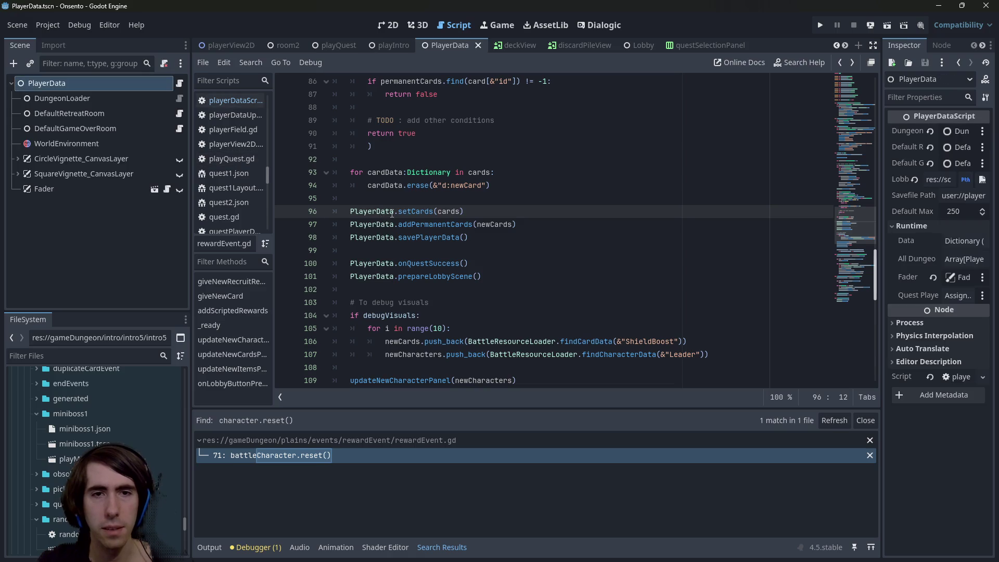
- Below removeAllNewCards in the PlayerData script, add 'func resetCharacters():' with a 'pass' body
click(205, 101)
scroll(411, 222, down, 2)
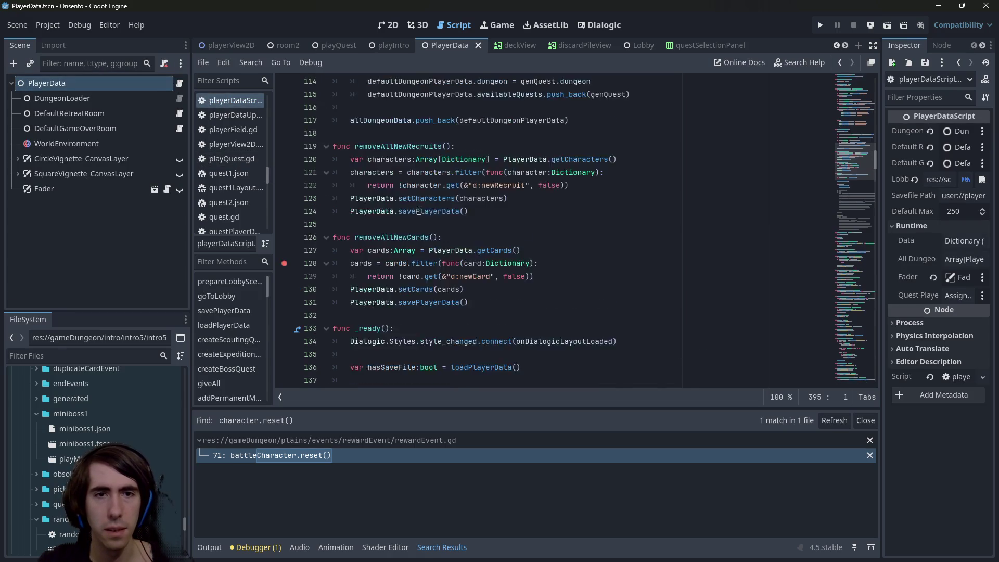
scroll(411, 221, up, 2)
click(394, 274)
key(Return)
key(Return)
key(Up)
text(func reset)
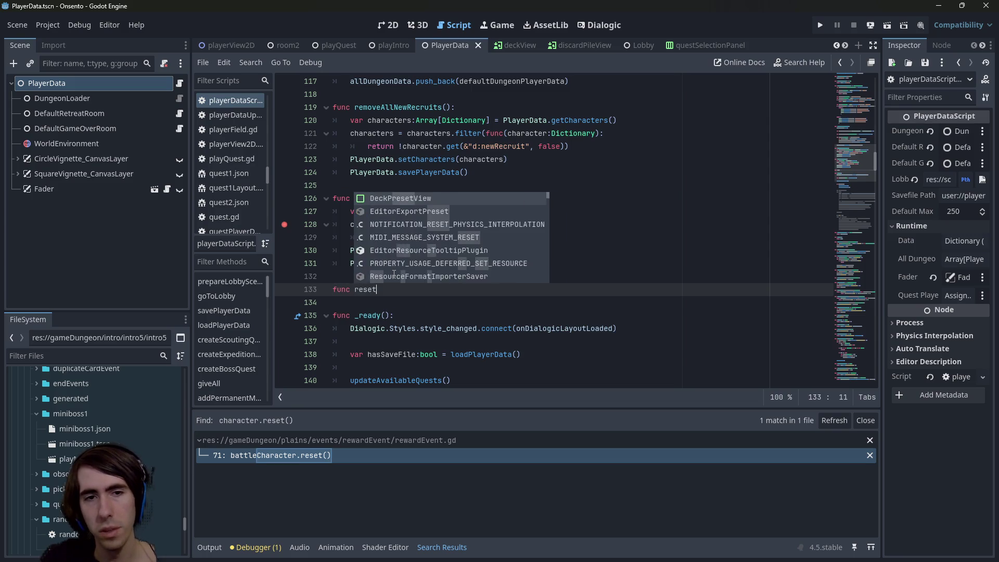
text(PlayerData()
key(BackSpace)
key(ctrl+BackSpace)
text(resetCharact)
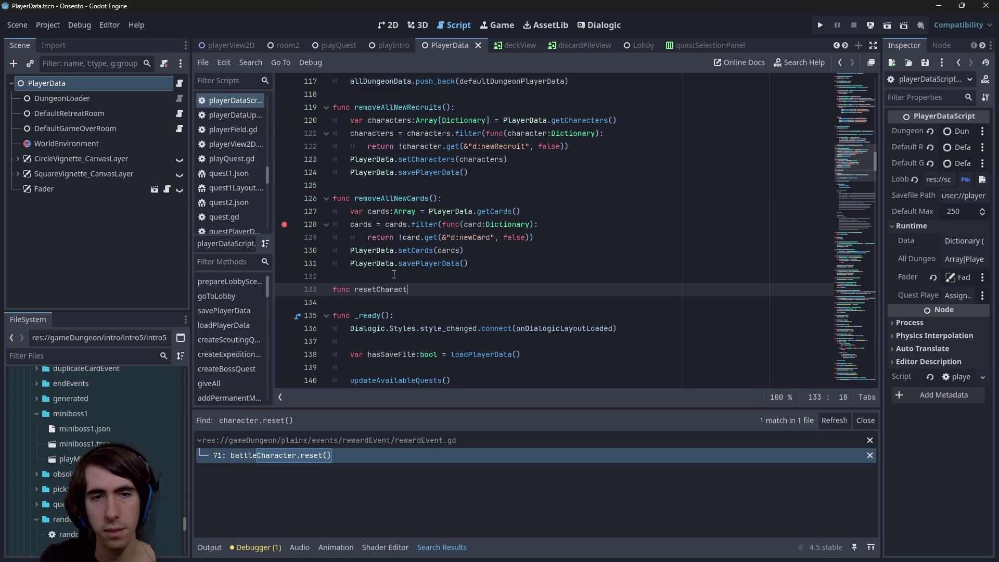
text(ers():)
key(Return)
text(pass)
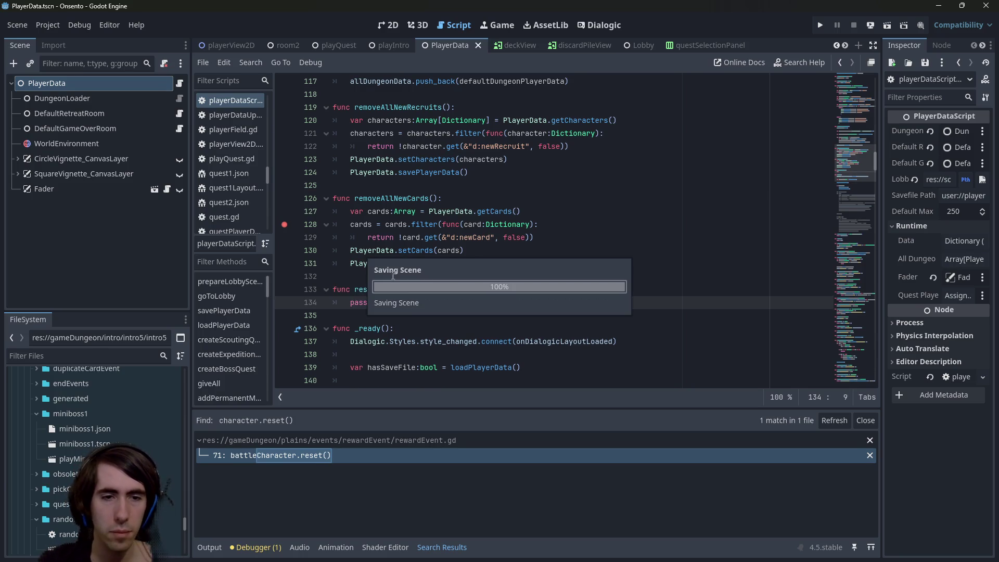
- Reopen rewardEvent.gd and review the reset loop's setNewRecruit and setCharacters lines 68–75
click(345, 455)
click(531, 302)
double_click(395, 290)
scroll(458, 300, up, 1)
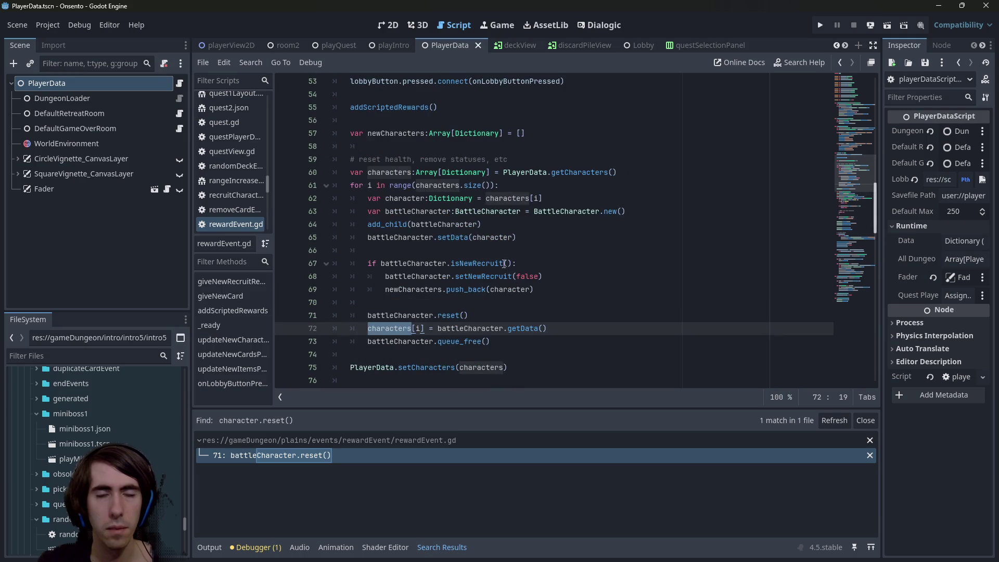
double_click(427, 277)
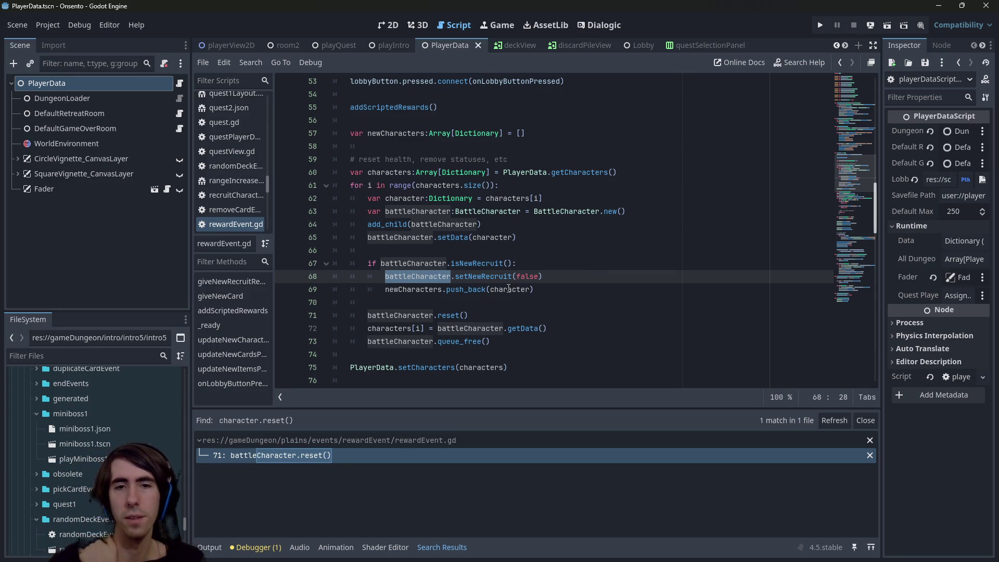
double_click(484, 276)
click(569, 281)
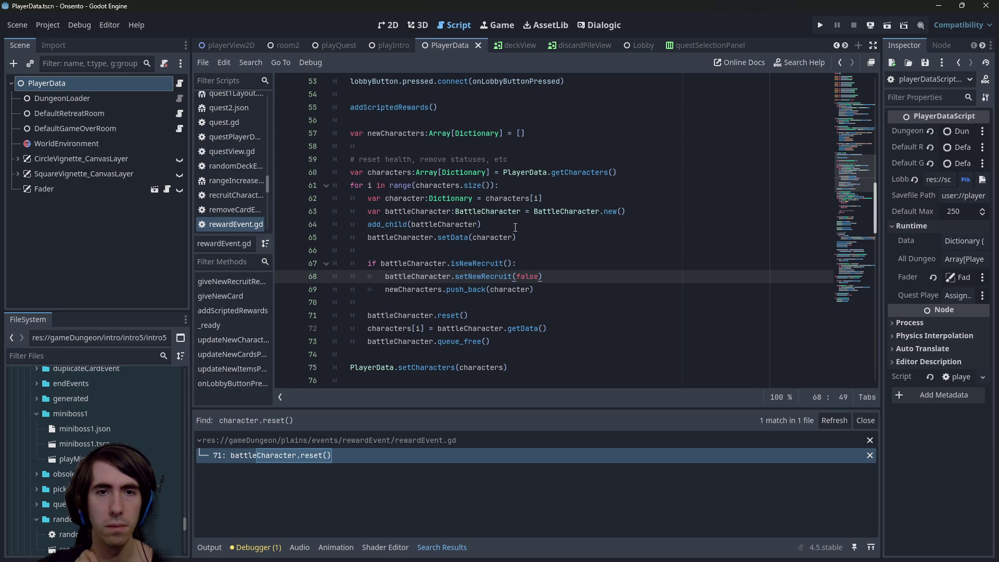
click(516, 347)
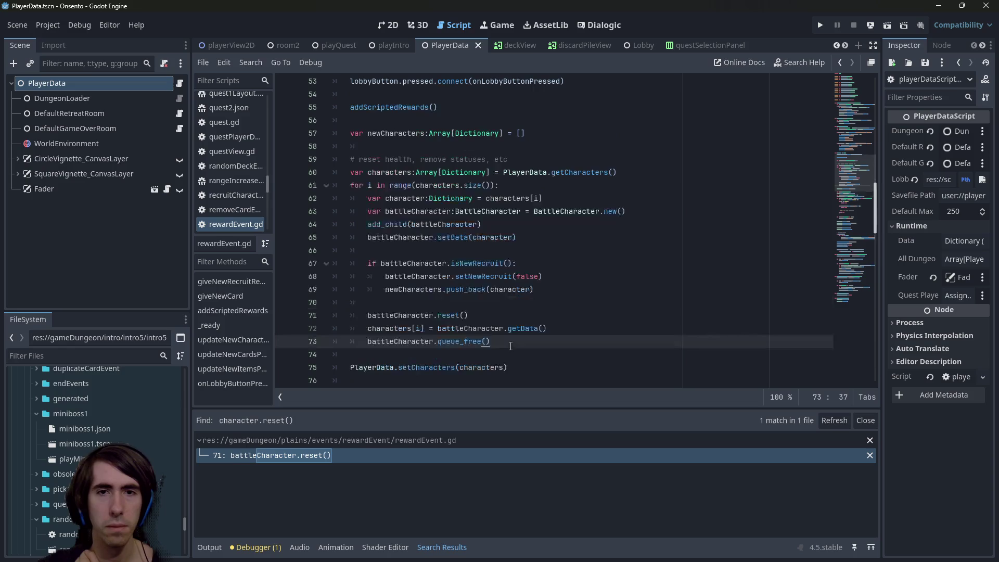
click(528, 364)
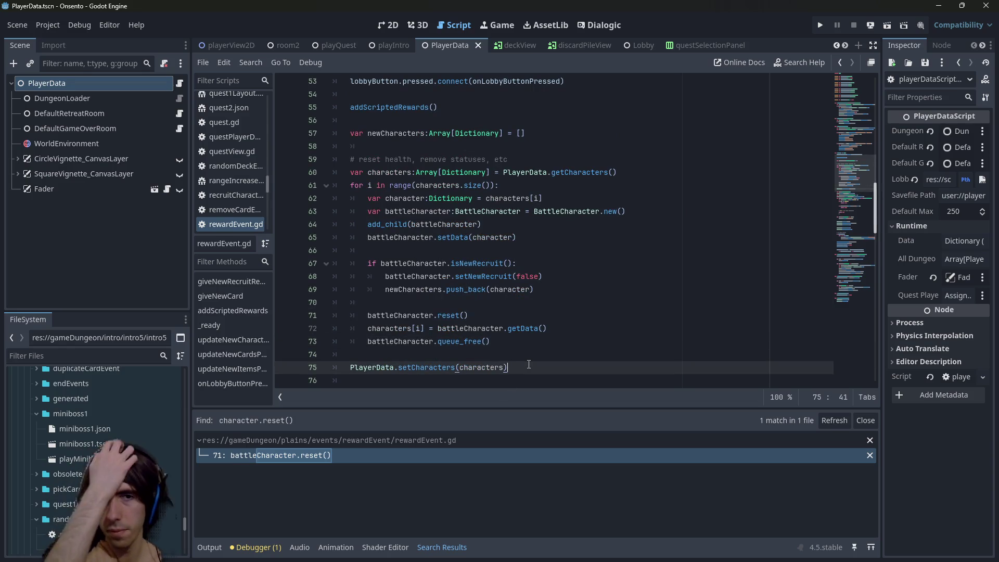
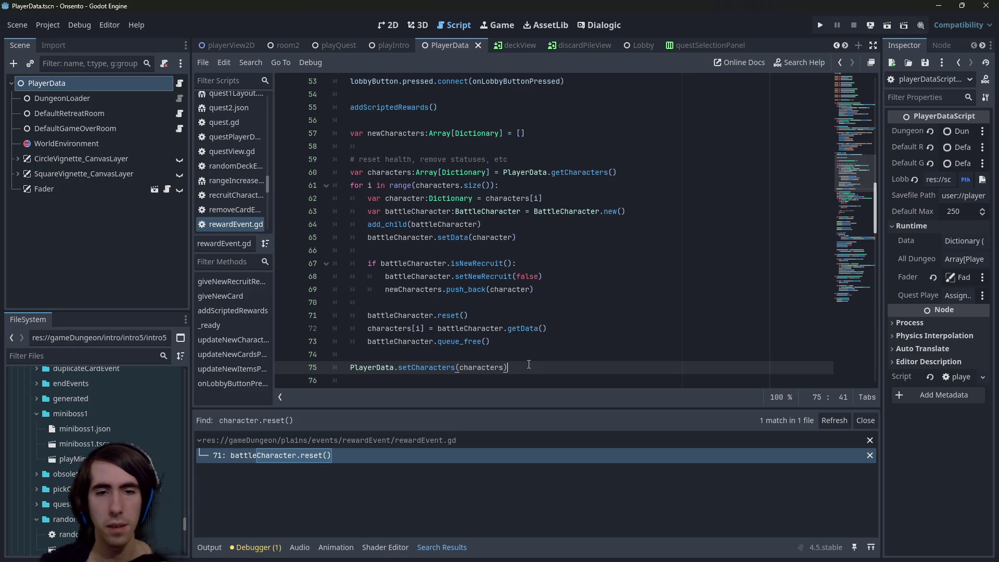
- Select the character reset loop, lines 60–75, in rewardEvent.gd
ctrl+click(402, 366)
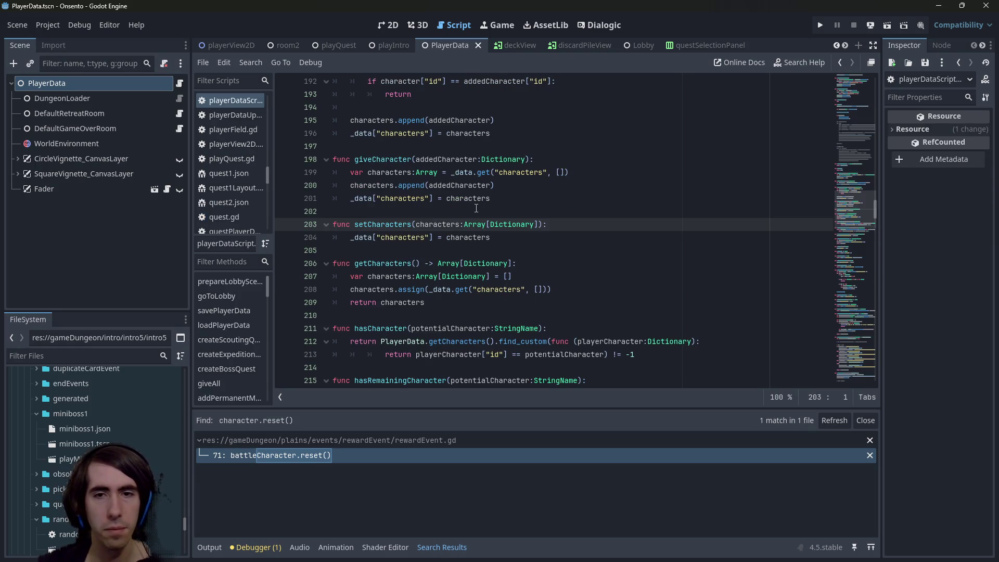
scroll(476, 208, up, 20)
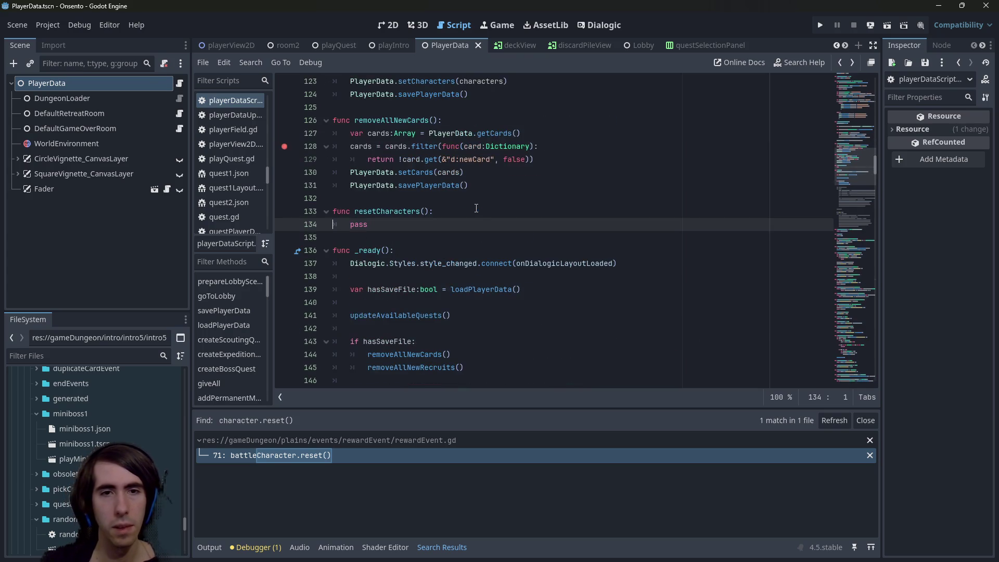
key(alt+Left)
key(alt+Left)
key(alt+Left)
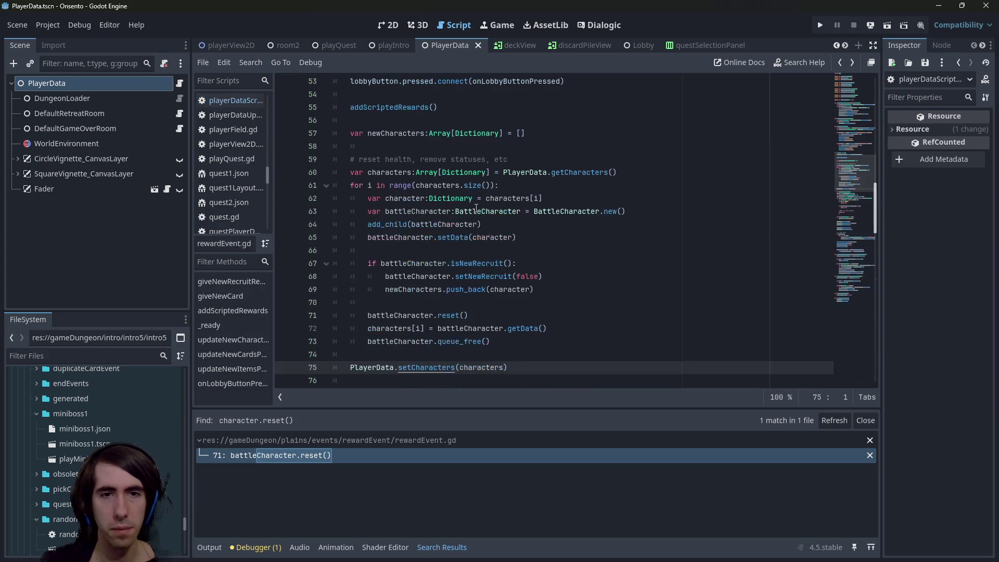
key(alt+Left)
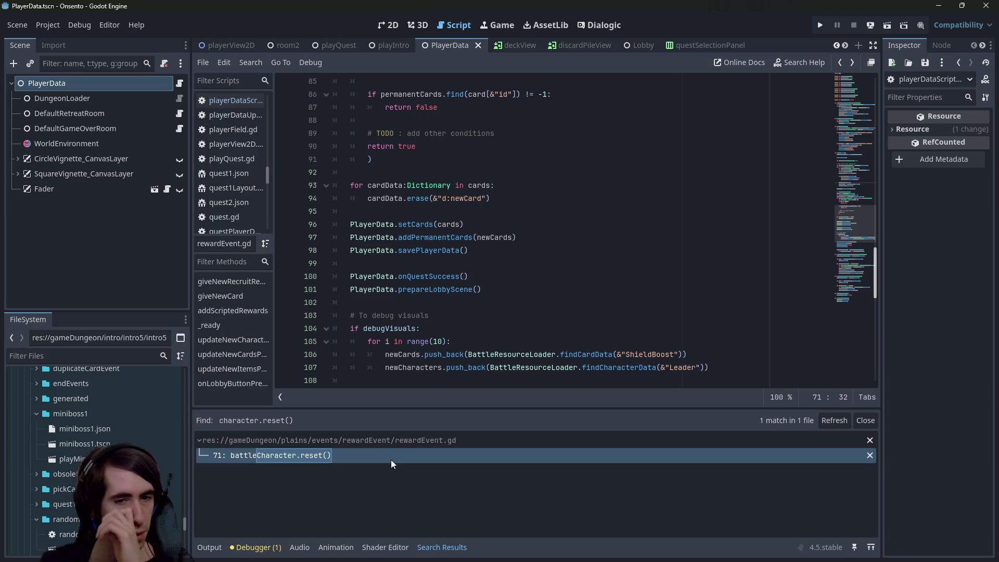
click(392, 461)
click(504, 308)
drag(510, 329, 282, 136)
key(ctrl+c)
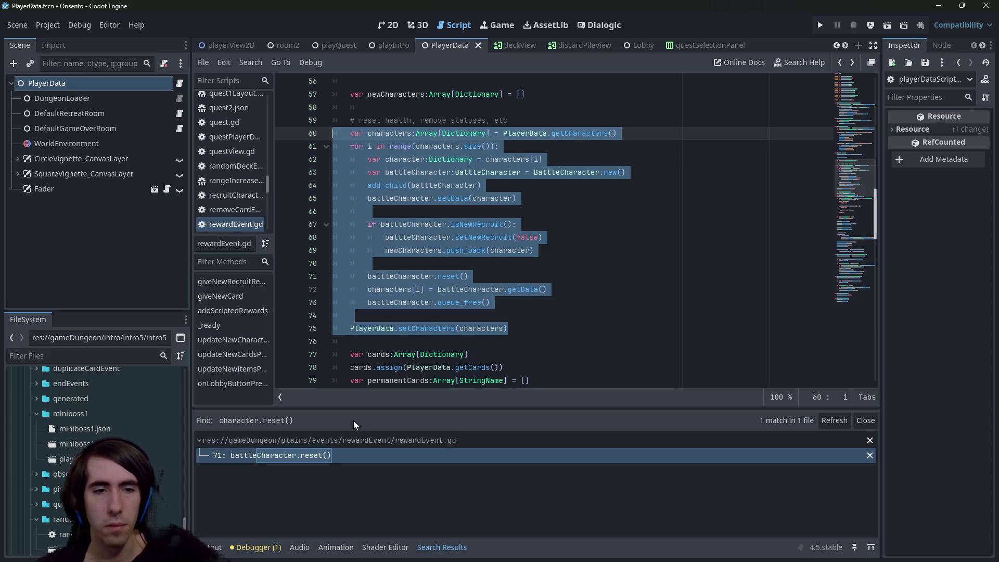
click(551, 237)
click(517, 134)
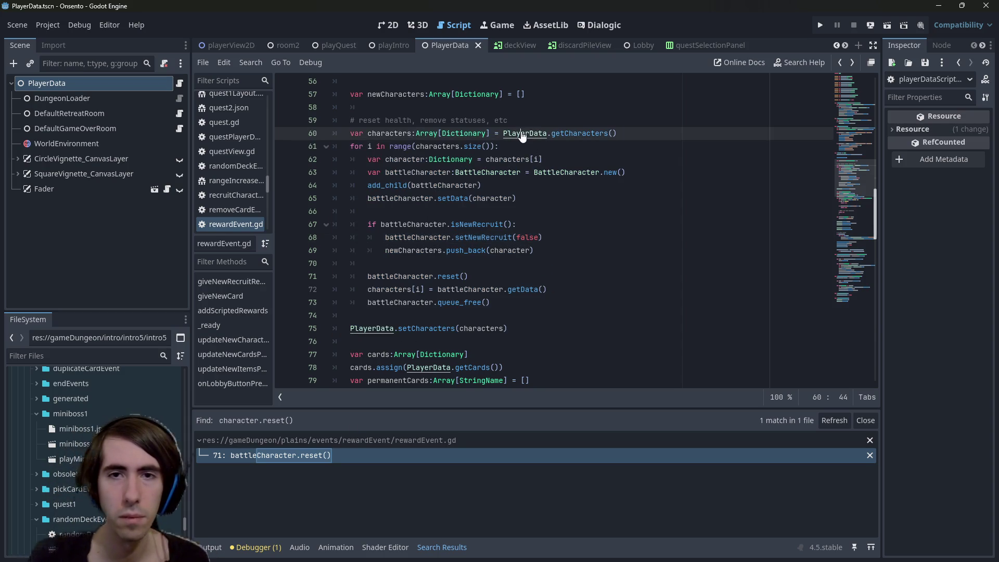
click(539, 272)
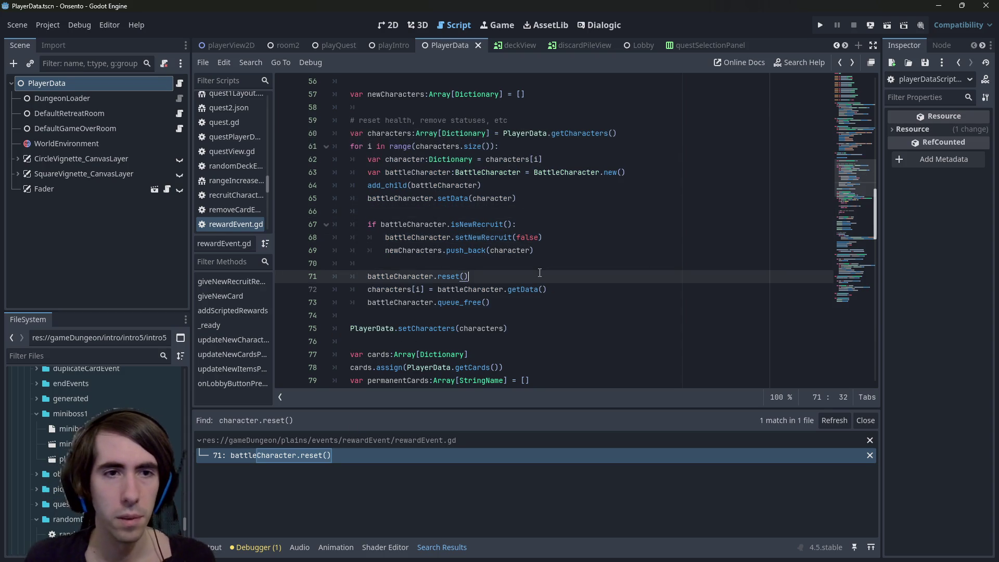
- In playerDataScript.gd, search for 'reset' and select the pass placeholder in resetCharacters
click(179, 83)
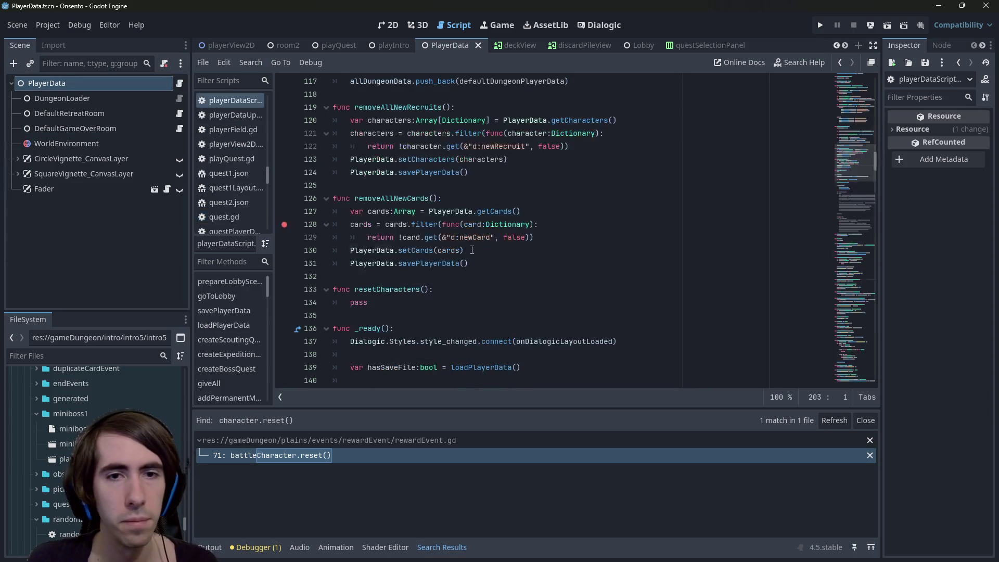
key(ctrl+f)
text(reset)
drag(451, 247, 314, 233)
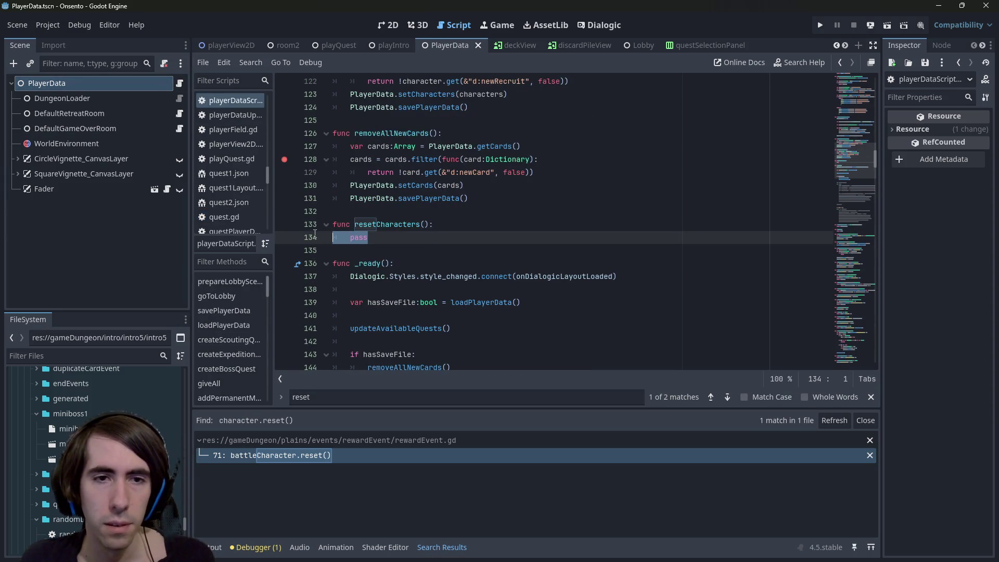
- Paste the reset loop over pass and add a removeNewRecruitFlag:bool parameter to resetCharacters
key(ctrl+v)
key(ctrl+s)
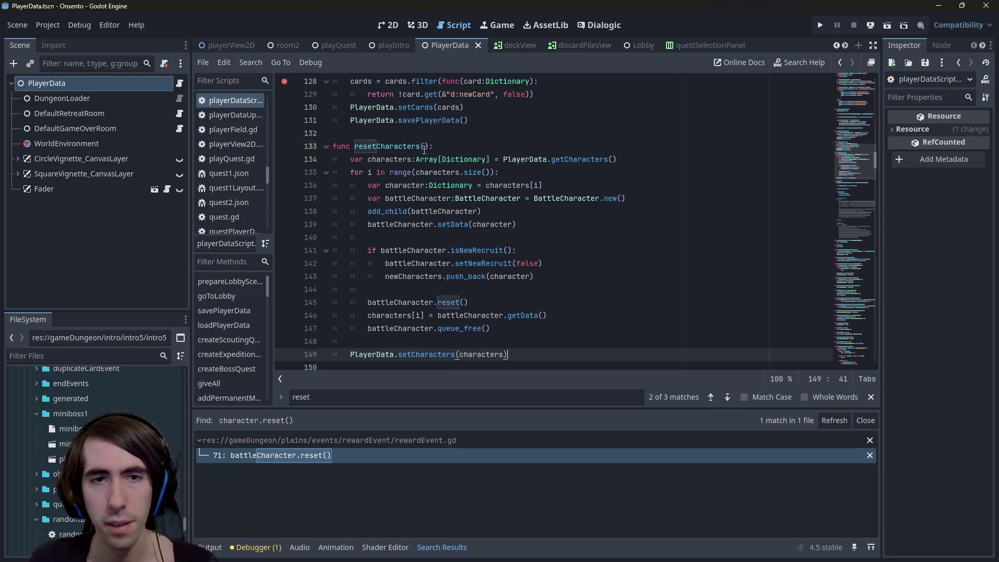
click(455, 139)
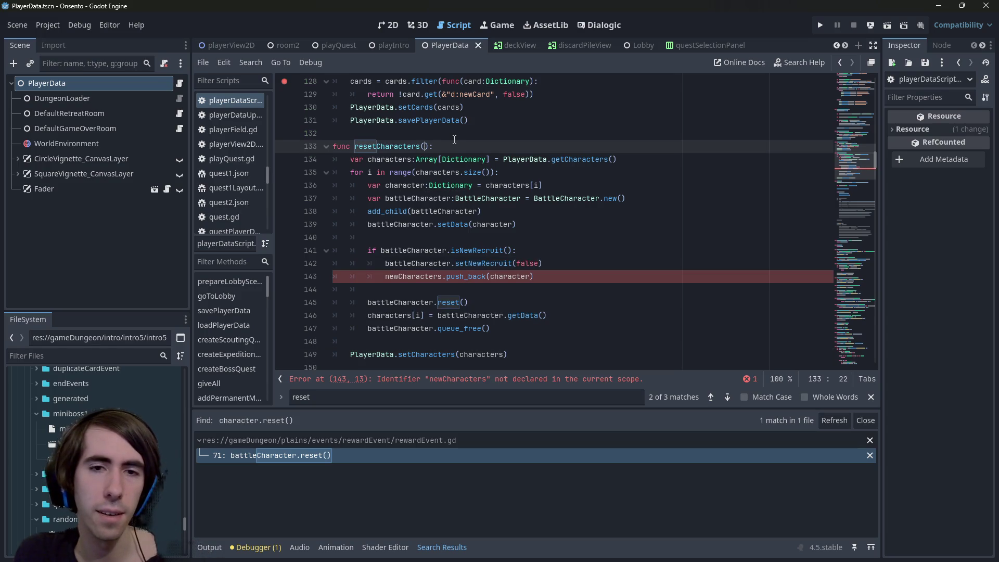
text(removeNew)
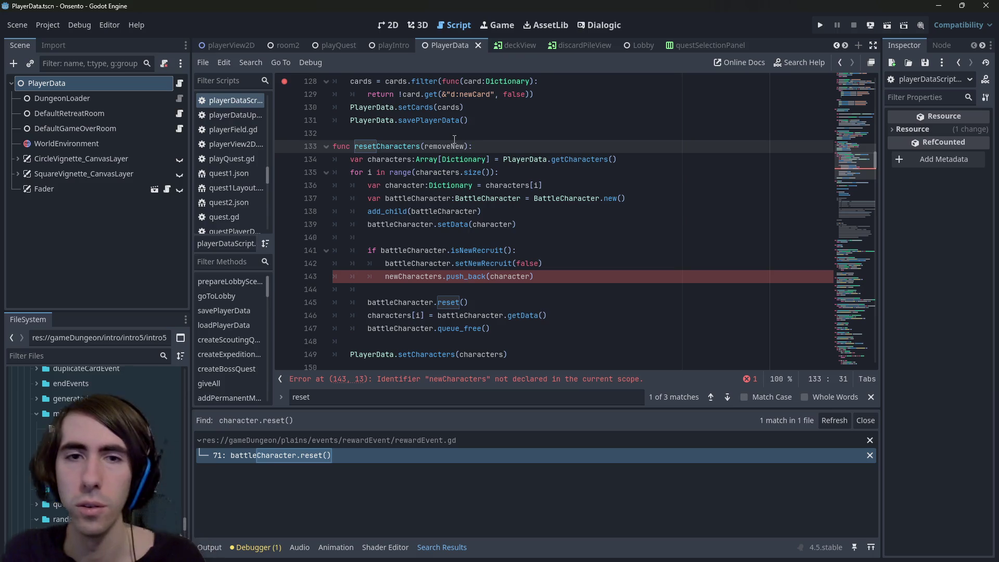
key(ctrl+s)
text(:b)
key(ctrl+s)
- Prefix the isNewRecruit check with 'removeNewRecruitFlag and', check the newCharacters error, then start reverting
double_click(455, 144)
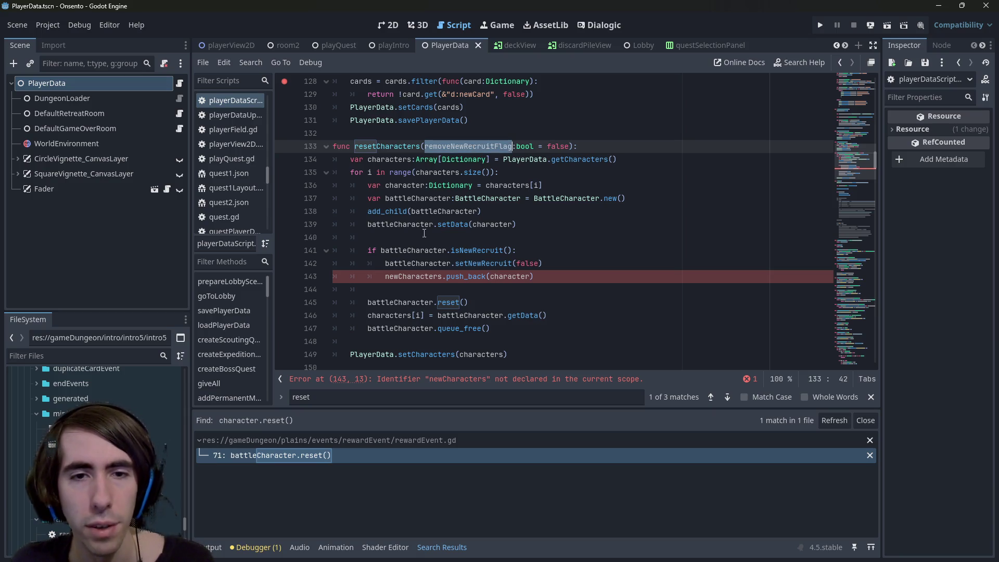
click(382, 250)
text(removeNewRecruitFlag and)
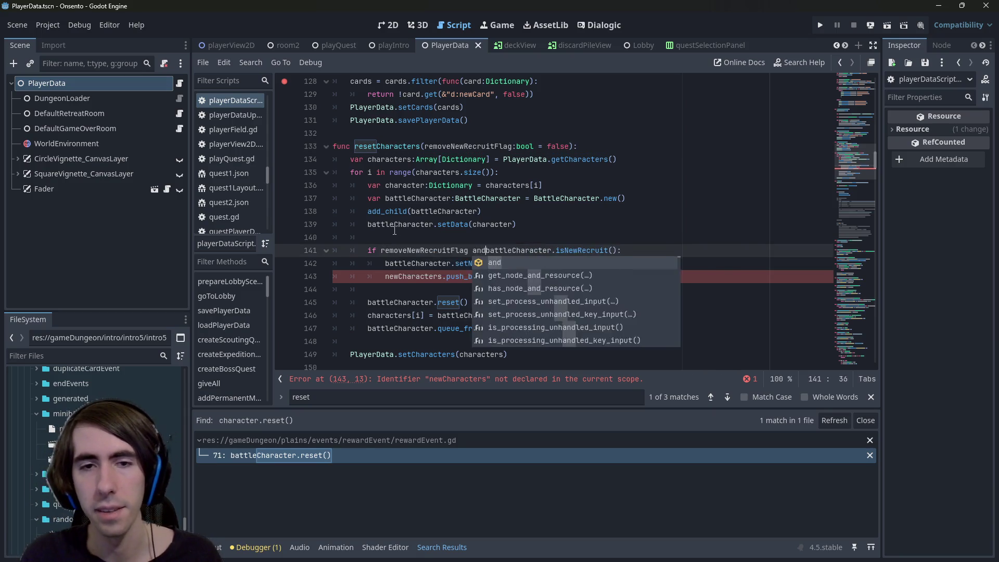
key(ctrl+s)
click(526, 279)
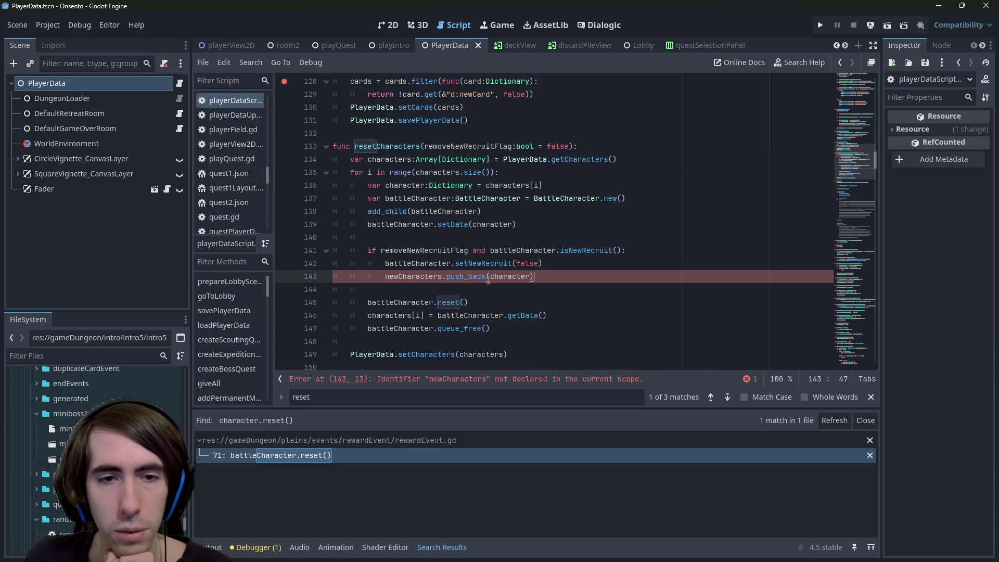
double_click(429, 278)
click(560, 280)
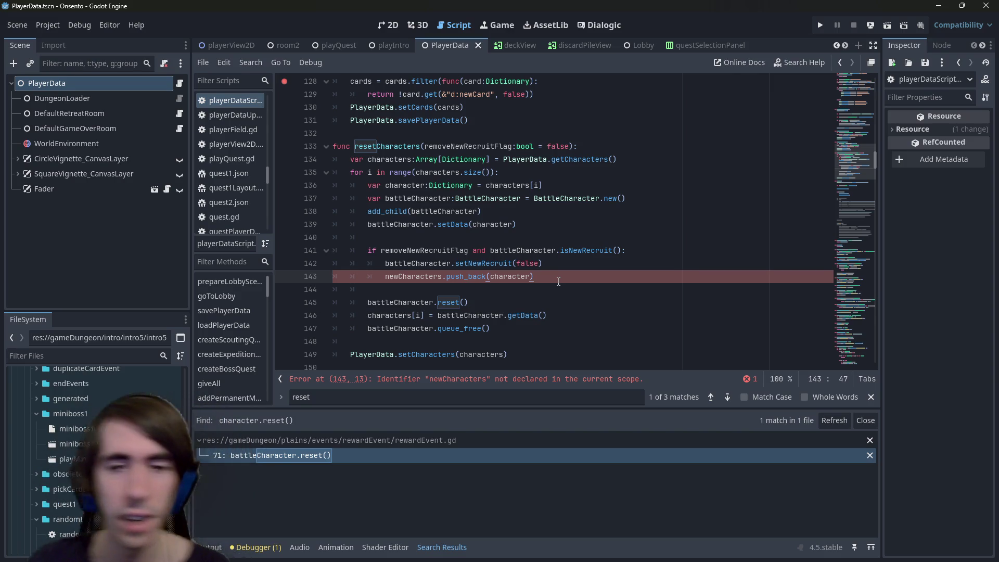
key(Up)
key(Up)
key(ctrl+Left)
key(BackSpace)
key(BackSpace)
key(BackSpace)
- Undo the resetCharacters function in the PlayerData script and save the reverted script
key(ctrl+z)
key(ctrl+z)
key(ctrl+z)
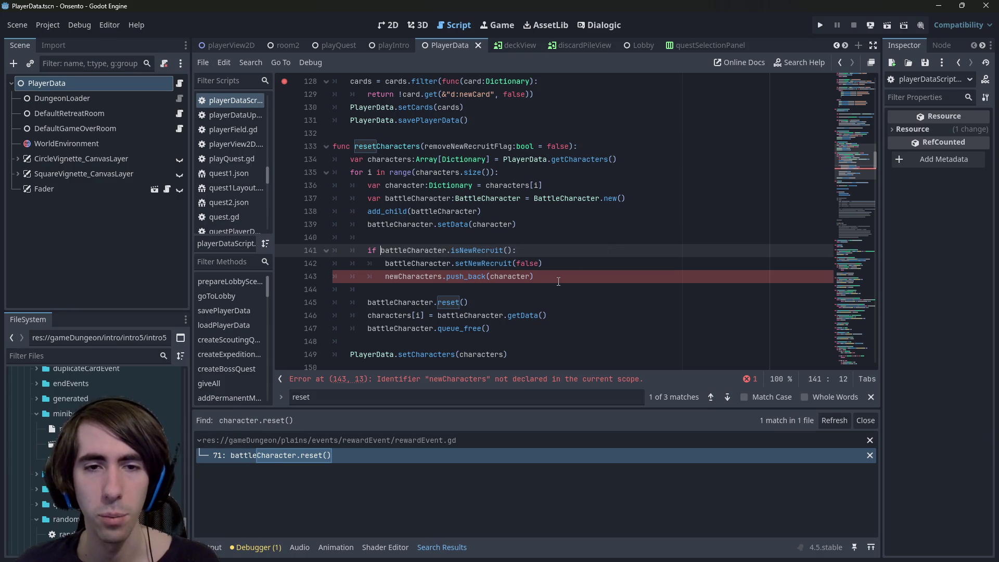
key(ctrl+z)
key(ctrl+z)
key(ctrl+z)
key(ctrl+y)
key(ctrl+z)
key(ctrl+y)
key(ctrl+y)
key(ctrl+y)
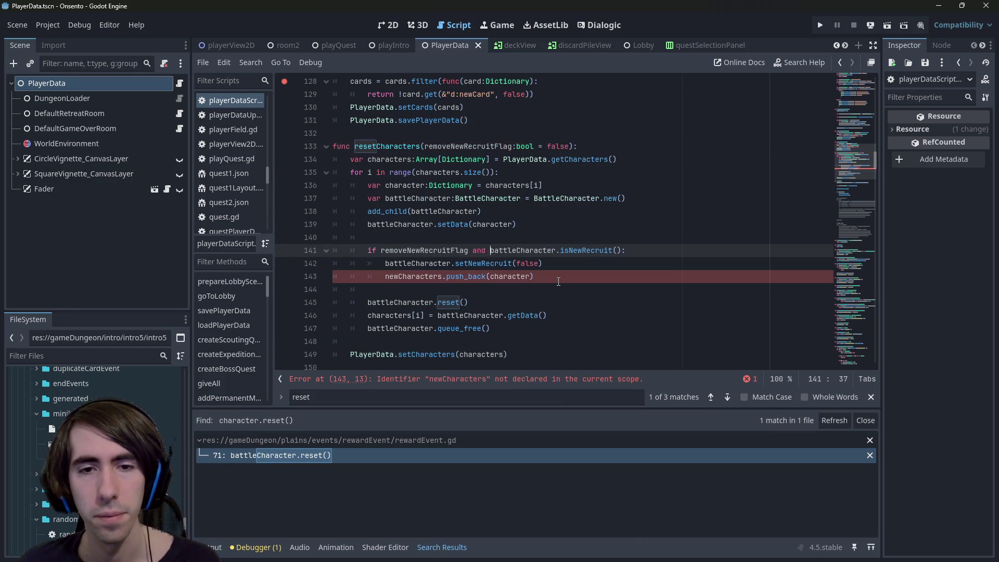
key(ctrl+z)
key(ctrl+z)
key(ctrl+z)
key(ctrl+z)
key(ctrl+z)
key(ctrl+z)
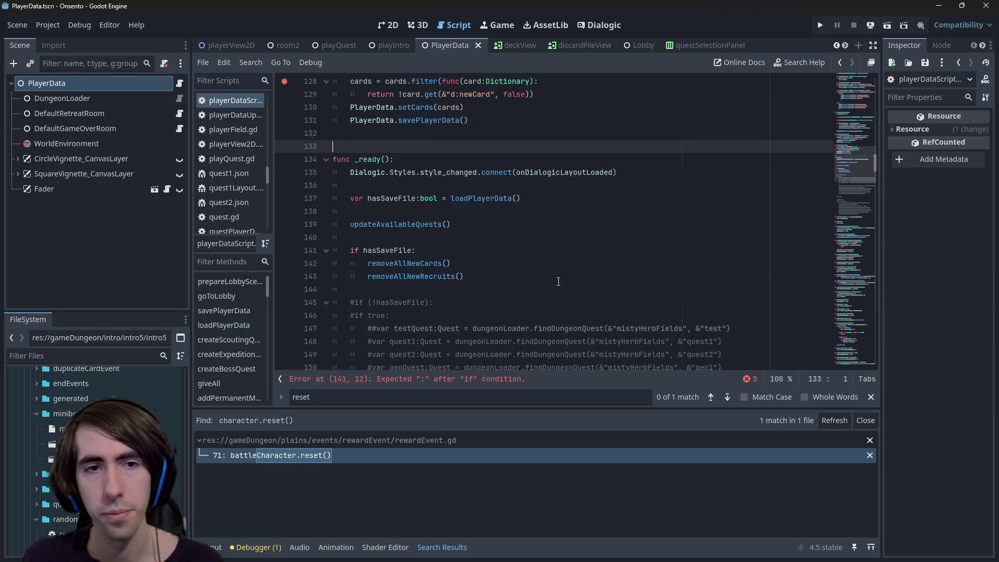
key(ctrl+s)
key(ctrl+z)
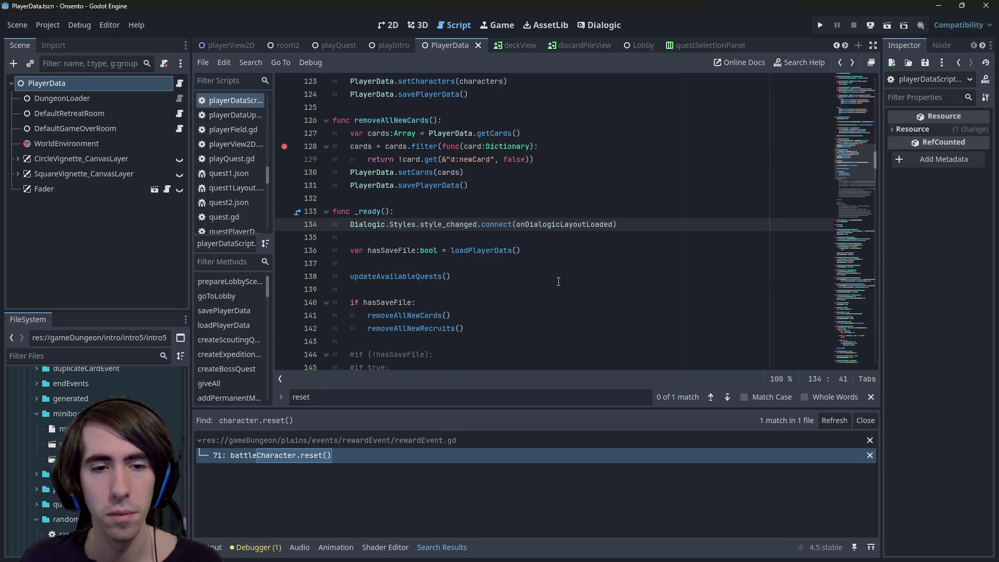
- Back in rewardEvent.gd, select the reset loop with its comment, lines 59–75
click(479, 455)
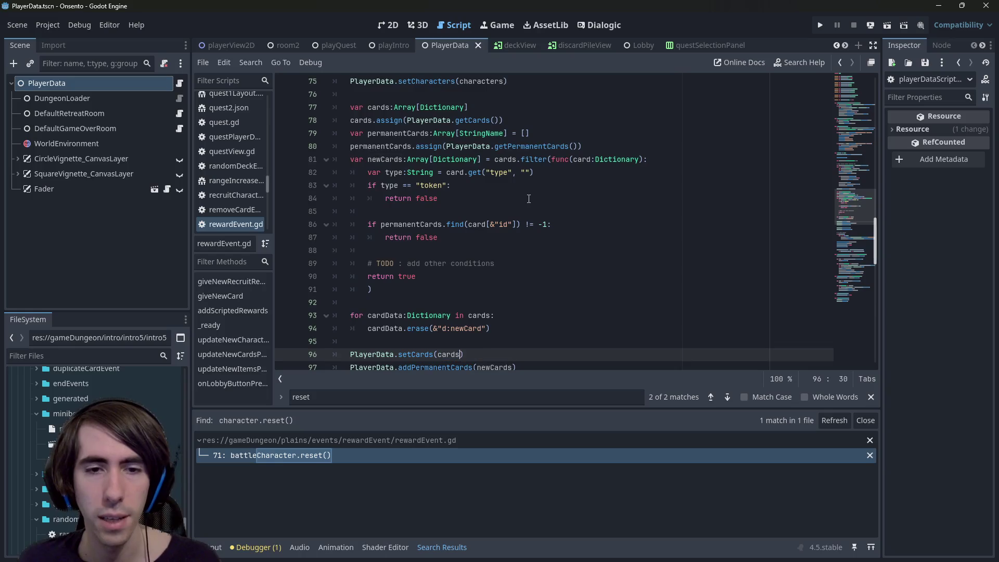
key(Up)
key(Up)
text(&)
key(ctrl+s)
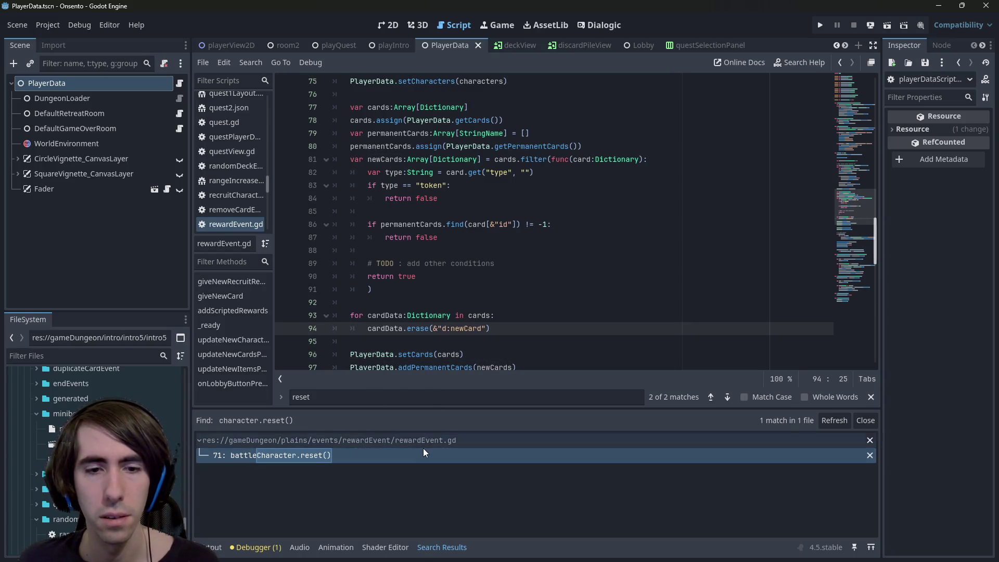
click(423, 452)
click(480, 253)
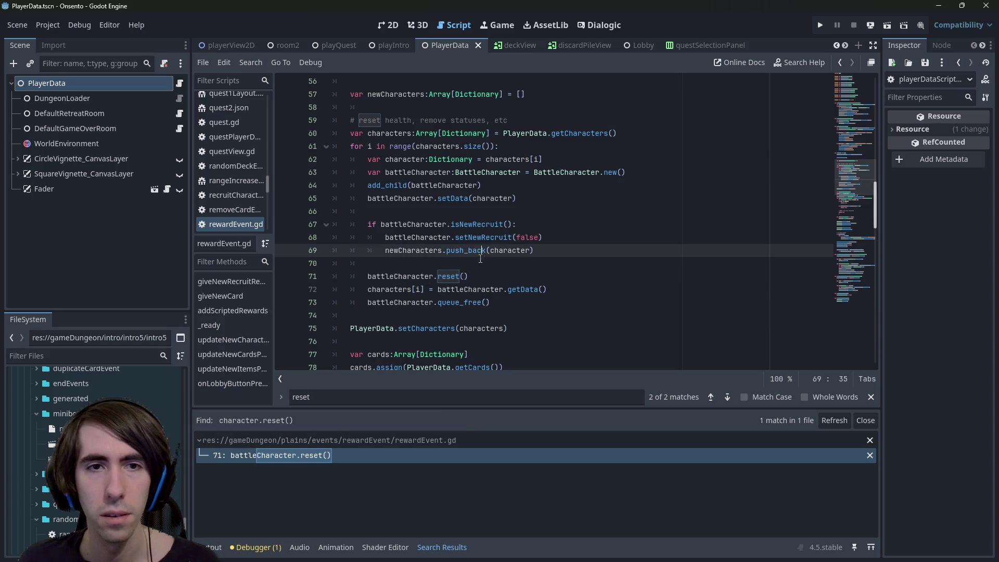
click(511, 303)
click(522, 331)
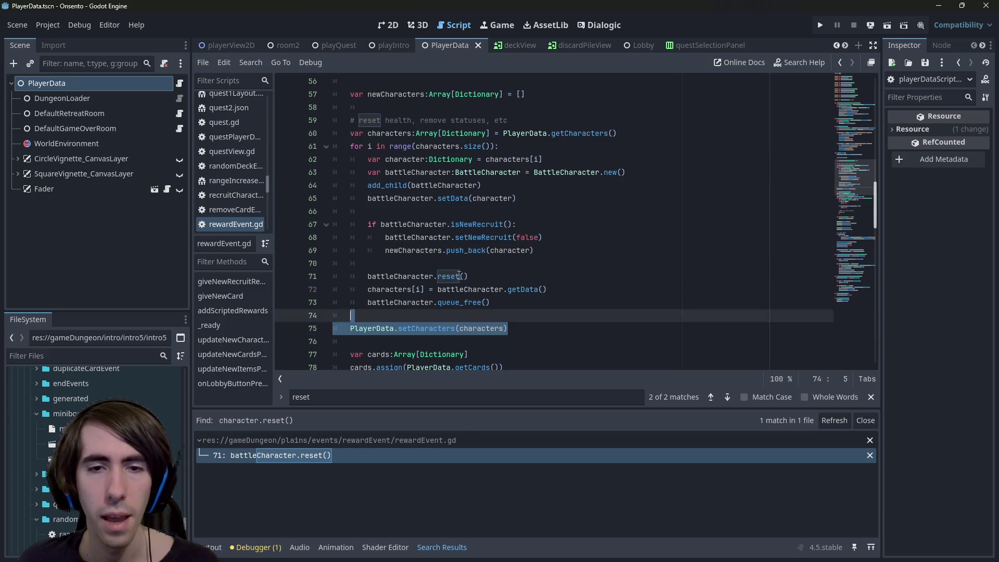
shift+click(316, 137)
click(525, 332)
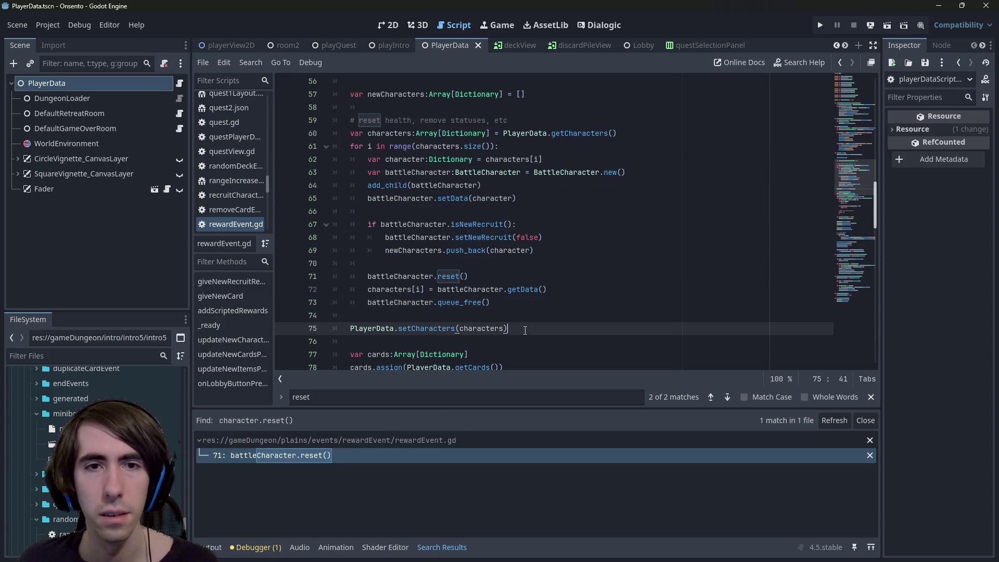
click(544, 120)
click(531, 334)
shift+click(342, 130)
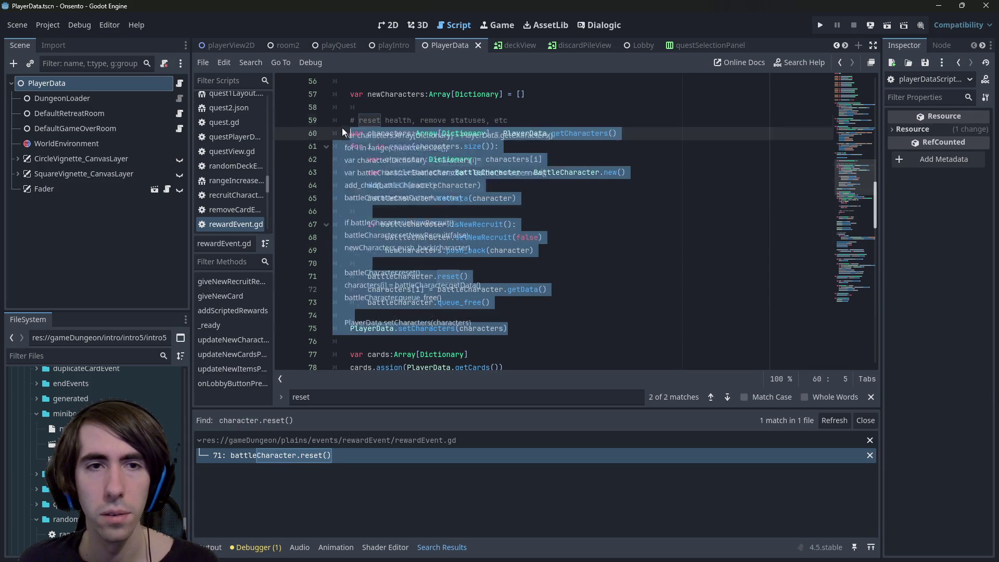
key(Escape)
key(Escape)
mouse_move(509, 329)
mouse_down()
mouse_move(375, 225)
mouse_move(333, 133)
mouse_move(300, 121)
mouse_up()
key(ctrl+c)
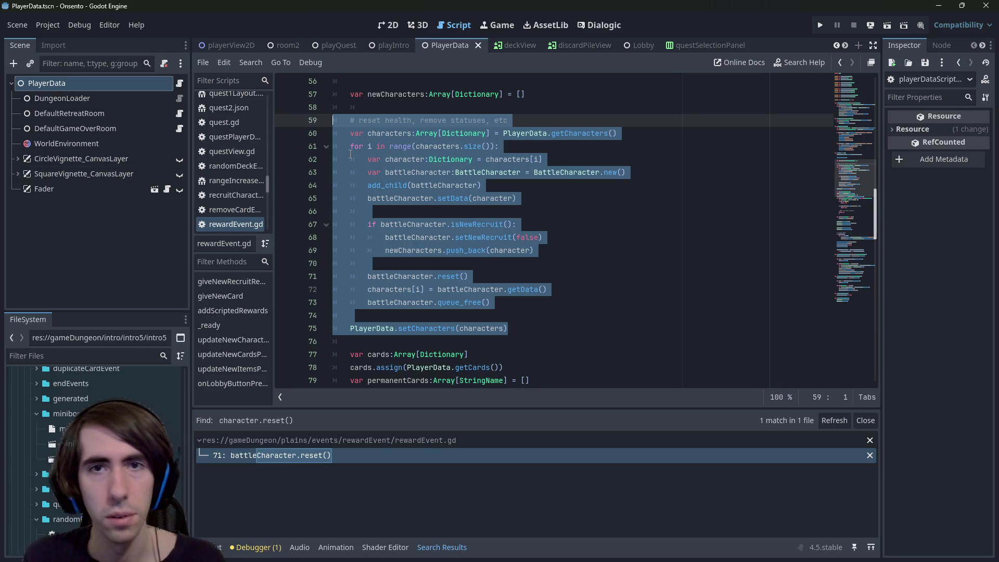
- Quick-open gameOverEvent.gd by searching 'gameover'
key(ctrl+alt+o)
text(gameover)
key(Return)
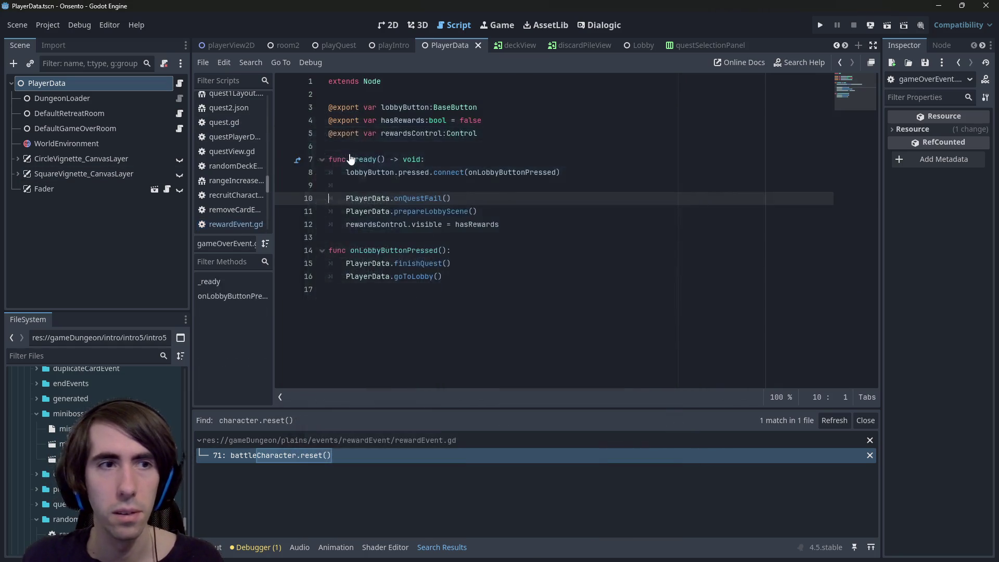
- Quick-open the gameOverEvent.tscn scene
click(180, 85)
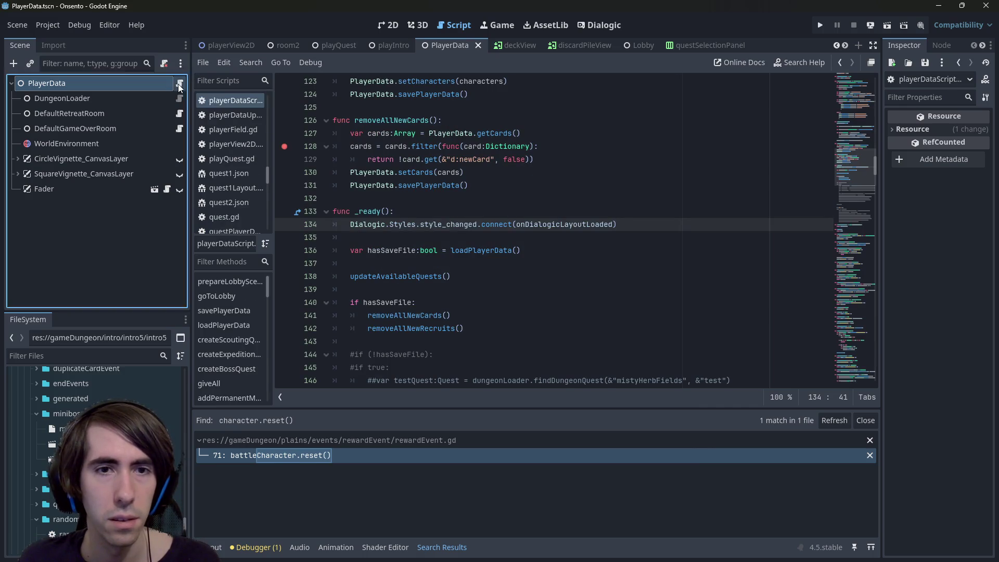
scroll(455, 208, down, 3)
click(455, 184)
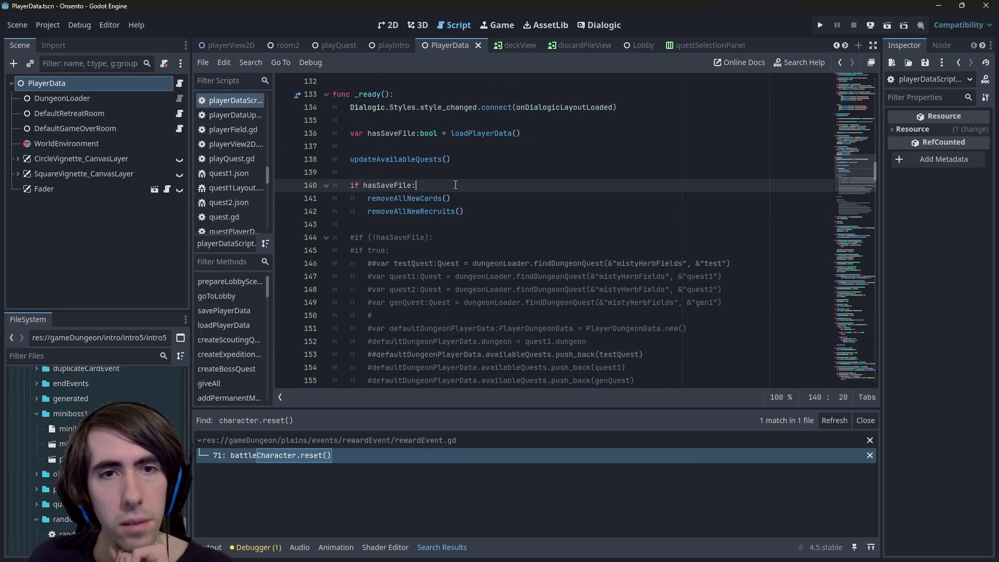
key(shift+alt+o)
text(gameover)
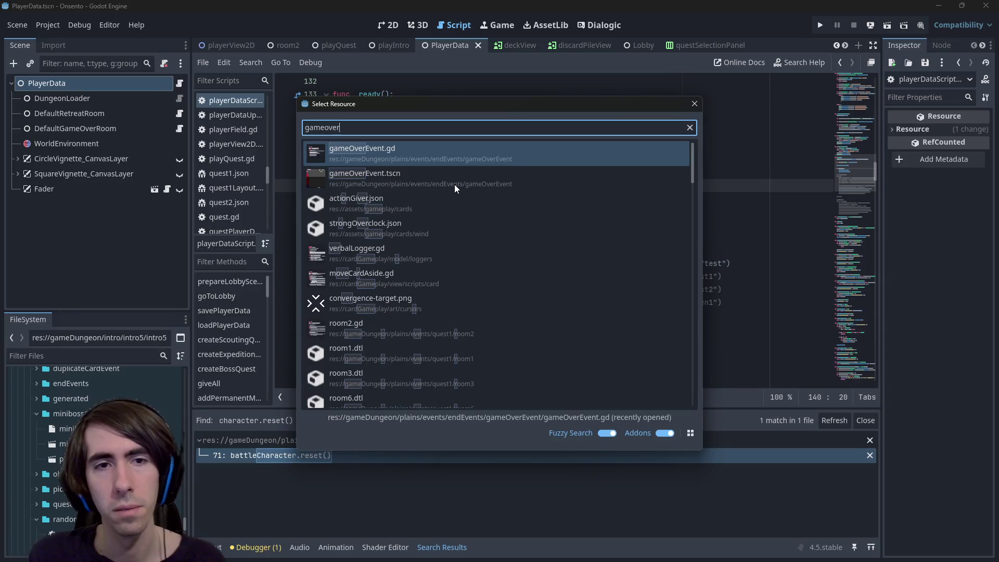
key(Down)
key(Return)
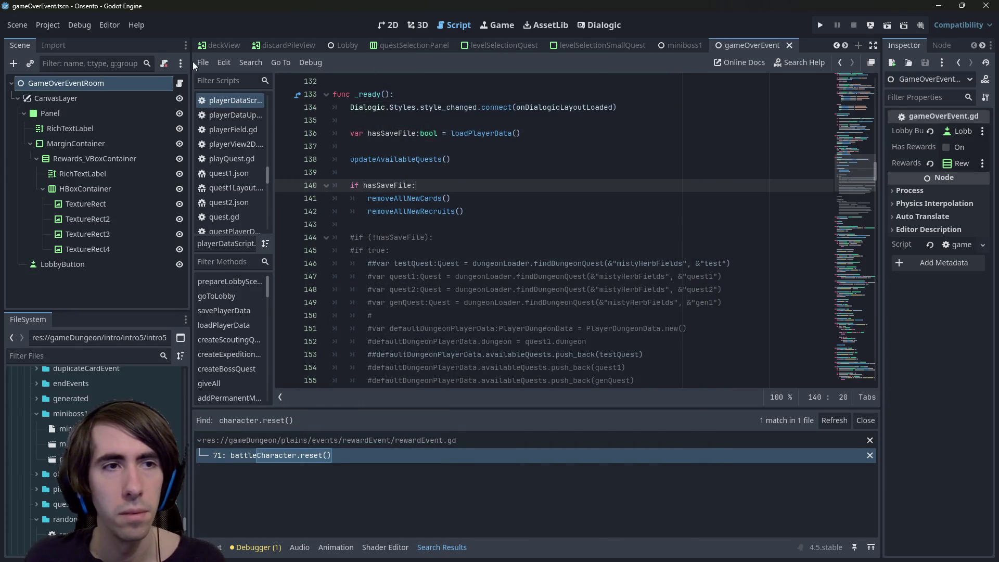
- Paste the reset loop into gameOverEvent.gd's _ready, delete the isNewRecruit block, and save
click(179, 83)
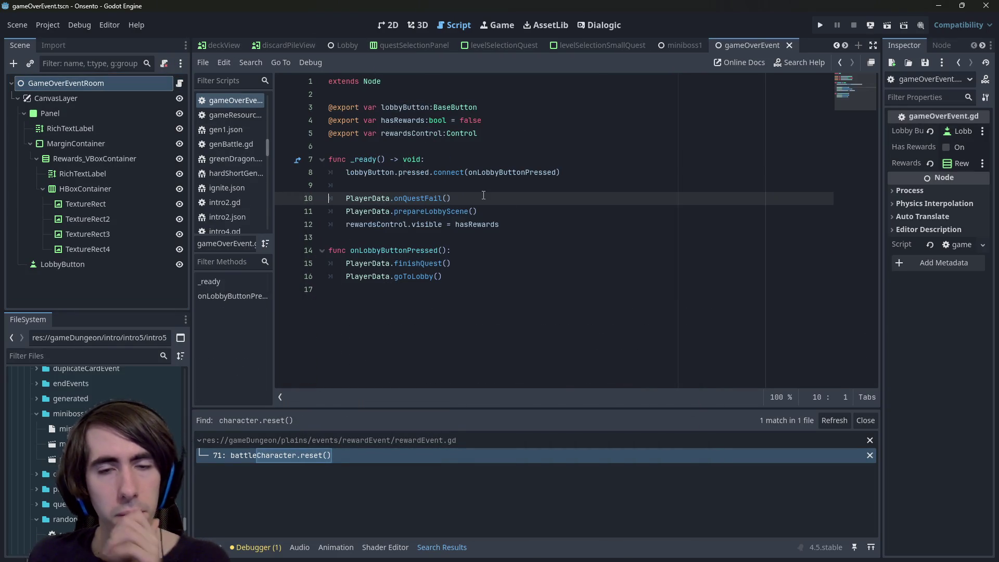
click(432, 188)
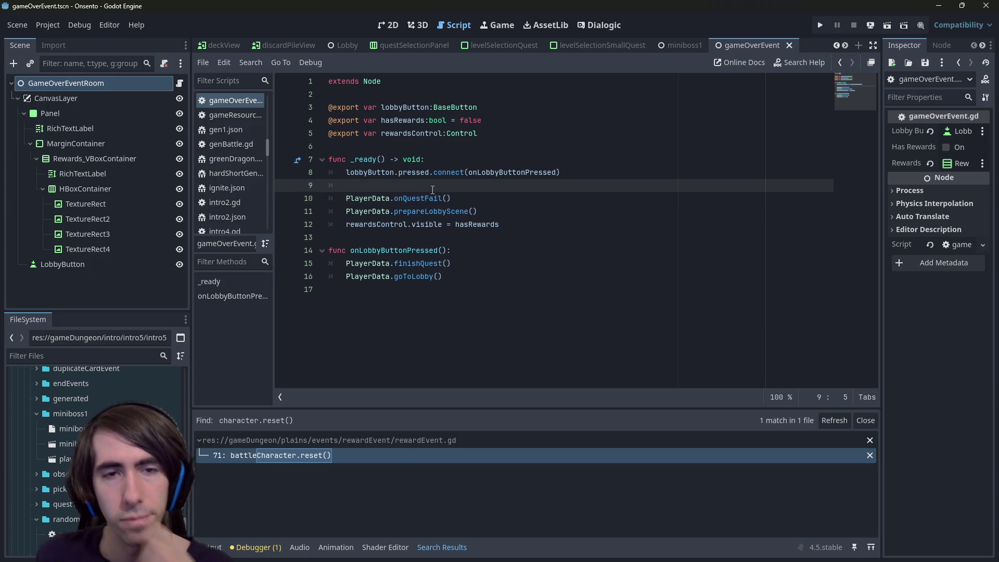
key(Return)
key(ctrl+v)
key(ctrl+s)
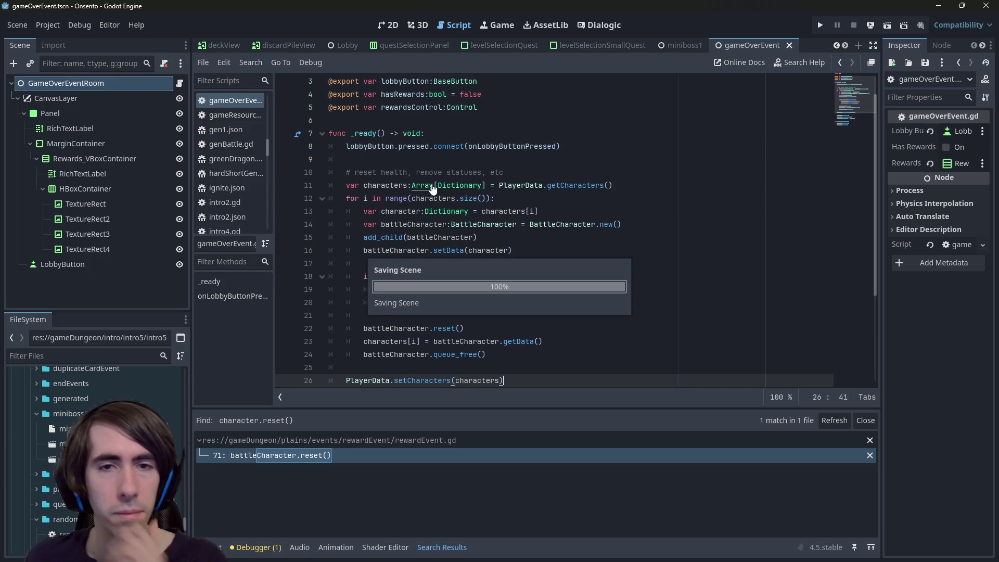
scroll(564, 262, down, 1)
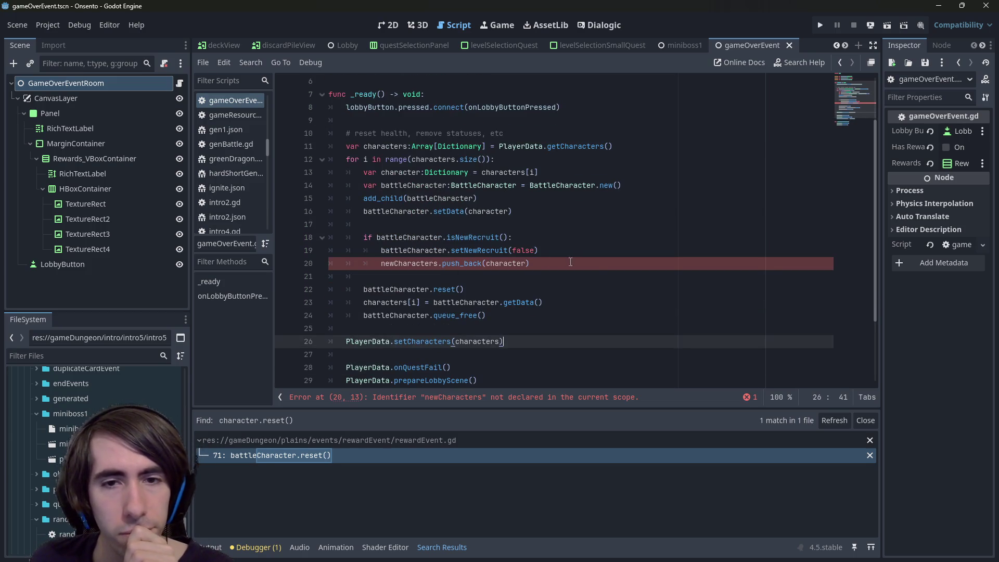
drag(565, 276, 317, 219)
key(BackSpace)
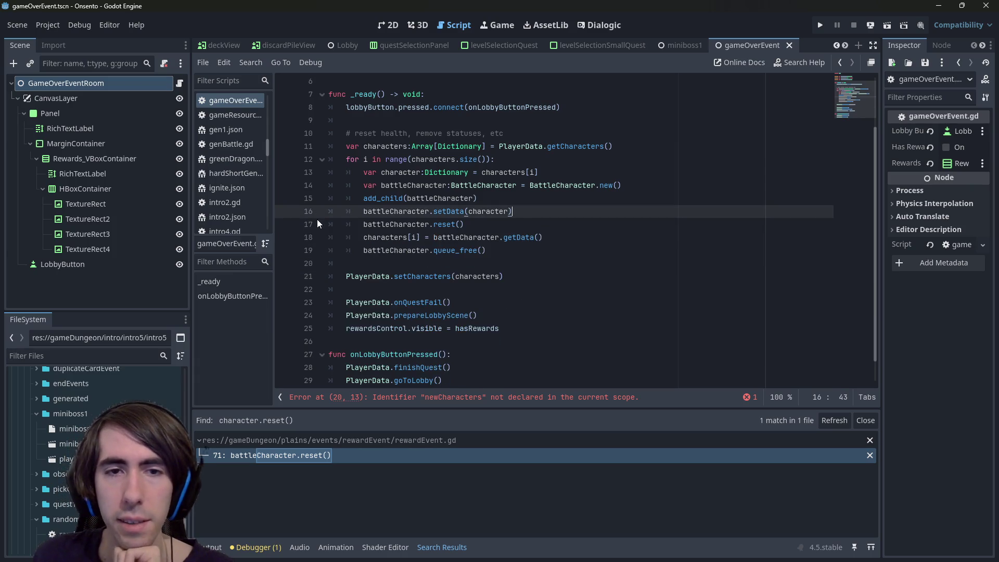
key(ctrl+s)
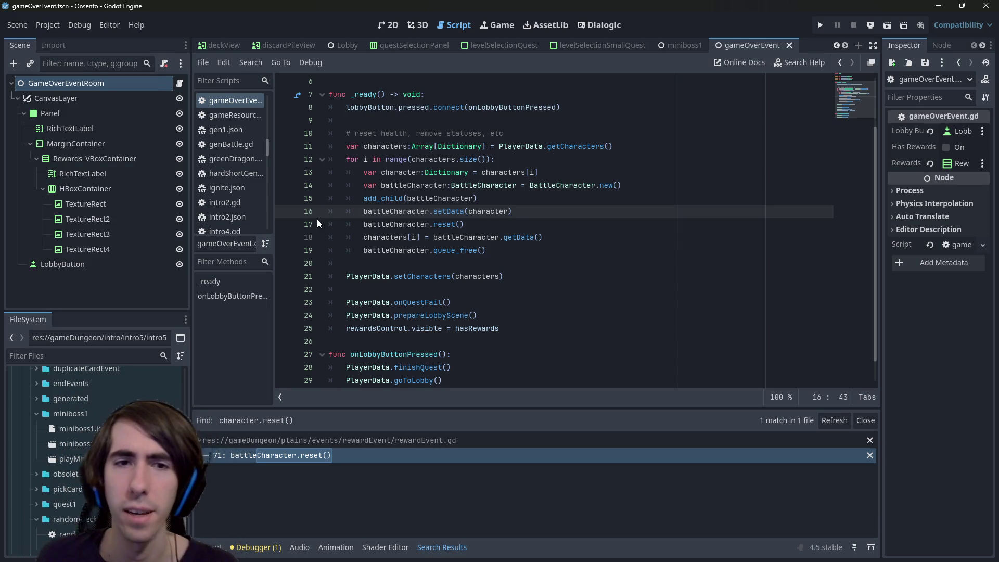
- In the PlayerData script, search for reset() and getCharacters to find the character functions
ctrl+click(418, 279)
scroll(418, 260, down, 3)
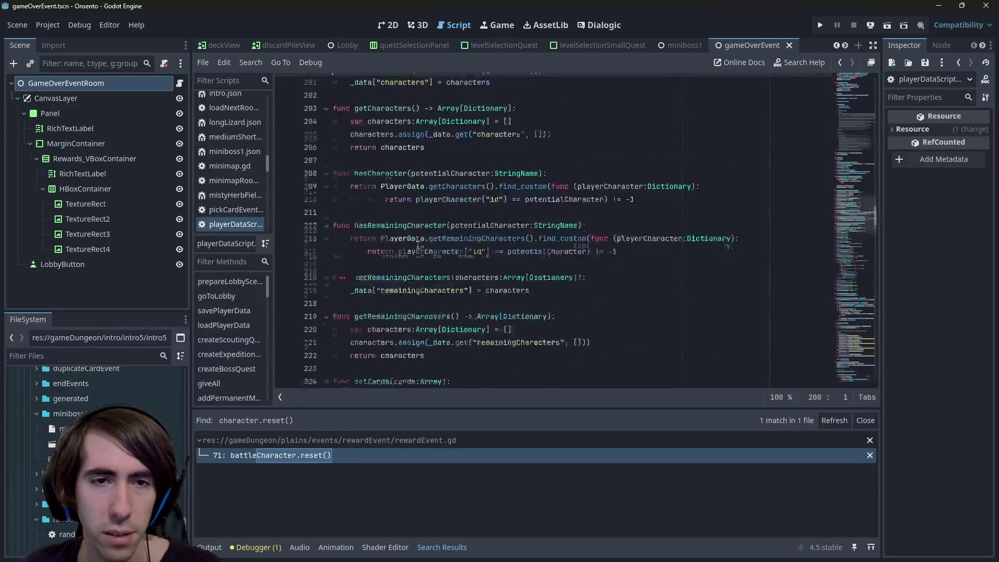
scroll(418, 245, down, 10)
key(ctrl+f)
text(reset)
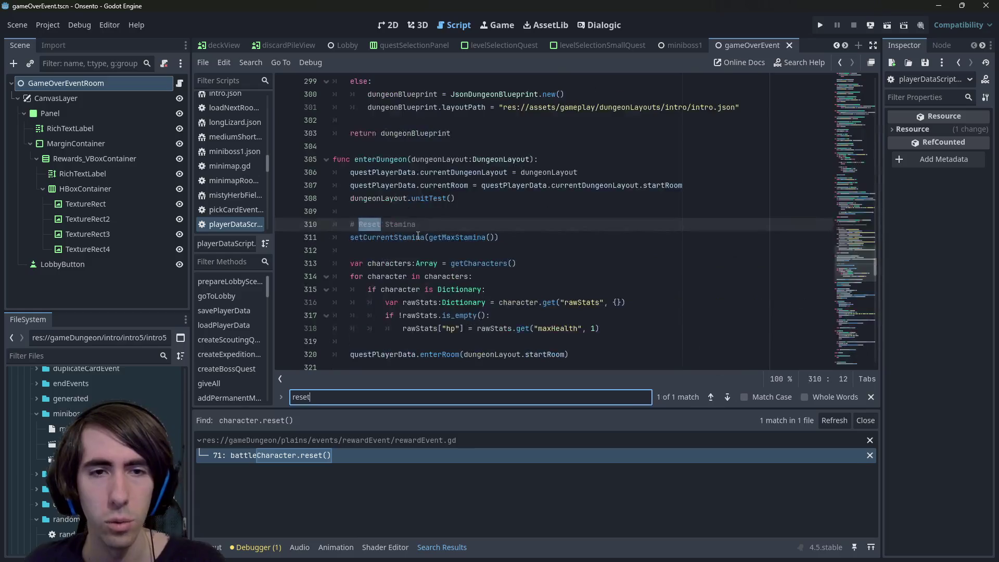
text(())
key(Escape)
scroll(430, 220, up, 3)
scroll(431, 221, down, 5)
key(ctrl+f)
text(charactesr)
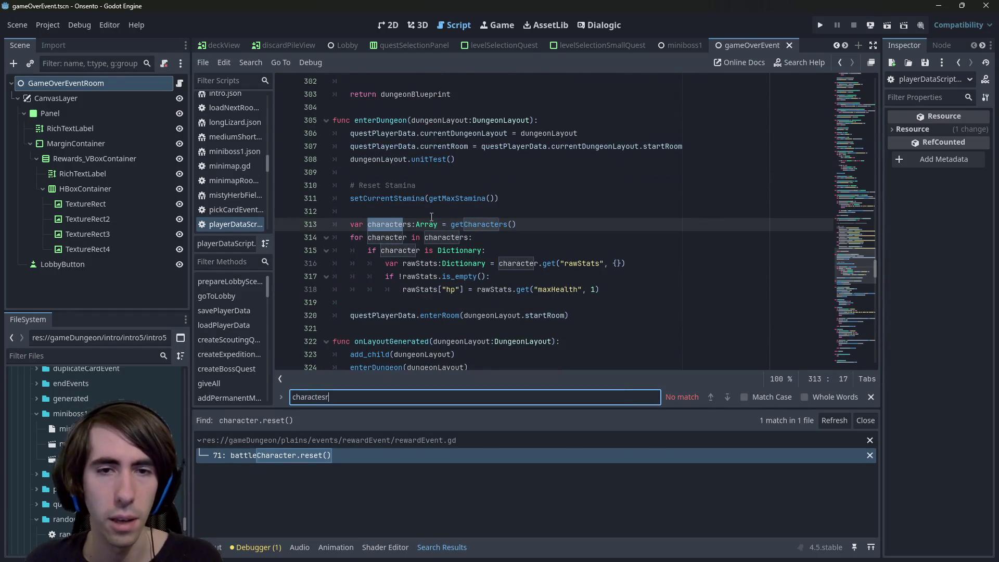
key(ctrl+a)
text(getCharacte)
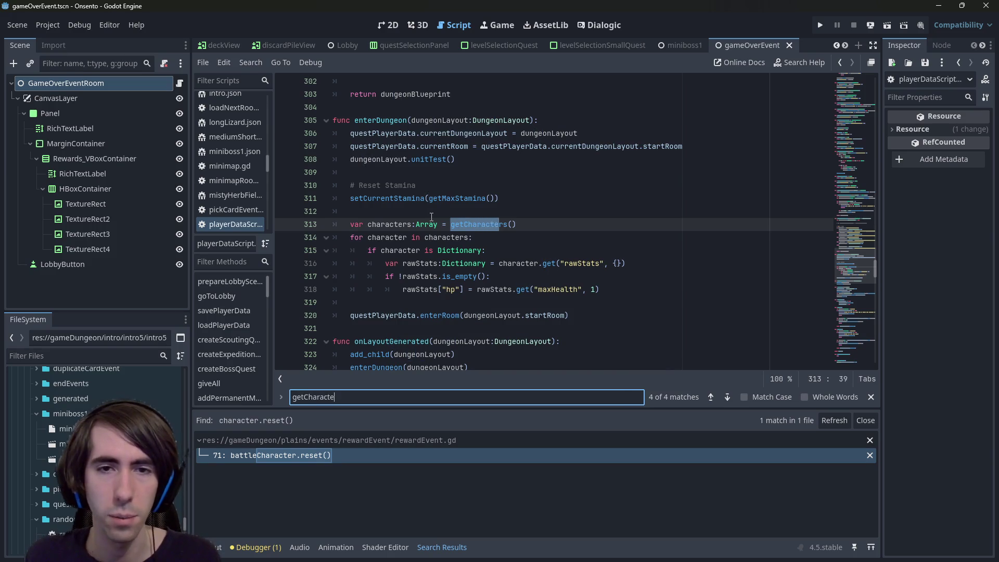
text(rs)
key(Return)
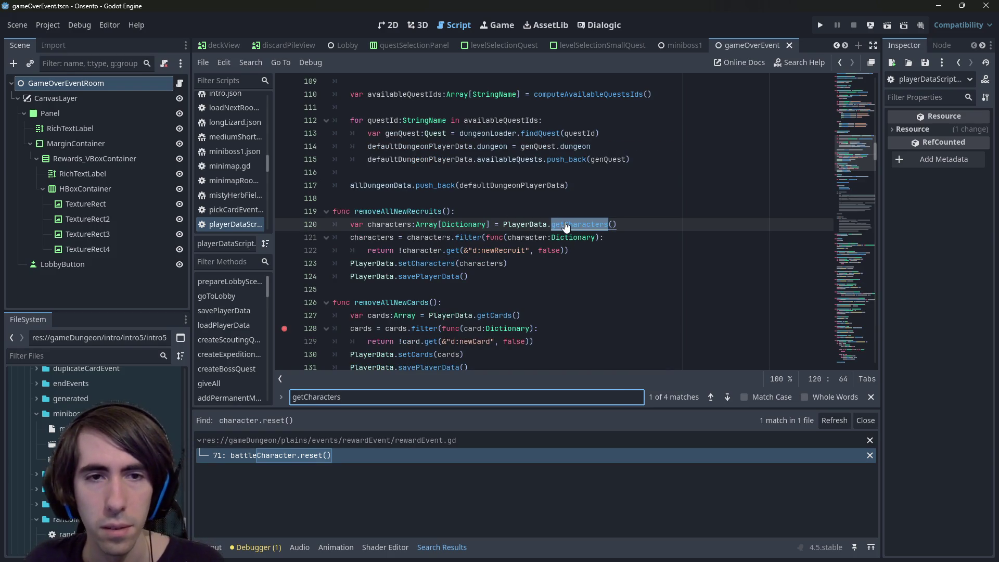
scroll(494, 221, down, 2)
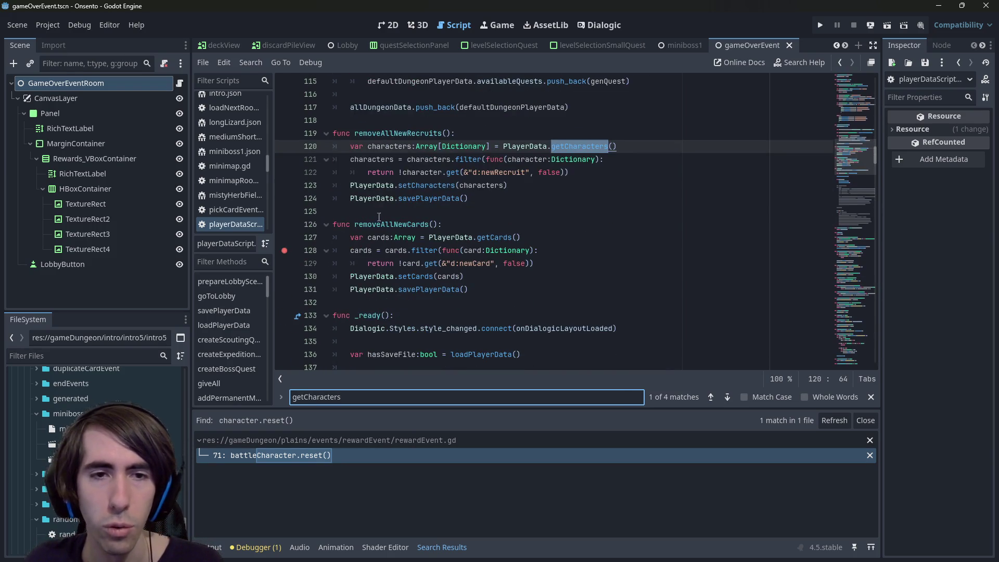
- Add a new func resetCharacters() declaration above removeAllNewRecruits and save
click(409, 214)
key(Up)
key(Up)
key(Up)
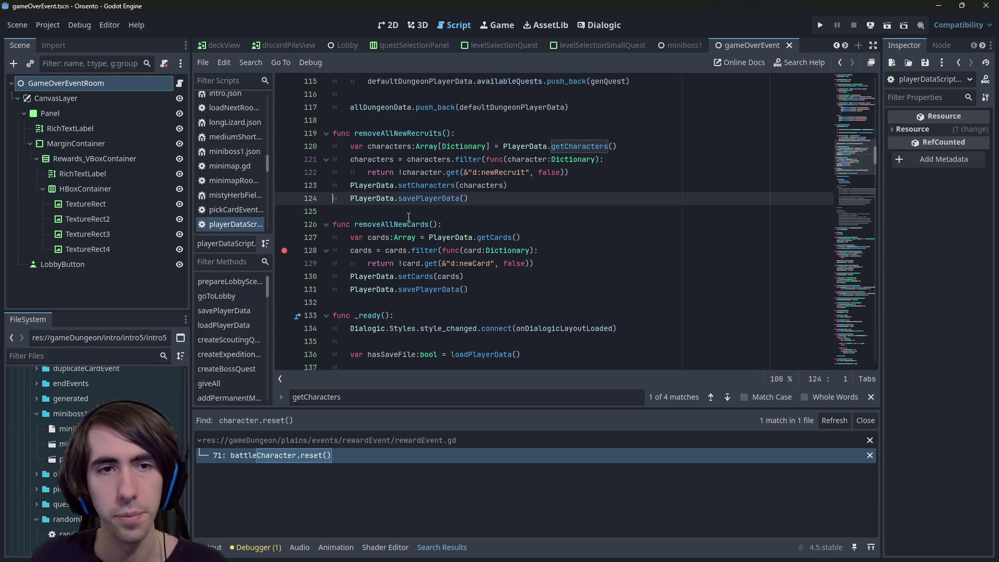
key(Up)
key(Up)
key(Return)
key(Return)
key(Up)
key(Up)
text(fu)
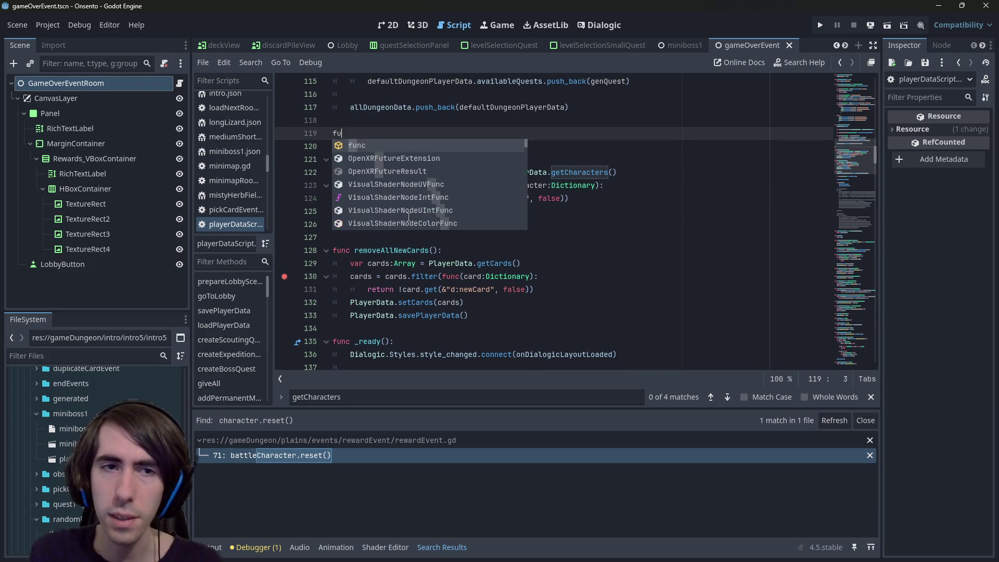
text(nc resetCharacters():)
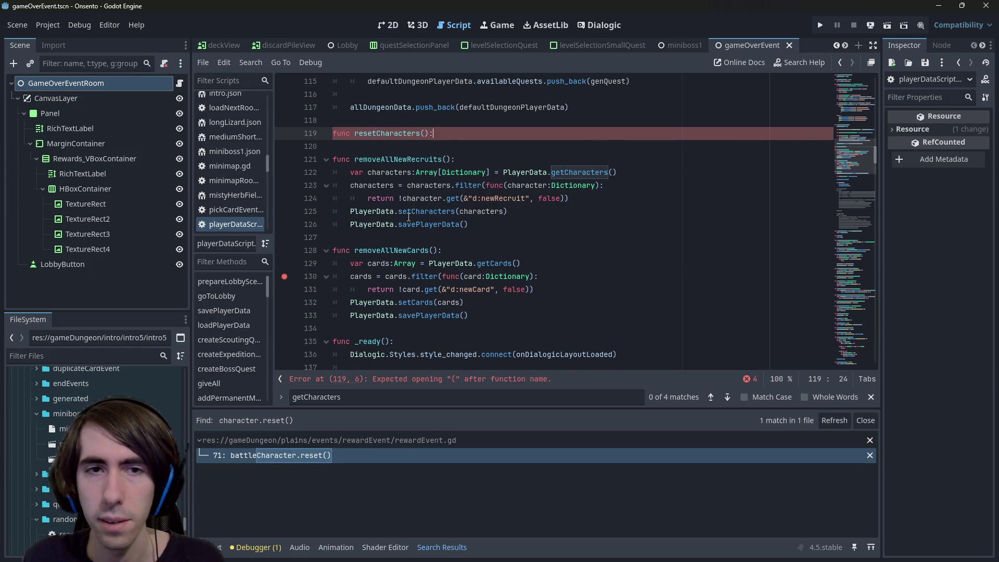
key(Return)
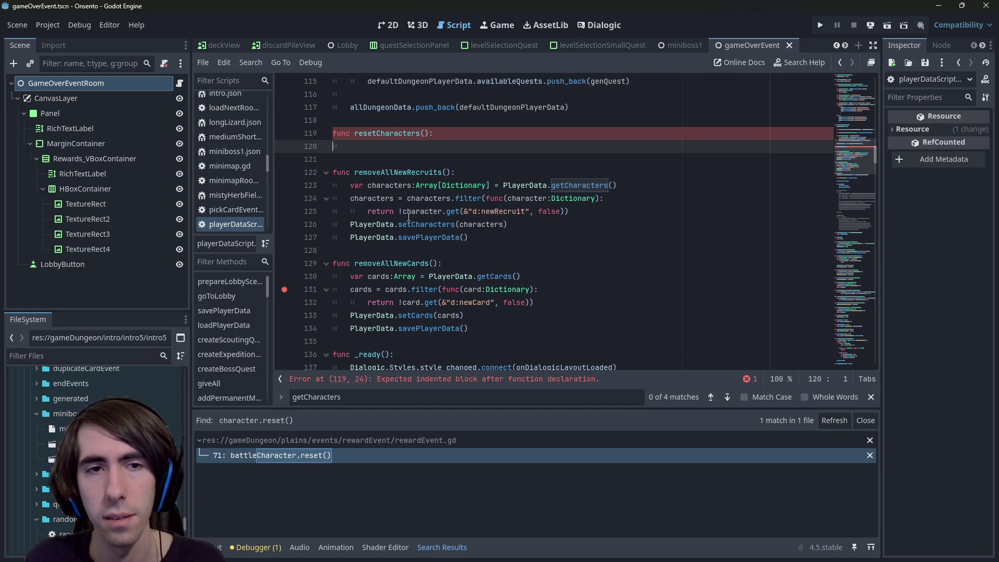
key(ctrl+s)
- Copy the character-reset loop from rewardEvent.gd and paste it into resetCharacters
click(352, 457)
drag(523, 328, 289, 137)
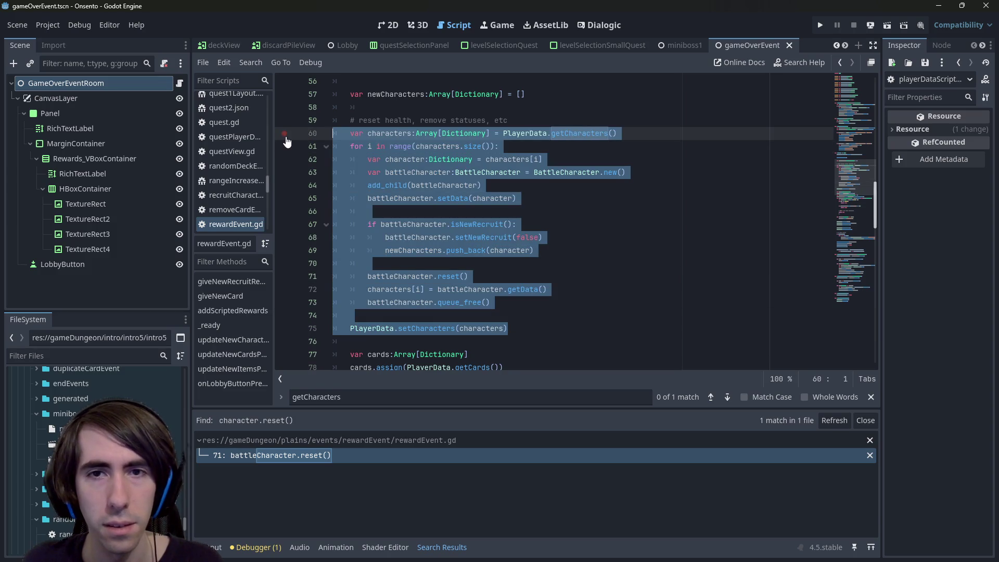
key(ctrl+c)
key(alt+Left)
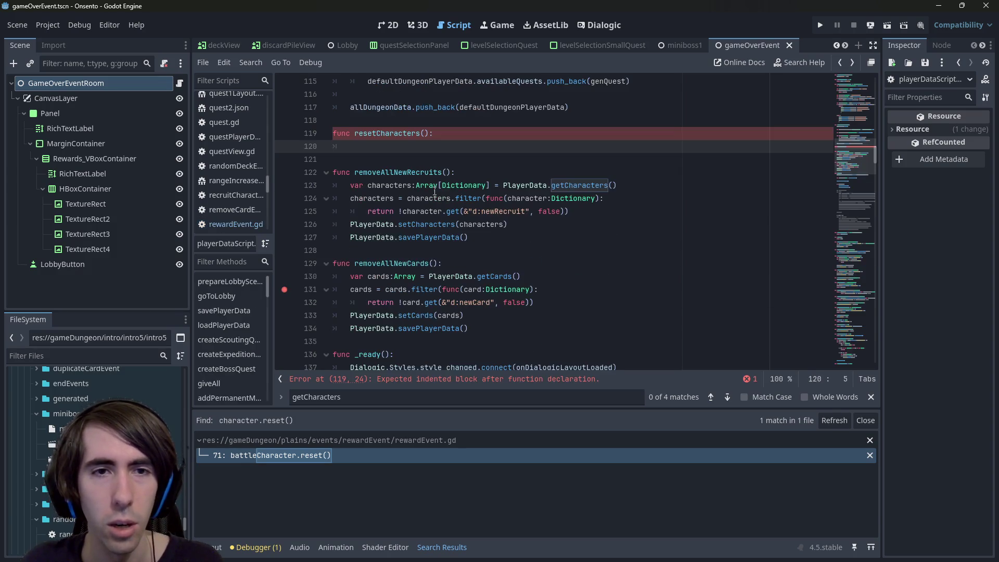
key(ctrl+v)
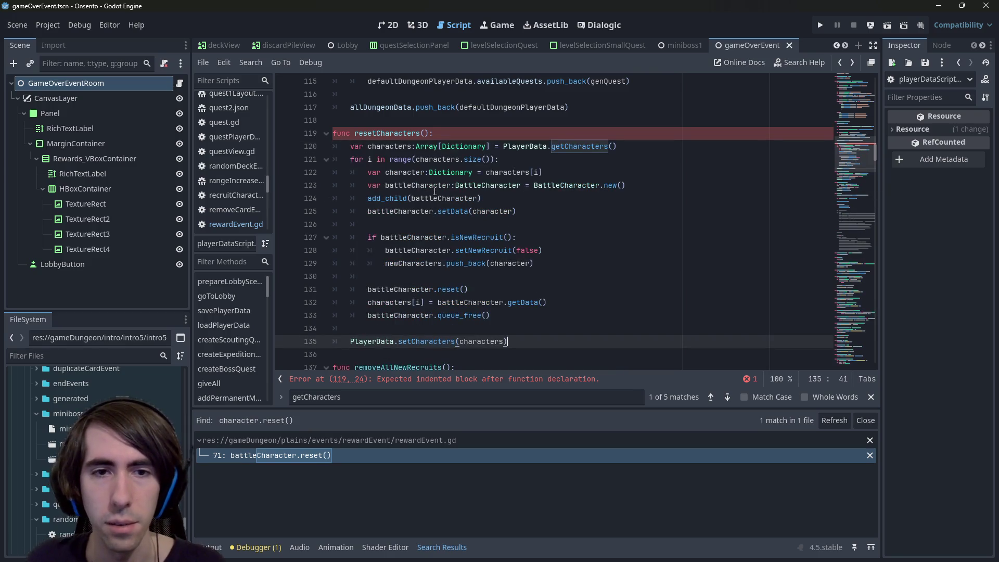
key(ctrl+s)
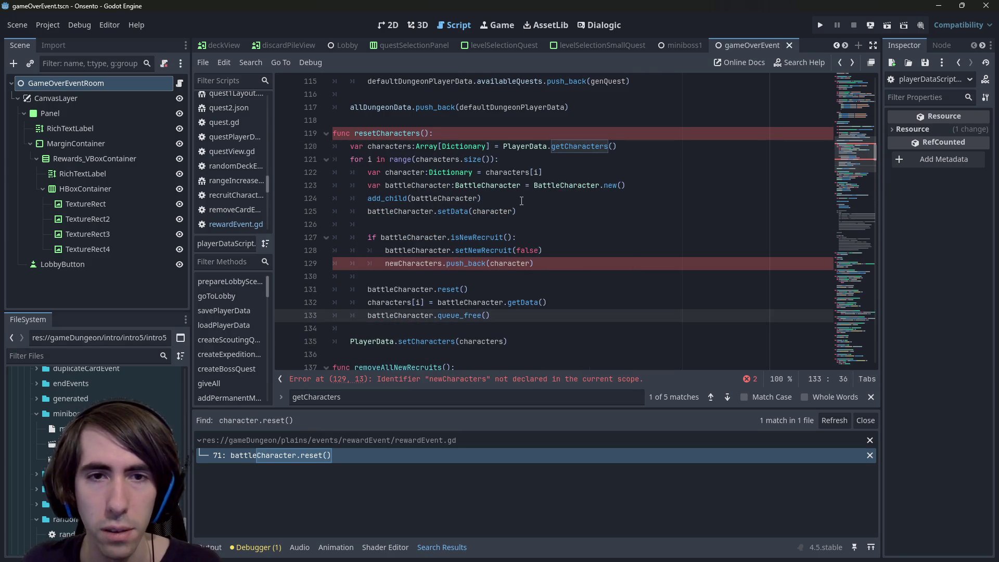
- Review the pasted loop, then delete the resetCharacters function body
mouse_move(483, 192)
mouse_down()
mouse_move(312, 186)
mouse_move(278, 197)
mouse_up()
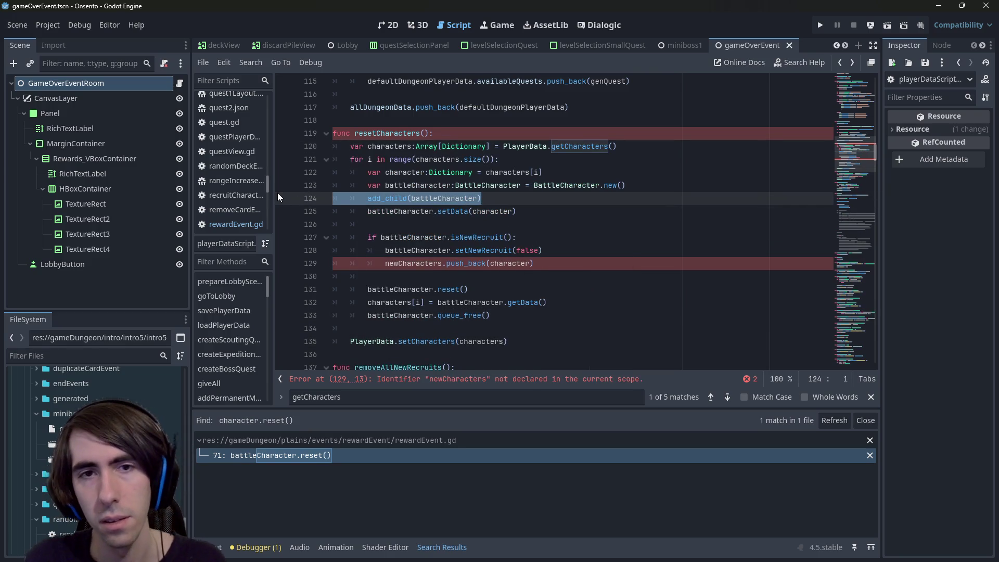
click(525, 263)
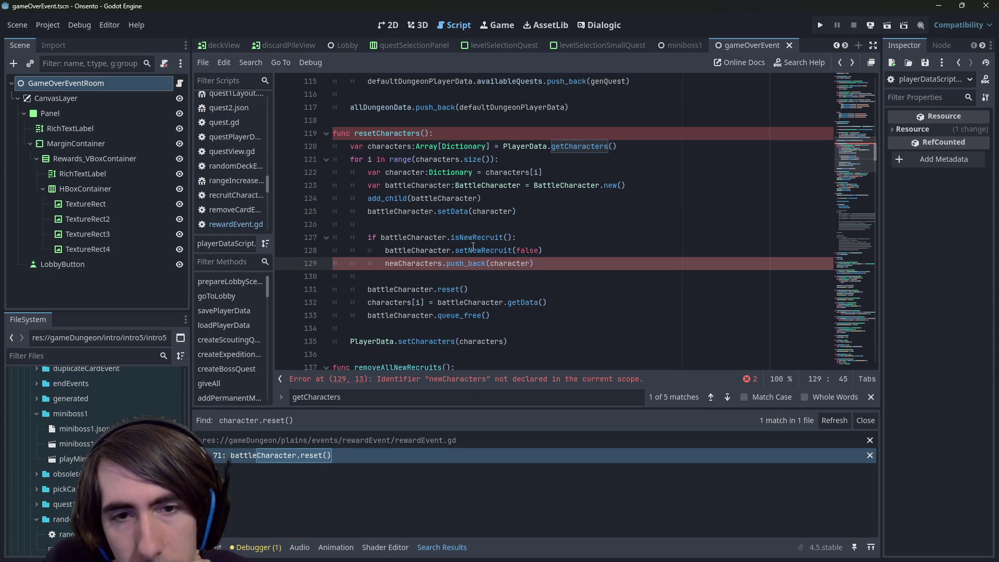
drag(535, 263, 318, 223)
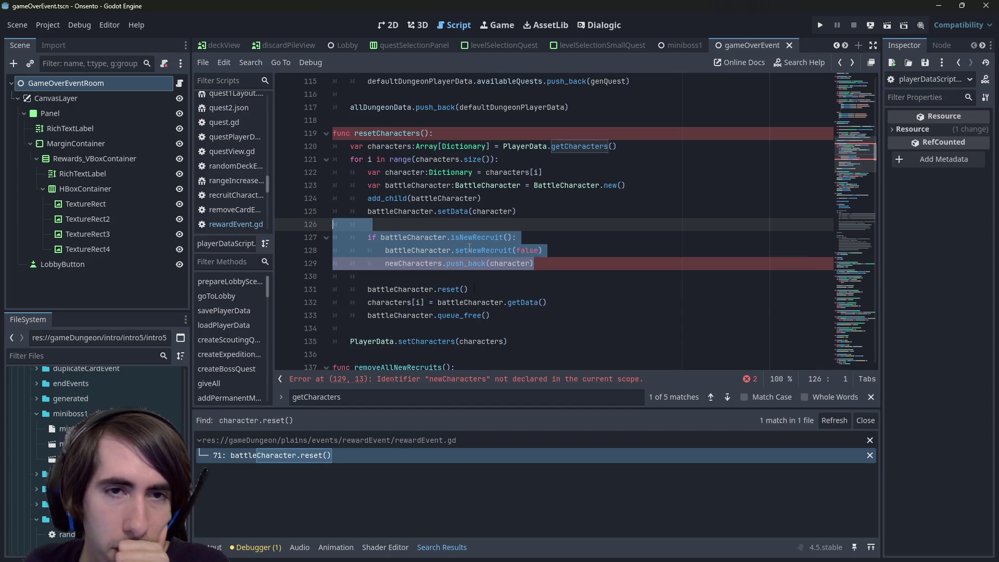
click(470, 248)
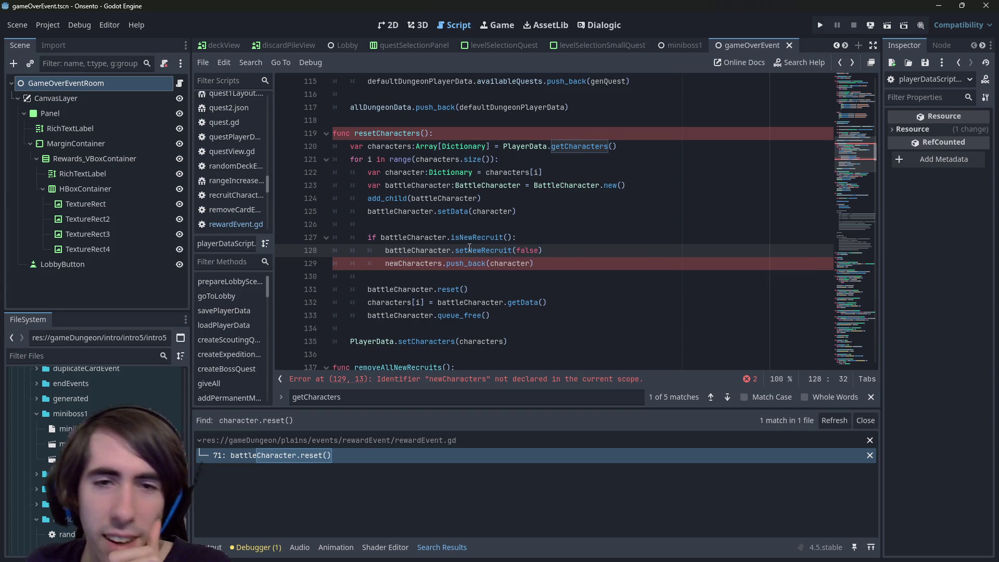
drag(508, 341, 364, 133)
key(BackSpace)
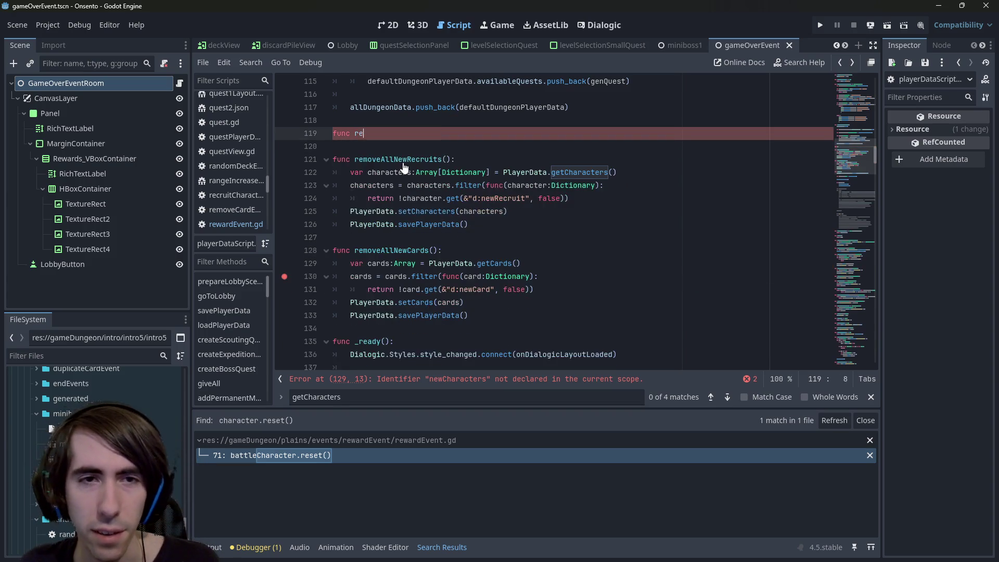
- Review the reset loop and characters variable in gameOverEvent.gd
click(342, 453)
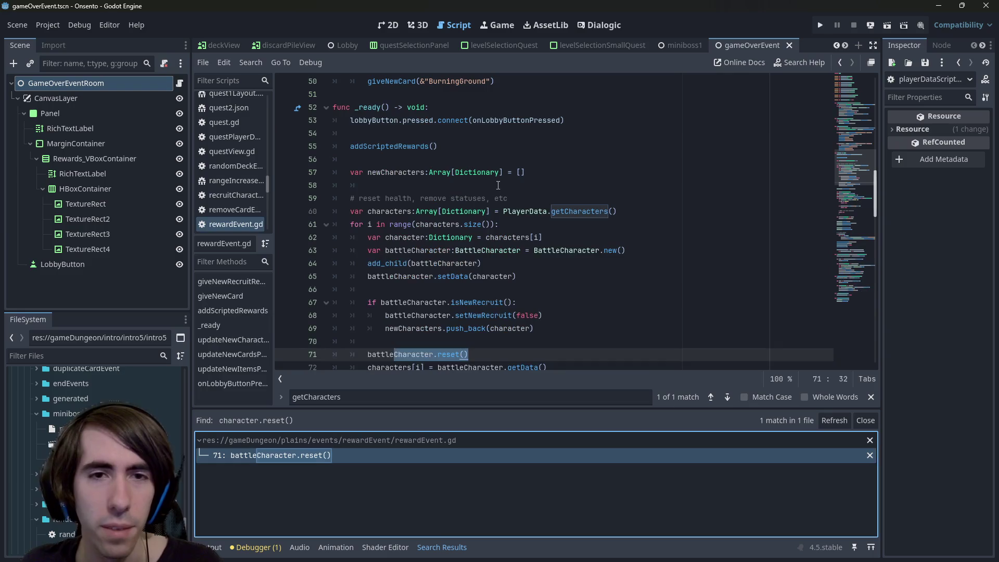
click(497, 185)
scroll(498, 186, down, 3)
click(179, 83)
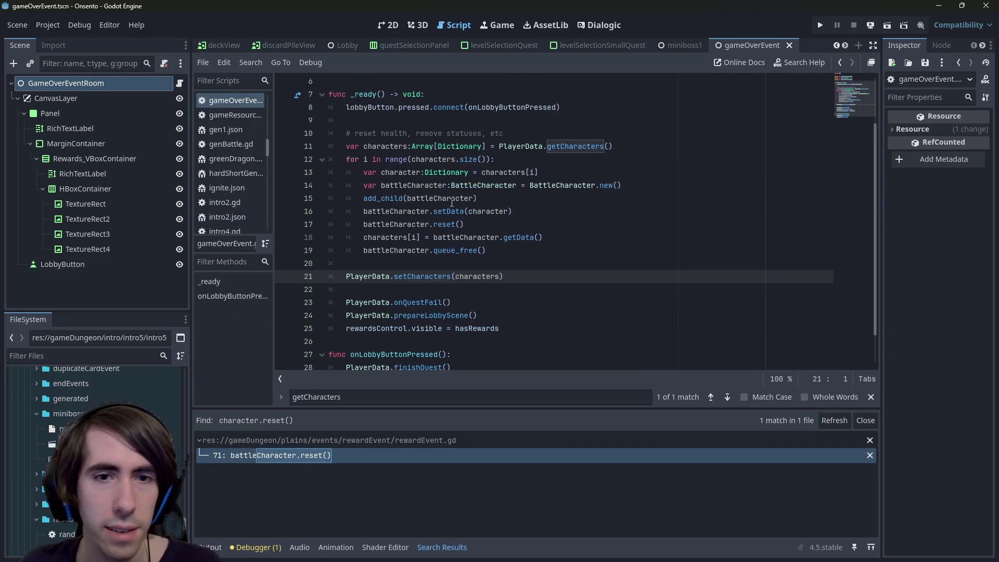
double_click(440, 273)
scroll(440, 273, up, 1)
click(513, 251)
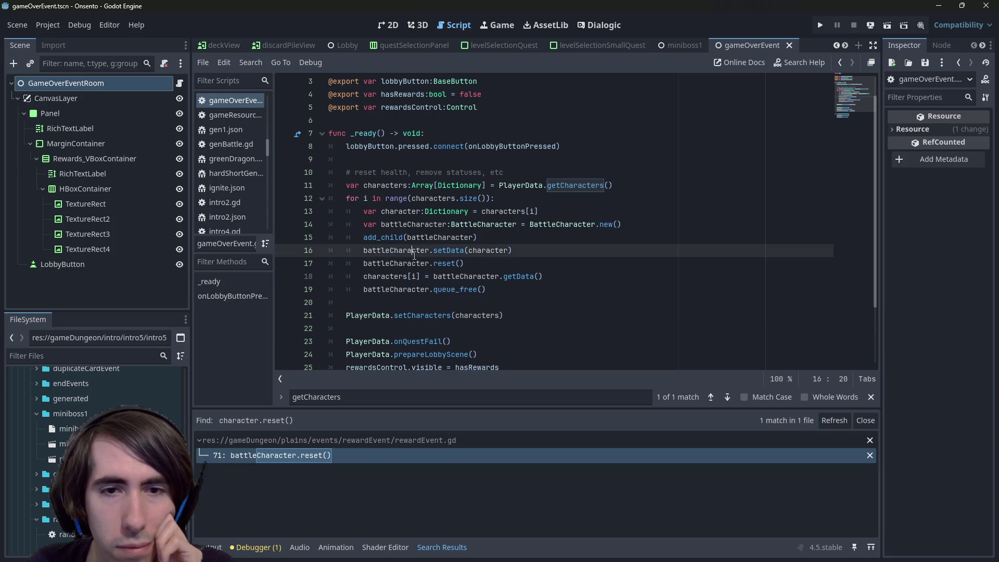
key(Down)
click(536, 275)
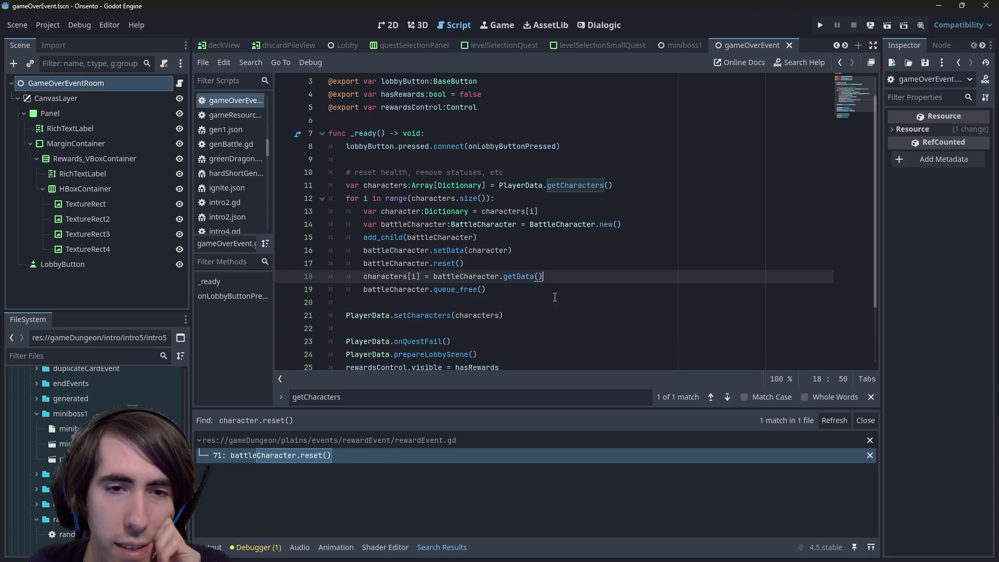
click(535, 299)
click(375, 272)
double_click(374, 273)
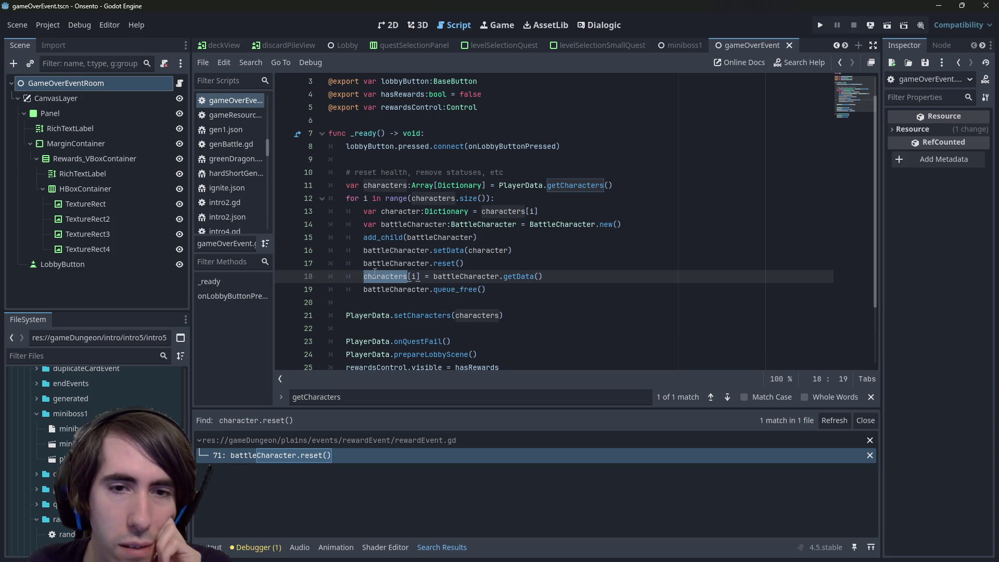
- Delete blank line 20 before PlayerData.setCharacters and save the game-over script
click(542, 322)
click(542, 318)
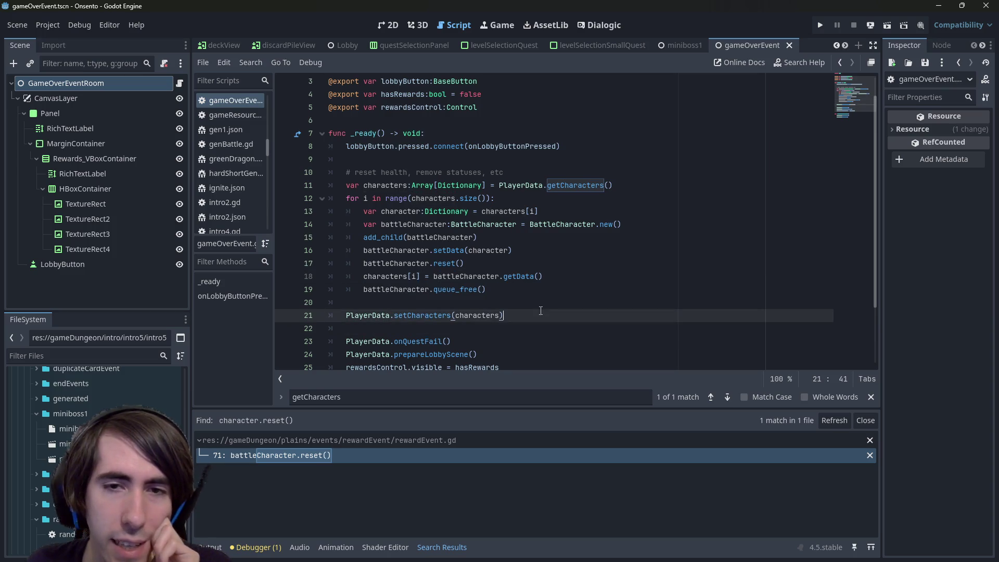
click(461, 303)
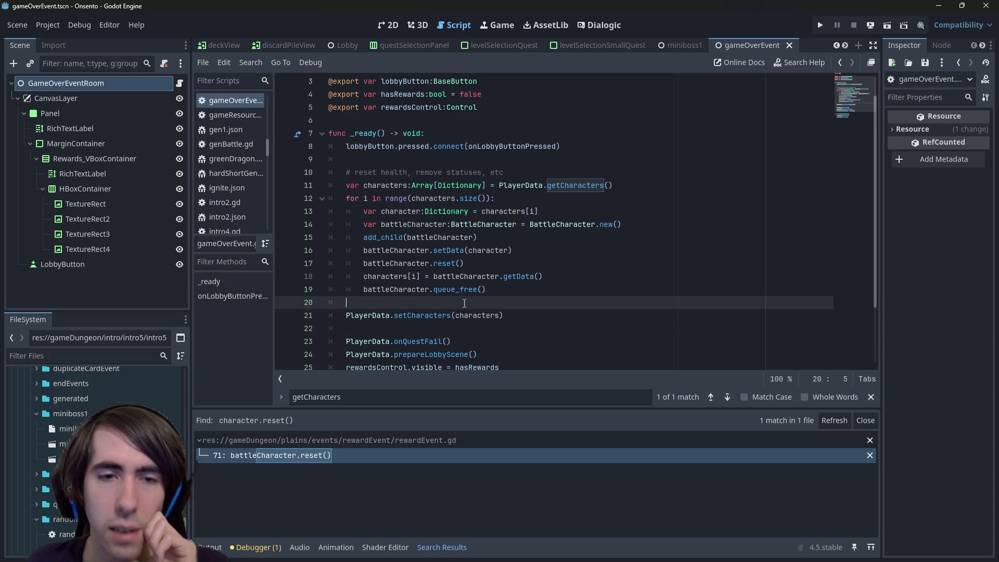
key(BackSpace)
key(BackSpace)
key(ctrl+s)
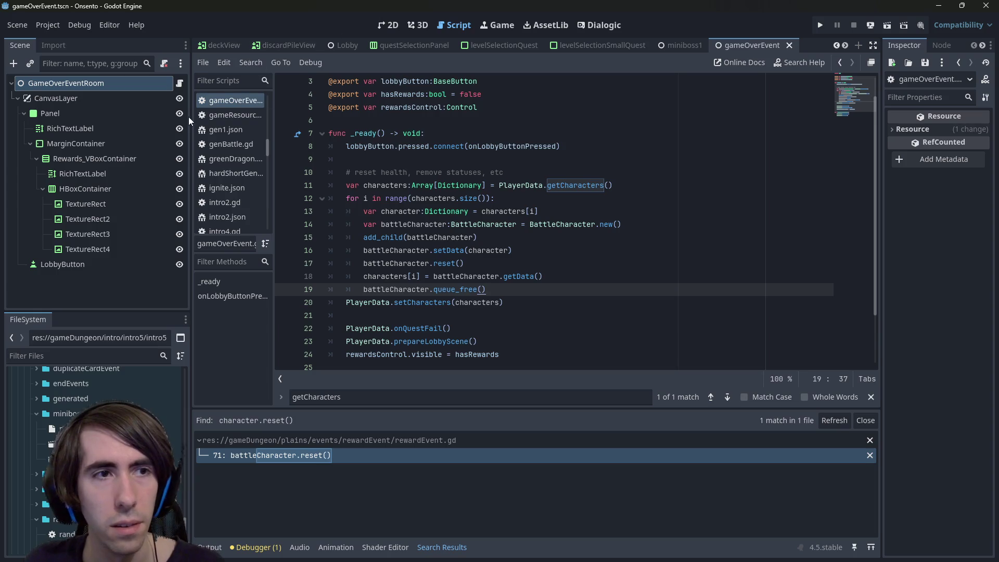
- Touch up blank line 74 after the loop in rewardEvent.gd and save
click(355, 457)
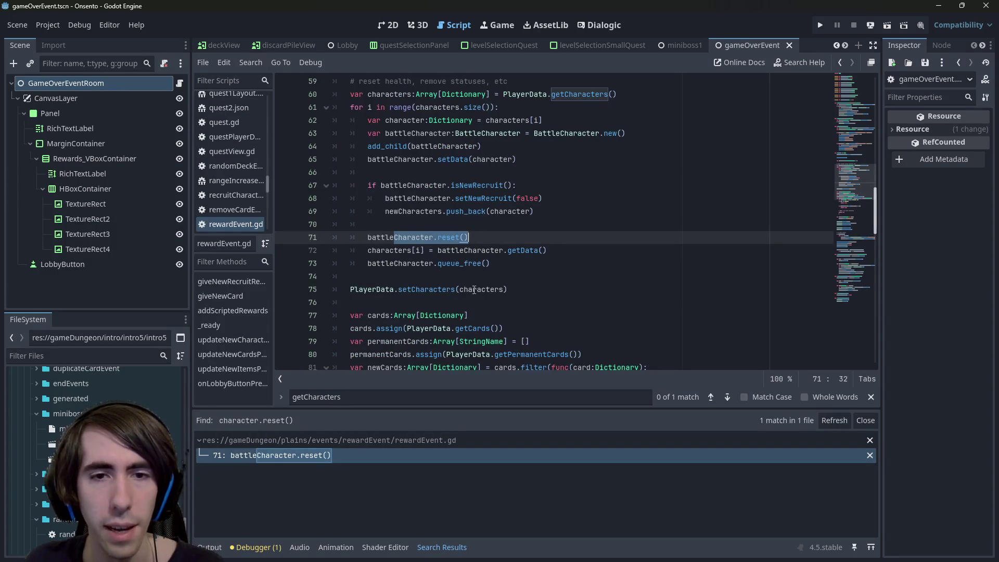
click(475, 271)
key(ctrl+s)
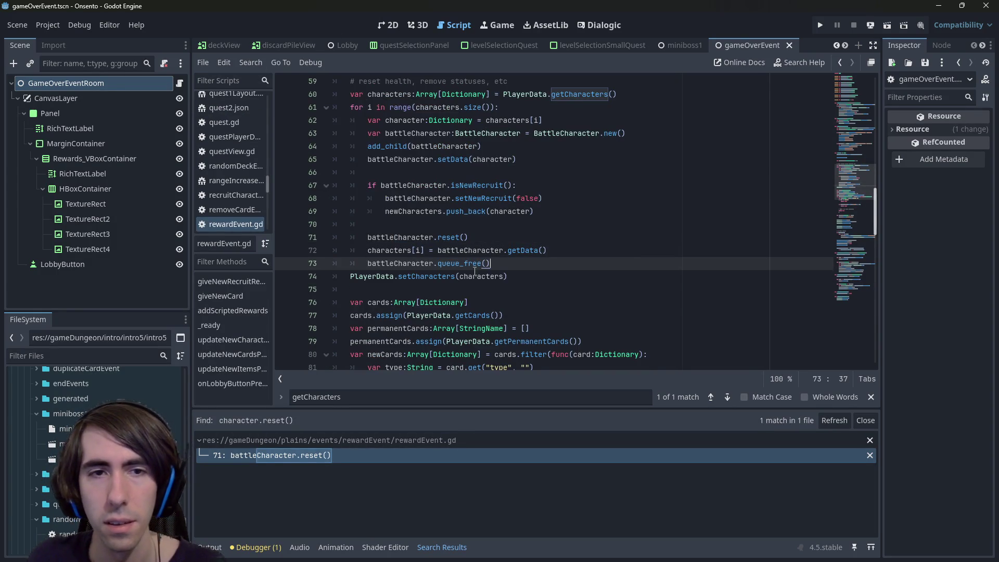
key(Tab)
key(ctrl+s)
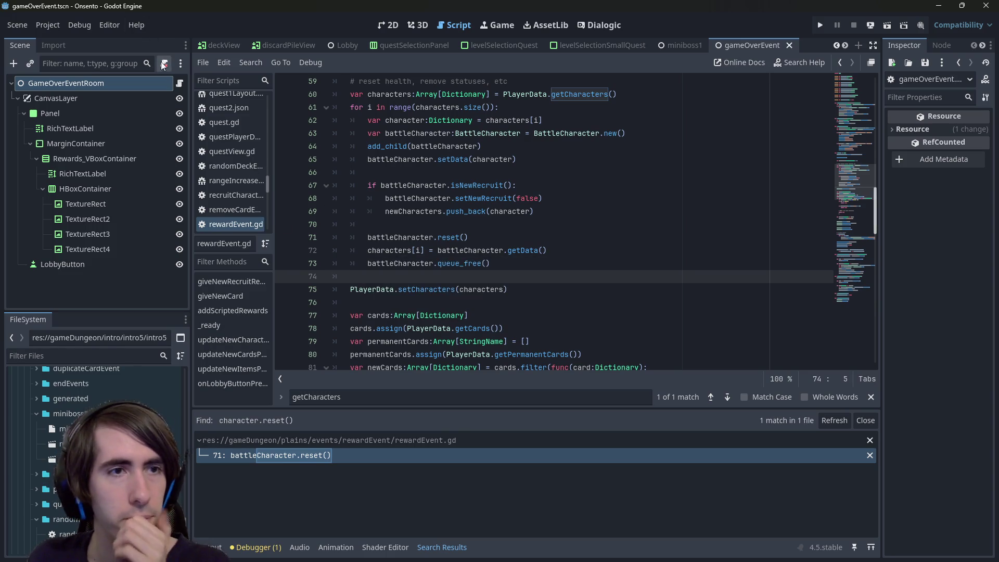
- Open battleCharacter.gd's reset() definition and inspect removeAllStatuses and the setHealth line
key(alt+Left)
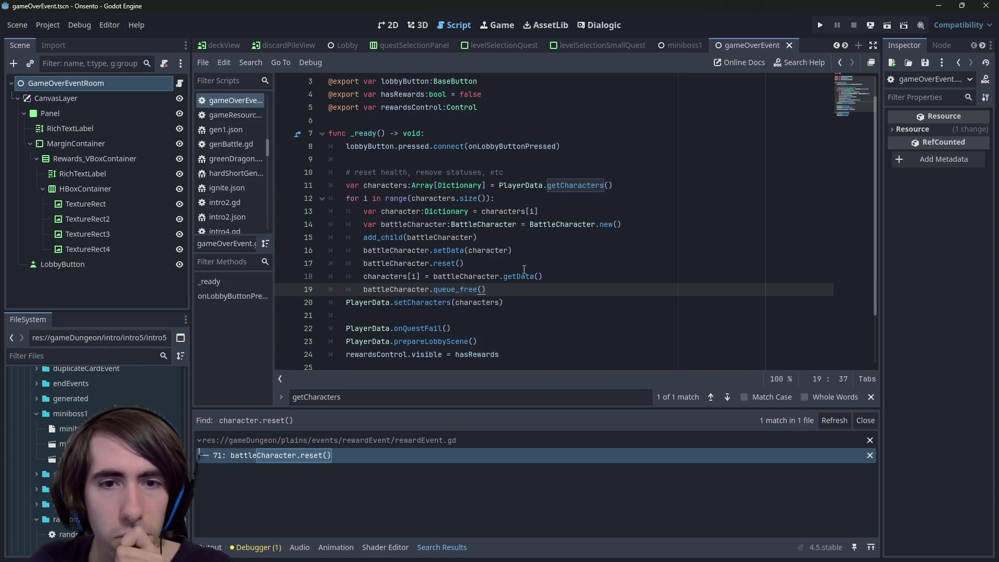
ctrl+click(441, 262)
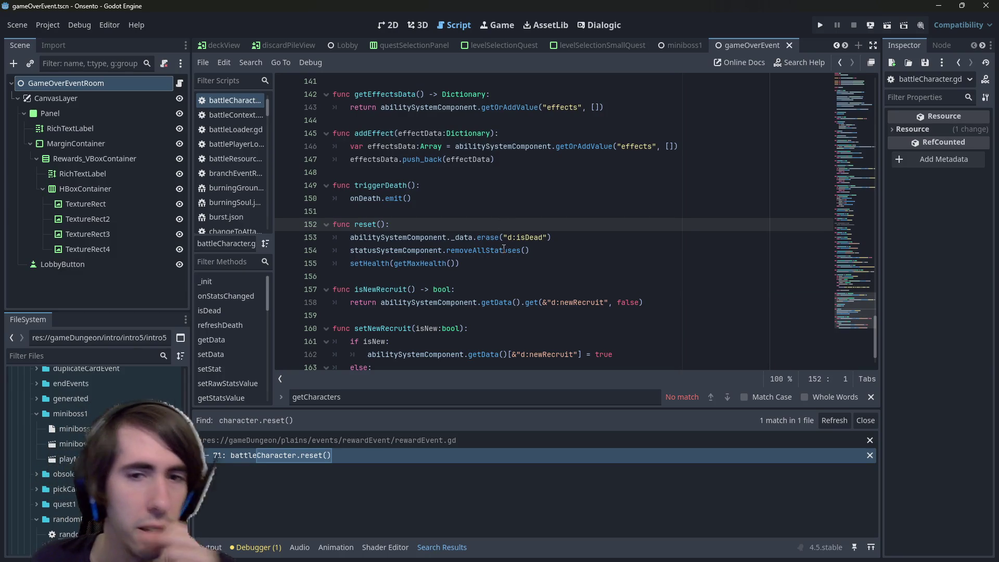
double_click(499, 251)
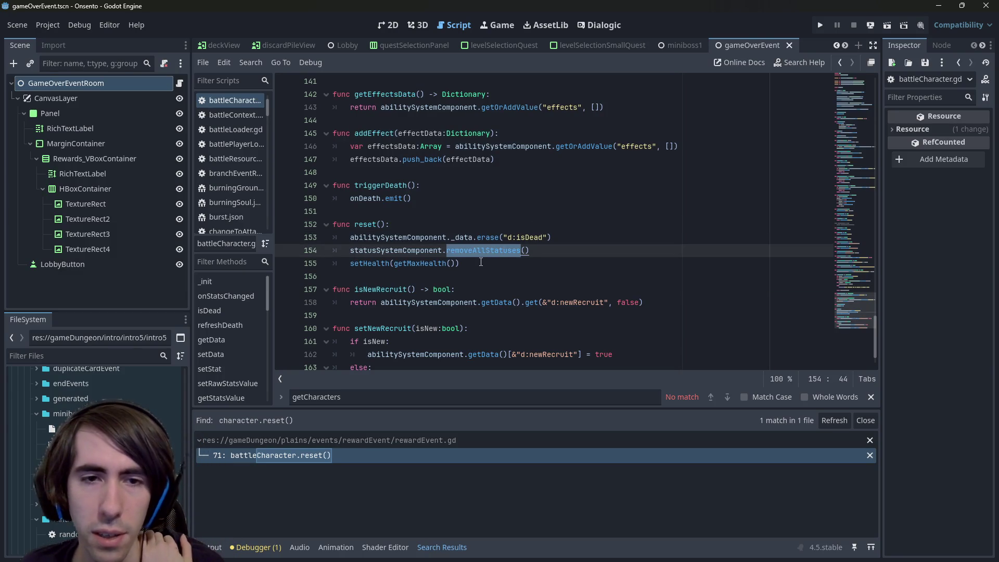
click(481, 262)
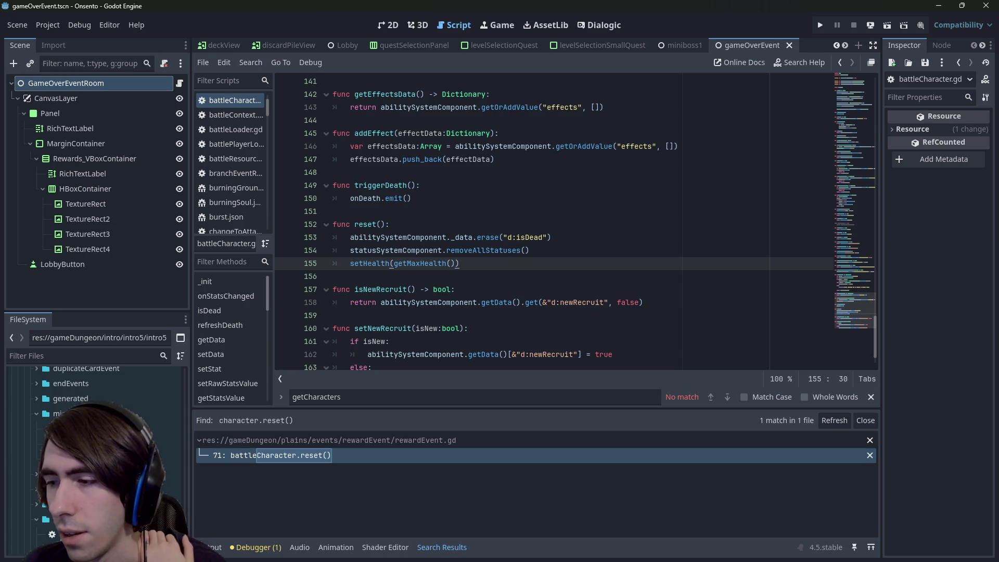
click(598, 200)
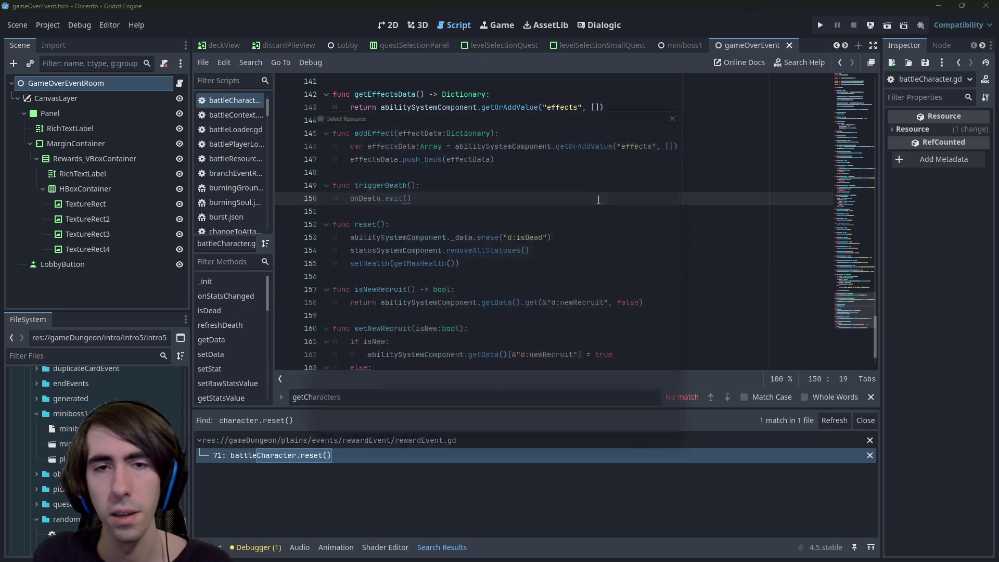
- Open the playQuest scene and run it with F6 to test the fix
text(playQuest)
key(Down)
key(Return)
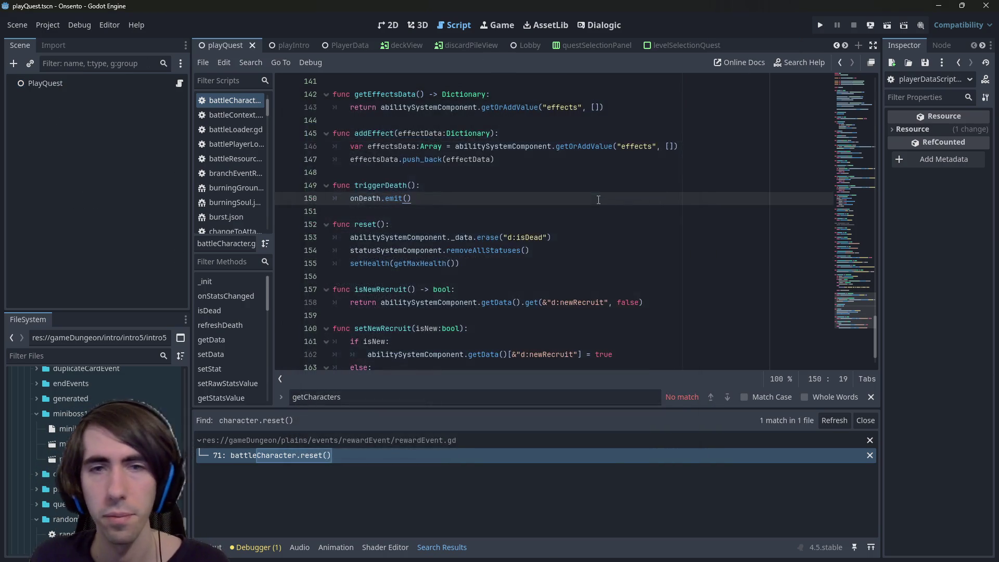
key(F6)
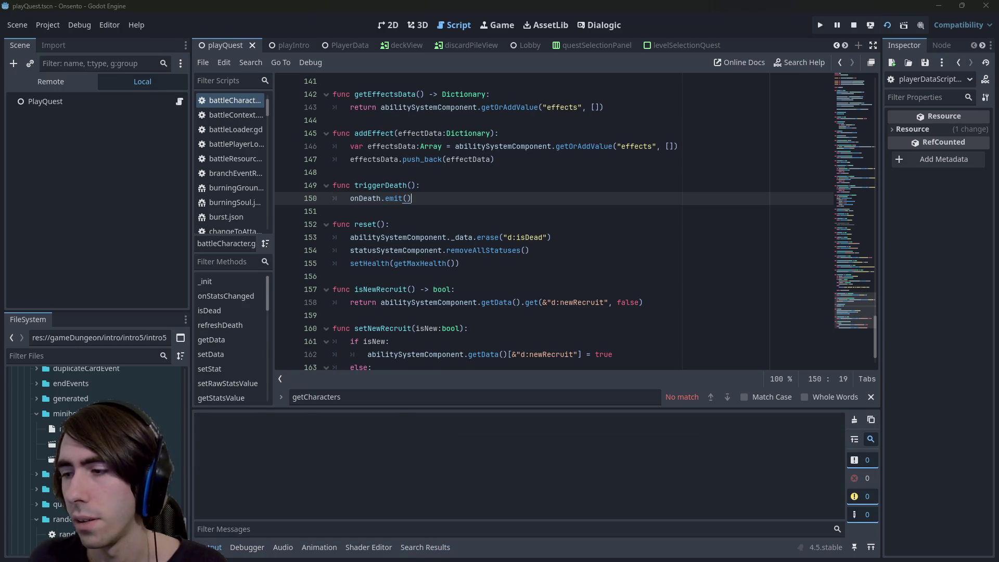
- Check git status, stage the modified .gd scripts, and confirm which files are staged
text(atus)
key(Return)
text(git)
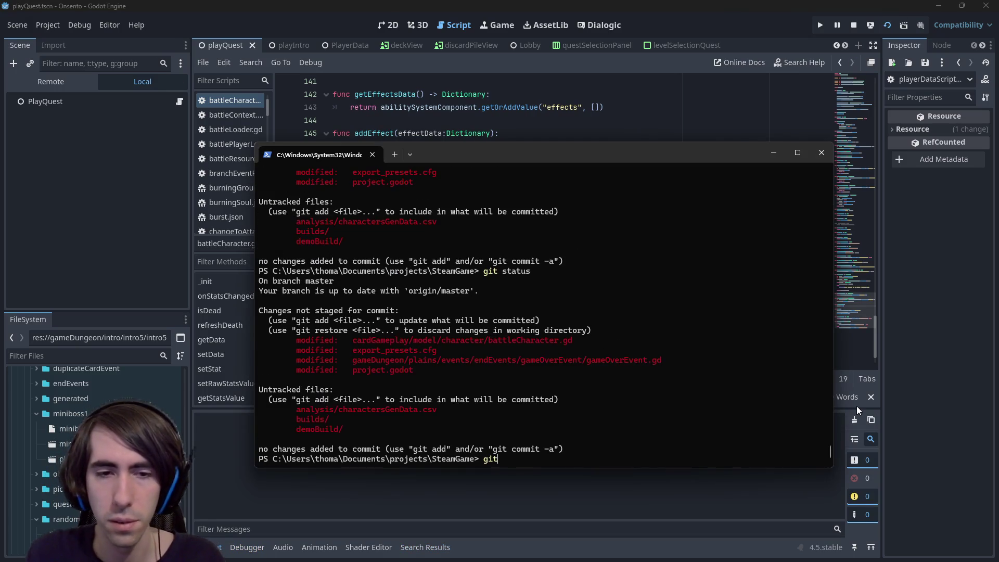
text( ad)
key(Return)
text(git status)
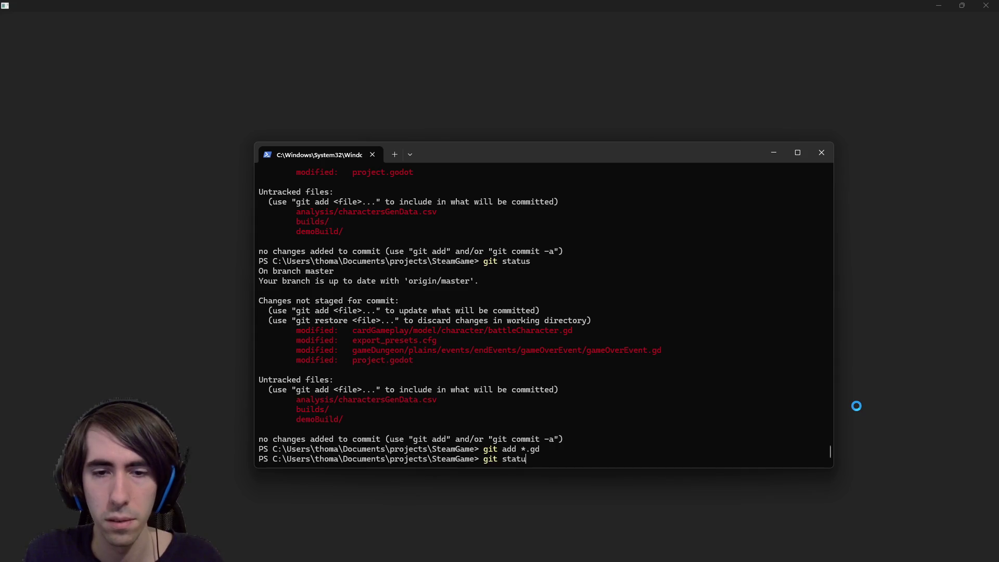
key(Return)
- Type git commit -m "[]", fixing the 'ocmmit' typo, then return to the paused editor
text(git ocmmit -m "[]")
key(ctrl+Left)
key(ctrl+Left)
key(ctrl+Left)
key(Right)
key(BackSpace)
key(Right)
text(o)
key(ctrl+Right)
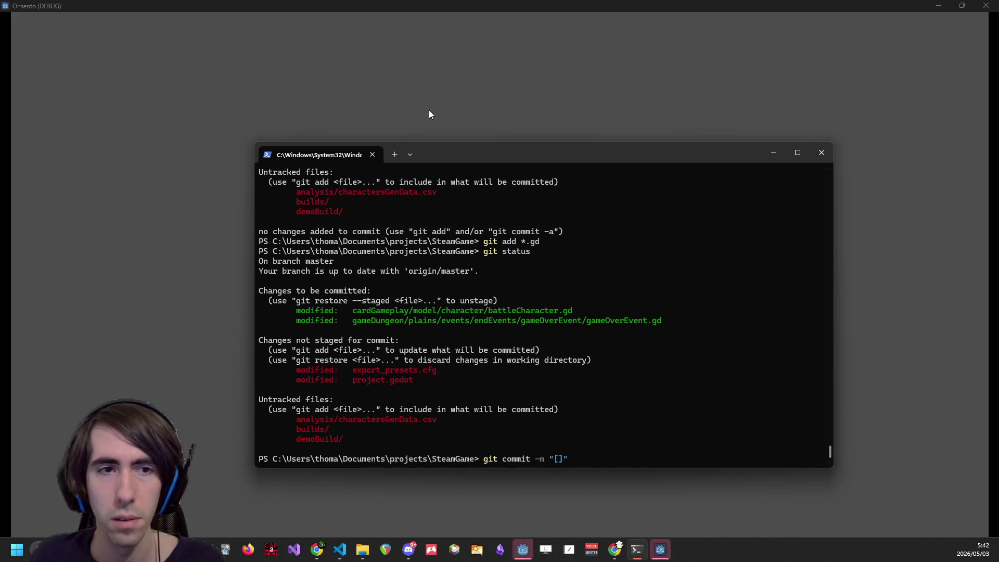
click(651, 517)
click(523, 549)
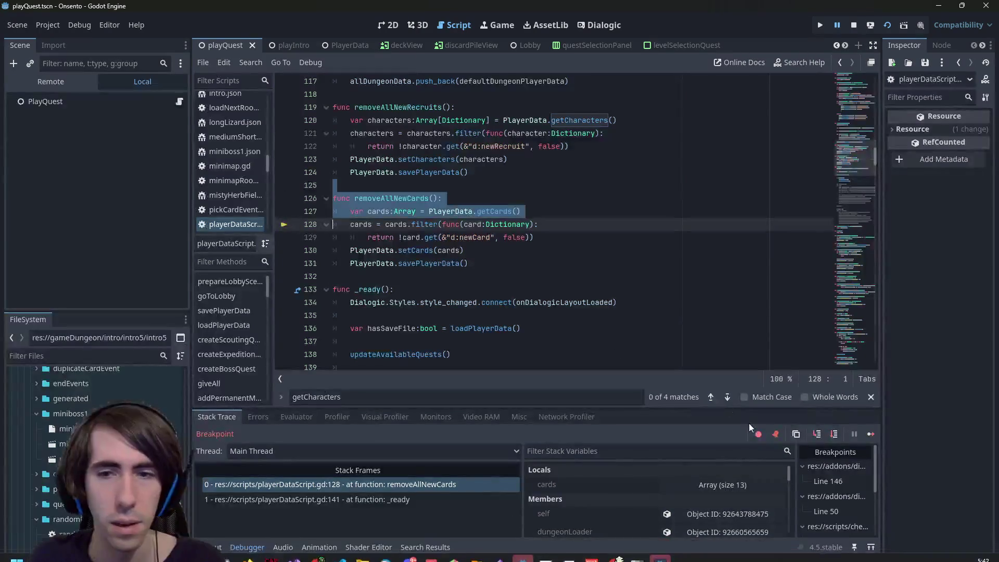
- Resume from the breakpoint, confirm the team, end turns to game over, then open Customize Deck
click(868, 436)
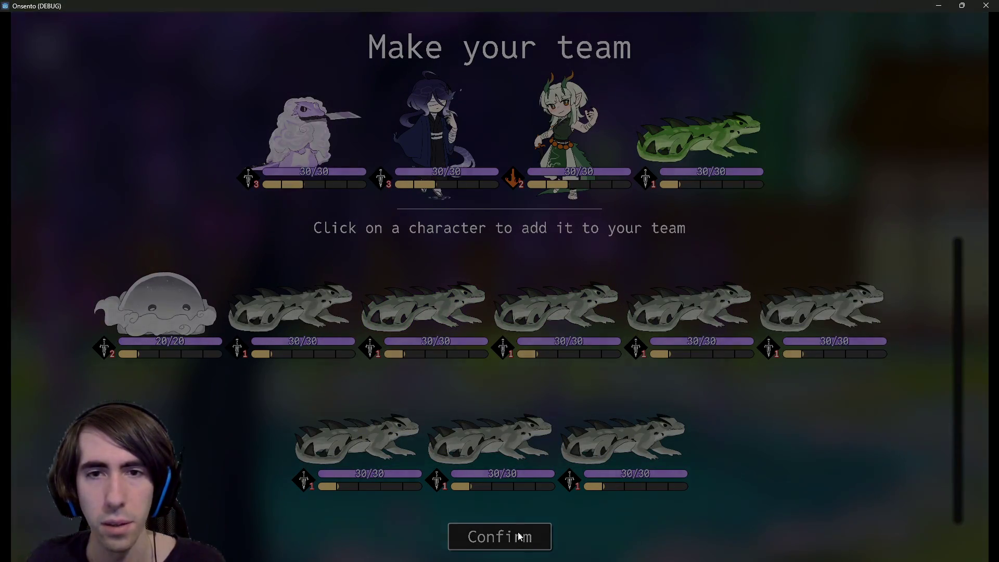
click(521, 536)
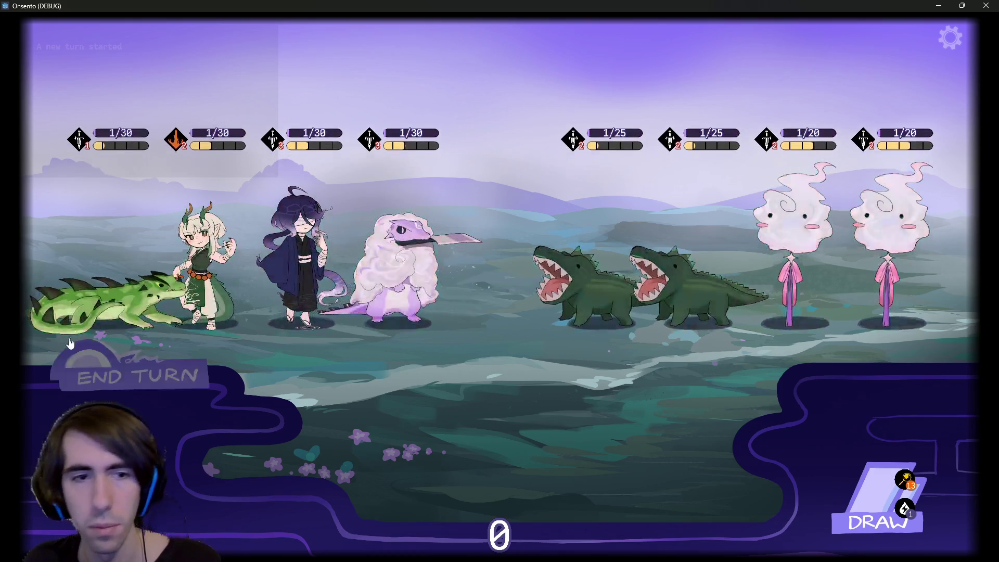
click(169, 406)
click(170, 406)
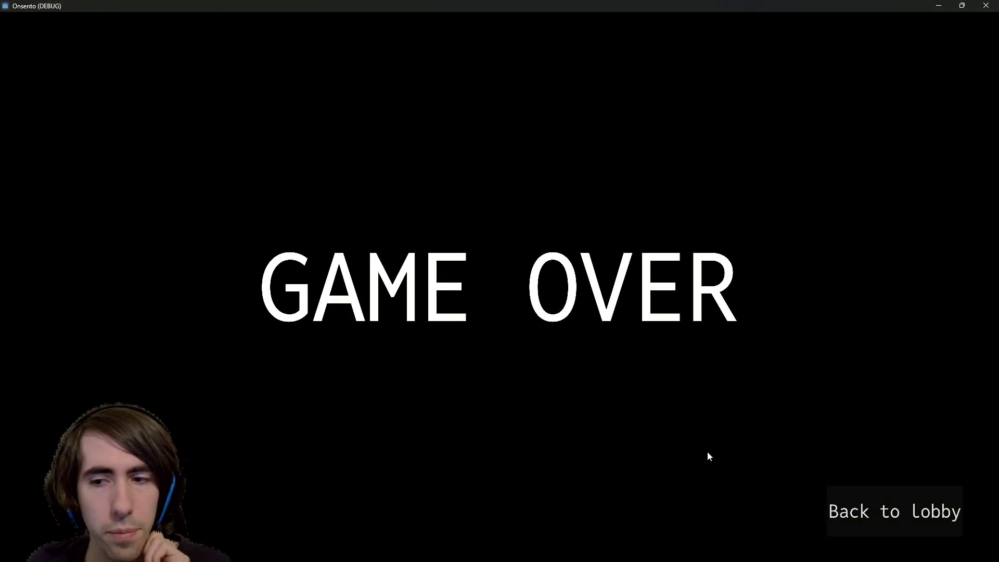
click(860, 511)
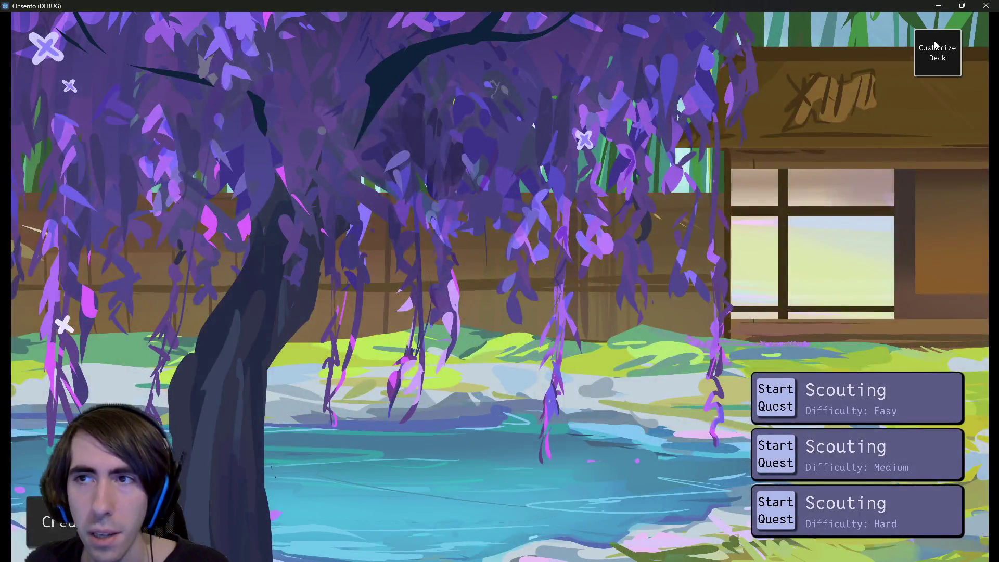
click(935, 44)
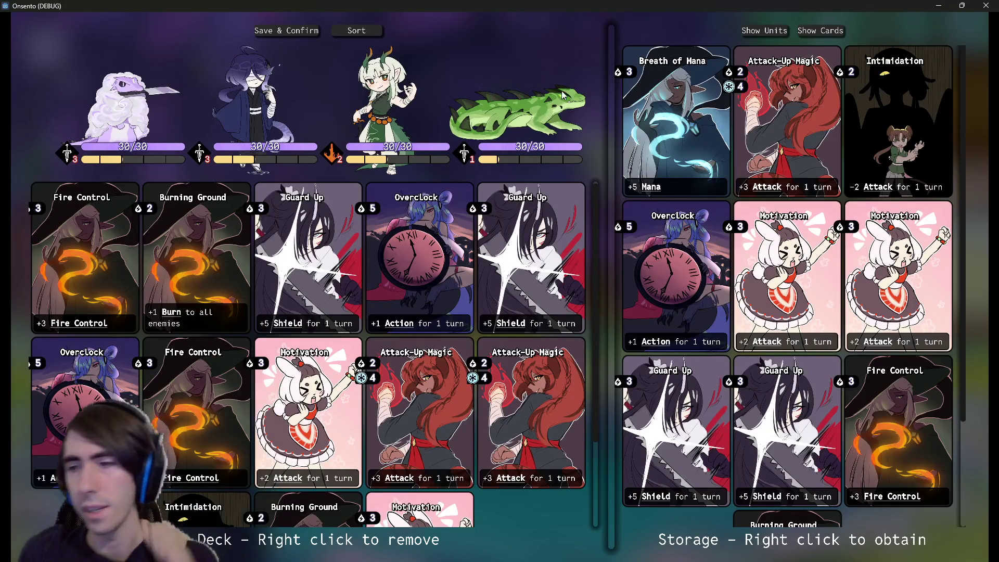
- Commit with message "[hotfix] after a gameover, characters hp etc are reset", then return to Godot
key(alt+Tab)
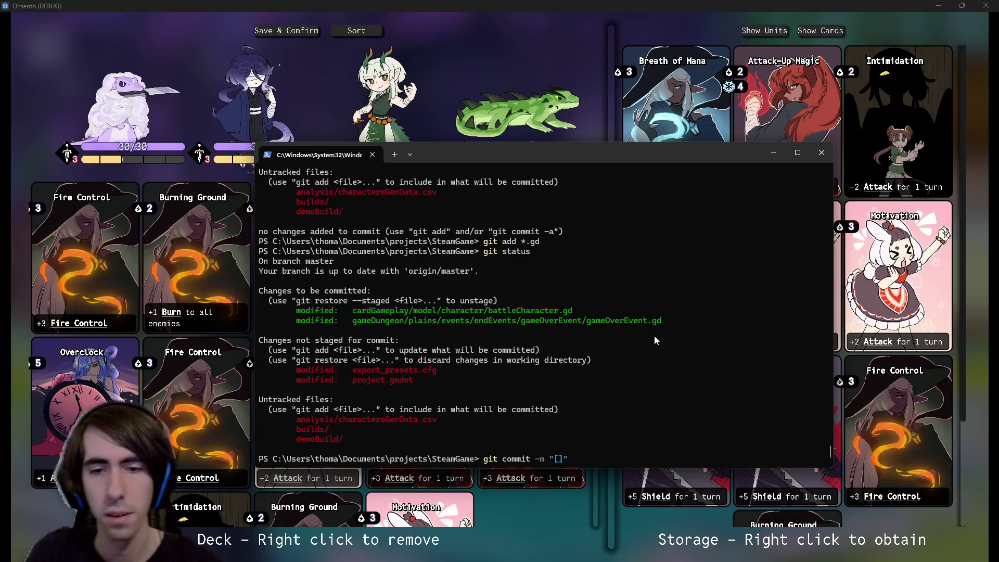
text(hotfix)
key(Right)
text(characters)
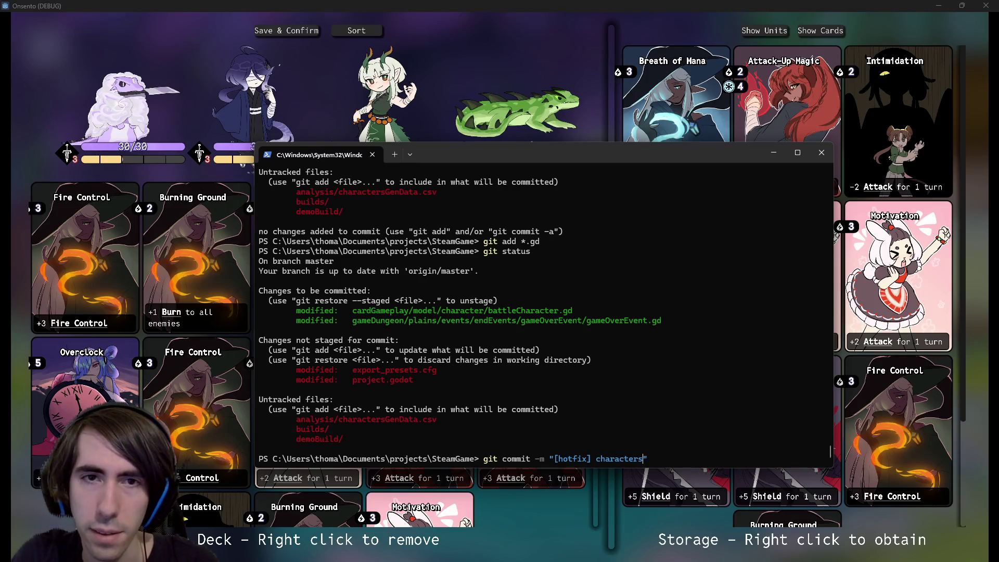
key(ctrl+BackSpace)
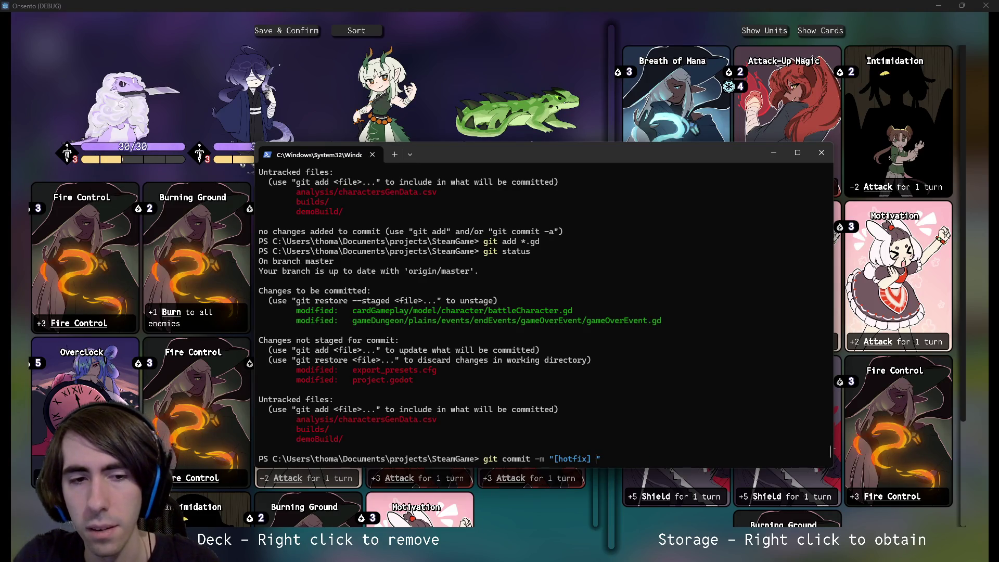
text(after a gameover)
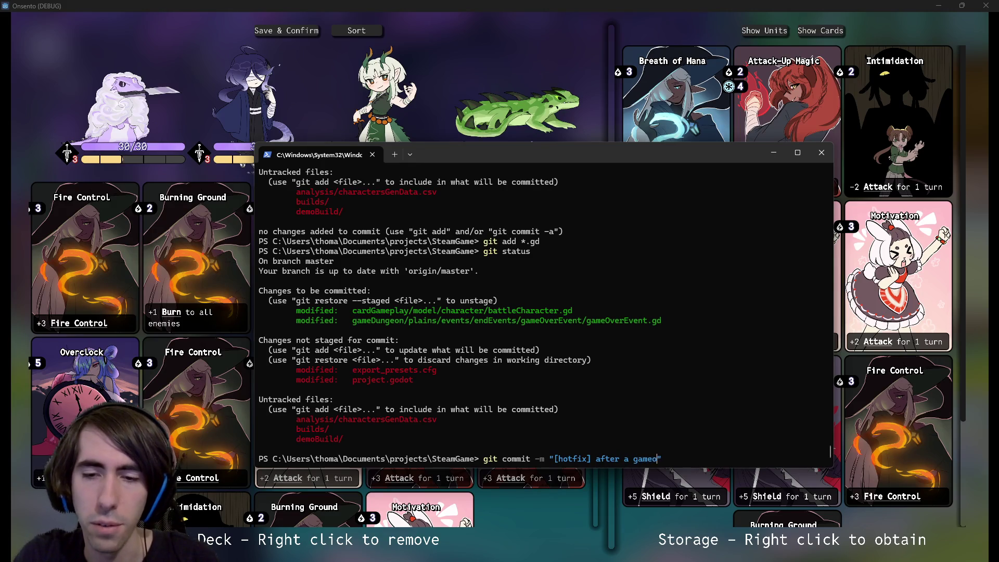
text(, characters hp etc )
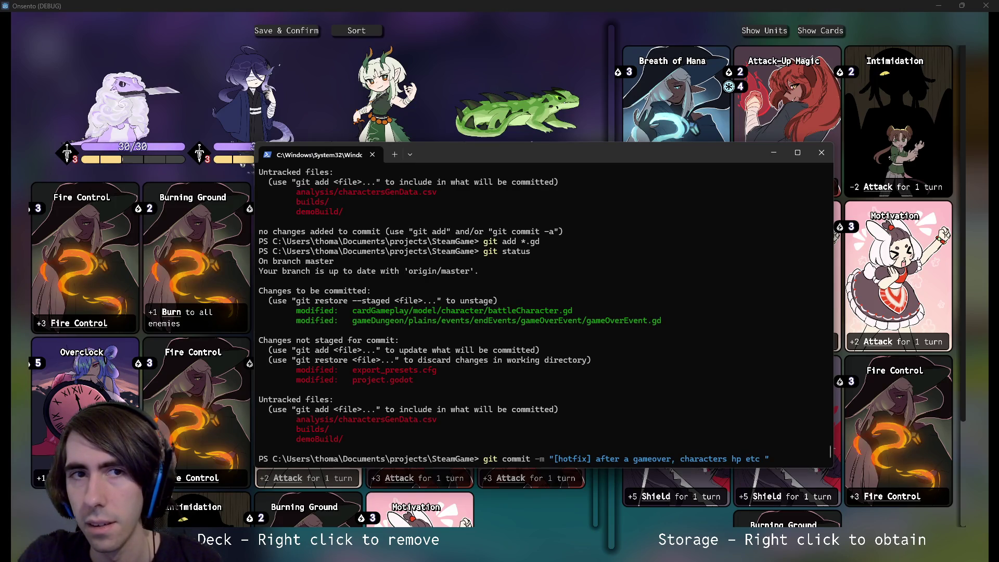
text(are reset)
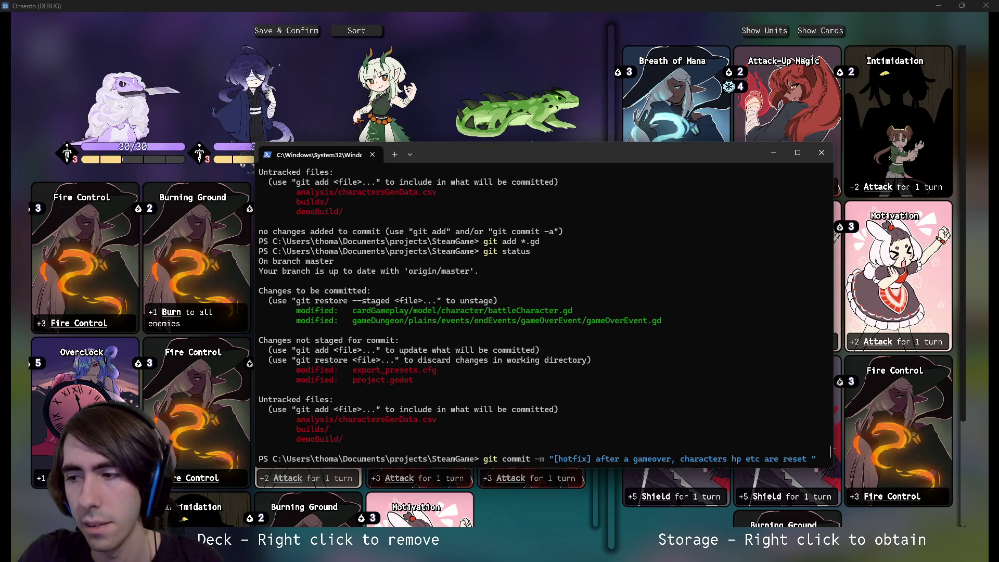
key(Return)
text(gt)
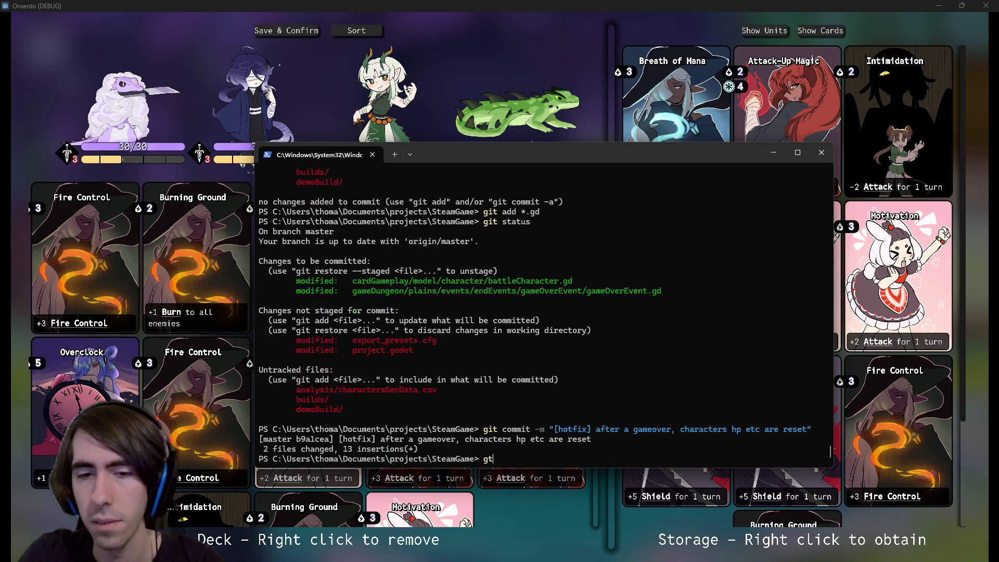
click(987, 6)
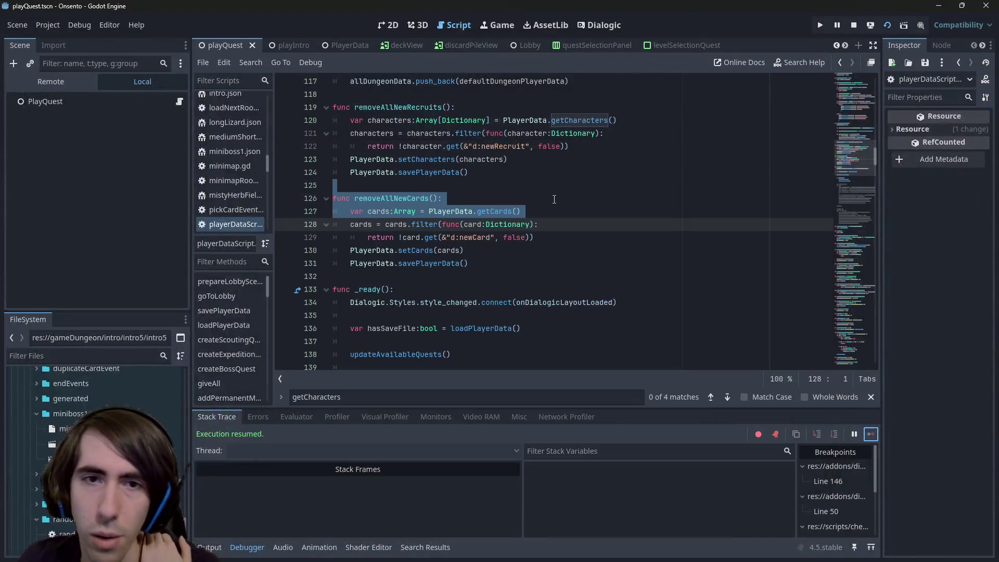
- Quick-open gameOverEvent.gd with Ctrl+Alt+O and select the character-reset code on lines 11–20
click(554, 200)
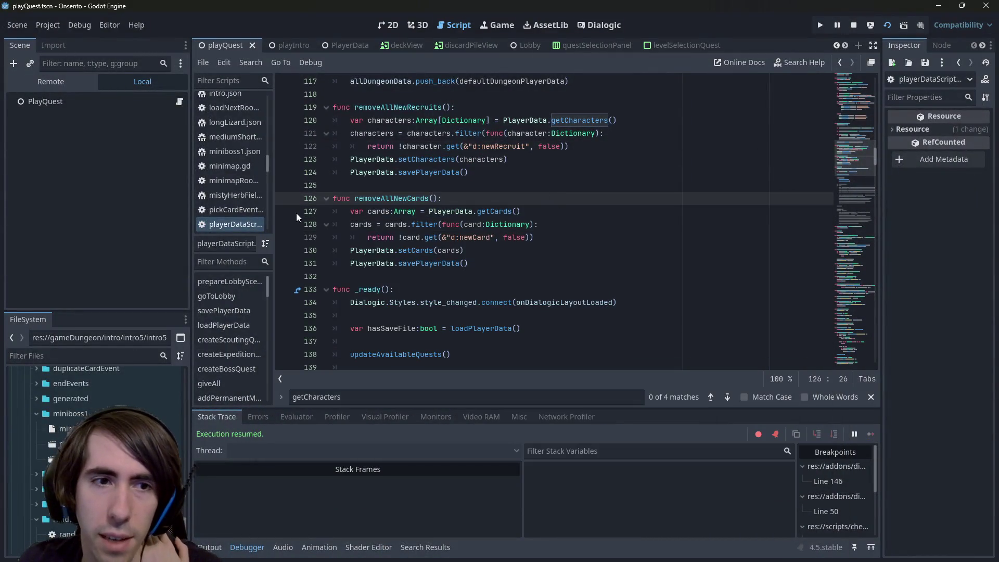
scroll(368, 43, up, 1)
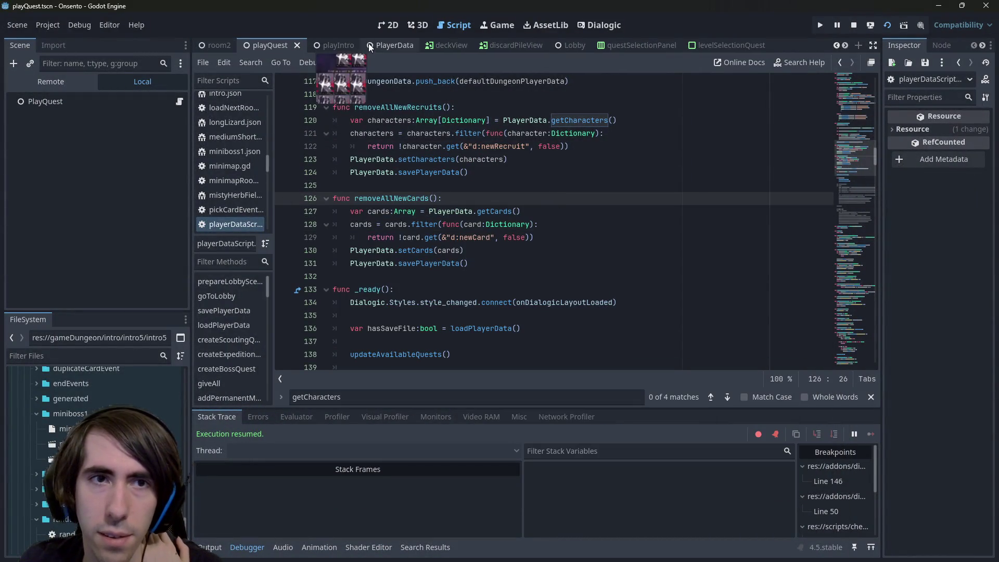
key(ctrl+alt+o)
text(gameover)
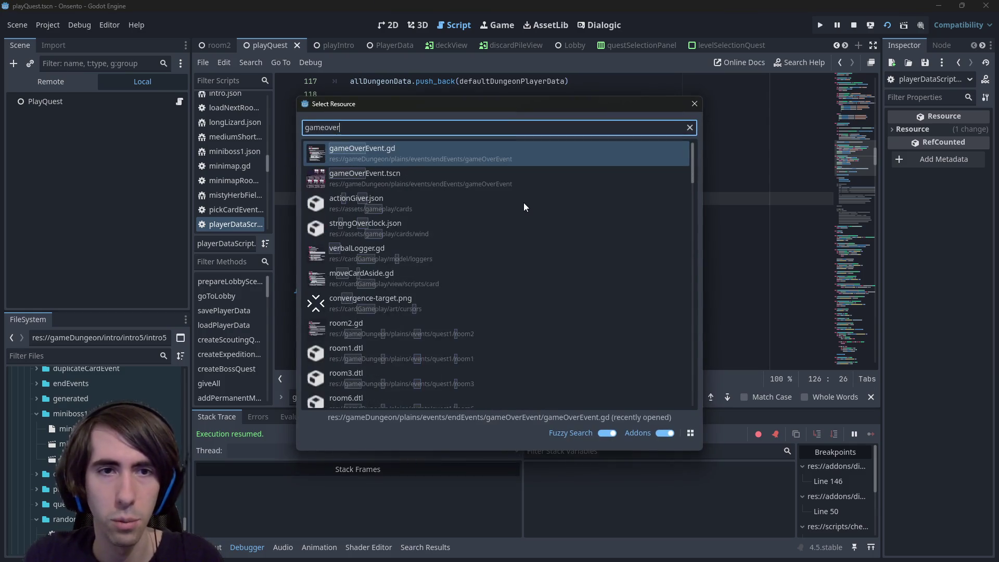
key(Return)
drag(503, 302, 329, 185)
key(ctrl+c)
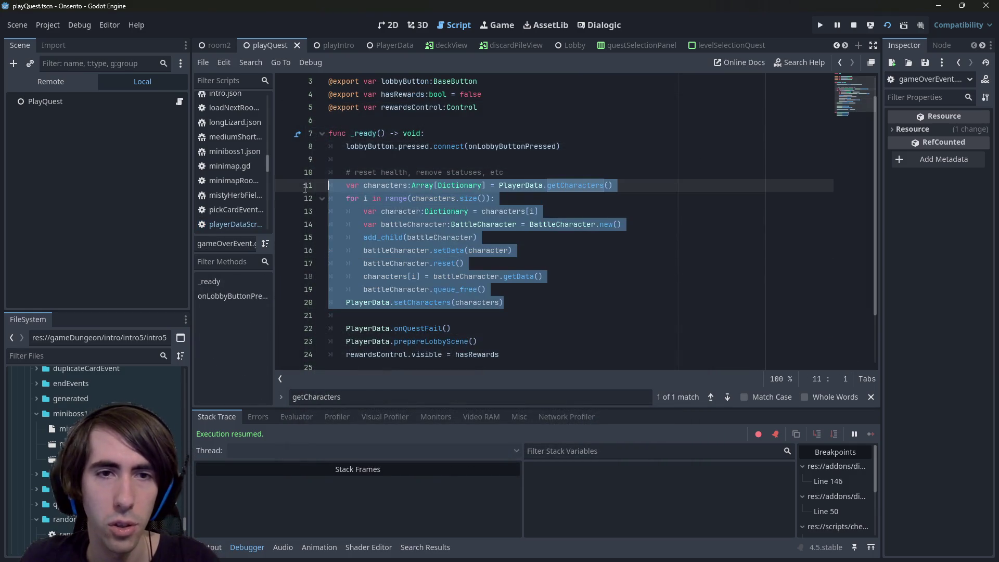
- In PlayerData, add func resetCharacters(): below line 117 with the pasted reset loop as body, and save
ctrl+click(529, 194)
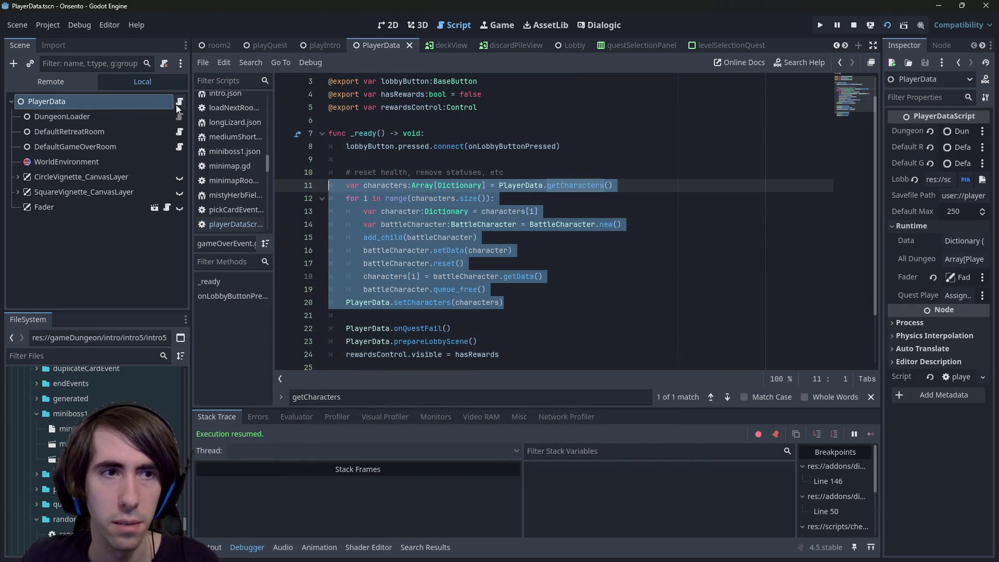
scroll(409, 212, up, 3)
click(406, 173)
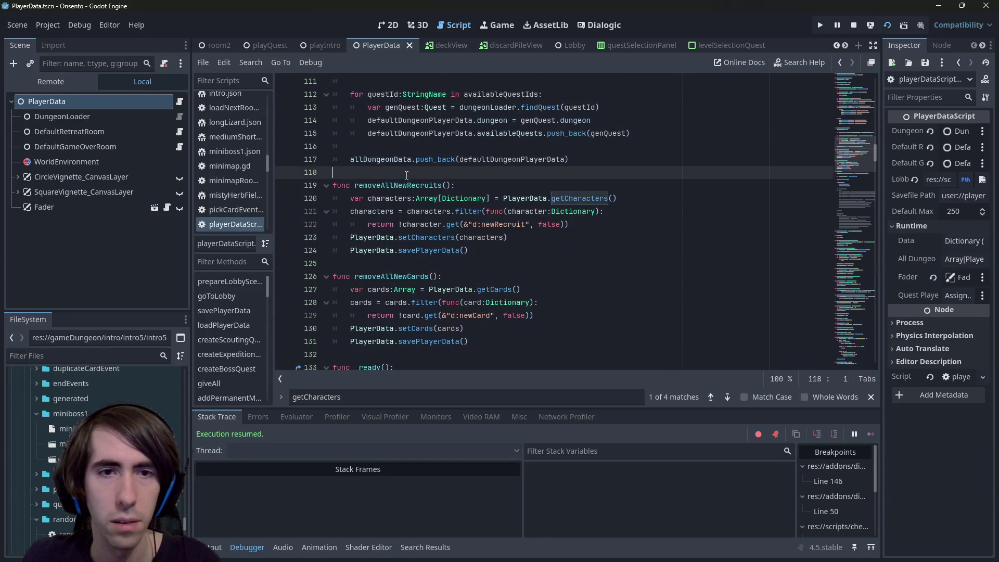
key(Return)
key(Return)
key(Up)
text(func resetCha)
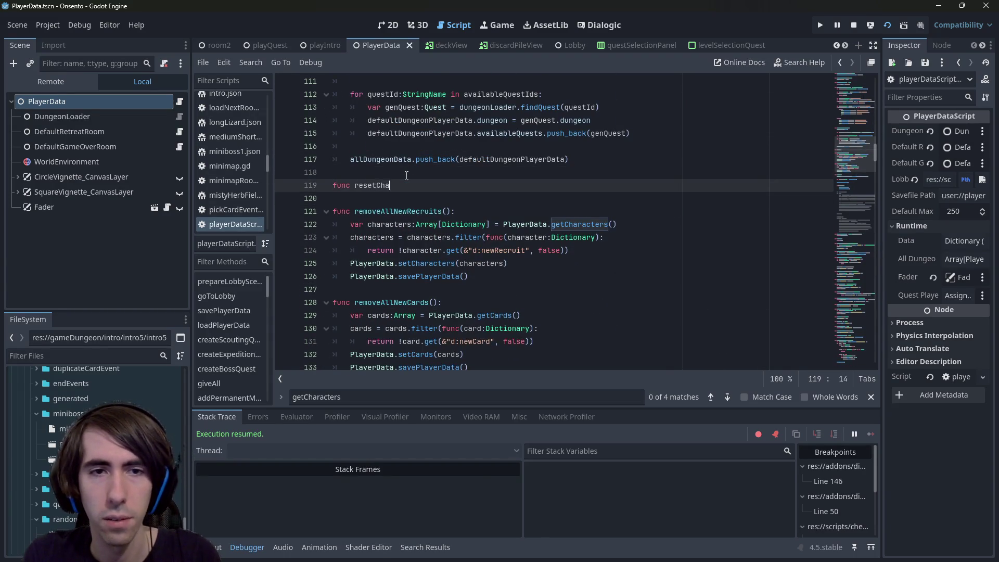
text(racters():)
key(Return)
key(ctrl+v)
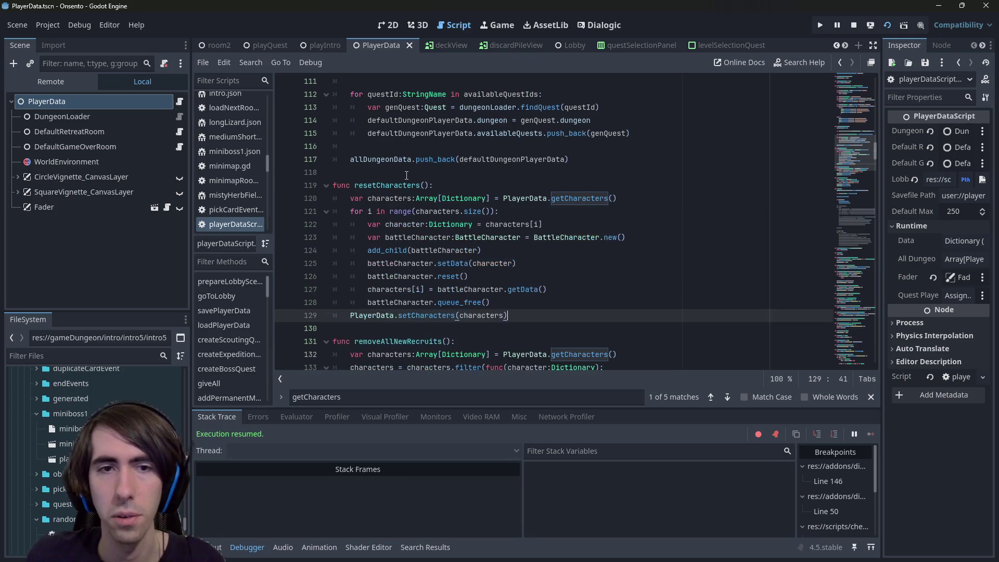
key(ctrl+s)
- Grab the resetCharacters function name and go back to gameOverEvent.gd
double_click(399, 180)
key(ctrl+c)
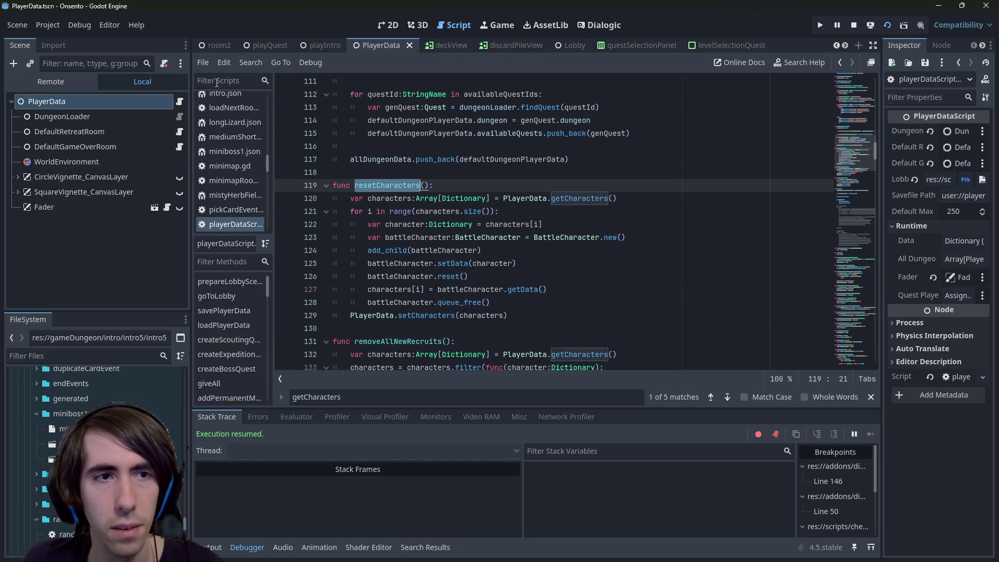
click(534, 251)
click(544, 213)
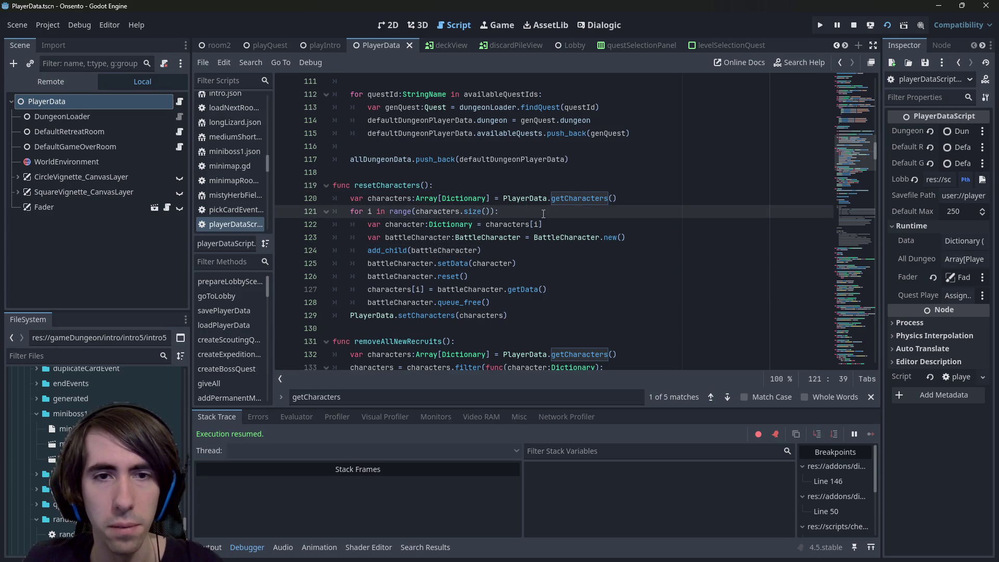
key(alt+Left)
key(alt+Left)
key(alt+Left)
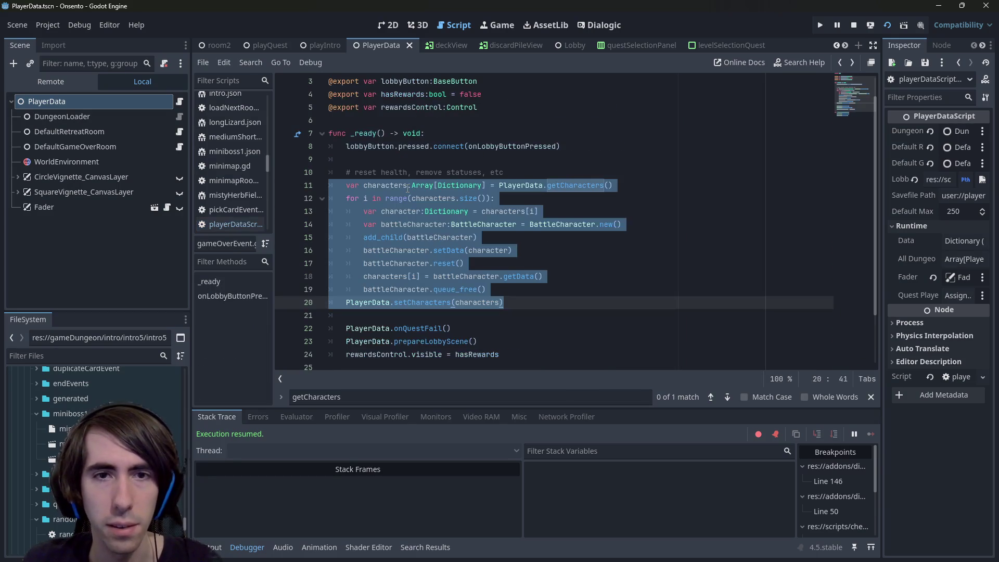
- Replace the reset loop in _ready with an indented resetCharacters() call and save
key(ctrl+v)
key(Home)
key(Tab)
text(())
key(Down)
key(Down)
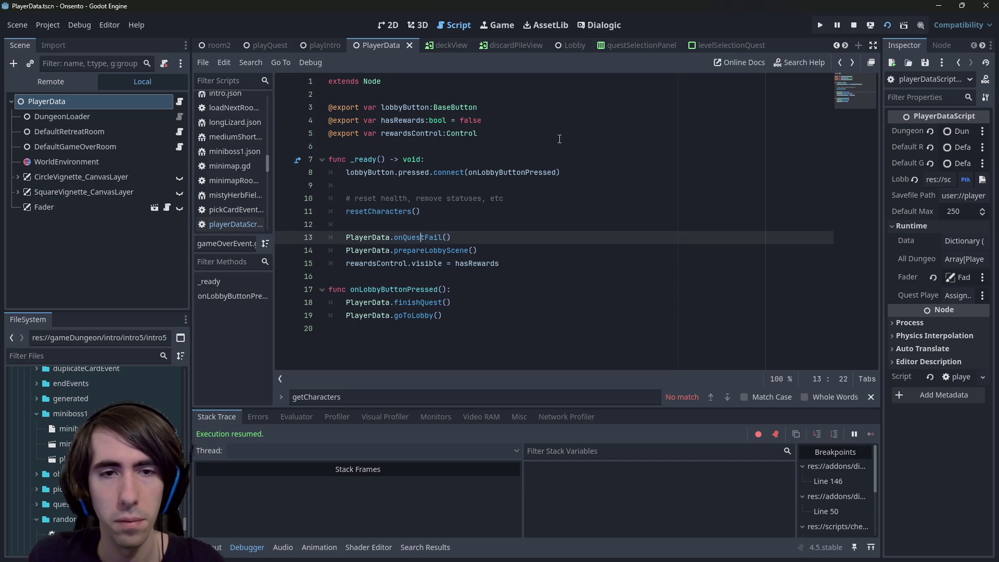
key(ctrl+s)
- Delete that call and the leftover blank lines from _ready, save, and open a new line in onQuestFail
key(ctrl)
key(ctrl)
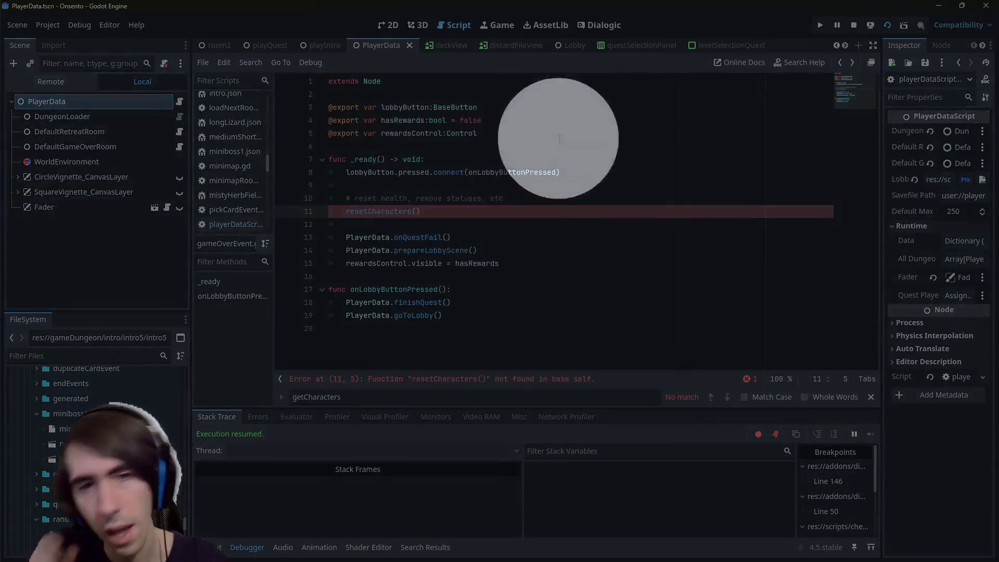
key(shift+End)
key(BackSpace)
key(BackSpace)
key(BackSpace)
key(Delete)
key(ctrl+s)
key(BackSpace)
key(BackSpace)
key(BackSpace)
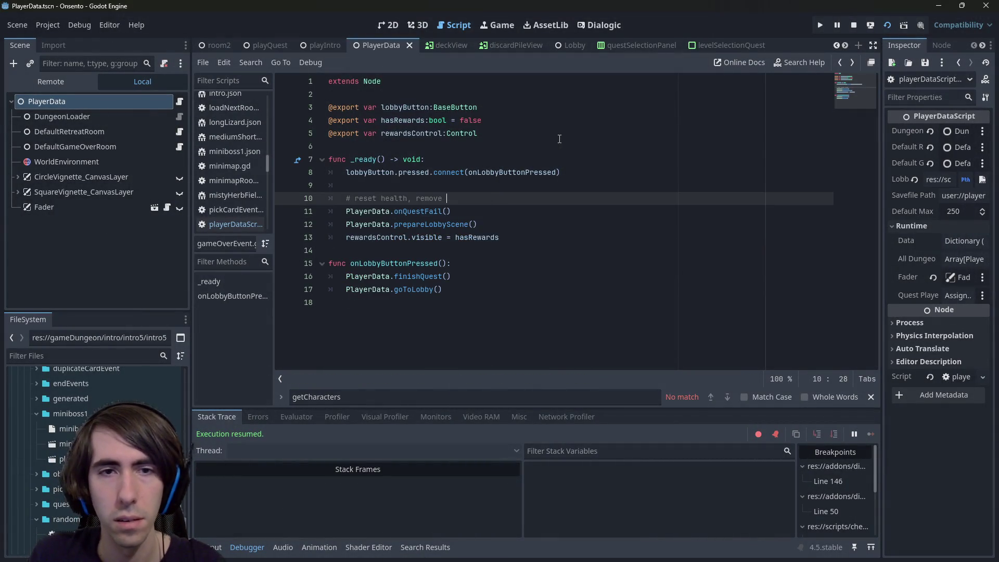
key(ctrl+s)
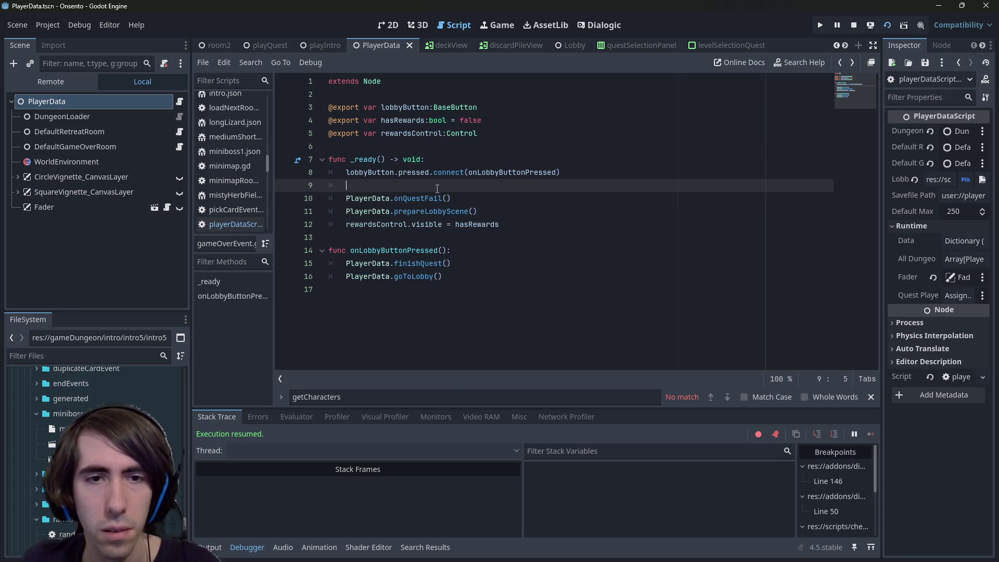
ctrl+click(419, 198)
key(Return)
- Add resetCharacters() to onQuestFail, move it below the other cleanup calls, and save
text(resetCharacters())
key(ctrl+s)
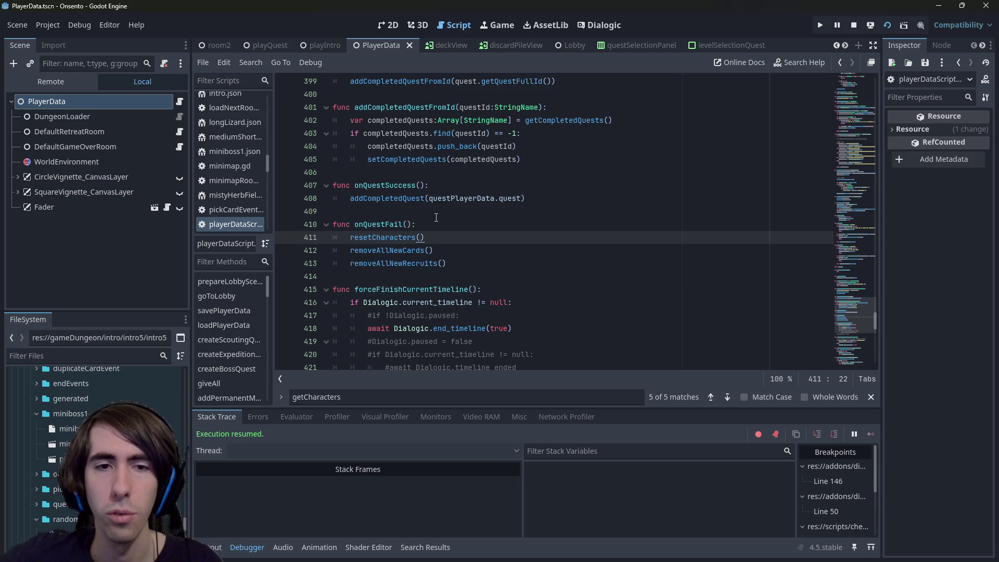
key(alt+Down)
key(alt+Down)
key(ctrl+s)
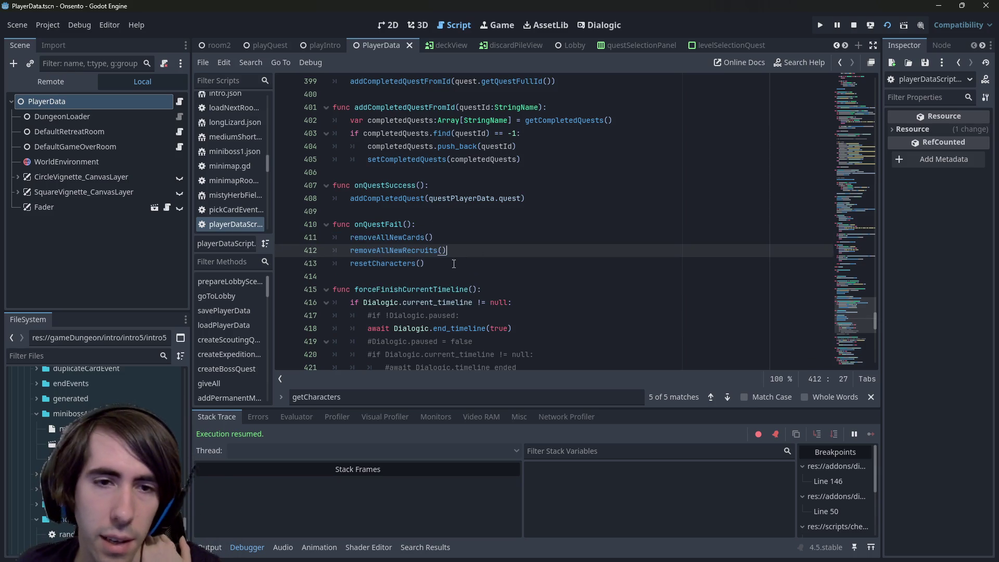
click(453, 264)
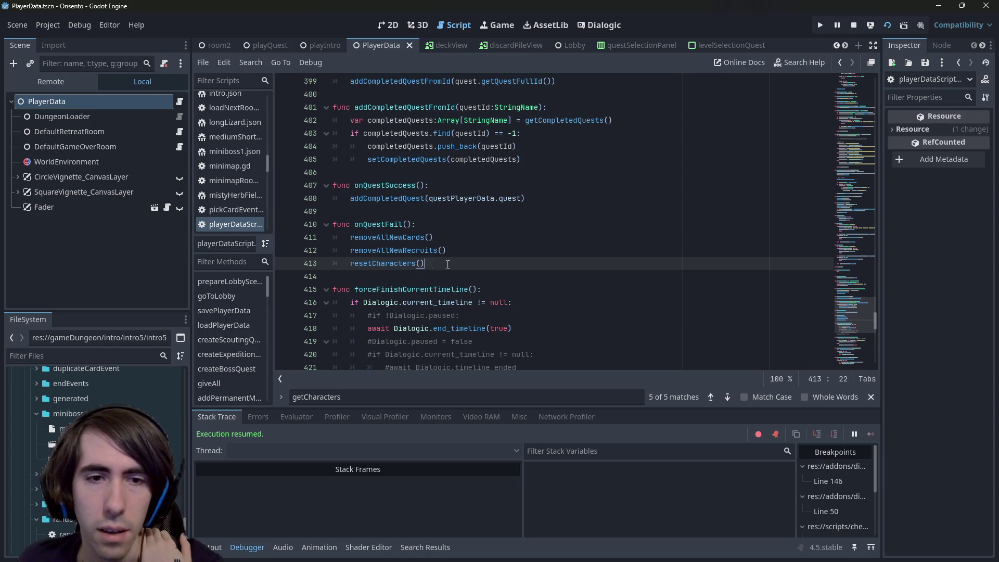
drag(448, 265, 351, 265)
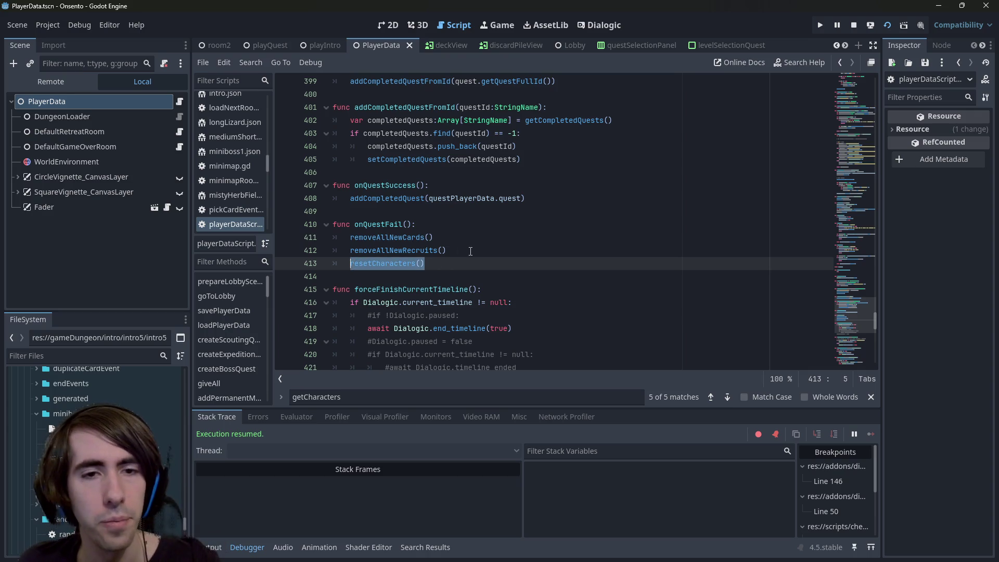
- Find _ready and add resetCharacters() after removeAllNewRecruits in the save-file branch, then save
key(ctrl+f)
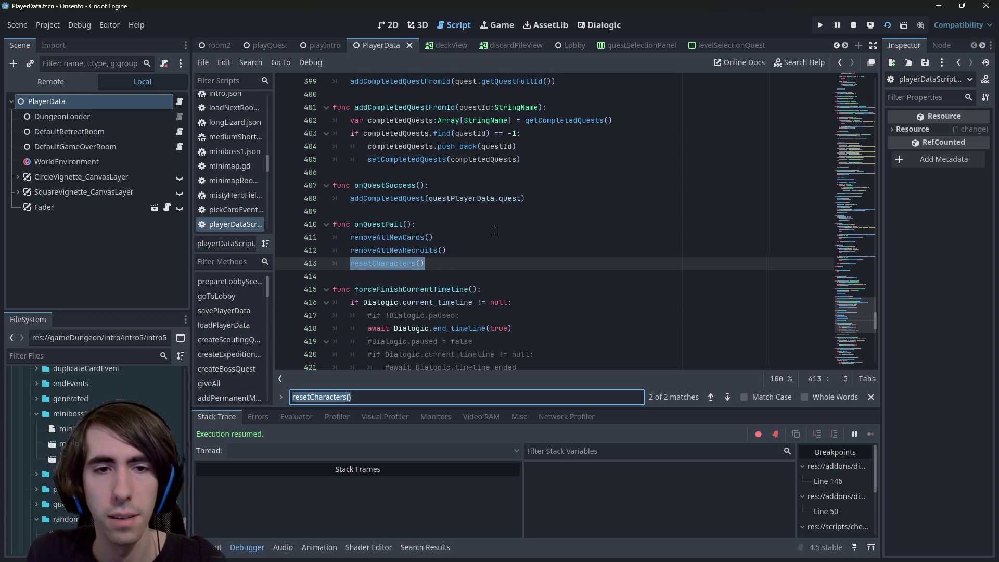
text(ready)
scroll(495, 230, down, 2)
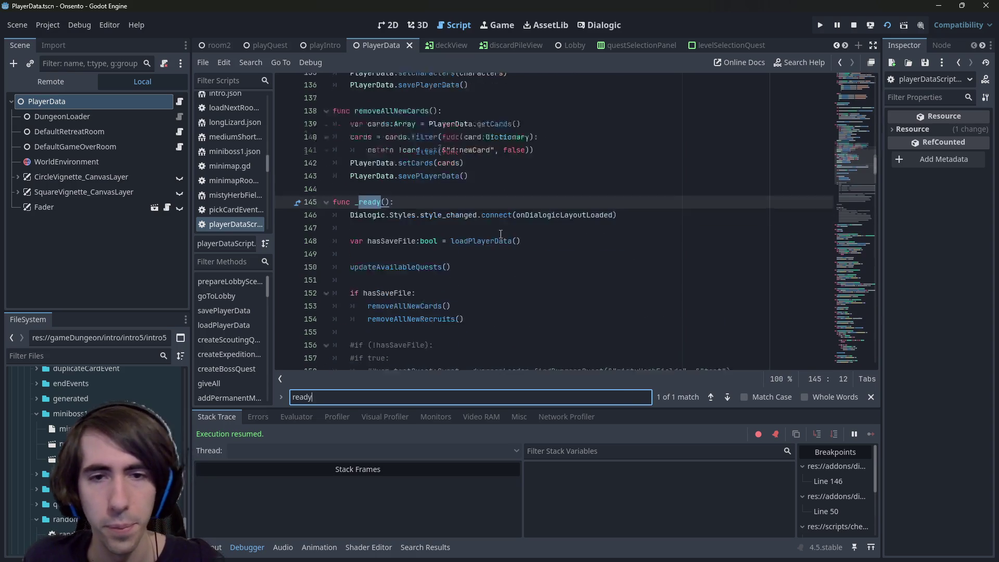
click(490, 264)
key(Return)
text(resetCharacters())
key(ctrl+s)
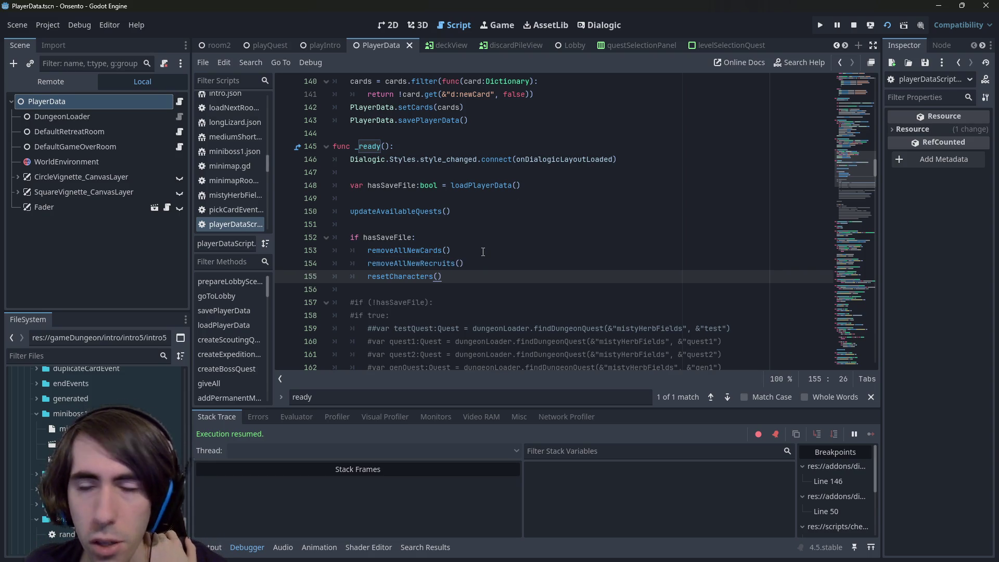
- Stage the .gd scripts and commit "[hotfix] characters hp etc now reset on reload too"
key(alt+Tab)
text(g)
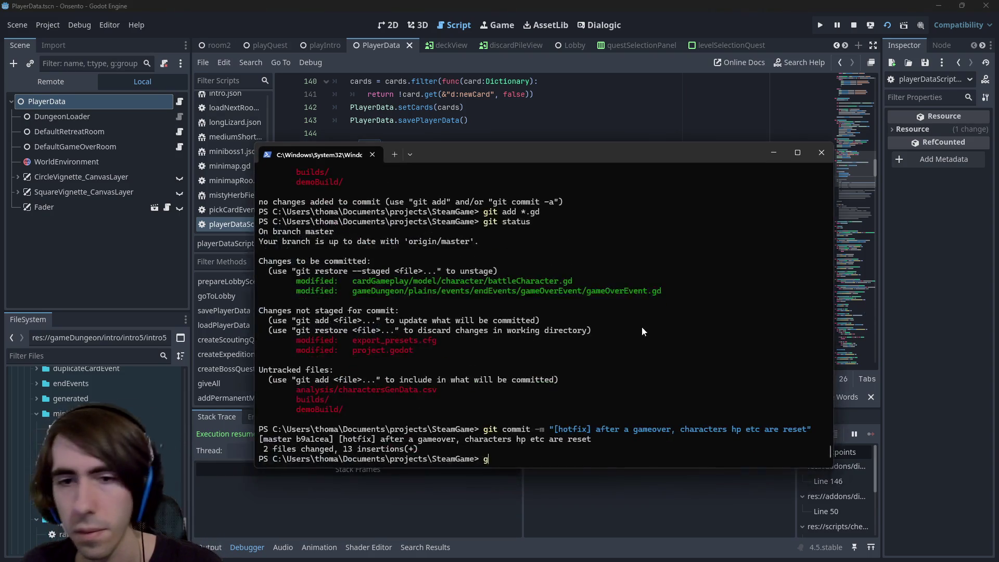
text(it status)
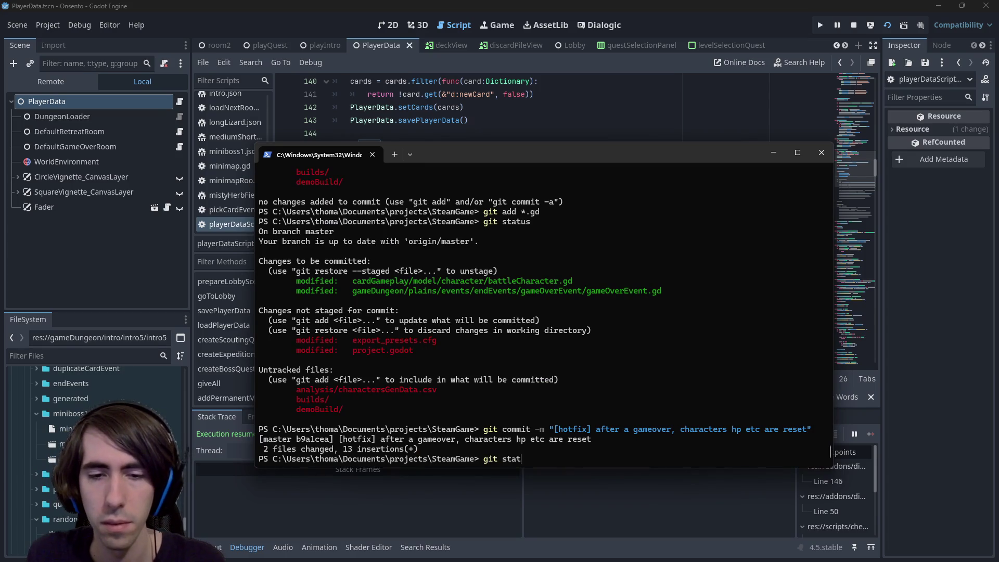
key(Return)
text(git add *.gd)
key(Return)
text(git commit -m ")
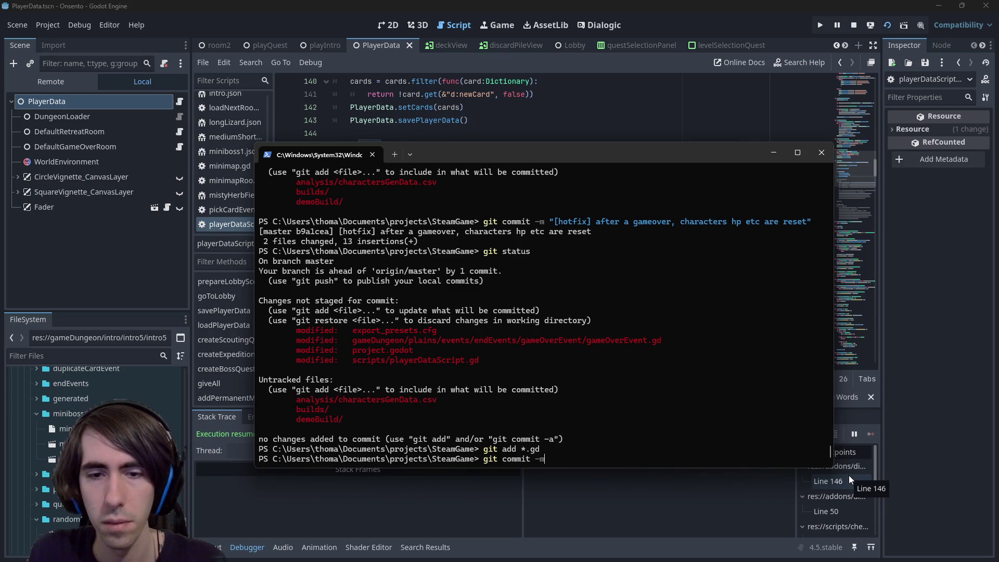
text([hotfix] )
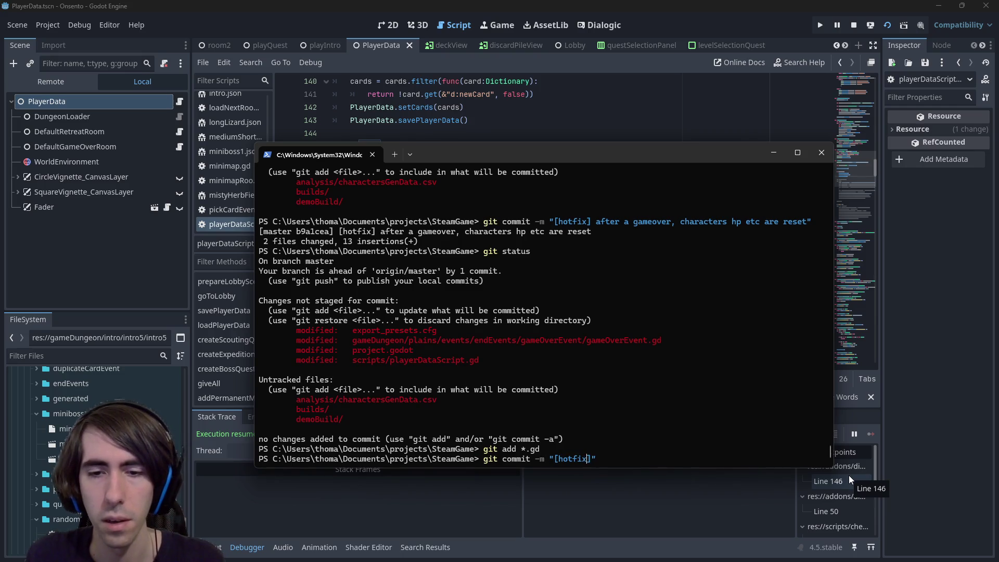
text(characters hp et)
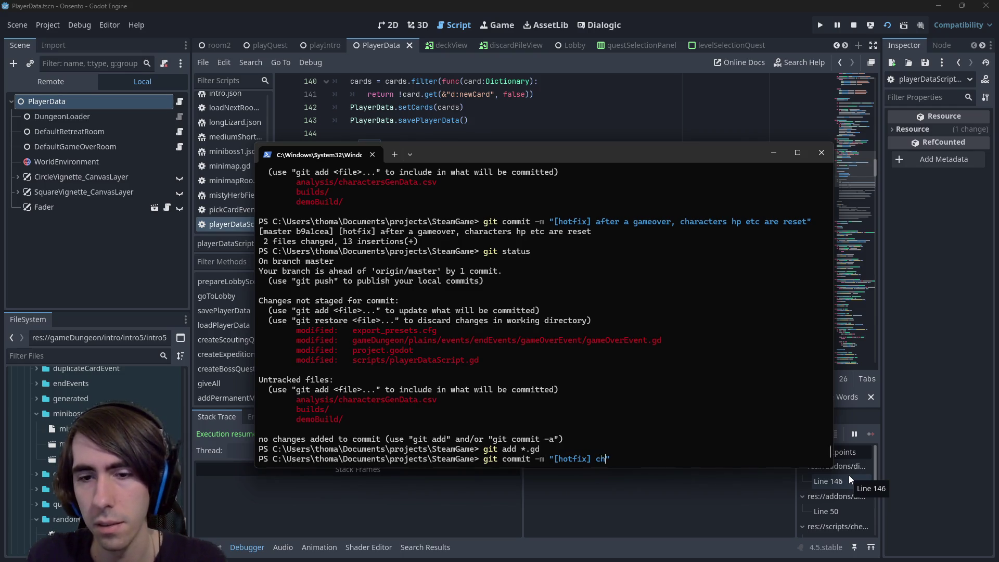
text(c now reset )
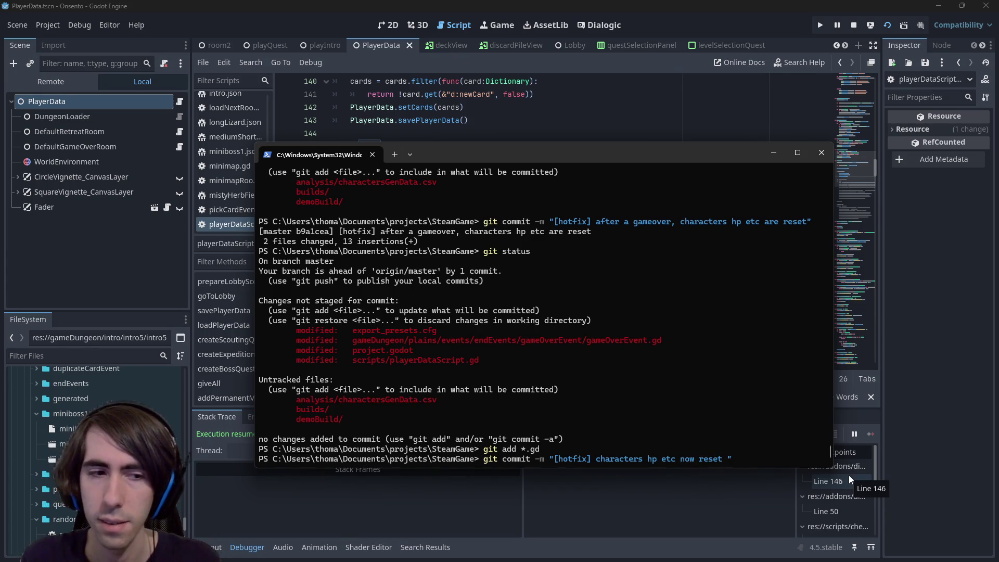
text(on reload too)
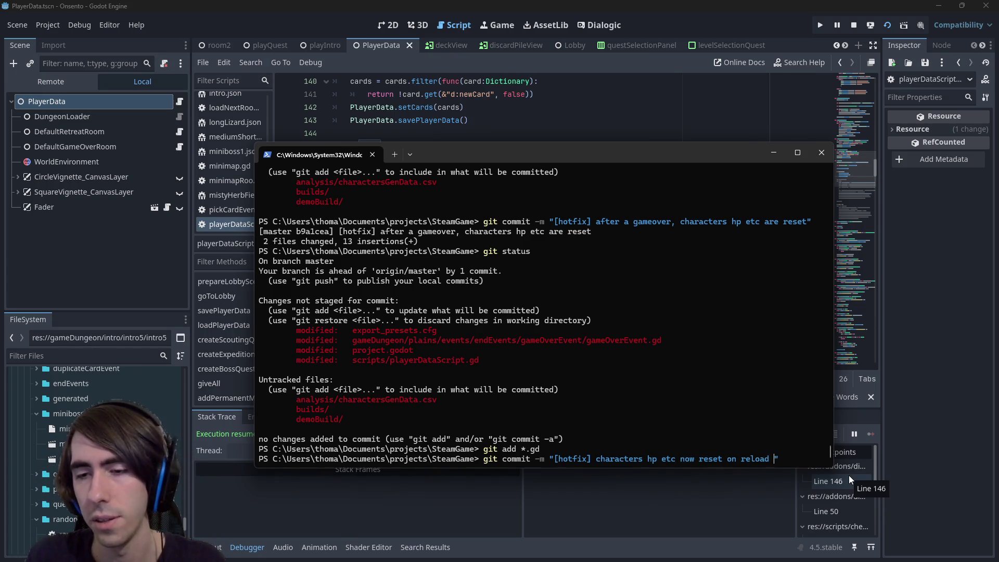
key(Return)
- Push to the remote, check git status, and review git diff project.godot
text(git push)
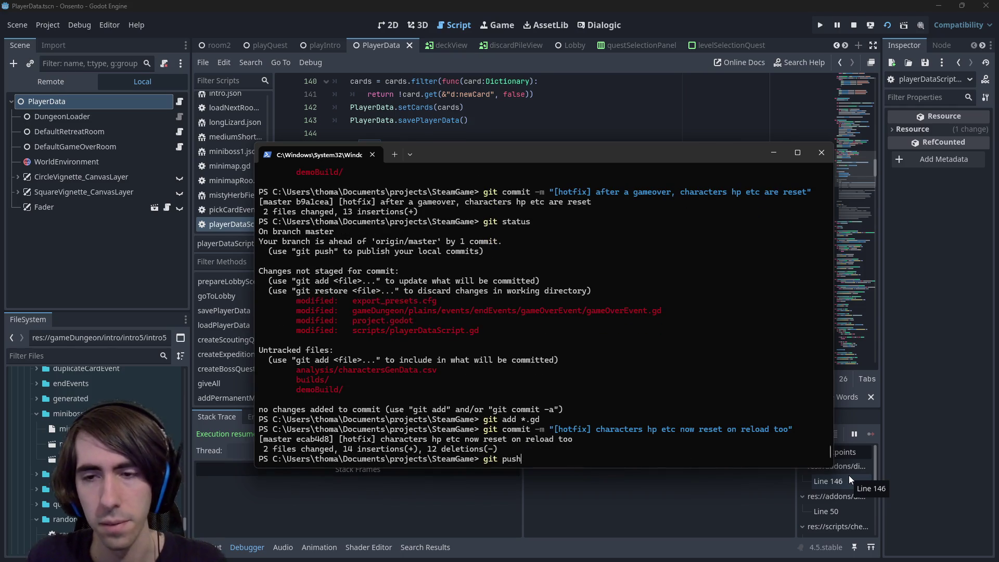
key(Return)
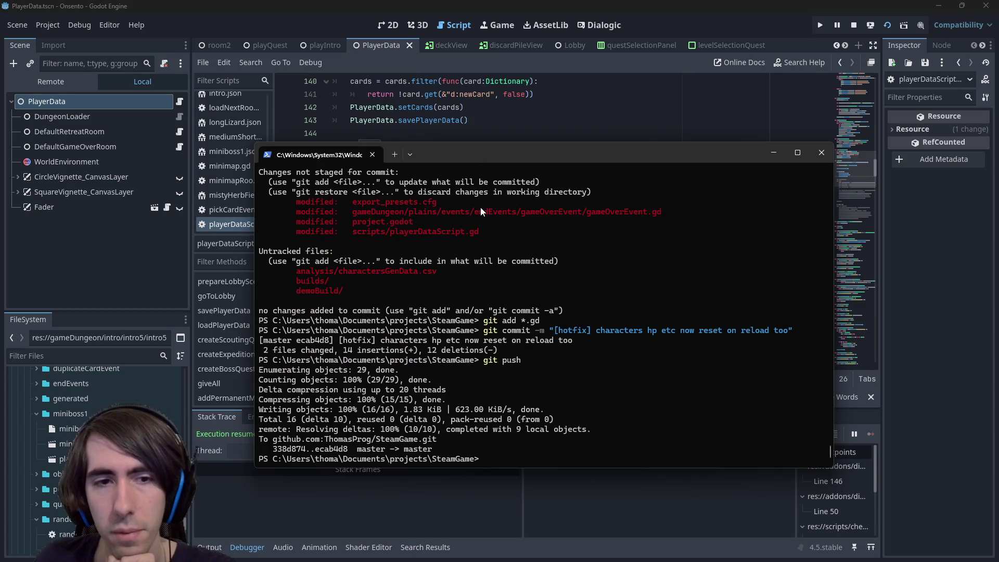
text(git status)
key(Return)
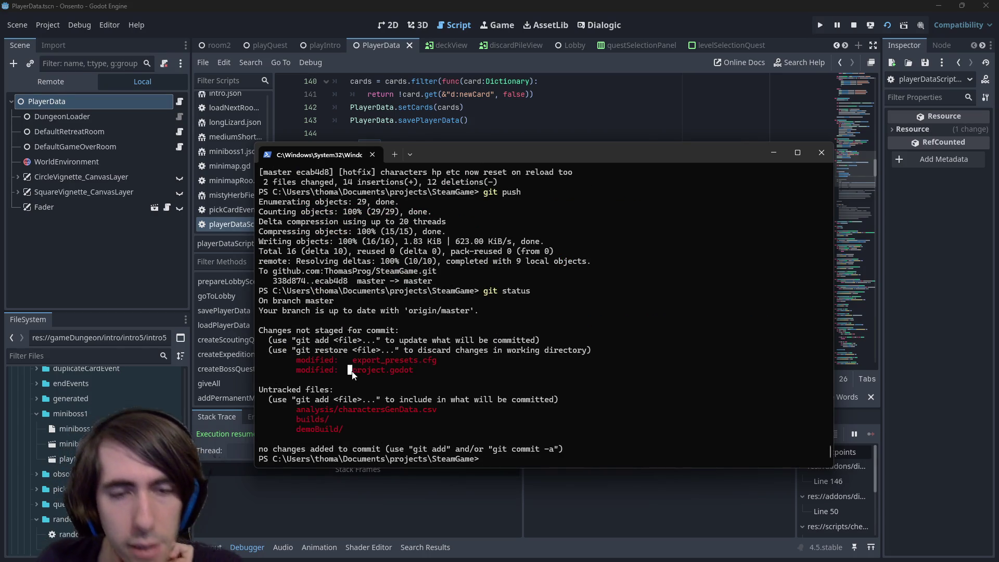
text(git diff)
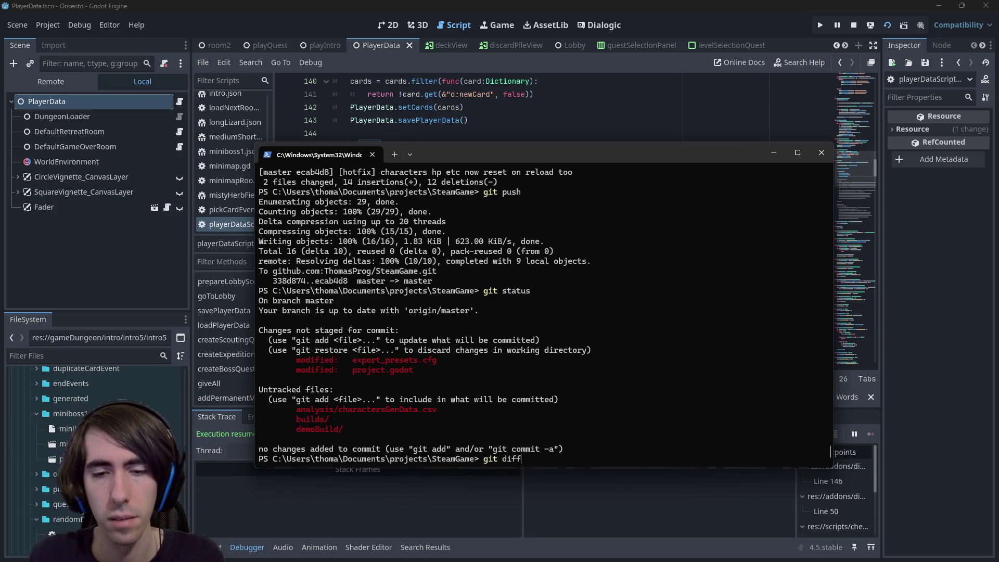
text(  project.godot)
key(Return)
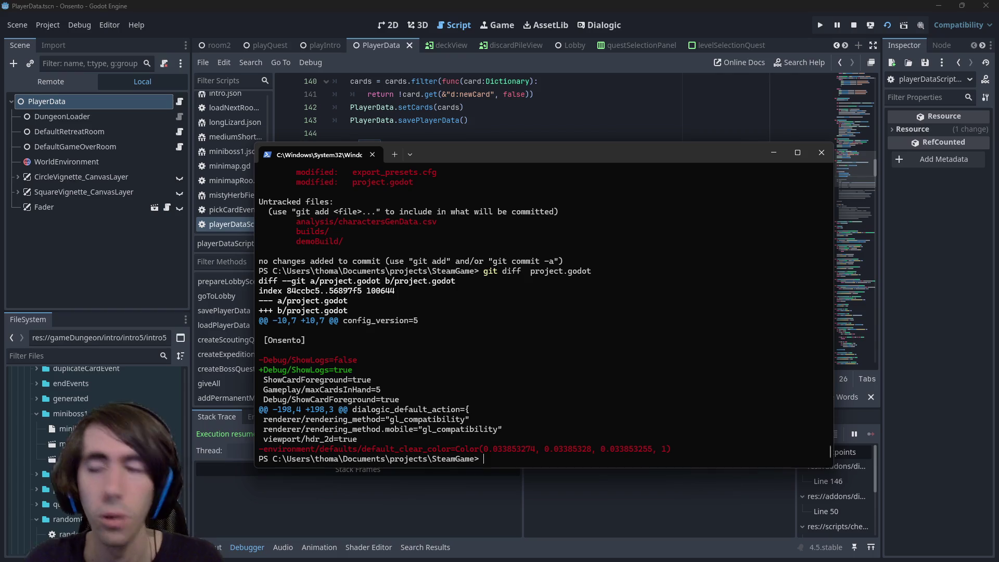
key(alt+Tab)
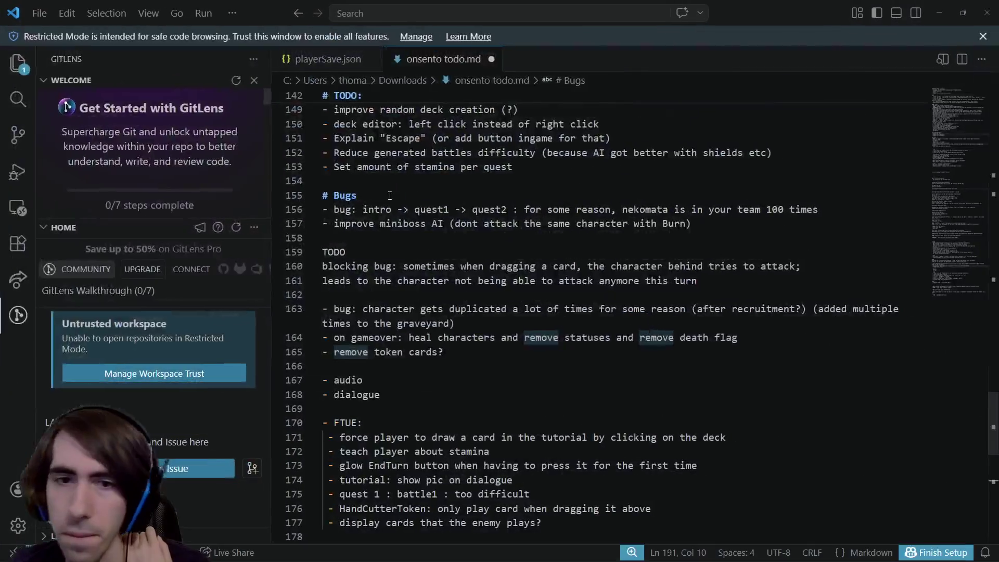
- Delete the finished game-over healing line from the todo list
drag(770, 339, 320, 343)
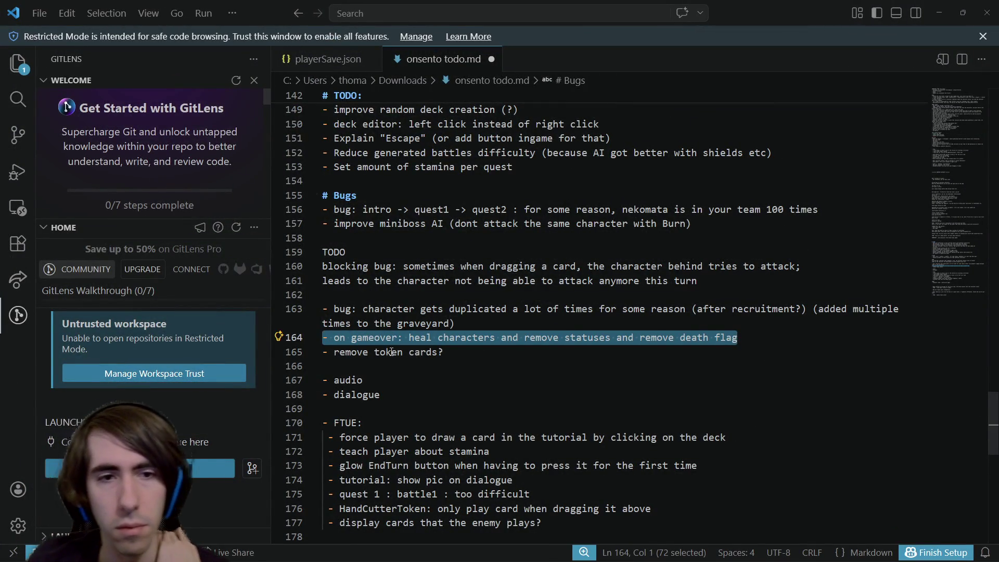
scroll(670, 423, up, 1)
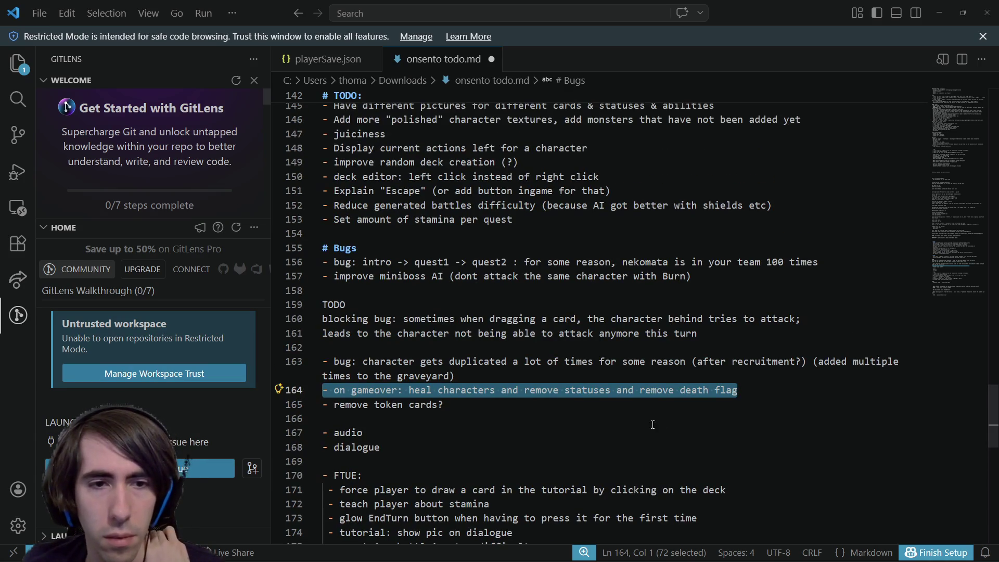
key(BackSpace)
key(BackSpace)
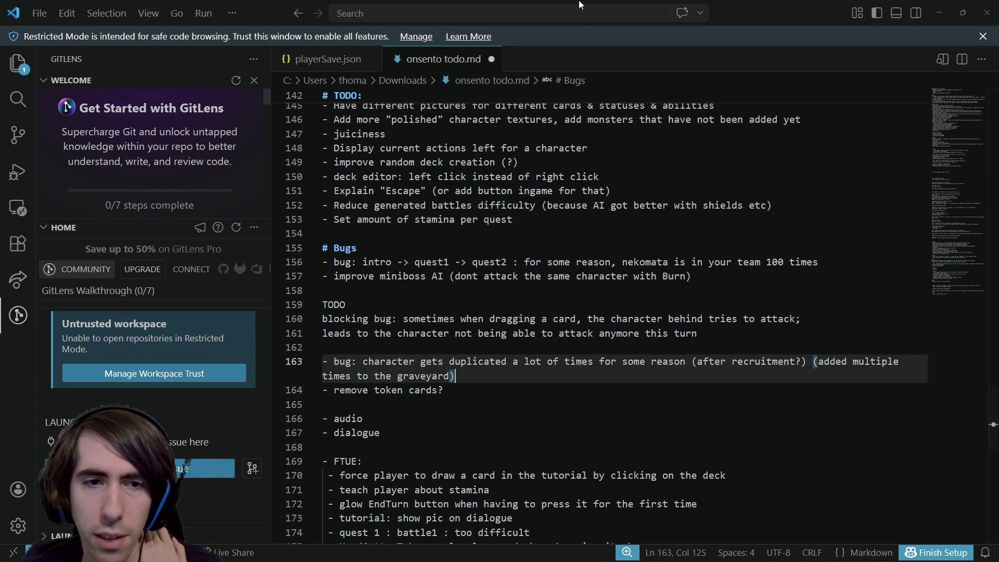
scroll(534, 360, up, 2)
scroll(534, 360, down, 1)
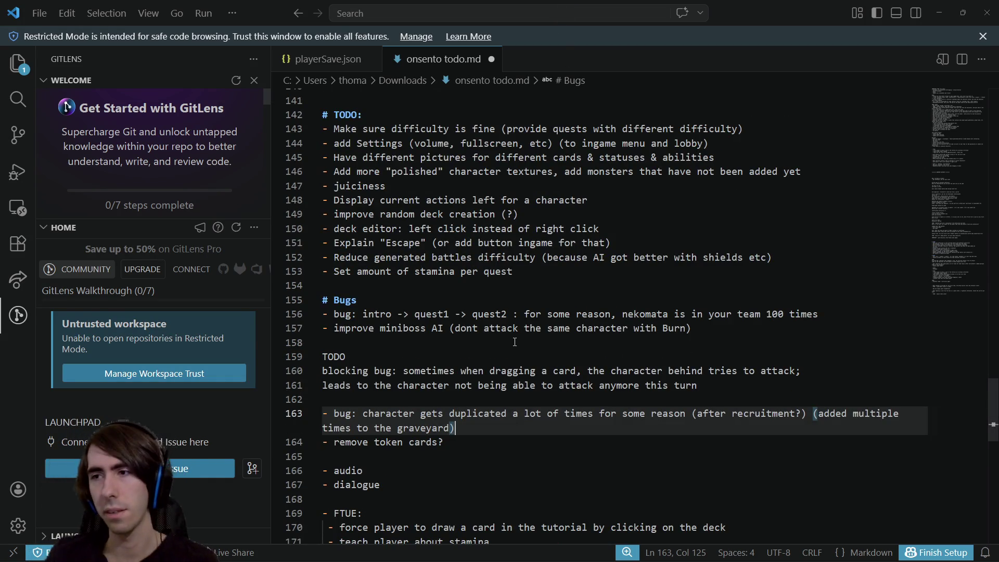
- Add a 'fixed?' note on a new line under the card-dragging blocking bug
mouse_move(574, 368)
mouse_down()
mouse_move(791, 371)
mouse_move(324, 357)
mouse_up()
click(801, 371)
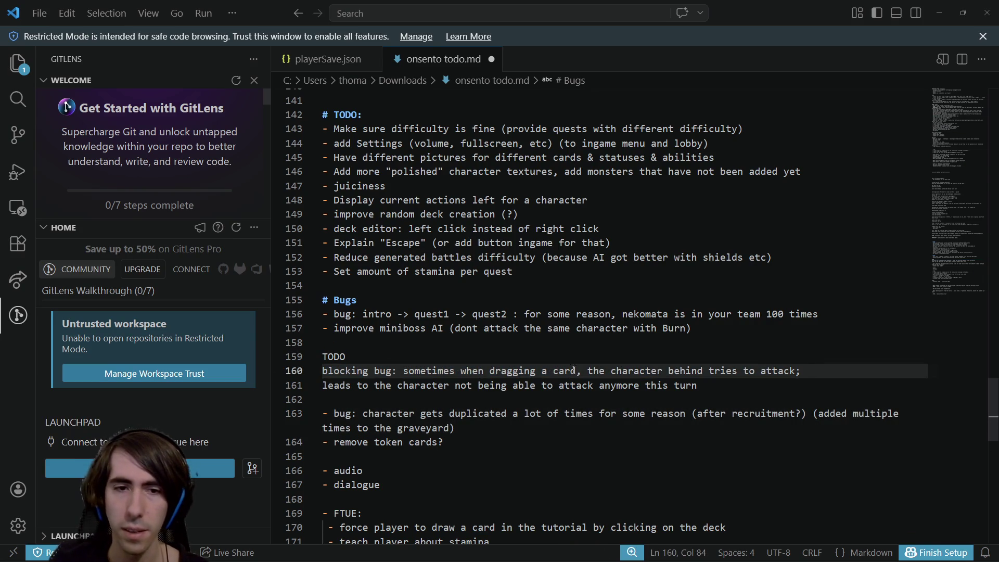
text( (fixed?)
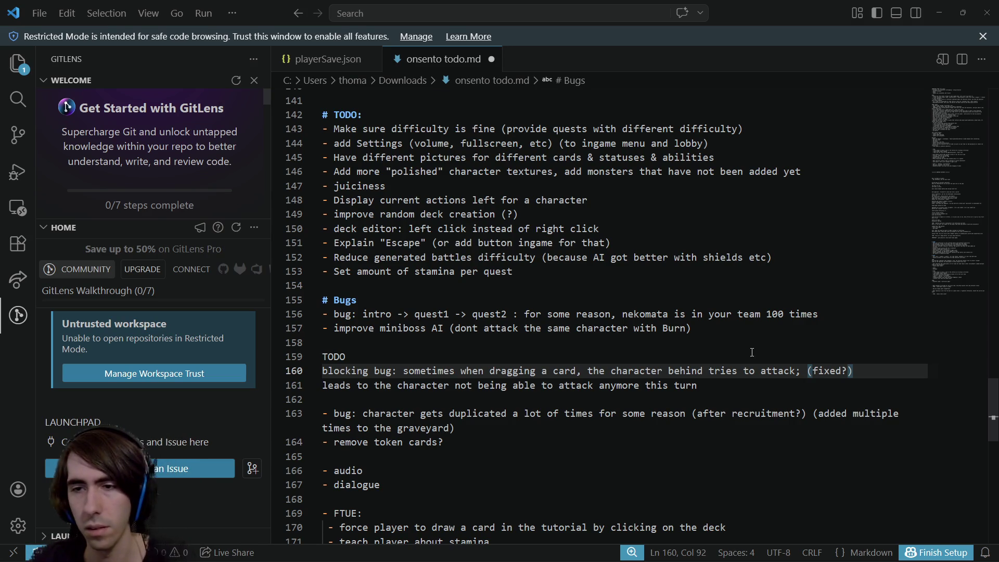
key(ctrl+shift+Left)
key(ctrl+shift+Left)
key(ctrl+shift+Left)
key(BackSpace)
key(BackSpace)
key(Down)
key(Return)
text(fixed?)
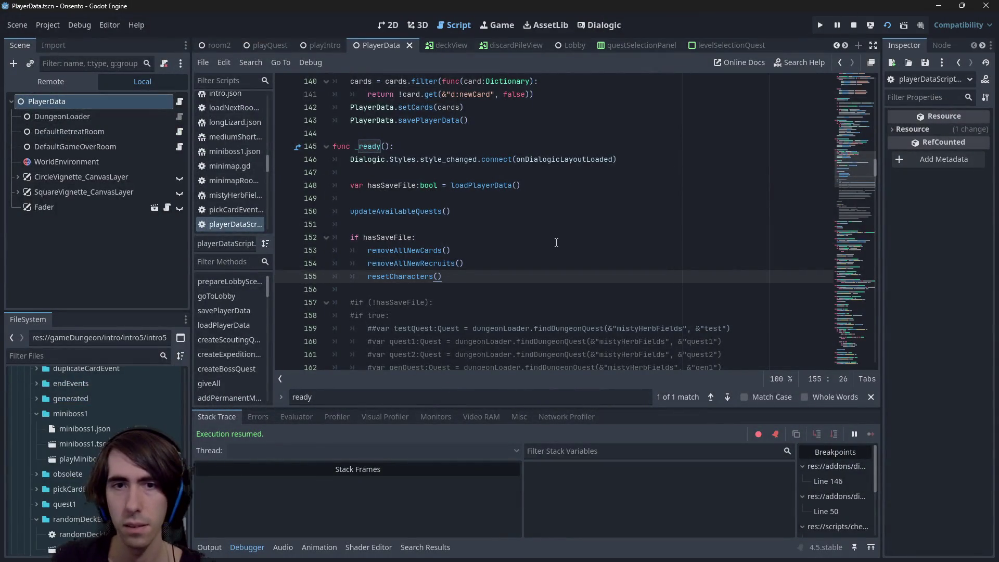
- Open graveyard.gd and search the whole project for Graveyard
click(554, 241)
key(shift+alt+o)
text(gra)
key(Return)
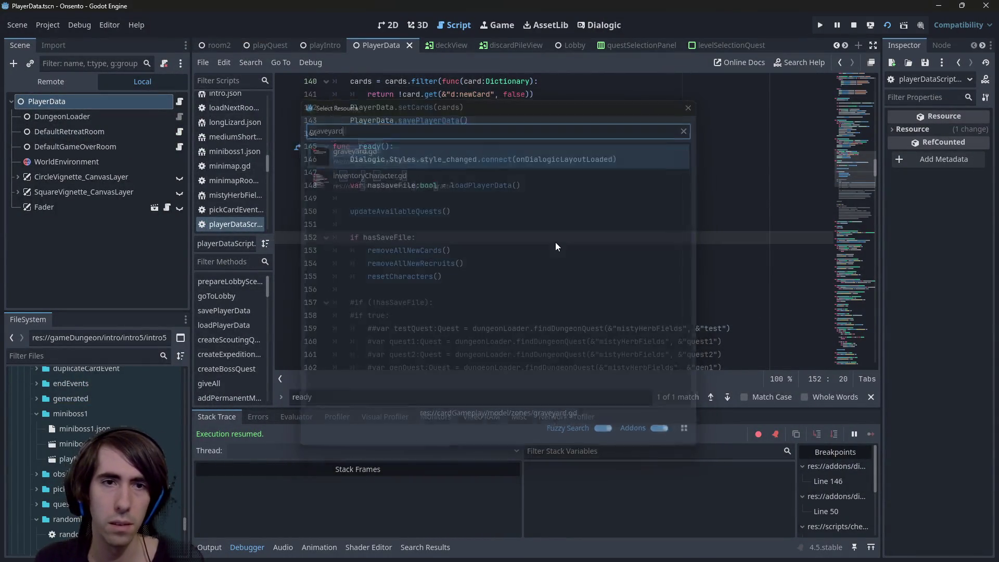
double_click(364, 159)
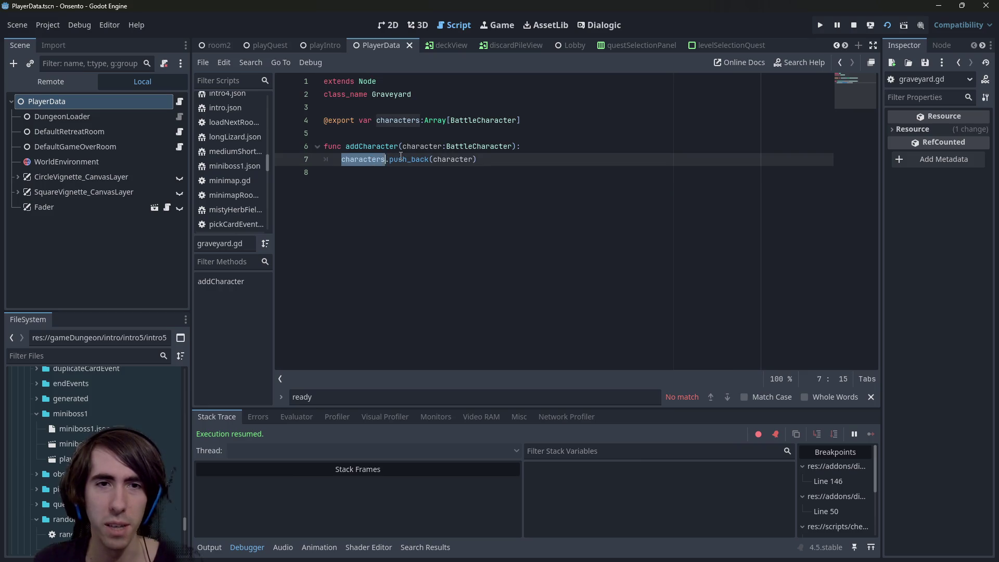
double_click(398, 93)
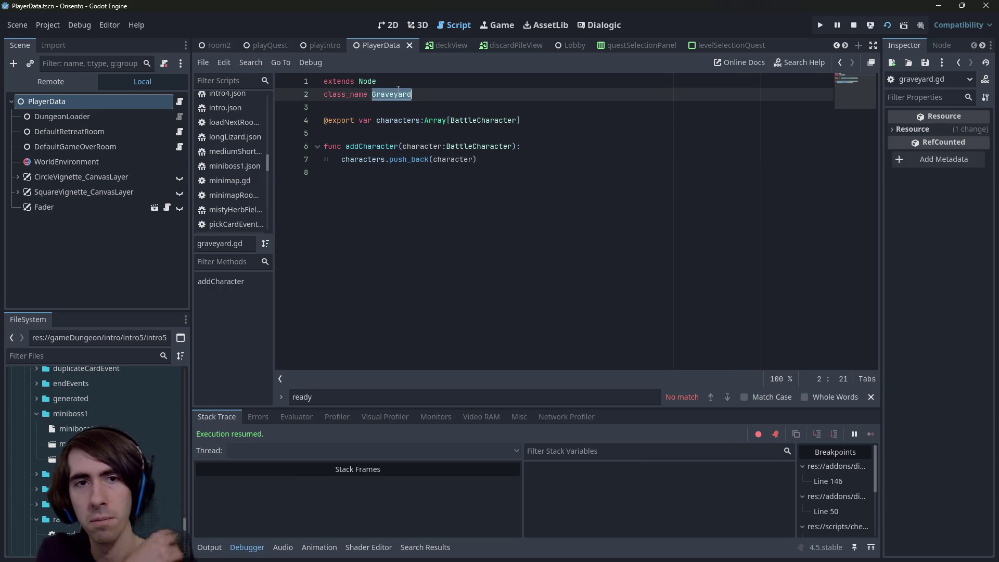
key(ctrl+shift+f)
key(Return)
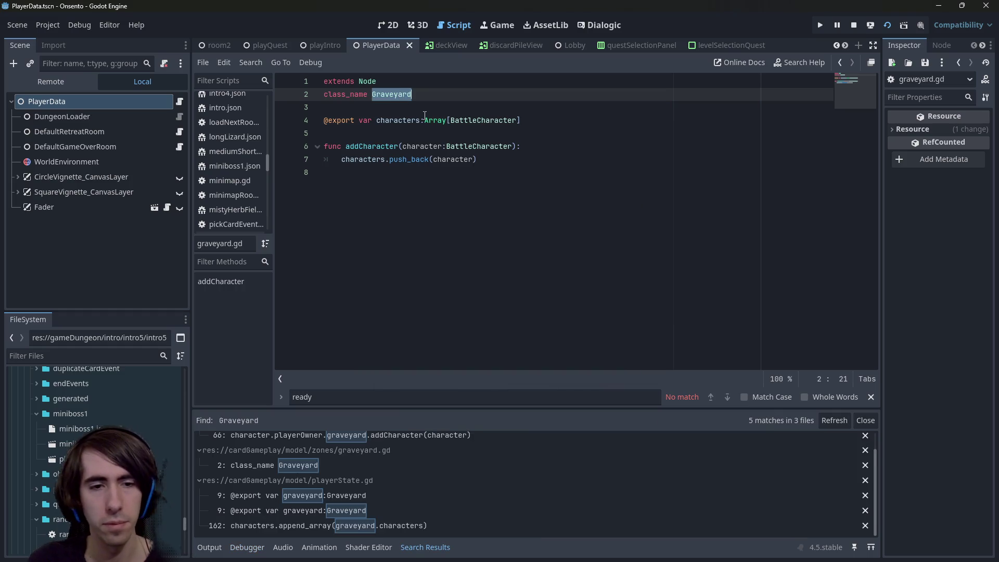
- Open the playerField.gd addCharacter result and inspect how character and index are used in onDeath
scroll(417, 468, up, 2)
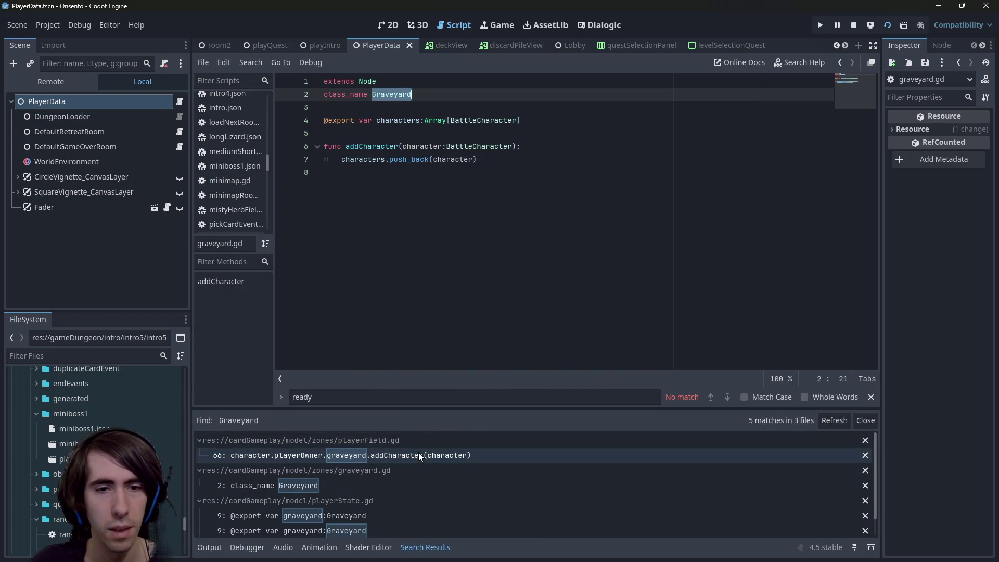
click(420, 456)
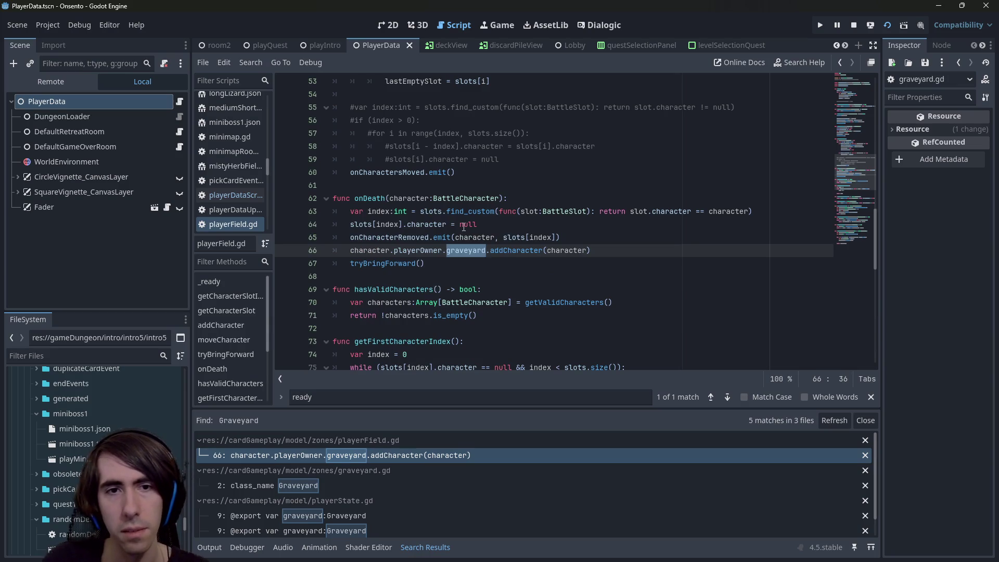
double_click(408, 200)
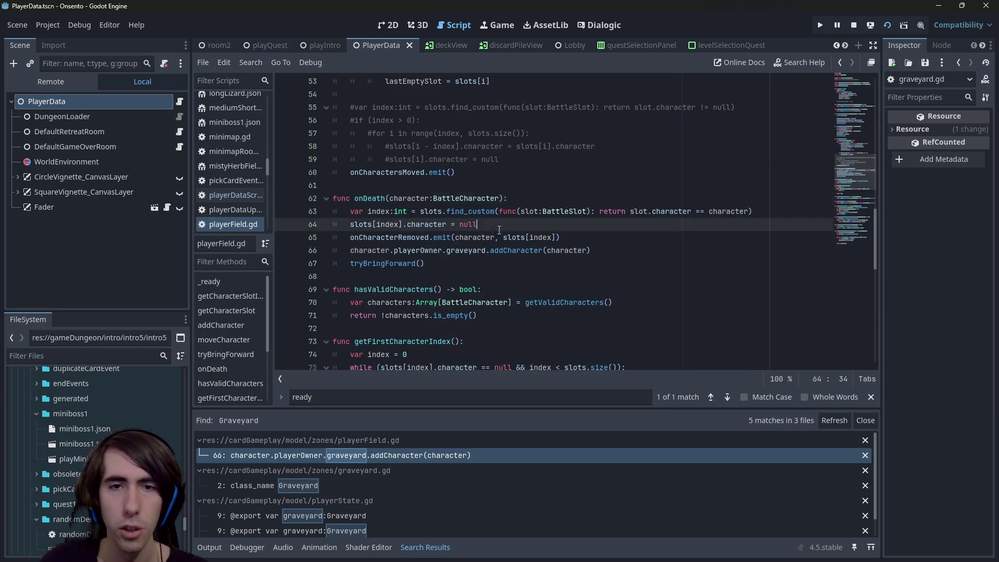
double_click(418, 224)
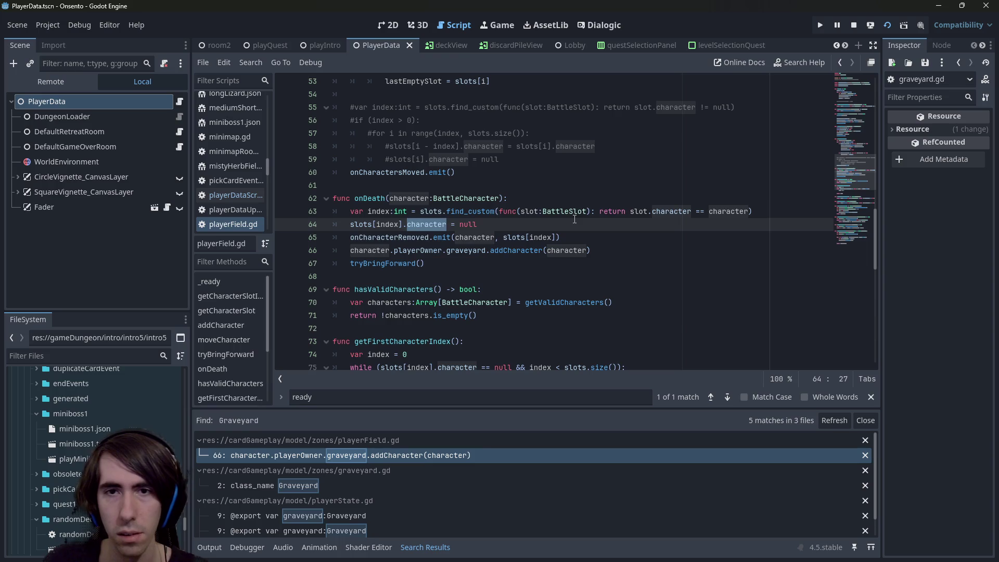
double_click(380, 212)
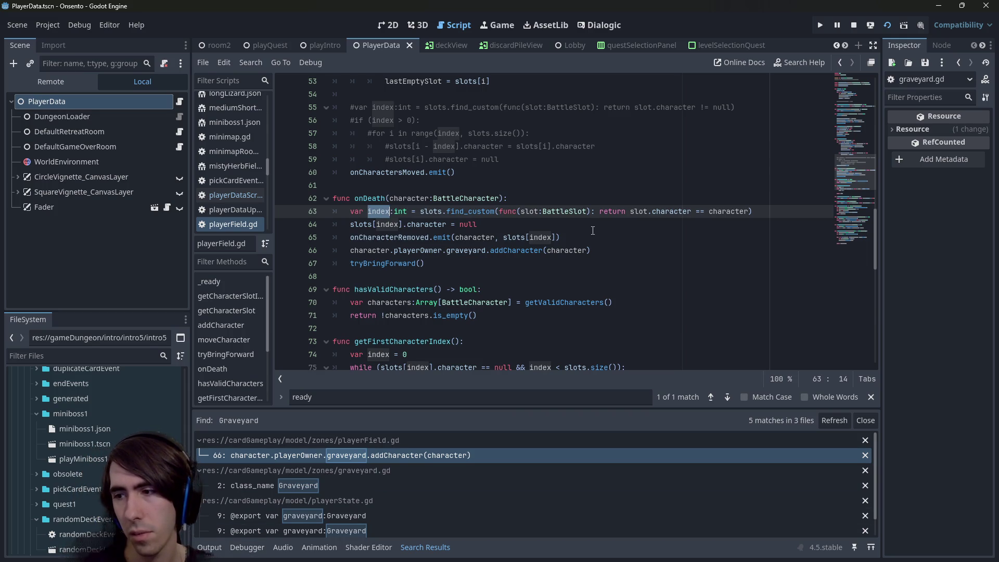
mouse_move(532, 234)
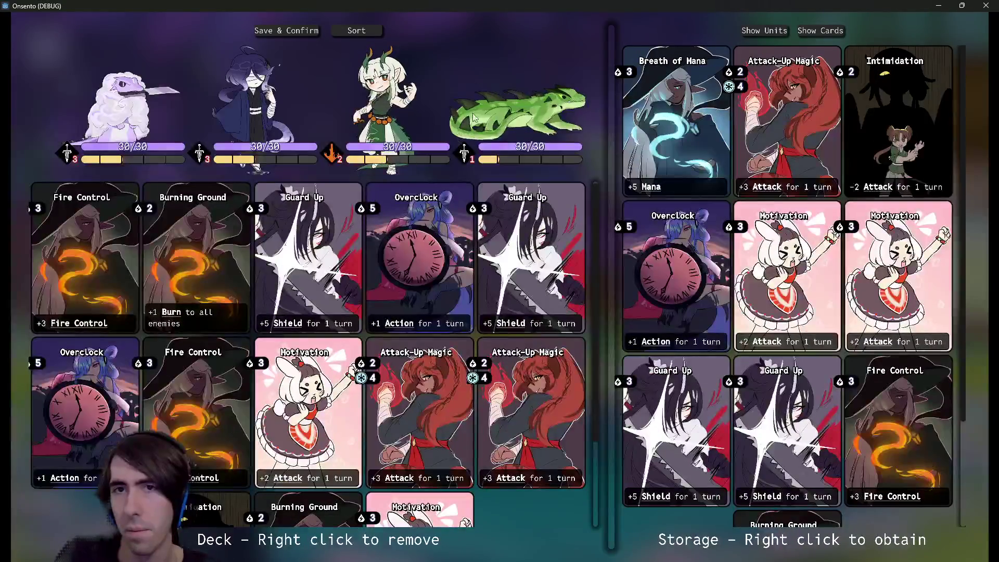
- Close the running game and relaunch it from the playQuest scene
click(986, 6)
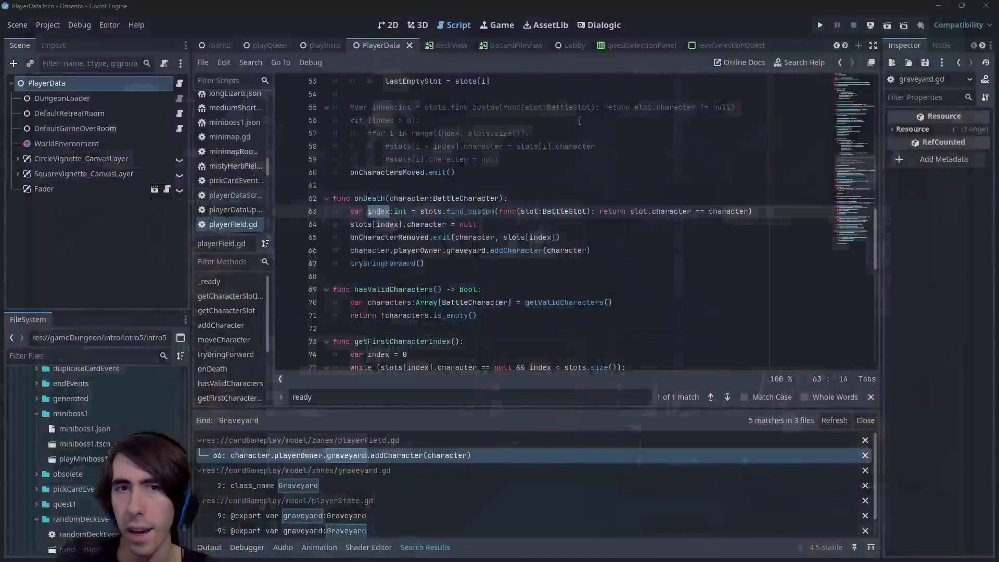
click(270, 47)
click(886, 25)
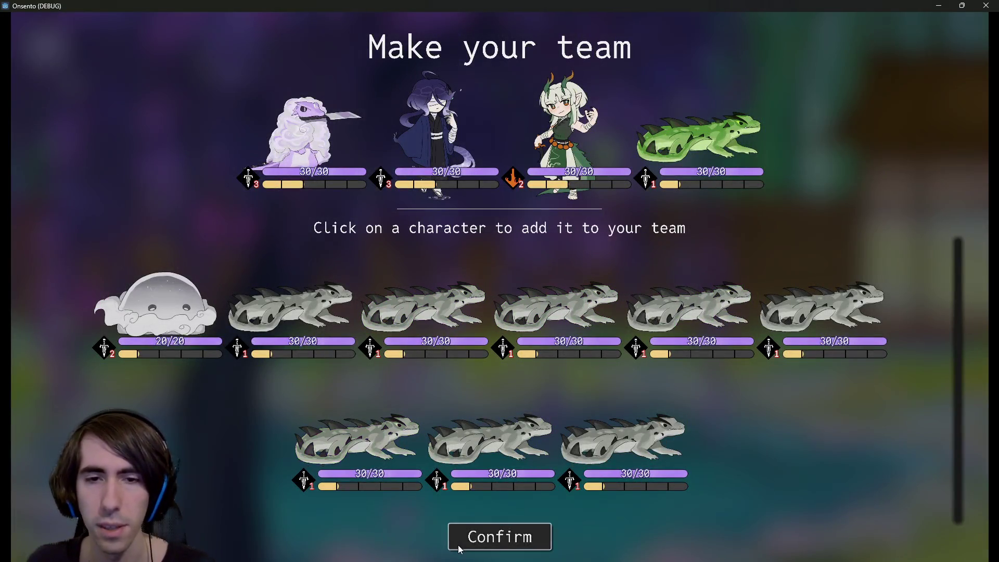
- Confirm the team, add four cards, move the fluffy lizard last, drop all HP to 1, and end the turn
click(459, 536)
click(435, 151)
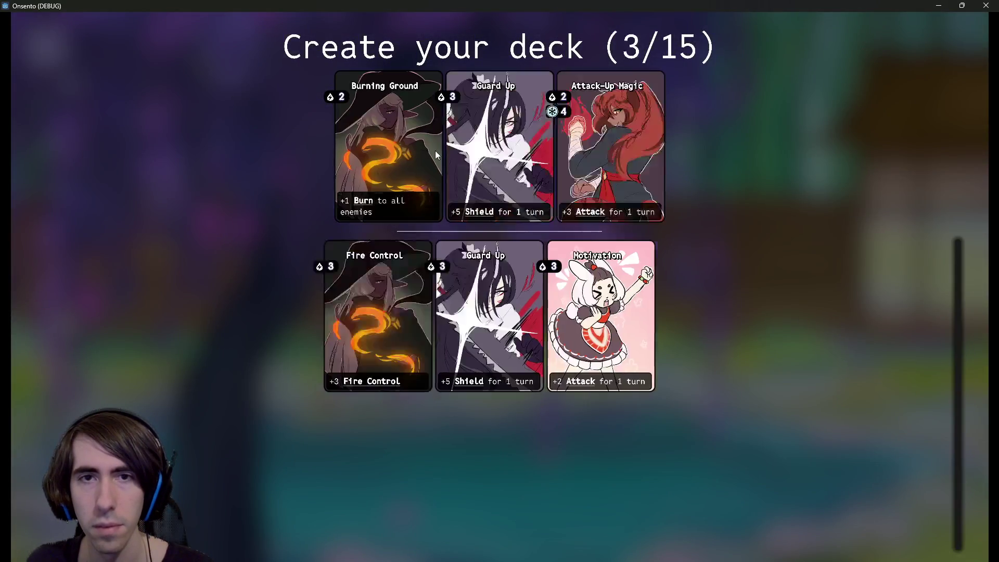
click(436, 151)
click(435, 151)
click(435, 151)
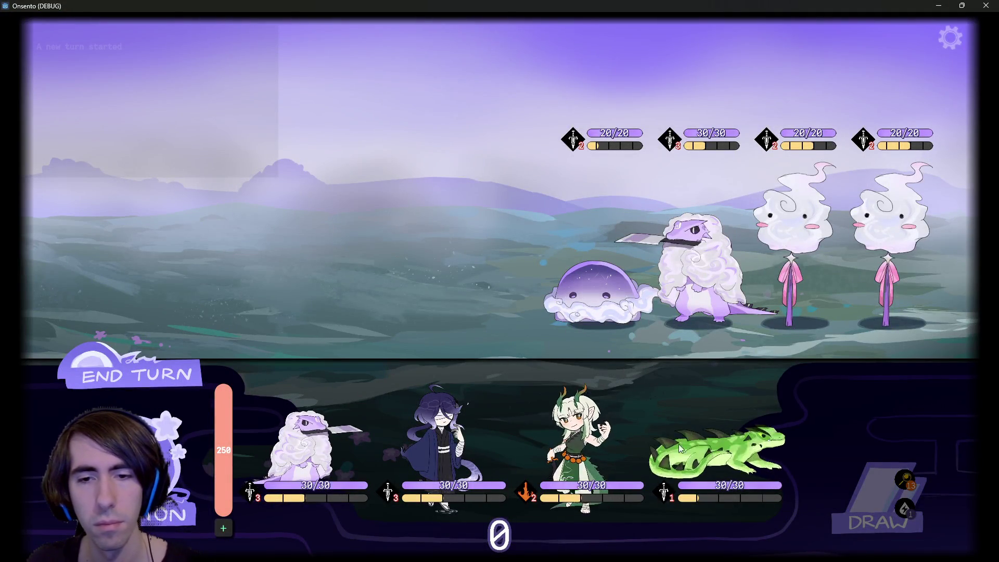
mouse_move(701, 436)
mouse_down()
mouse_move(598, 411)
mouse_move(720, 419)
mouse_up()
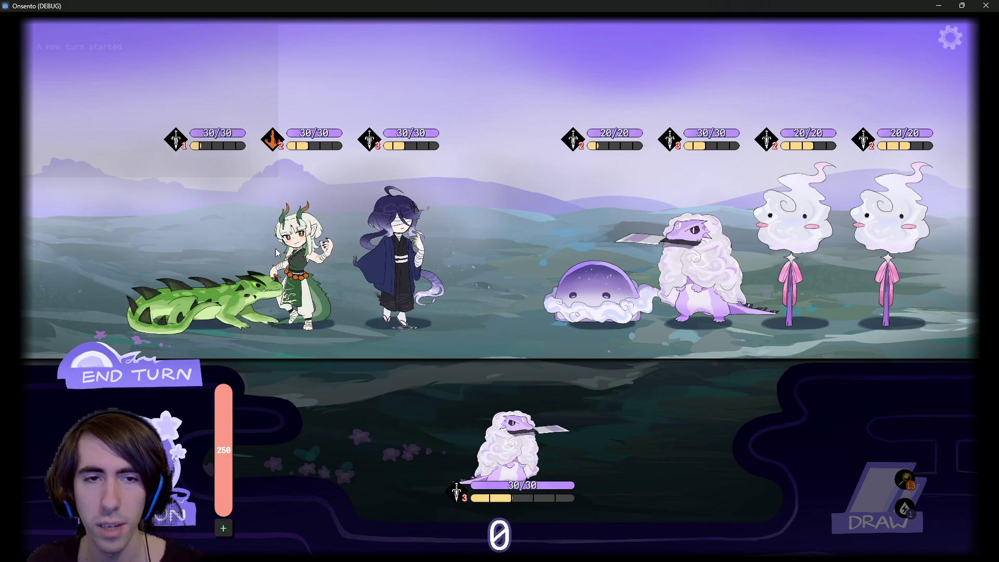
key(k)
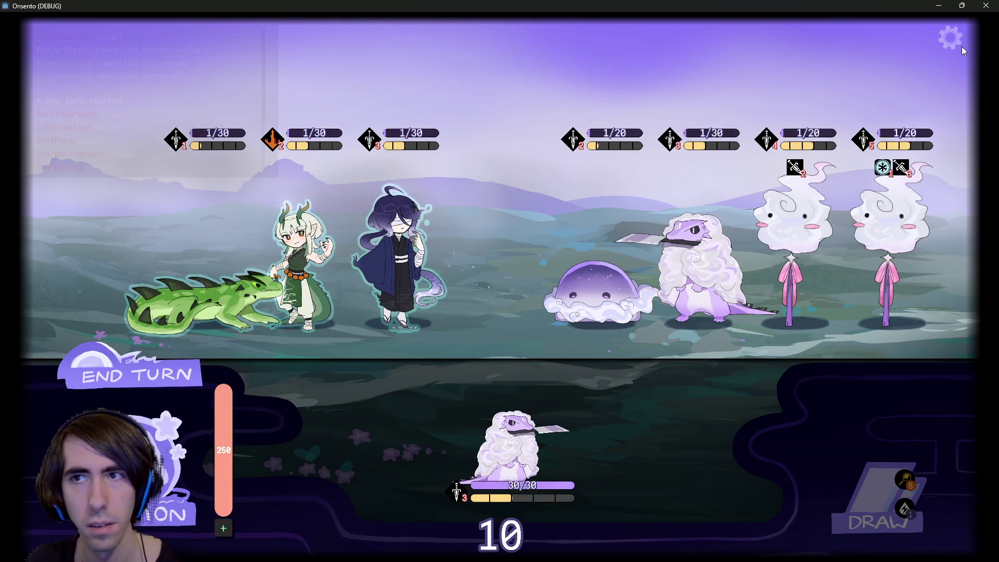
key(space)
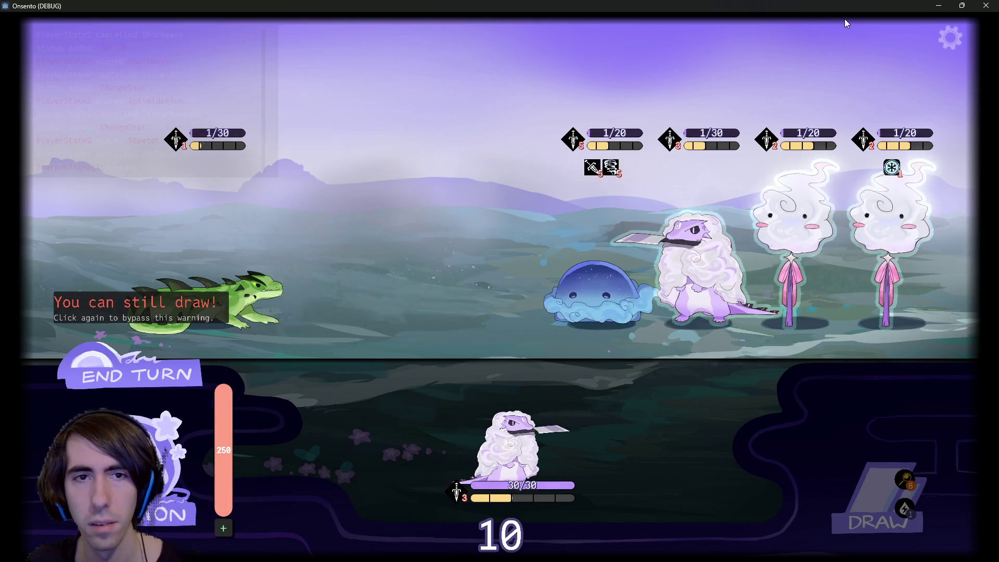
- Abandon the quest from the gear pause menu and return to the lobby from GAME OVER
click(952, 40)
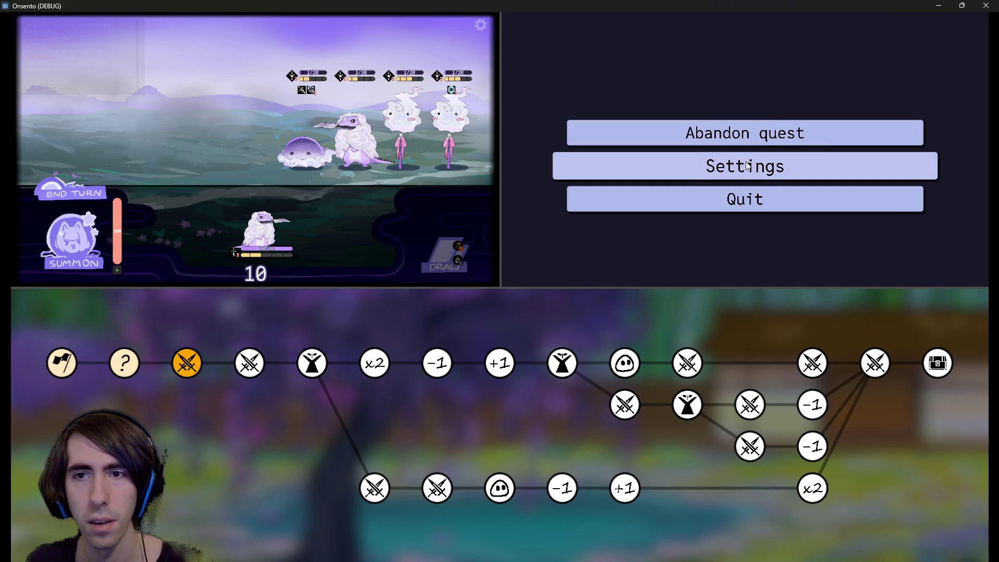
click(424, 167)
click(951, 39)
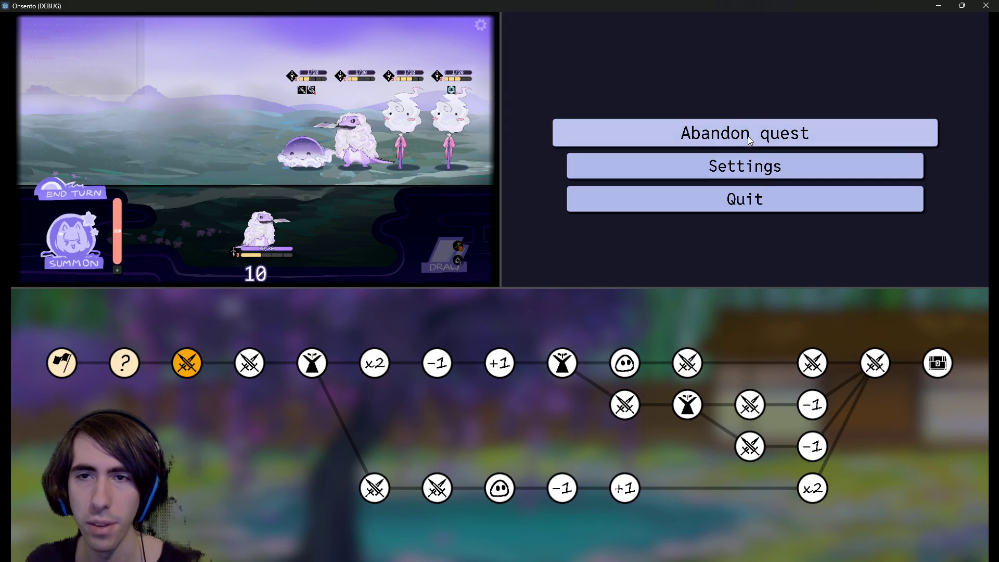
click(750, 134)
click(455, 326)
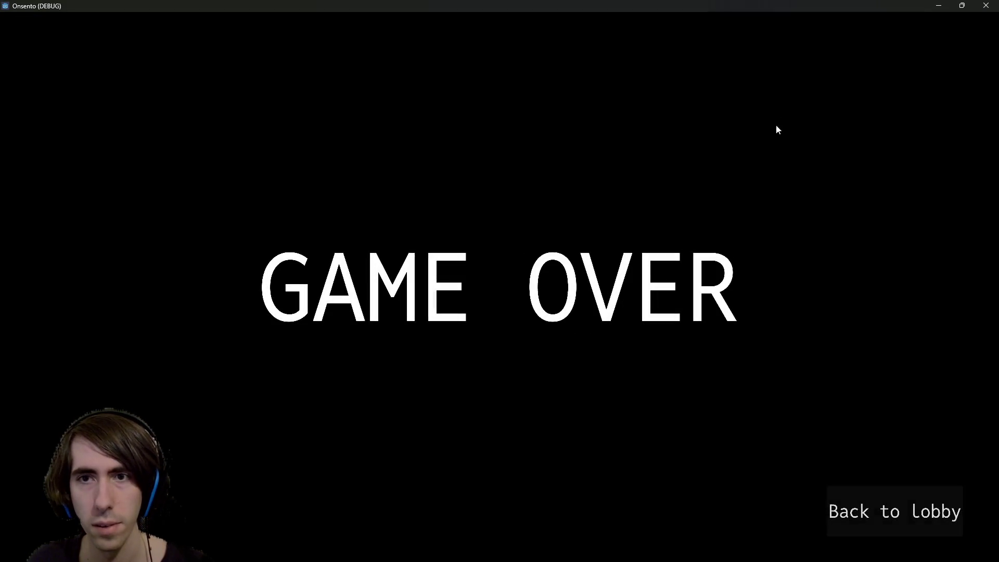
click(830, 509)
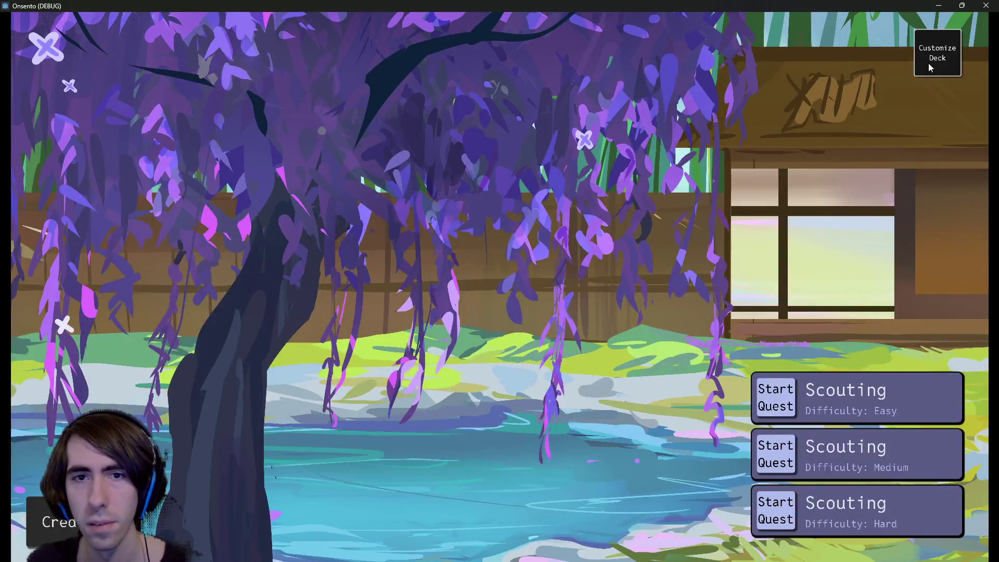
- Close the game window and relaunch Onsento from the Godot editor
click(930, 68)
click(981, 8)
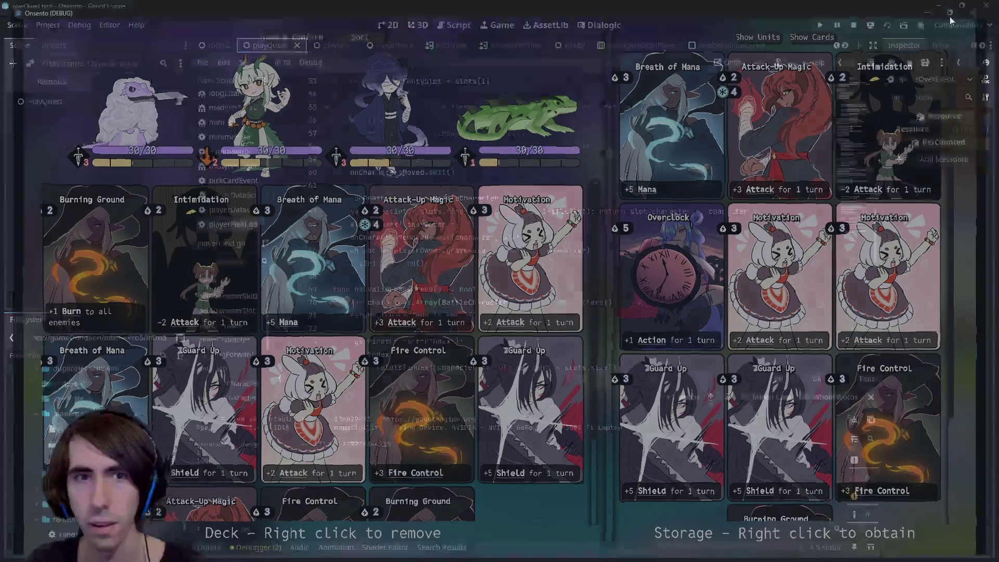
click(886, 26)
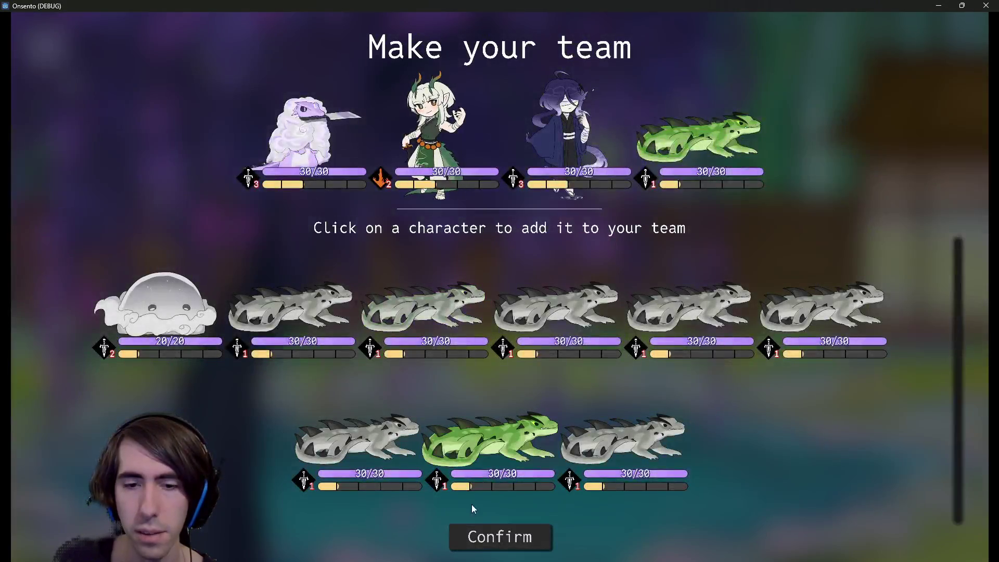
- Confirm the four-character team and fill the deck with cards
click(476, 536)
click(395, 161)
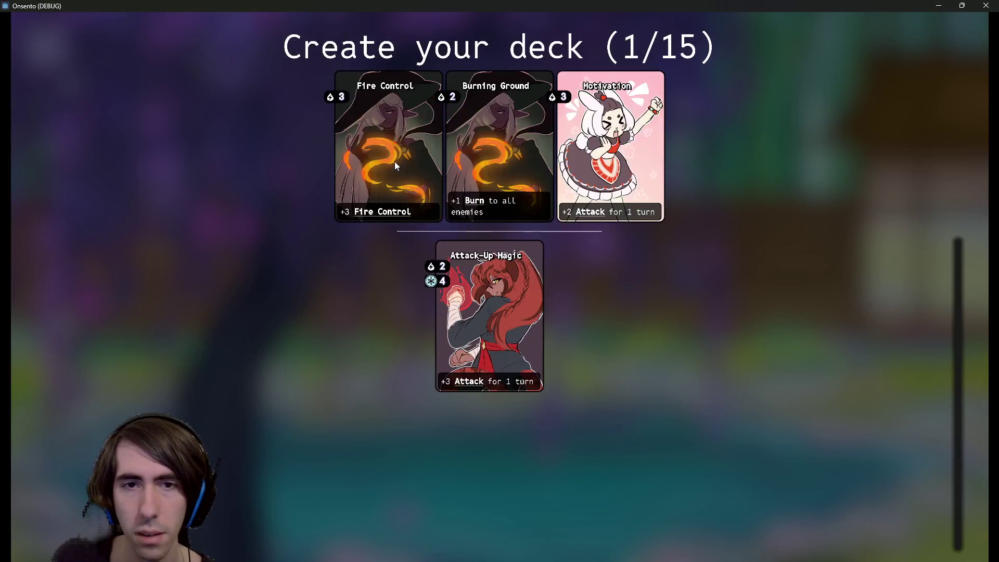
triple_click(395, 162)
triple_click(394, 162)
triple_click(395, 161)
double_click(394, 161)
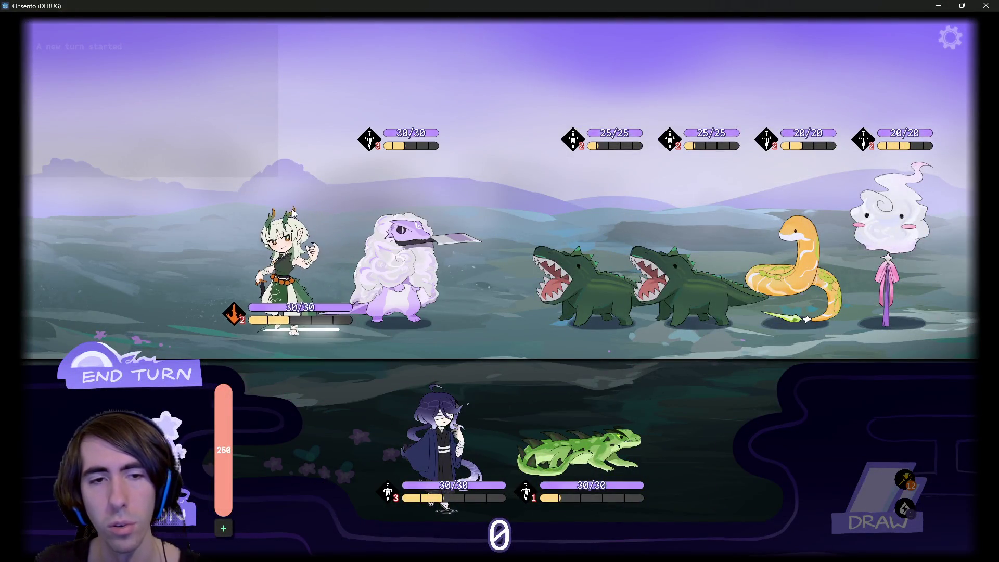
- End the turn and move the game window off screen
click(177, 373)
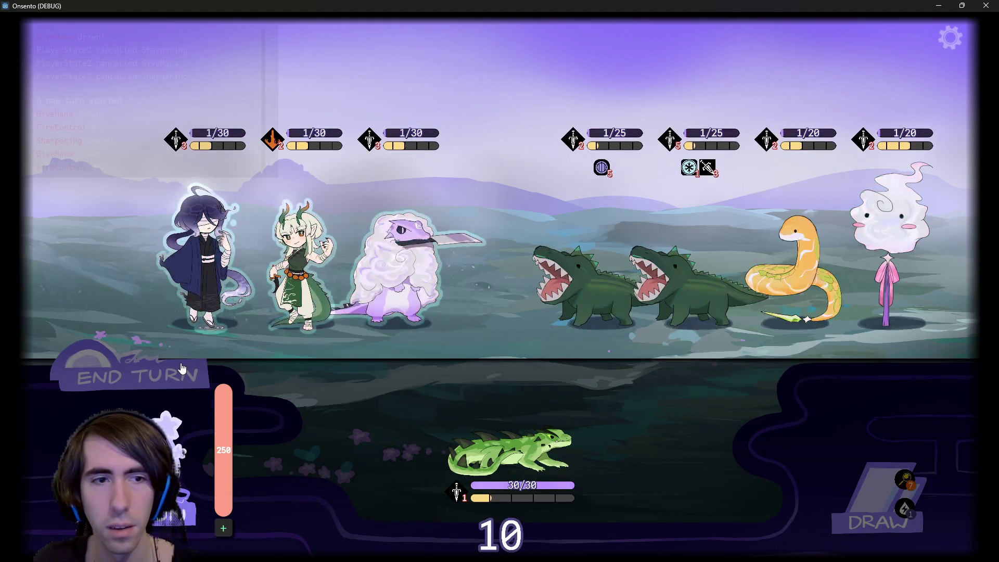
click(182, 368)
drag(374, 5, 998, 120)
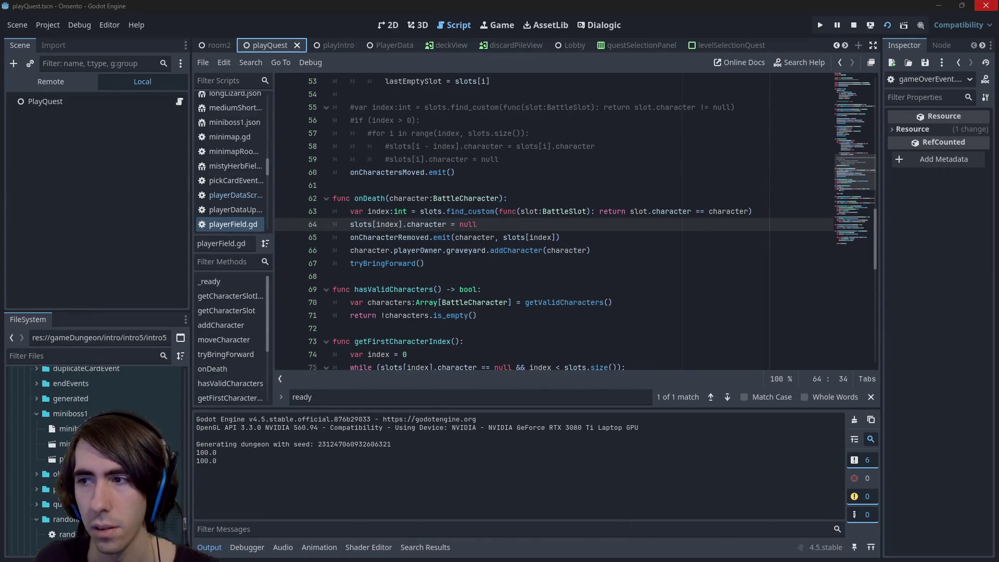
- Bring the game window back, start medium Scouting, browse the team row, then minimise the game
mouse_move(998, 120)
mouse_down()
mouse_move(879, 153)
mouse_move(462, 67)
mouse_move(856, 127)
mouse_move(674, 91)
mouse_up()
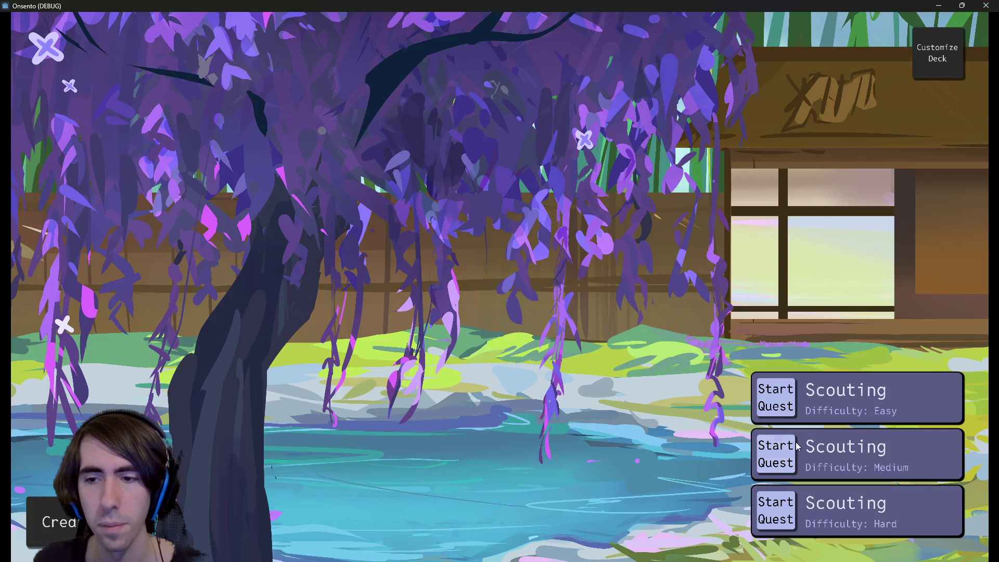
click(769, 448)
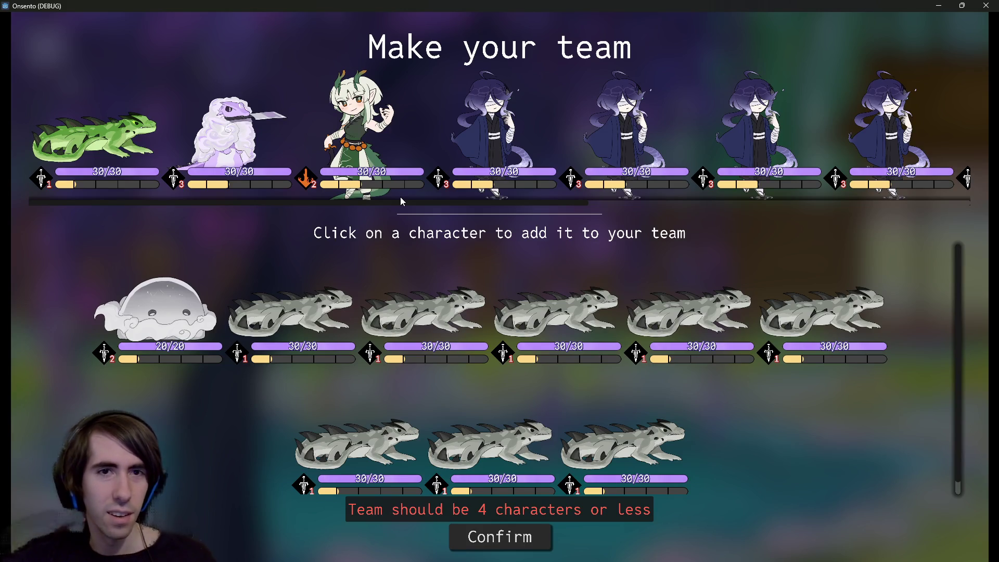
scroll(386, 204, down, 5)
scroll(728, 124, up, 5)
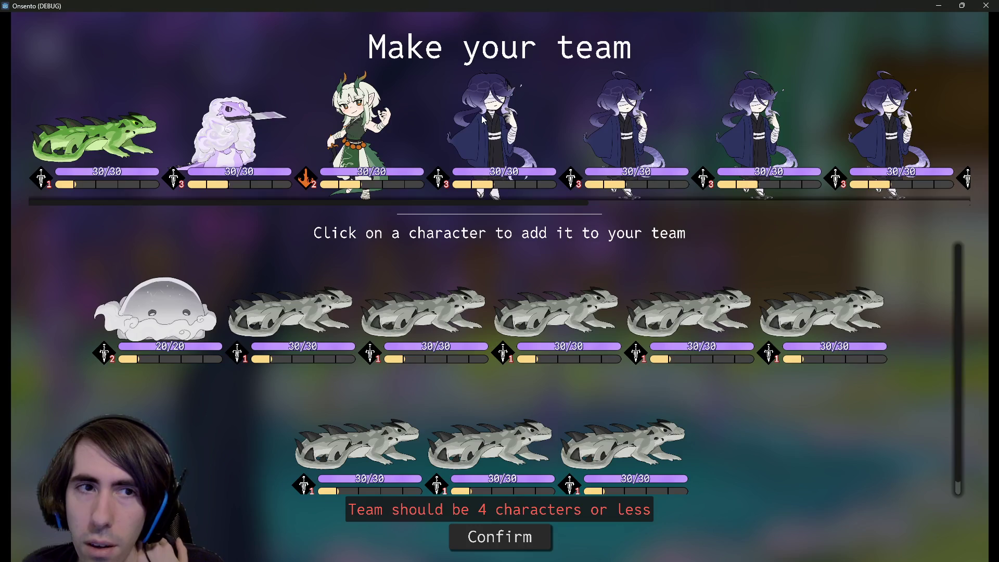
click(939, 6)
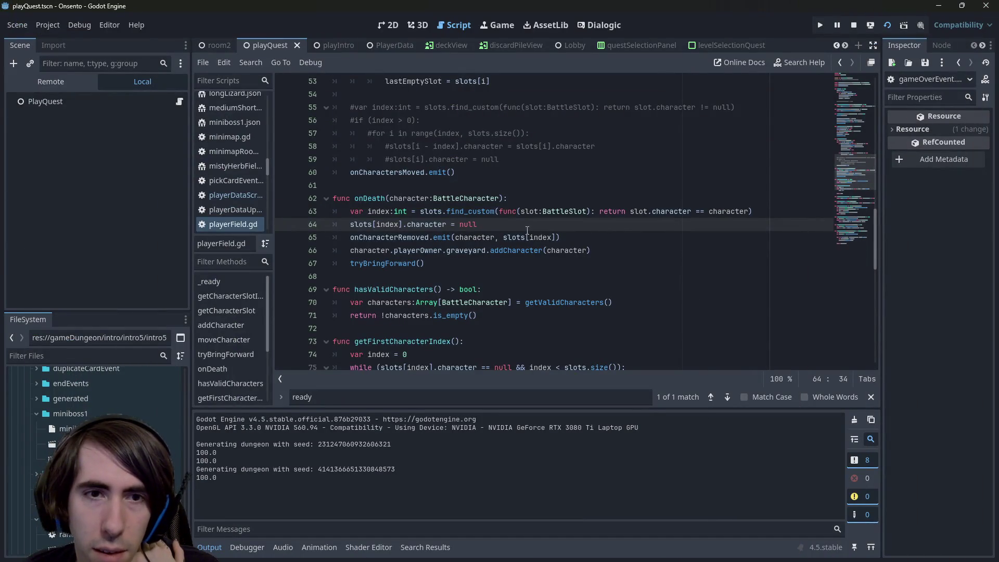
- Search for 'gr' and jump to the graveyard's addCharacter definition
key(ctrl+f)
text(graveyar)
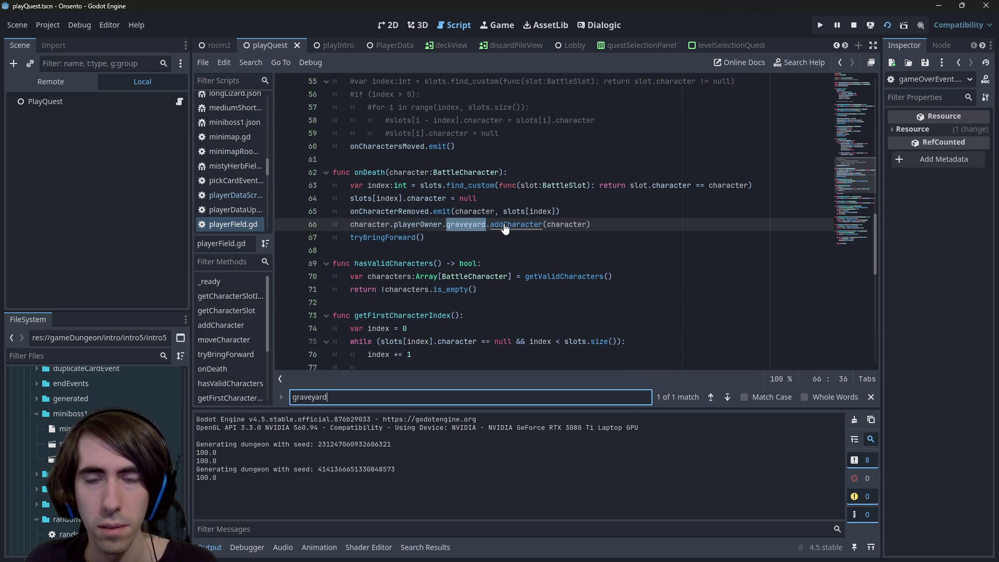
ctrl+click(504, 228)
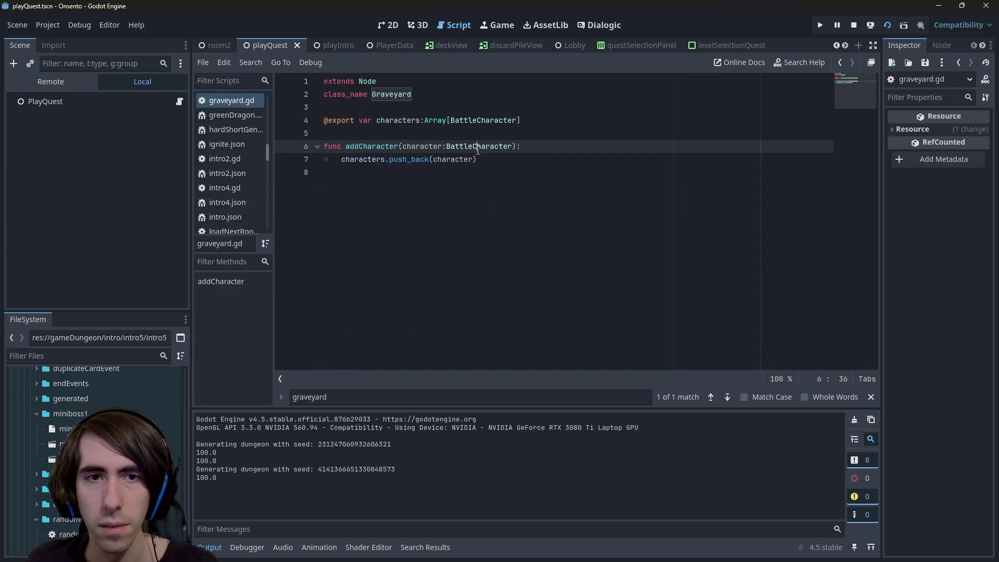
- Add assert(characters.find(character) == -1) above push_back, save, and restart the game
click(544, 160)
key(Return)
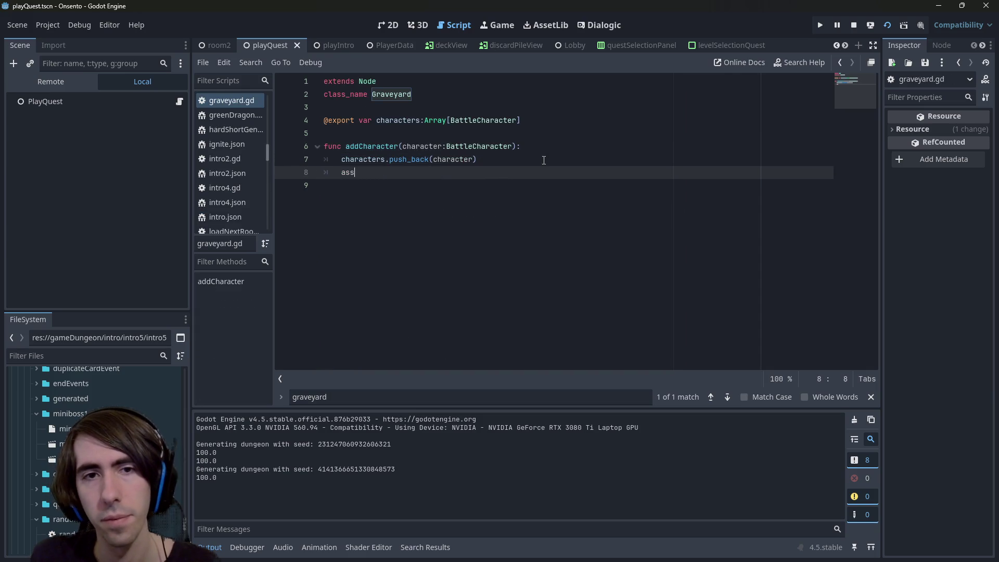
key(Escape)
key(BackSpace)
key(BackSpace)
key(Up)
key(Up)
key(ctrl+Return)
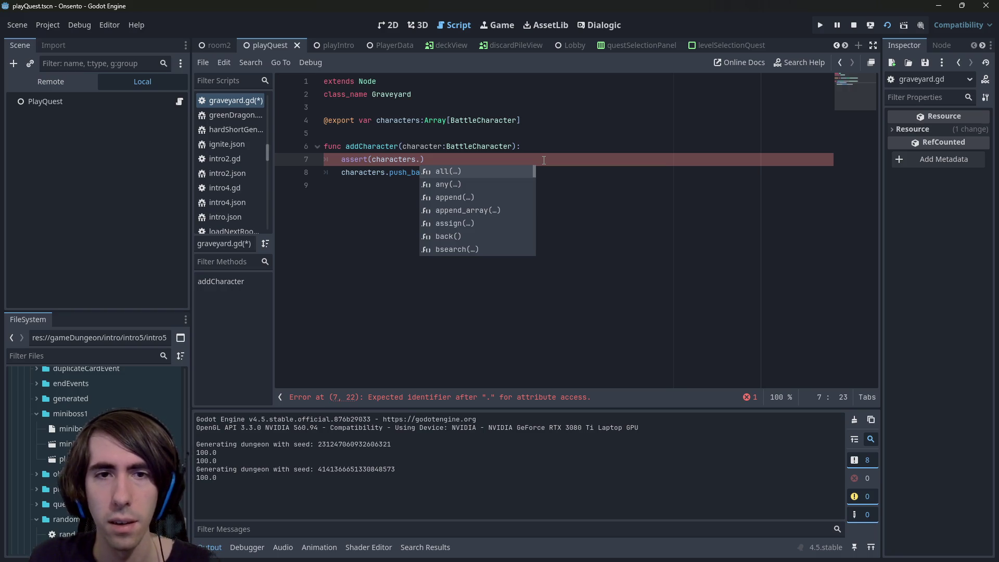
text(find(character)
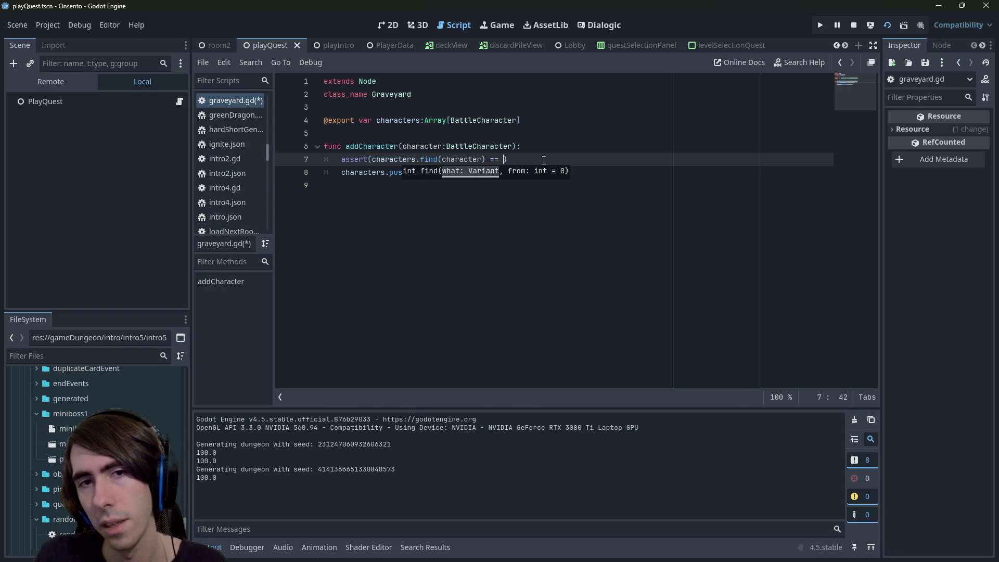
text(-1)
key(ctrl+s)
click(555, 199)
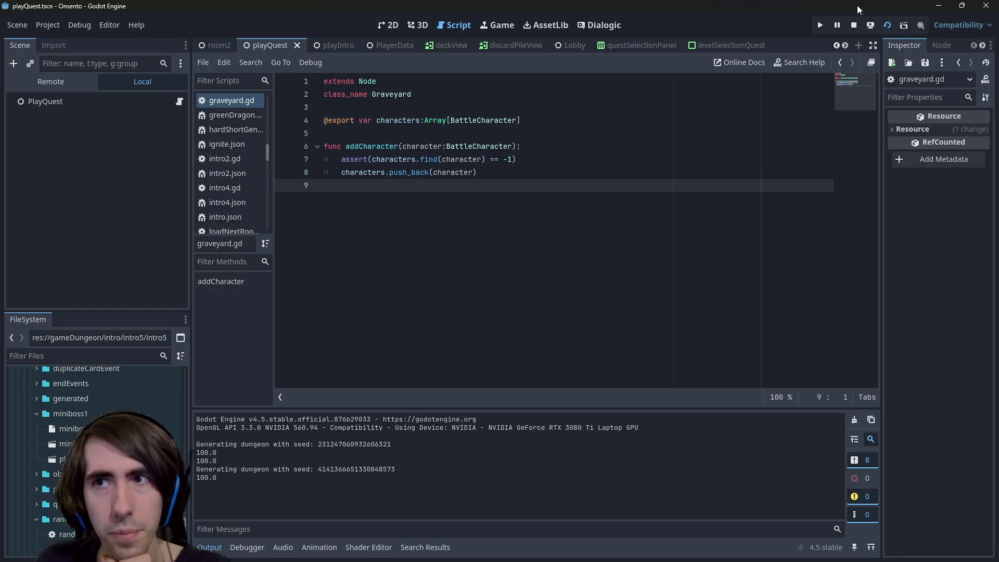
click(887, 26)
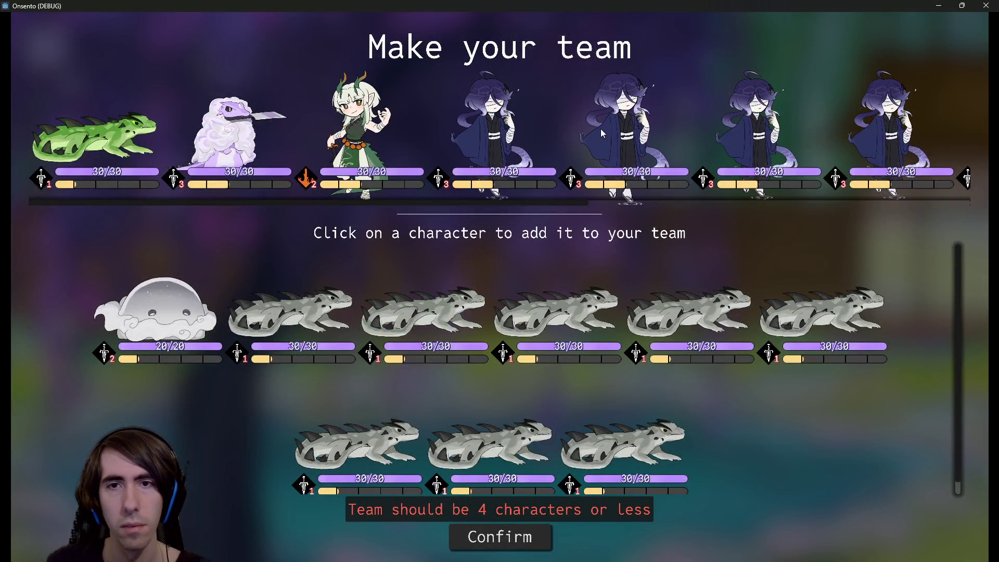
- Remove the duplicate purple-haired characters and confirm a four-character team
triple_click(684, 130)
click(685, 129)
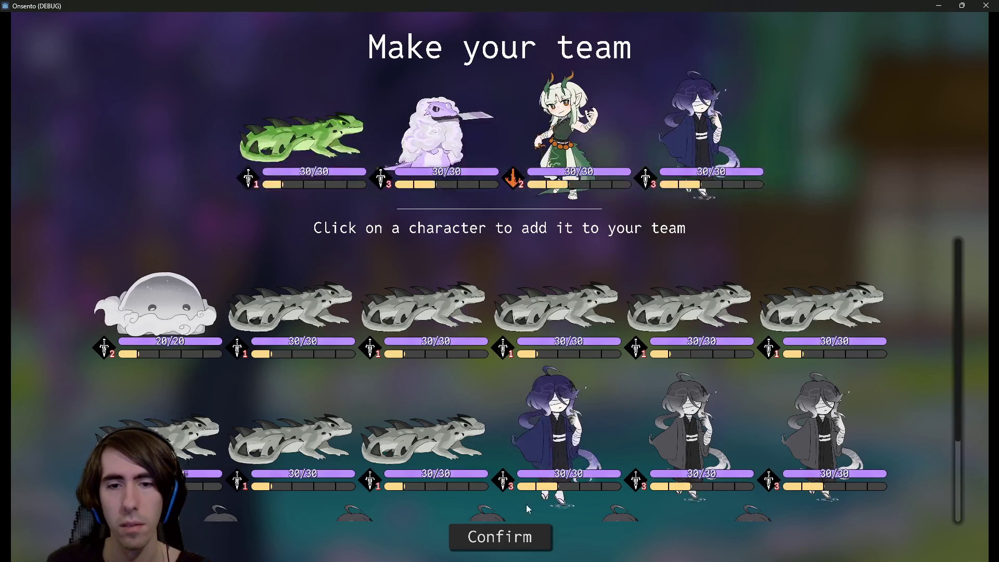
click(515, 536)
- Add cards until the deck reaches 15/15
double_click(400, 157)
triple_click(495, 151)
triple_click(495, 151)
double_click(494, 151)
triple_click(492, 154)
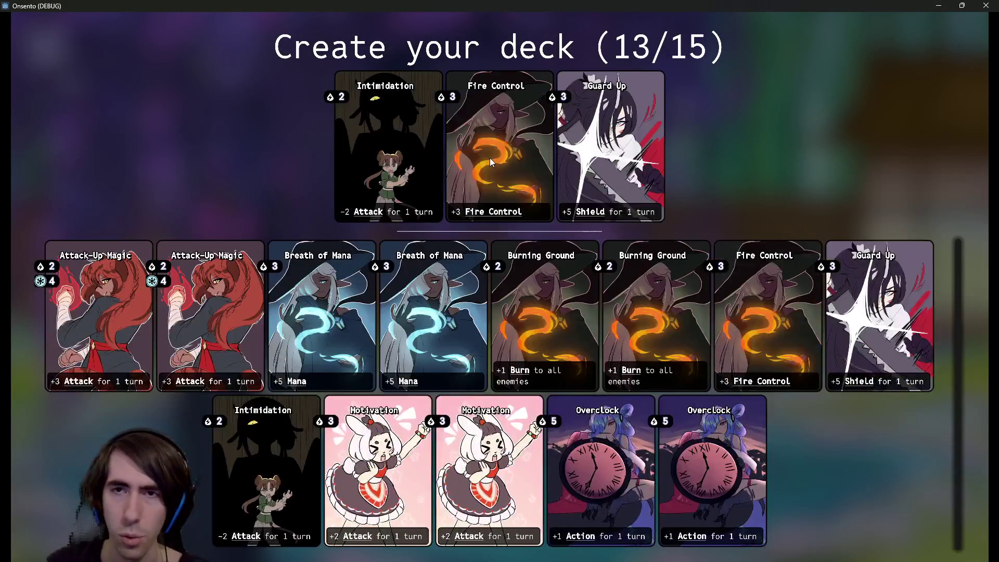
double_click(489, 157)
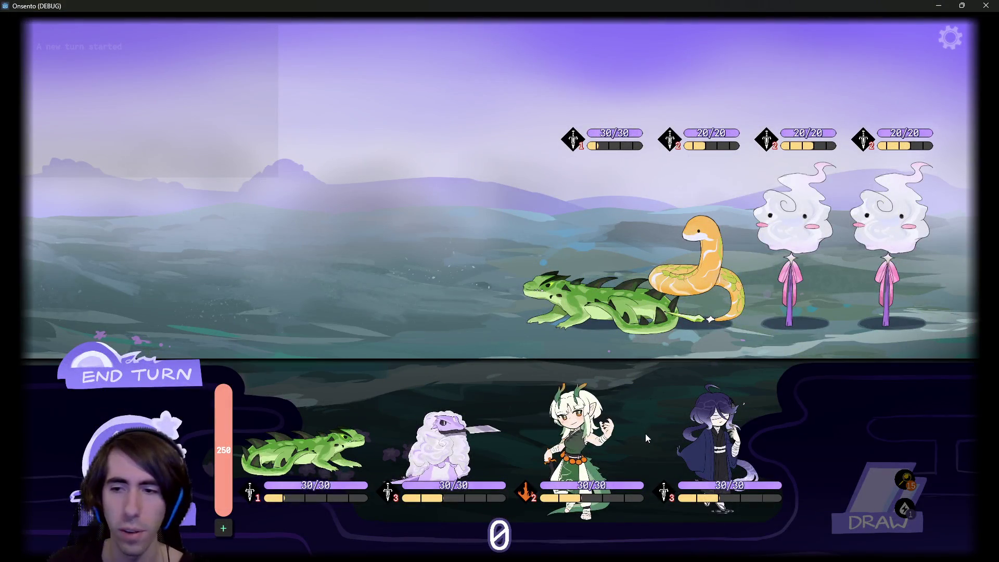
- Place the green lizard and sheep allies onto the battlefield and end the turn
drag(318, 420, 425, 296)
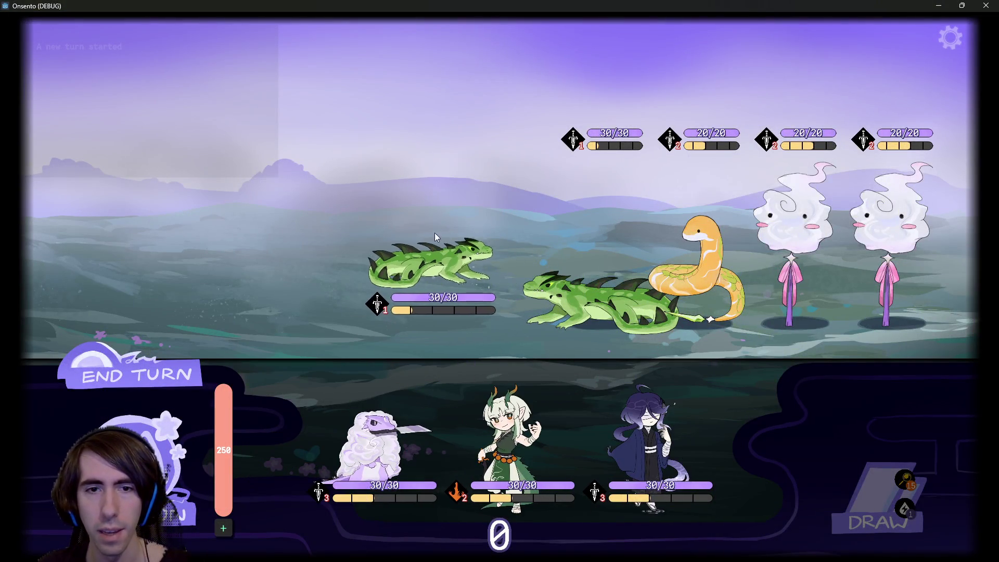
drag(370, 442, 300, 268)
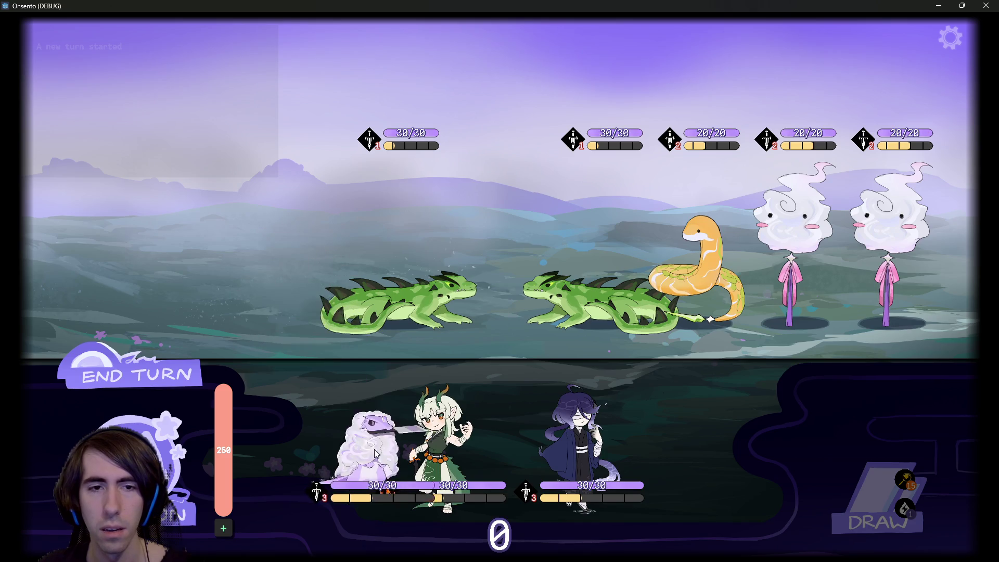
mouse_move(370, 443)
mouse_down()
mouse_move(257, 268)
mouse_move(346, 413)
mouse_move(237, 254)
mouse_move(300, 263)
mouse_up()
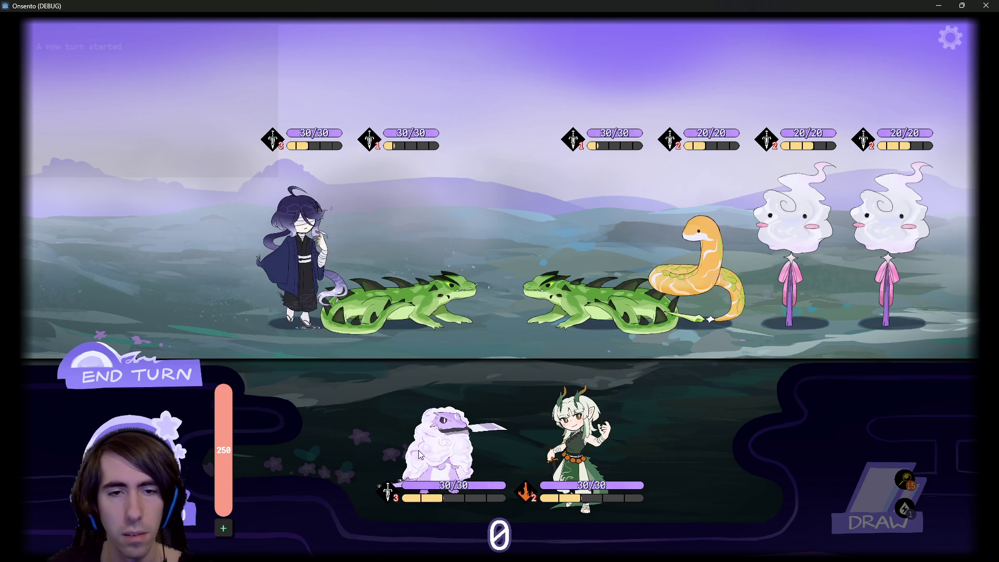
drag(442, 442, 205, 263)
click(171, 356)
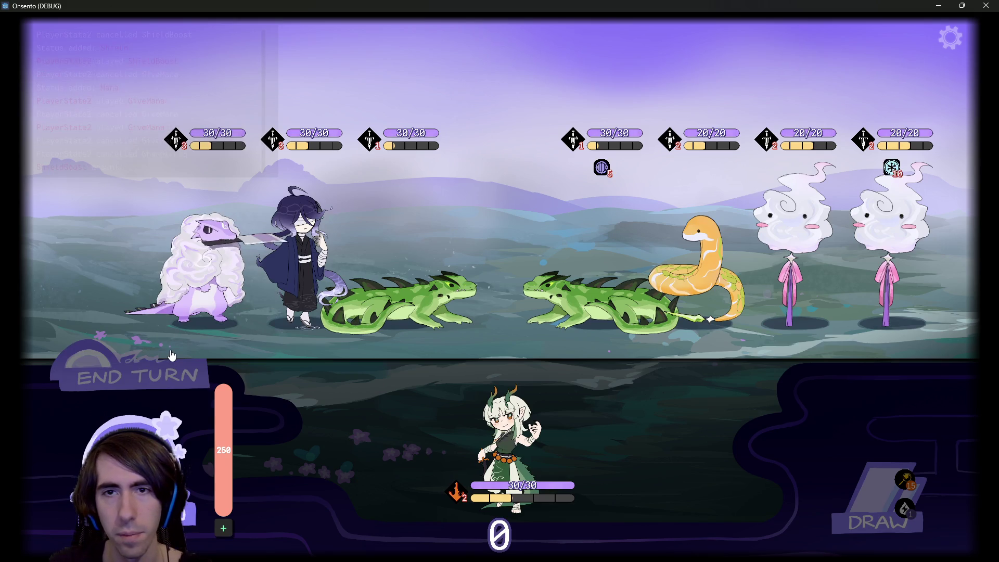
click(172, 355)
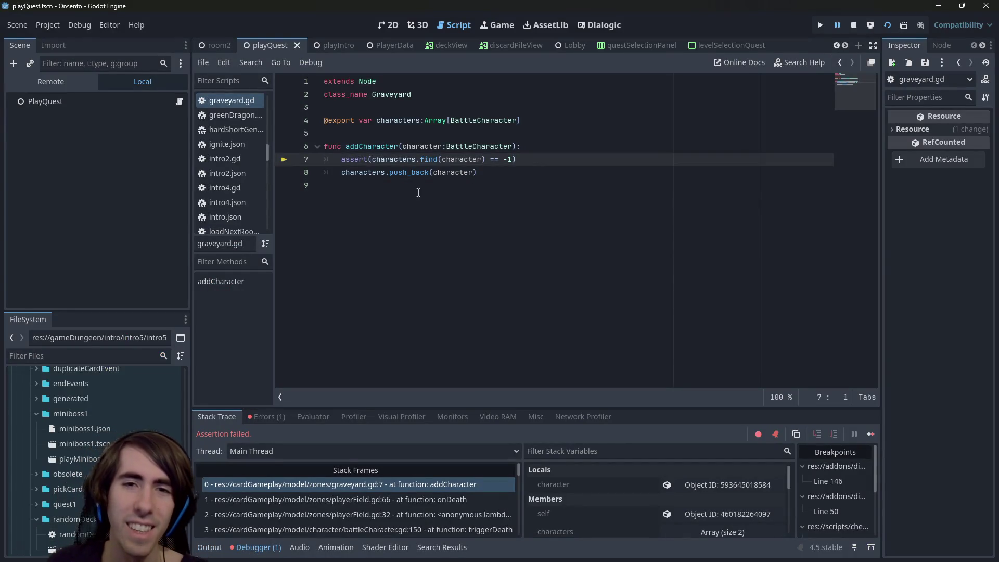
- Open the onDeath frame at playerField.gd:66 and inspect index, which is -1
click(348, 500)
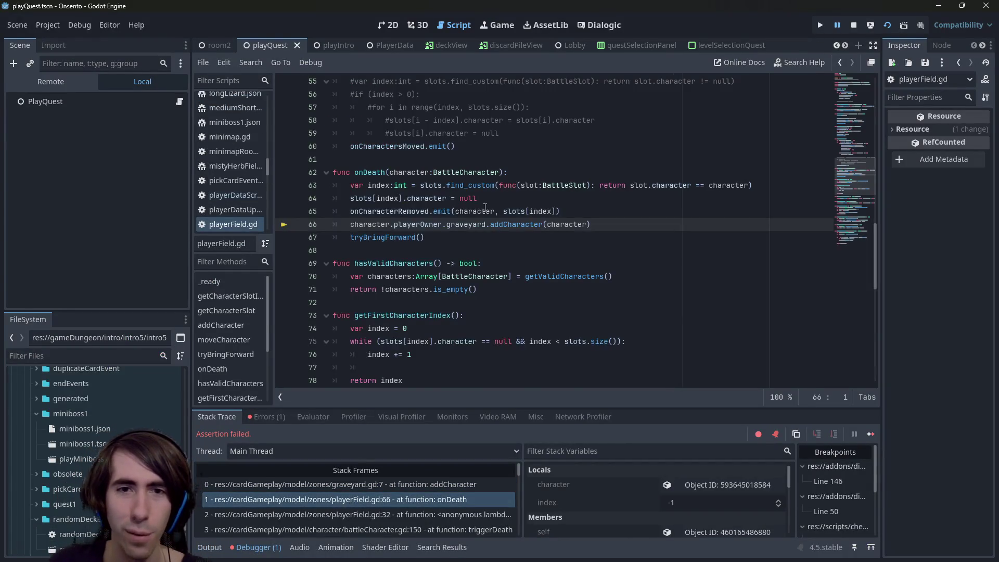
scroll(401, 305, up, 3)
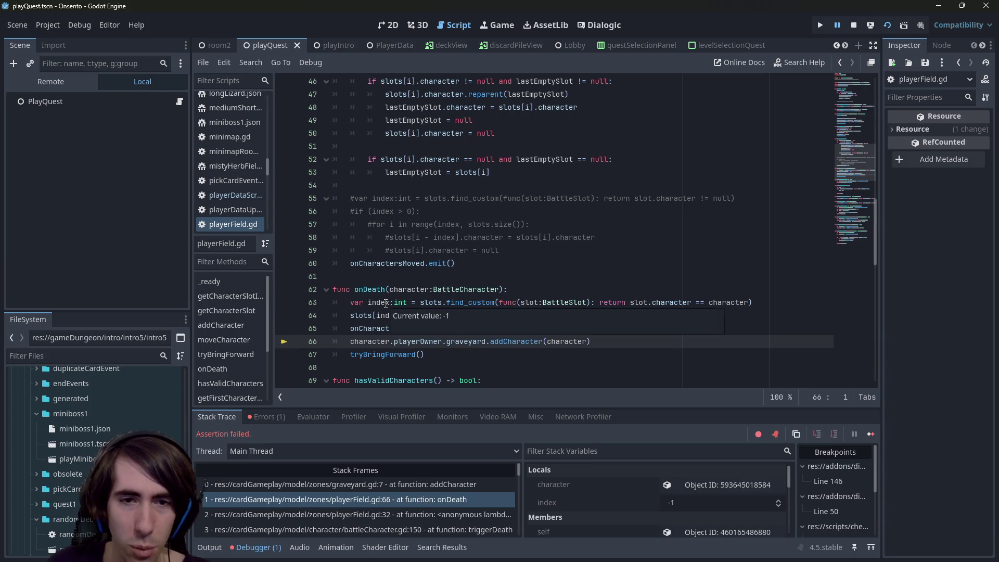
double_click(386, 303)
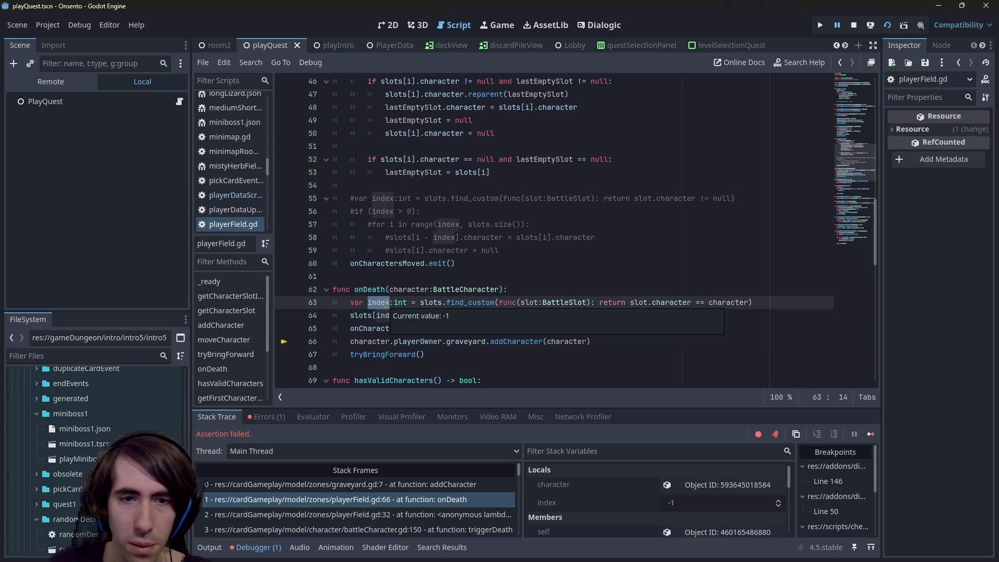
mouse_move(359, 319)
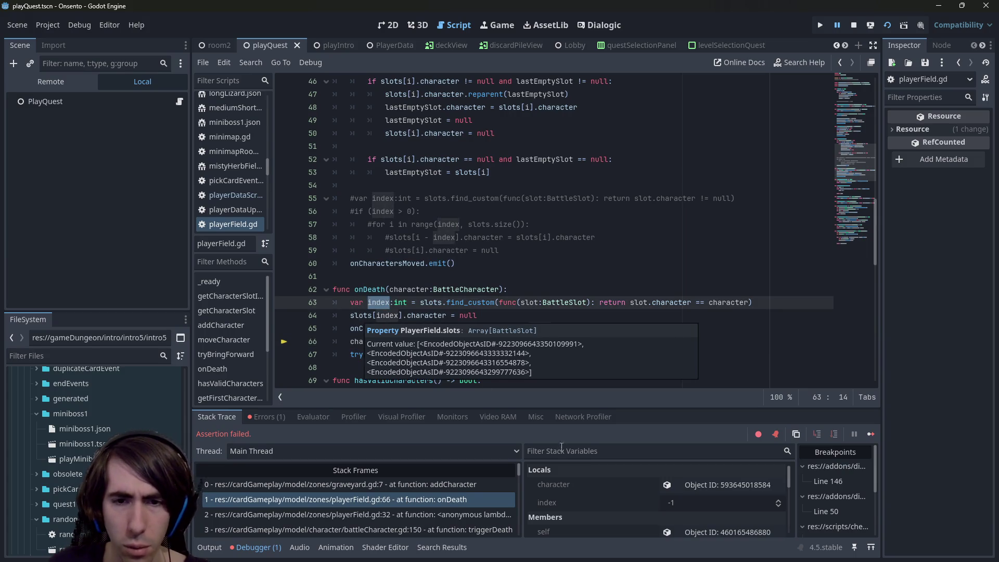
- Show the debugger's Errors list, then switch to the web browser
click(276, 416)
mouse_move(324, 453)
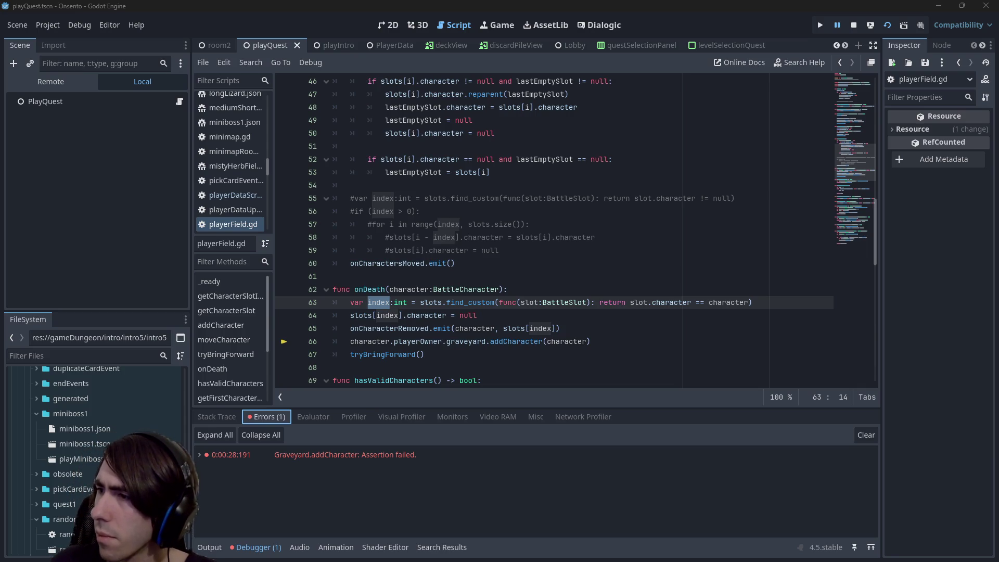
key(alt+Tab)
- Maximise Chrome, read the expanded AI overview on negative array indexing, then return to Godot
drag(820, 163, 495, 1)
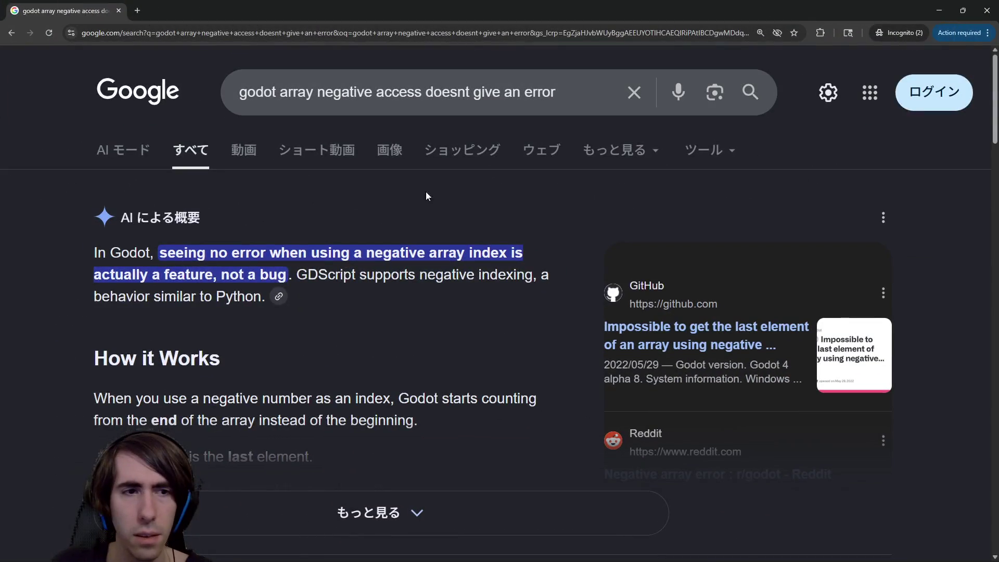
scroll(428, 341, down, 1)
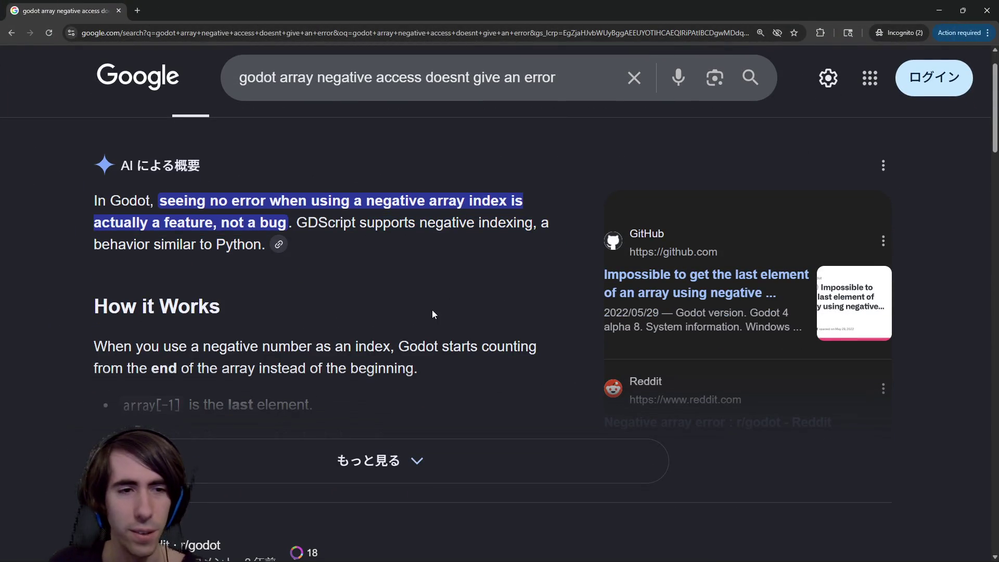
scroll(432, 310, down, 1)
click(417, 406)
key(alt+Tab)
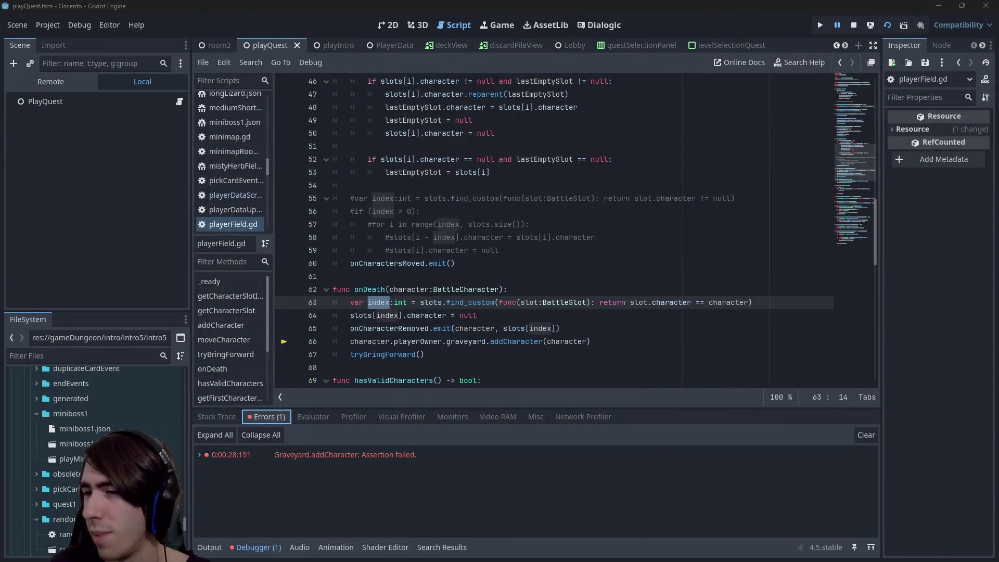
- Switch the debugger to Stack Trace and open frame 2 at playerField.gd line 32
mouse_move(515, 328)
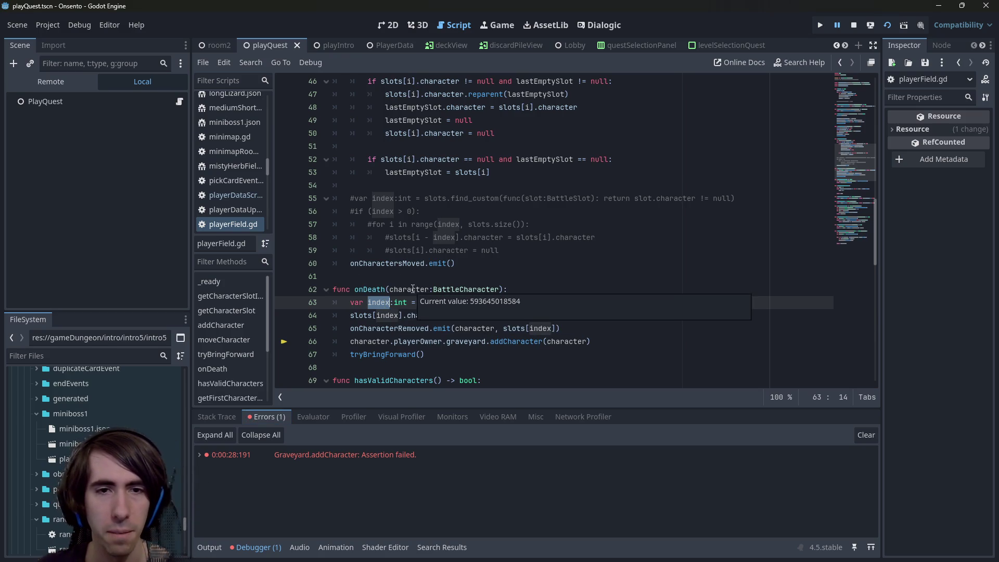
scroll(217, 201, down, 2)
click(223, 187)
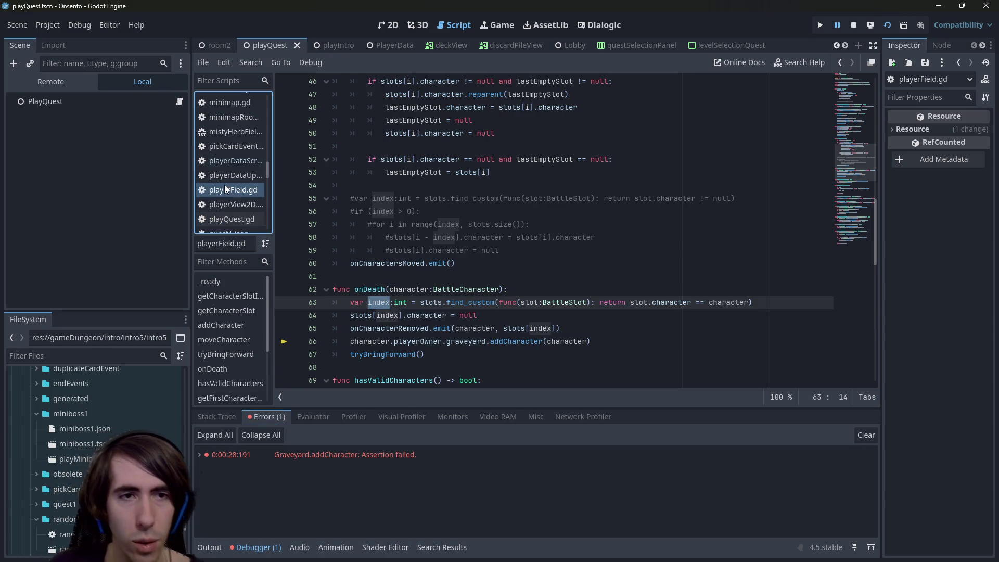
click(240, 415)
click(373, 516)
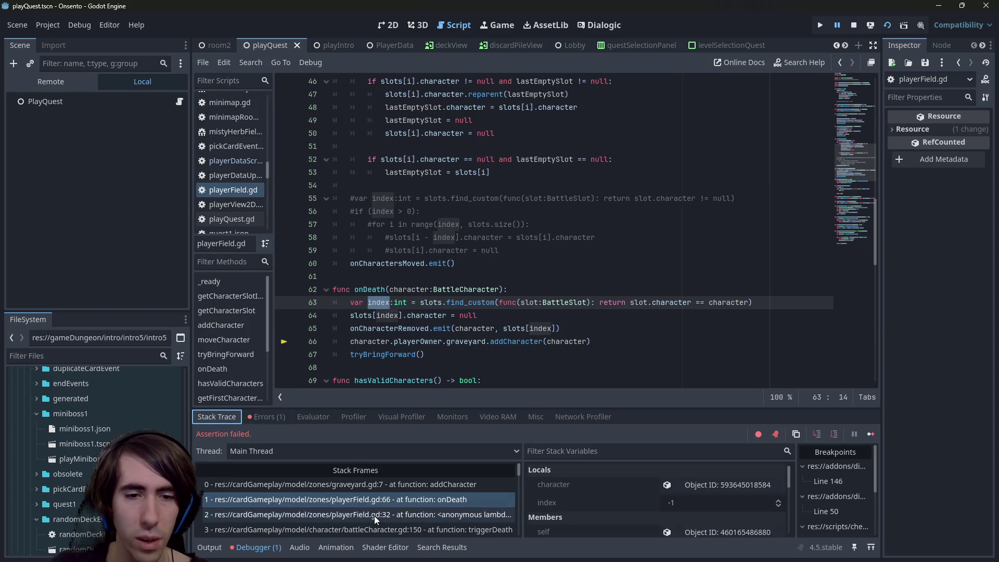
scroll(488, 281, up, 1)
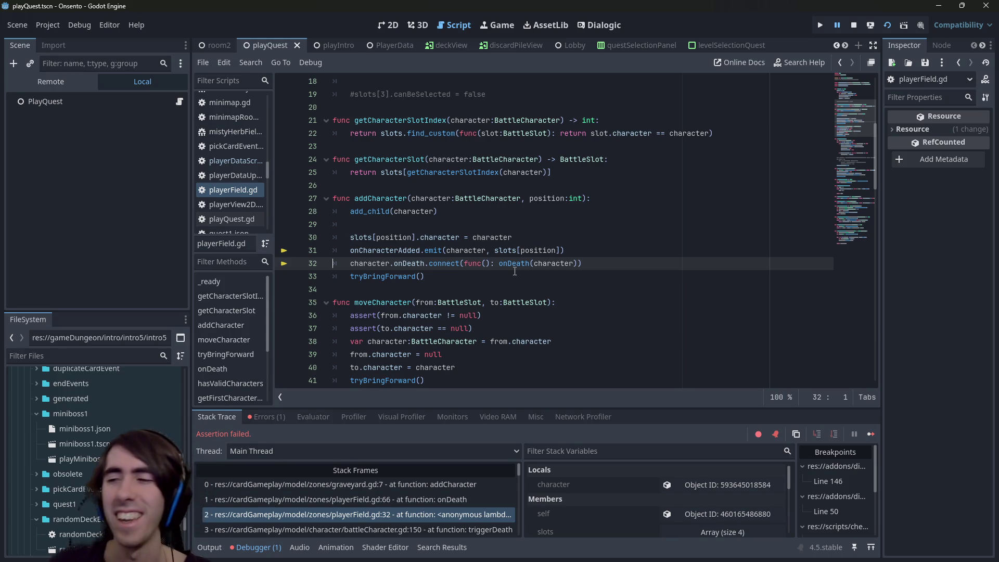
- Locate the onDeath connection on line 32 by searching for 'connect('
click(445, 269)
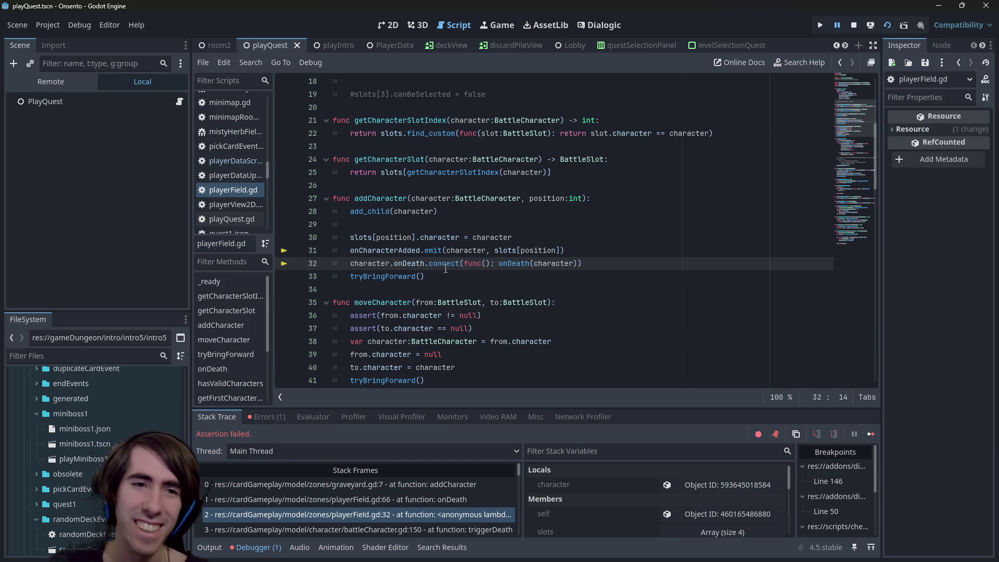
click(472, 264)
scroll(472, 261, up, 3)
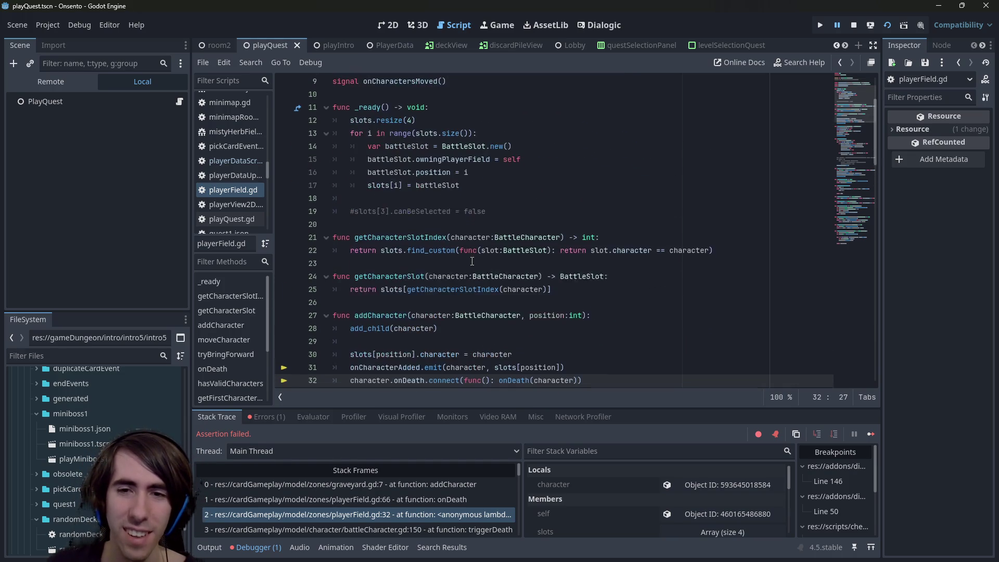
scroll(457, 301, down, 2)
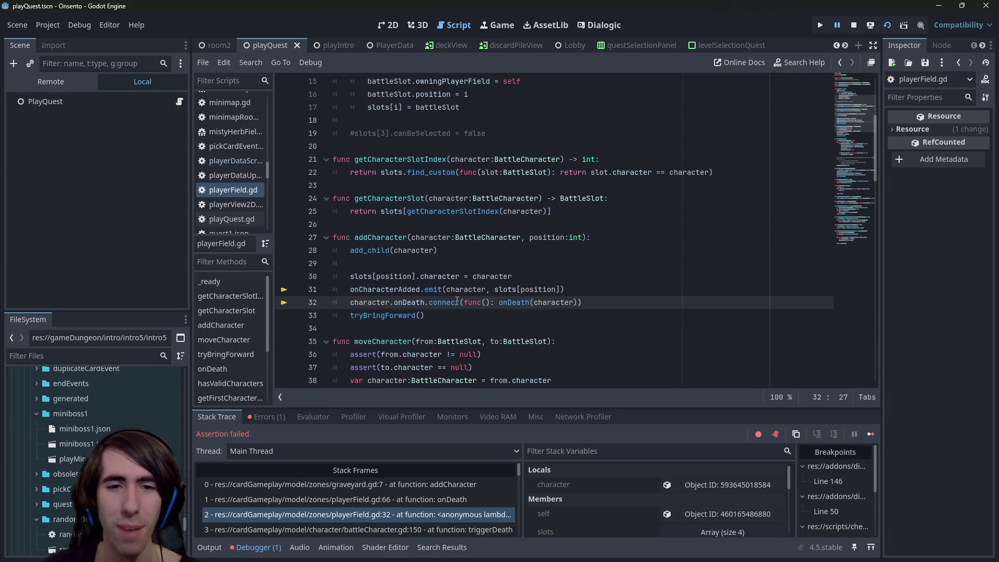
key(ctrl+f)
text(connect()
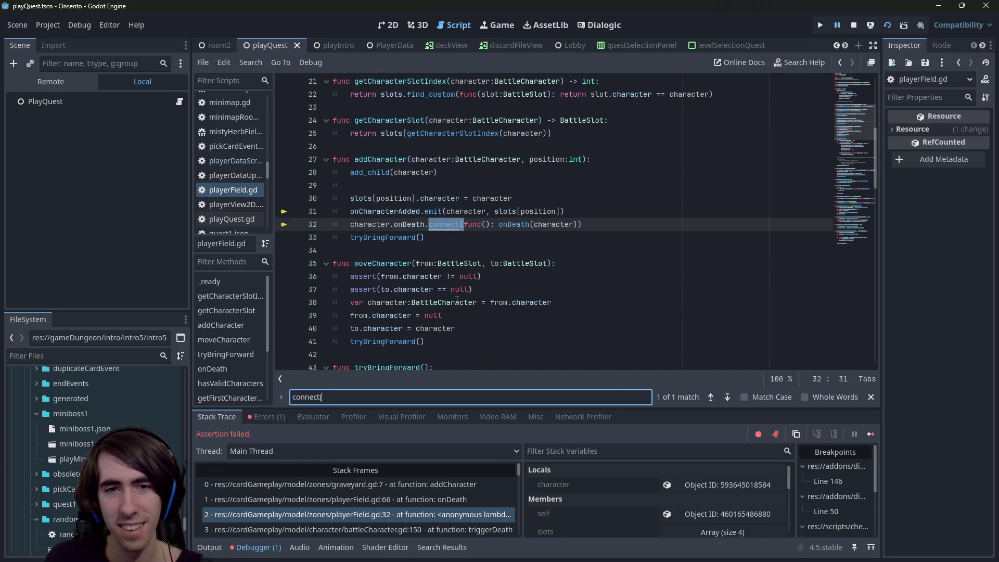
- Replace the lambda with onDeath.bind(character) in the connect call and save
click(503, 224)
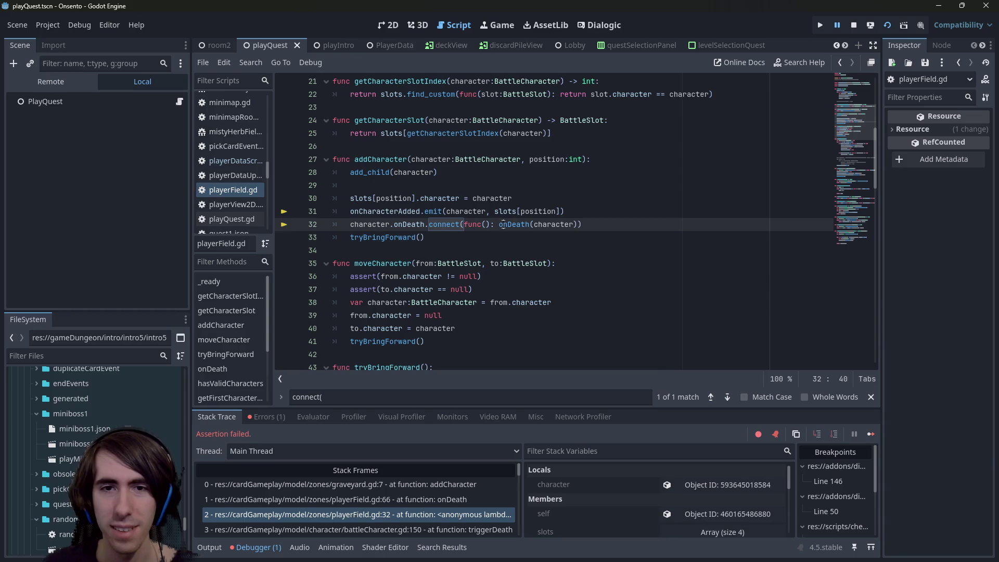
key(BackSpace)
key(BackSpace)
key(BackSpace)
key(ctrl+z)
double_click(511, 223)
key(ctrl+Left)
key(ctrl+Left)
key(ctrl+Left)
text(onDeath)
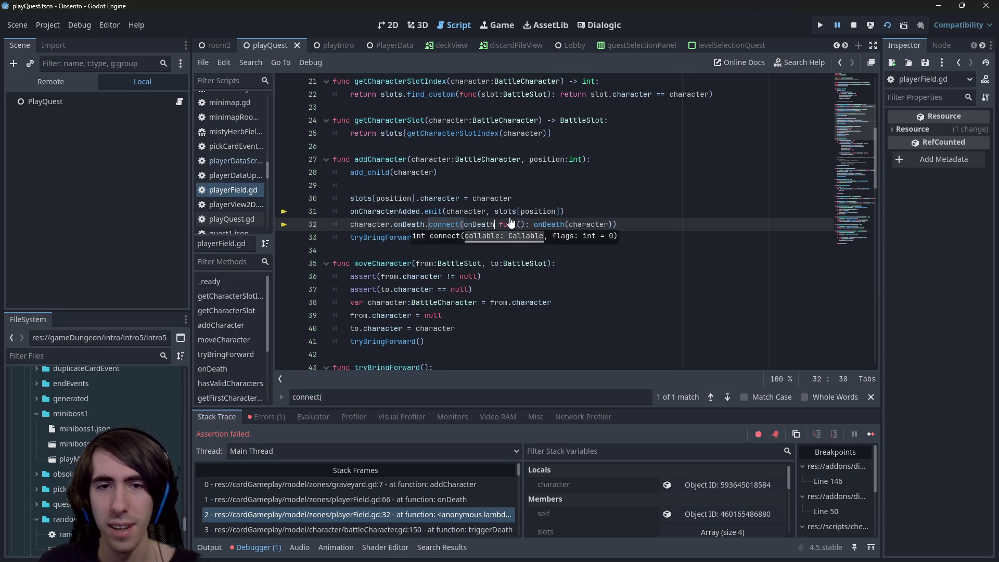
text(.bind(character)
key(ctrl+shift+Right)
key(ctrl+shift+Right)
key(ctrl+shift+Right)
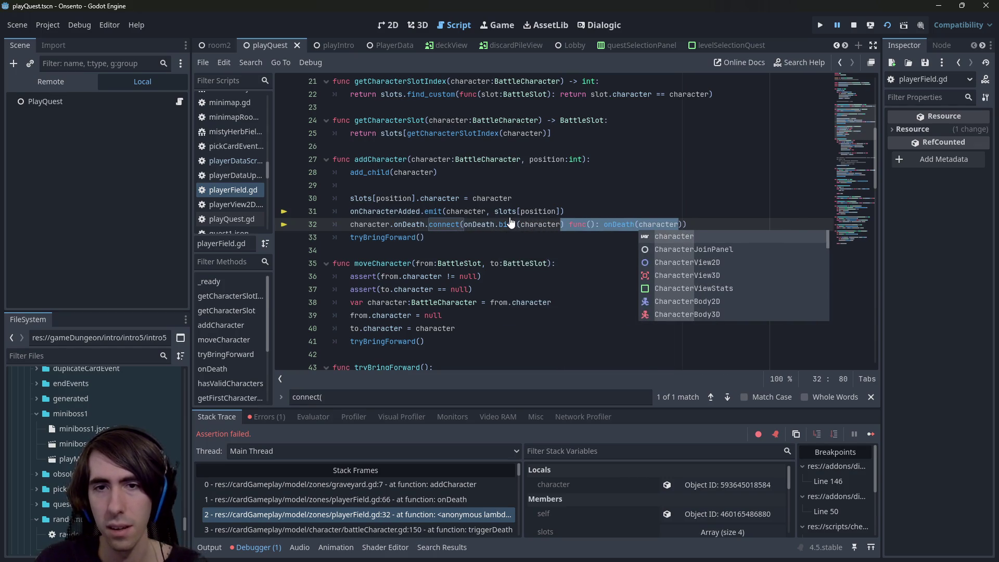
key(BackSpace)
text())
key(ctrl+s)
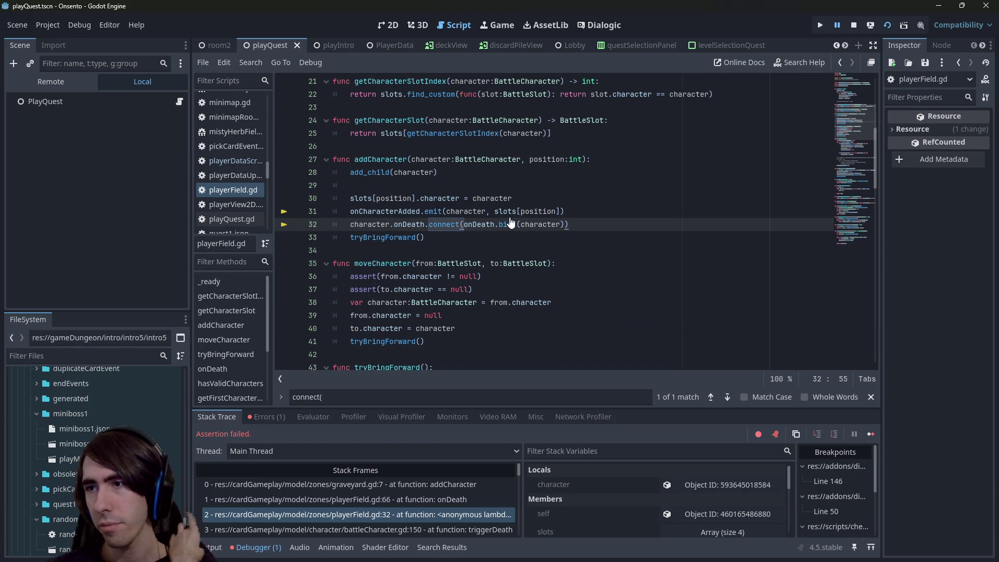
- Check the onDeath definition, return, and select the new connection code on line 32
double_click(481, 225)
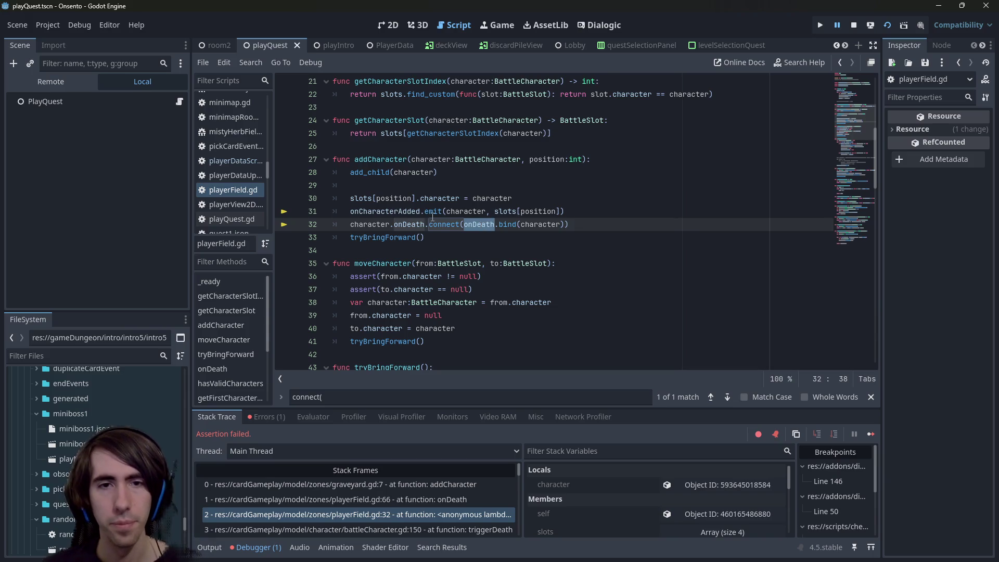
double_click(540, 225)
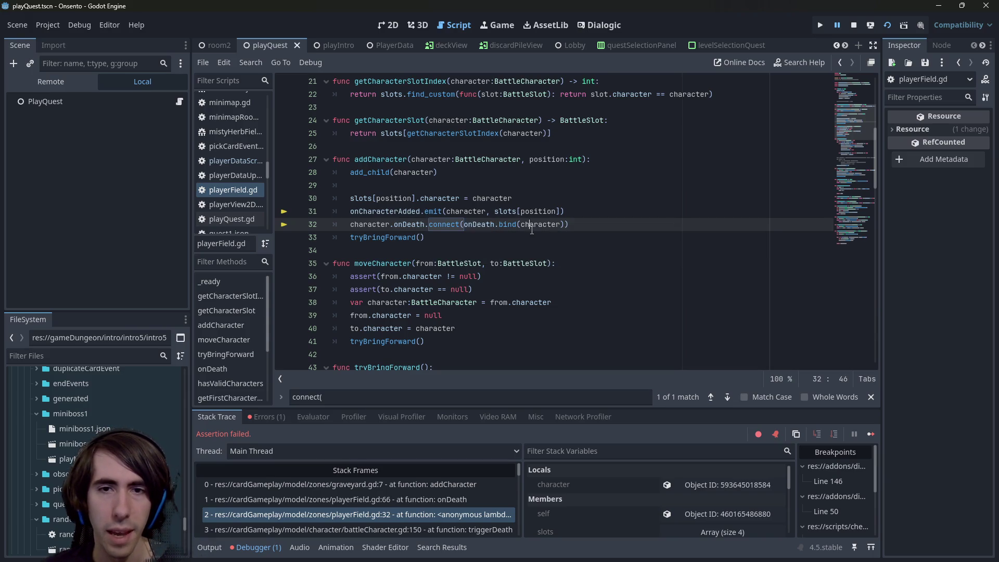
double_click(413, 225)
click(534, 224)
ctrl+click(481, 225)
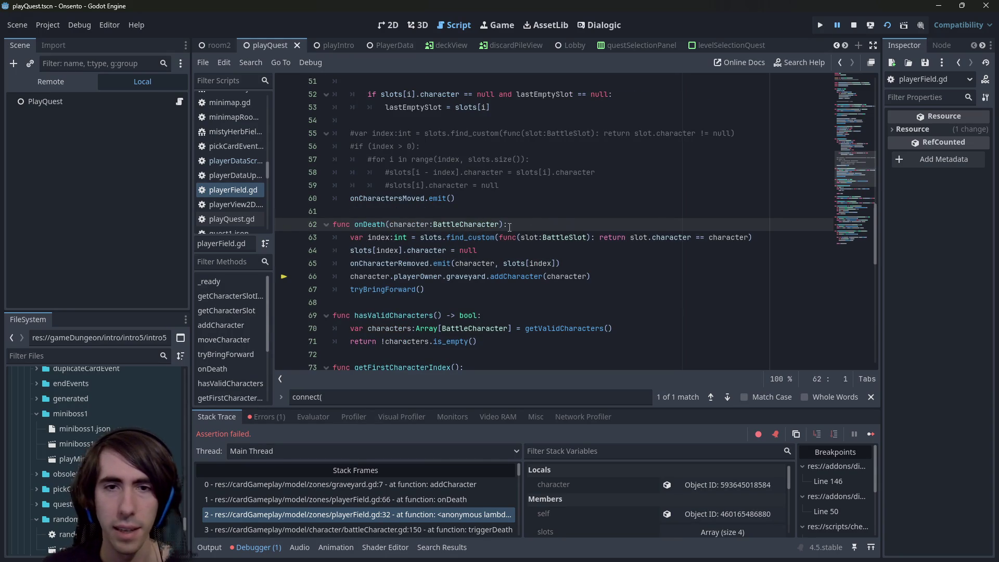
key(alt+Left)
double_click(478, 224)
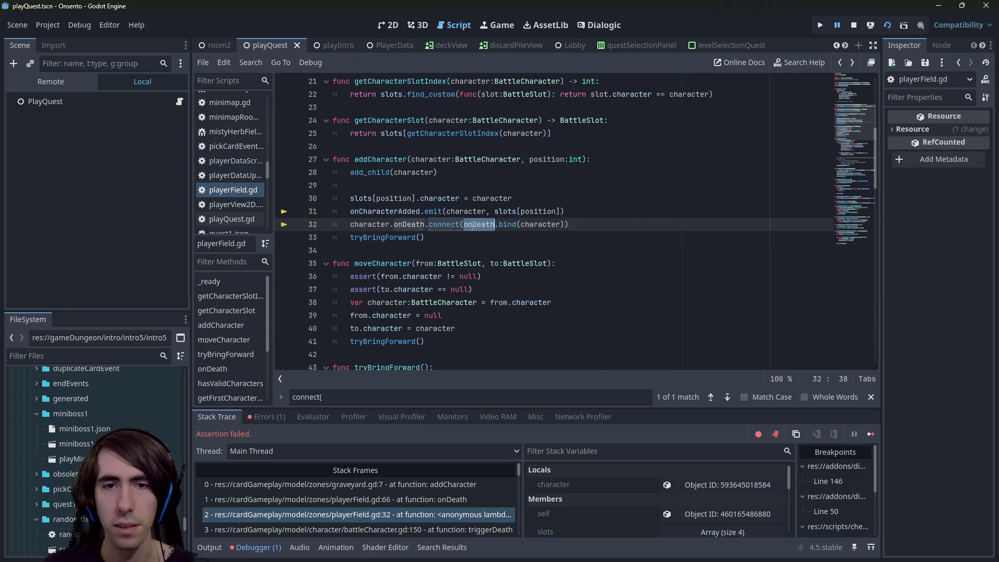
mouse_move(468, 225)
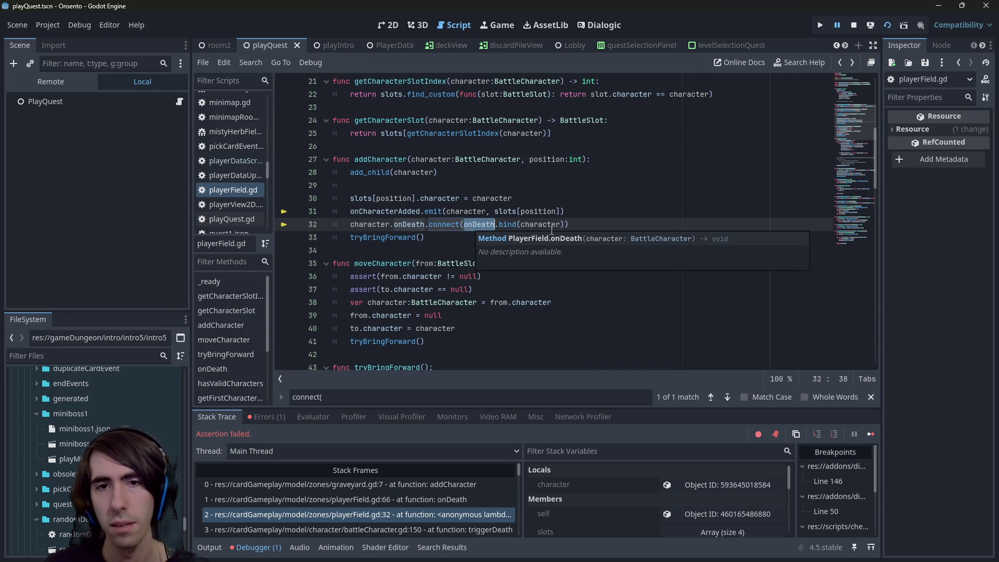
scroll(524, 240, up, 2)
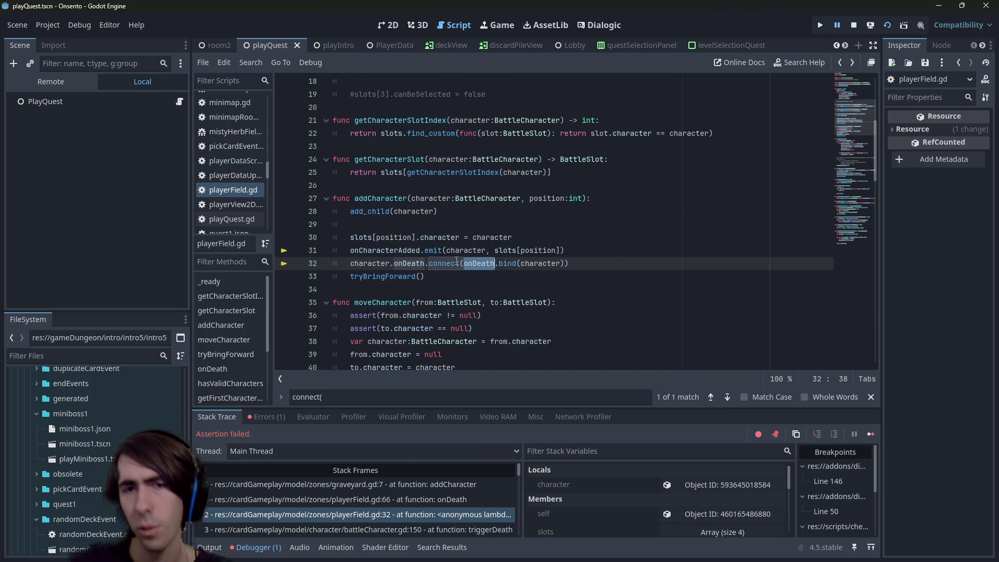
mouse_move(456, 261)
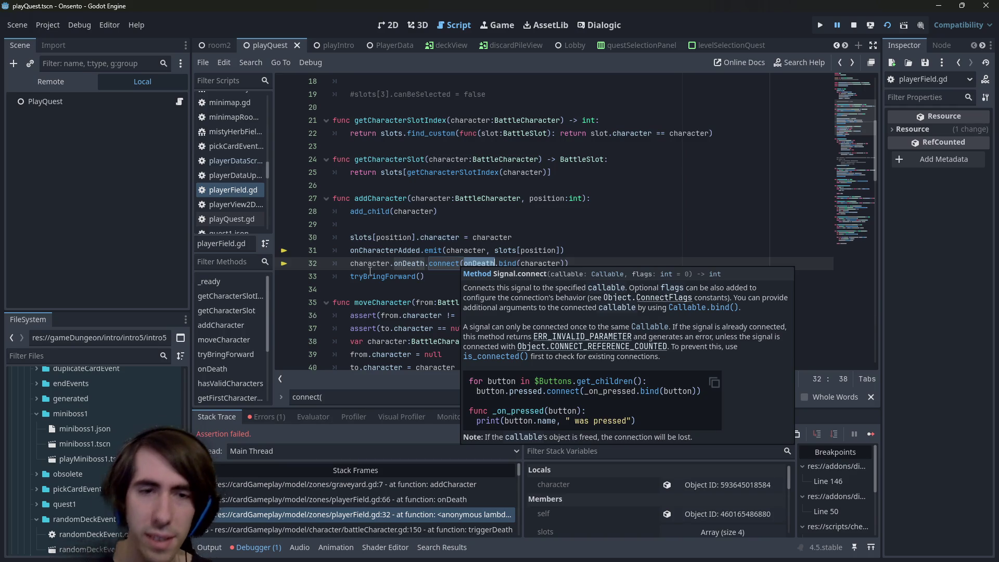
drag(351, 265, 592, 258)
key(ctrl+c)
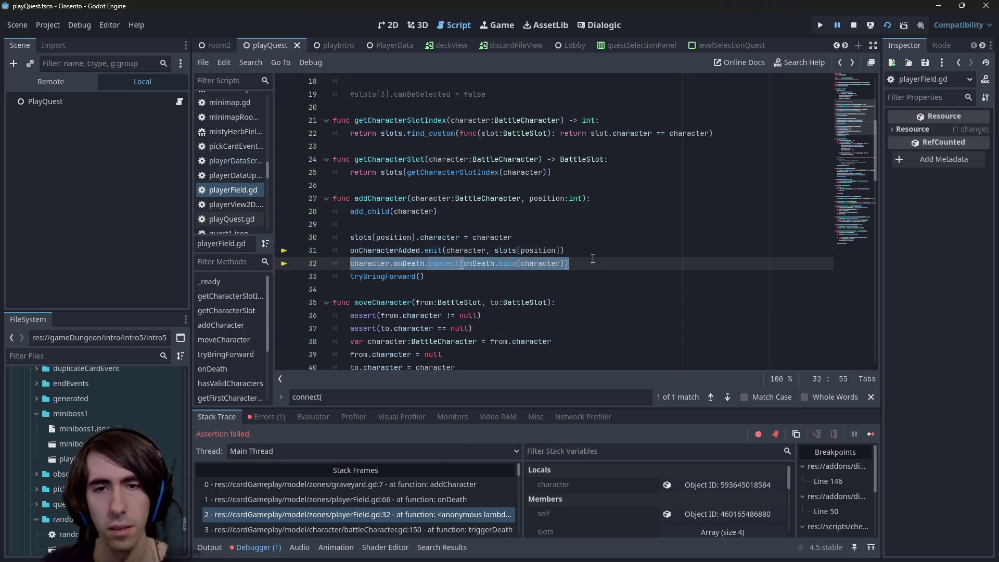
- Paste the connect line at line 63 as character.onDeath.disconnect(onDeath), save, and relaunch the game
ctrl+click(479, 263)
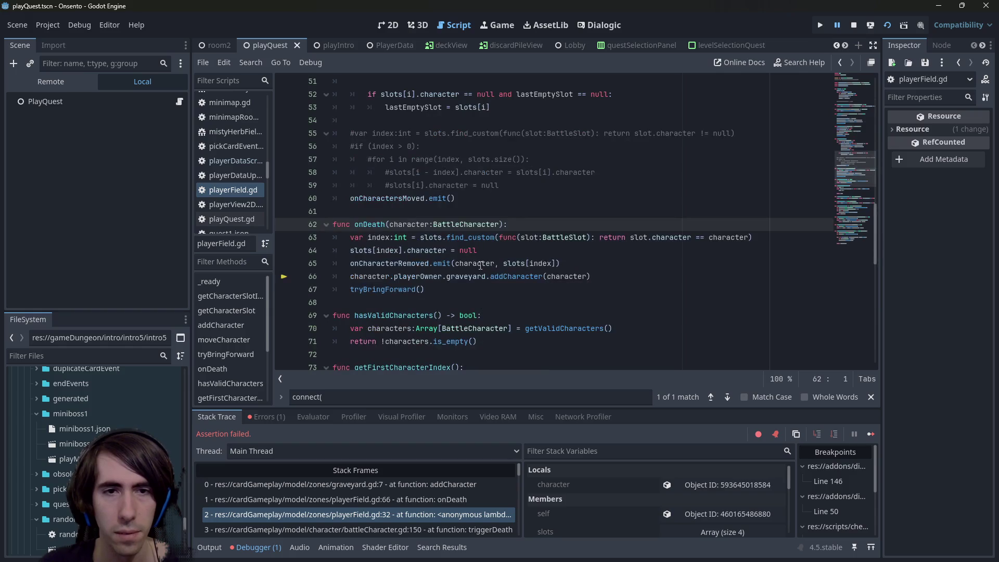
key(Return)
key(ctrl+v)
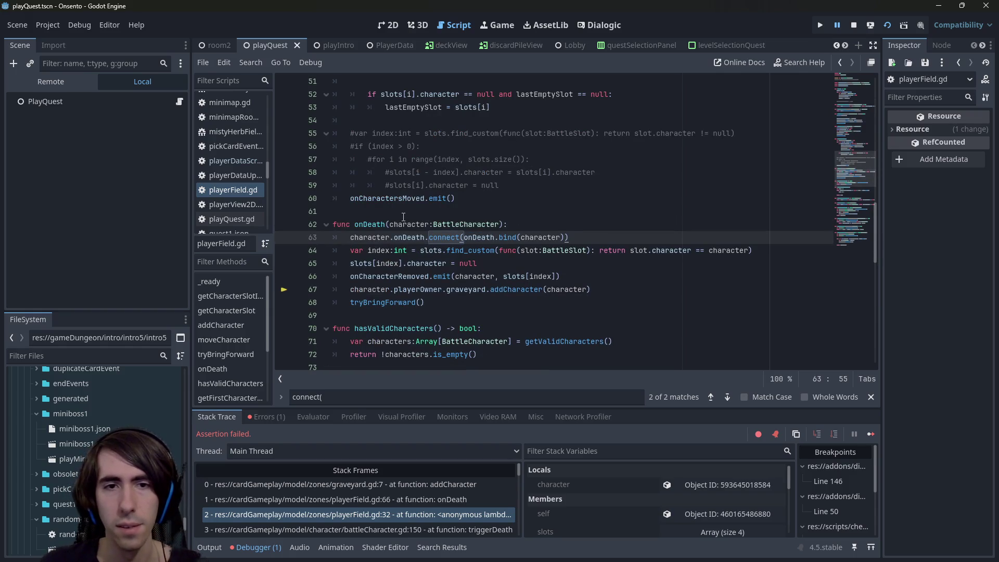
drag(429, 237, 461, 237)
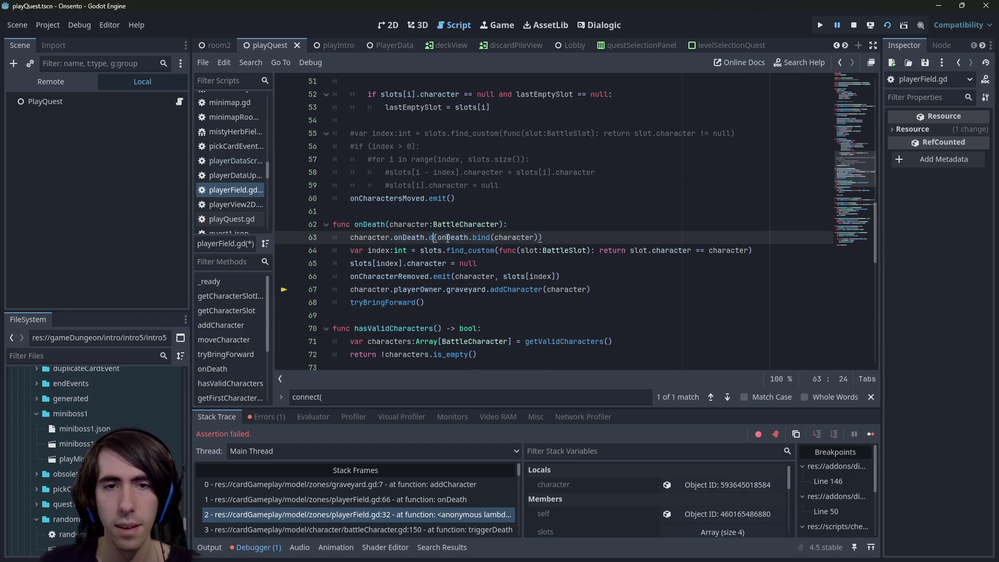
text(disconnect)
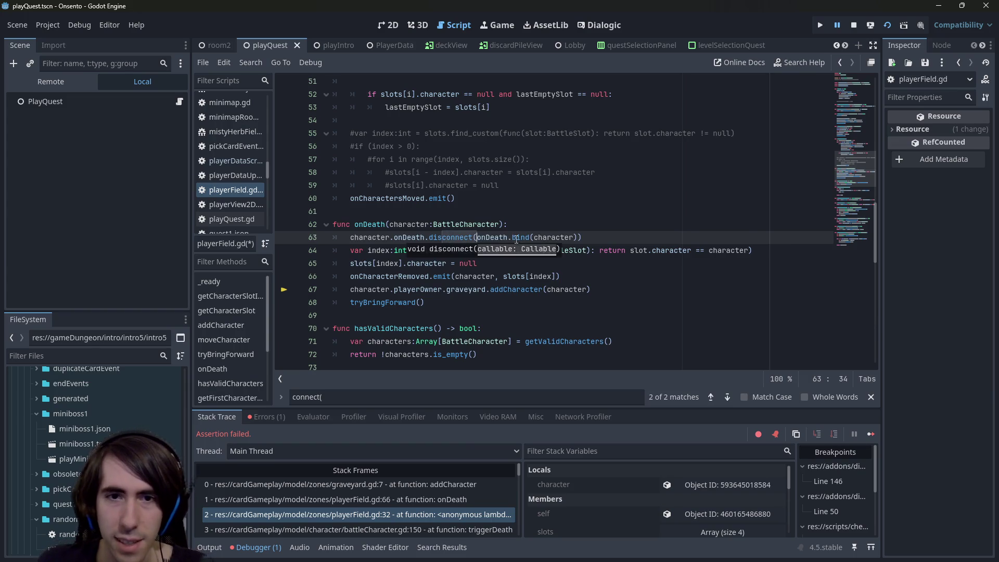
drag(510, 237, 583, 238)
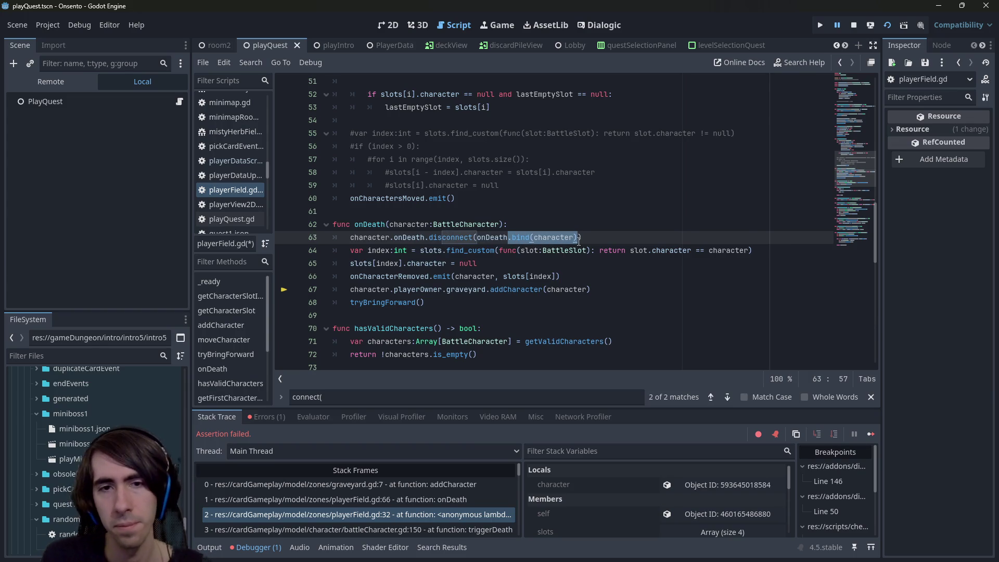
key(BackSpace)
key(ctrl+s)
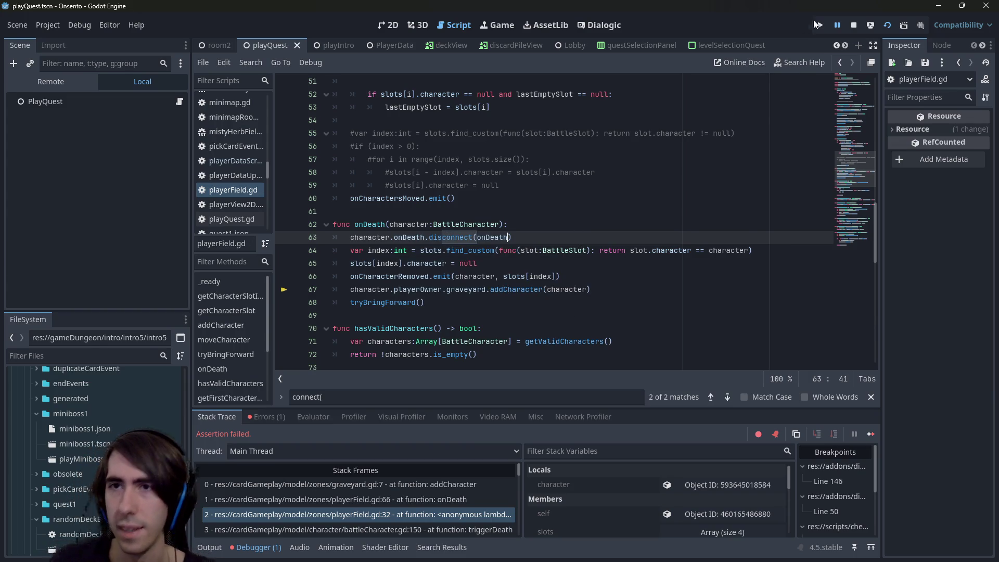
click(852, 24)
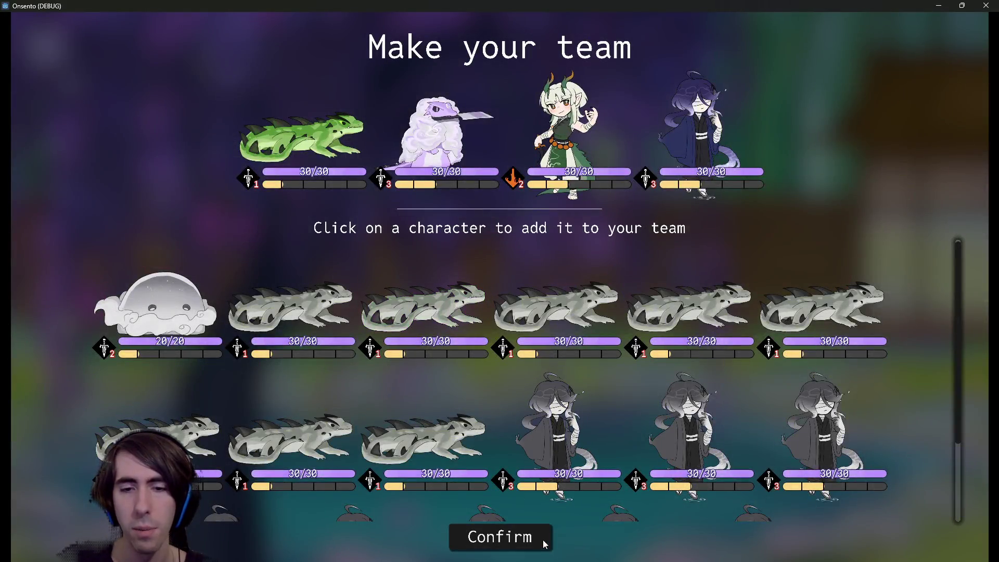
- Confirm the team, fill the deck with offered cards, and start the battle
click(542, 540)
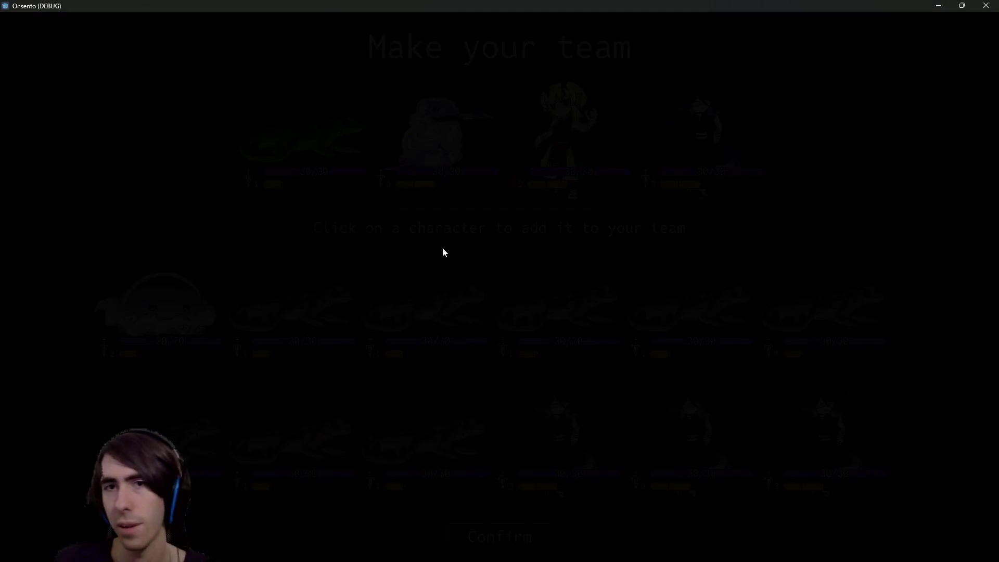
click(402, 149)
click(403, 151)
click(401, 145)
click(401, 145)
click(401, 145)
click(401, 148)
click(400, 149)
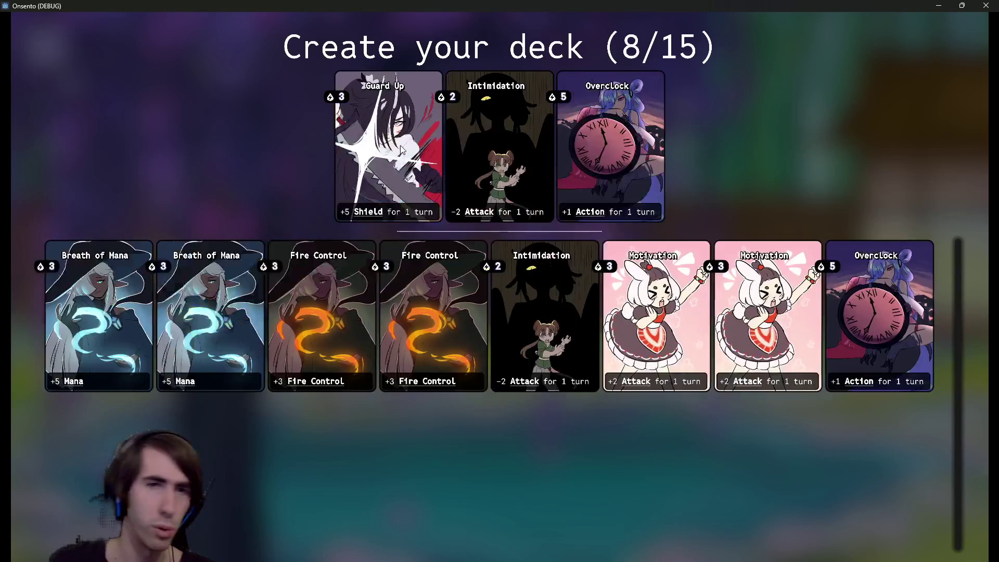
click(385, 156)
click(385, 156)
click(373, 174)
click(372, 174)
click(373, 173)
click(372, 173)
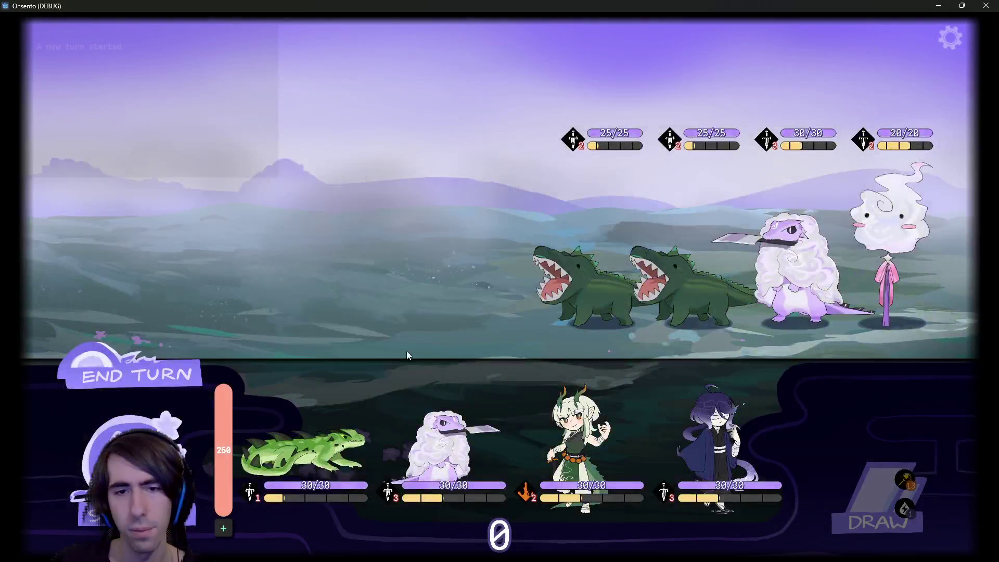
- Place the white sheep, green-haired and purple-haired characters, end the turn, then return to the lobby
drag(372, 448, 291, 271)
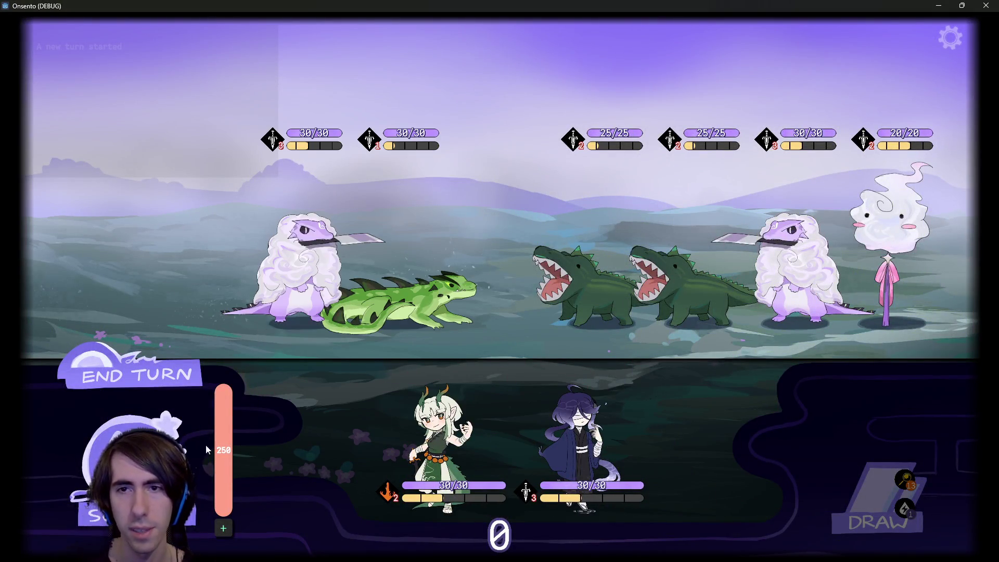
mouse_move(379, 473)
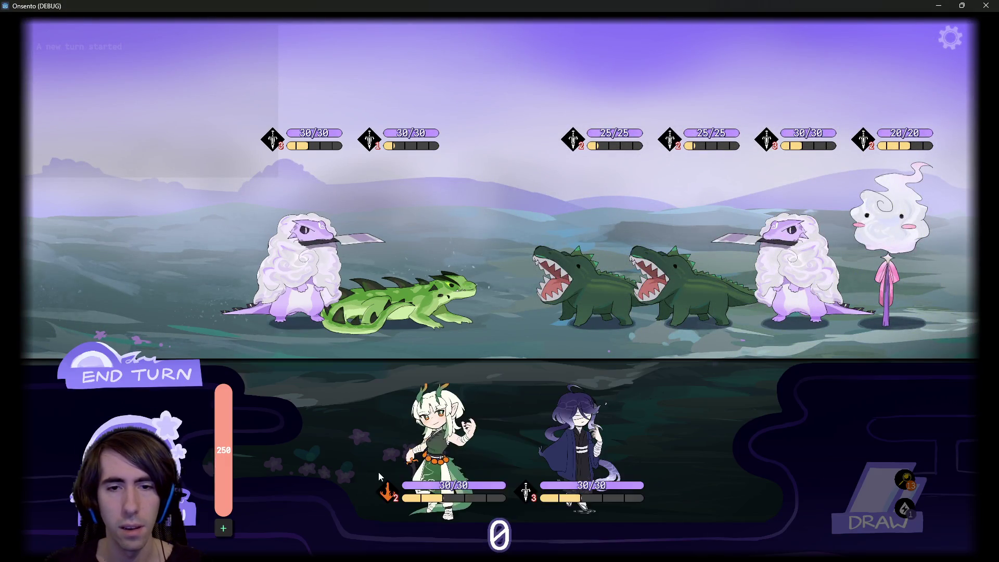
drag(379, 473, 201, 274)
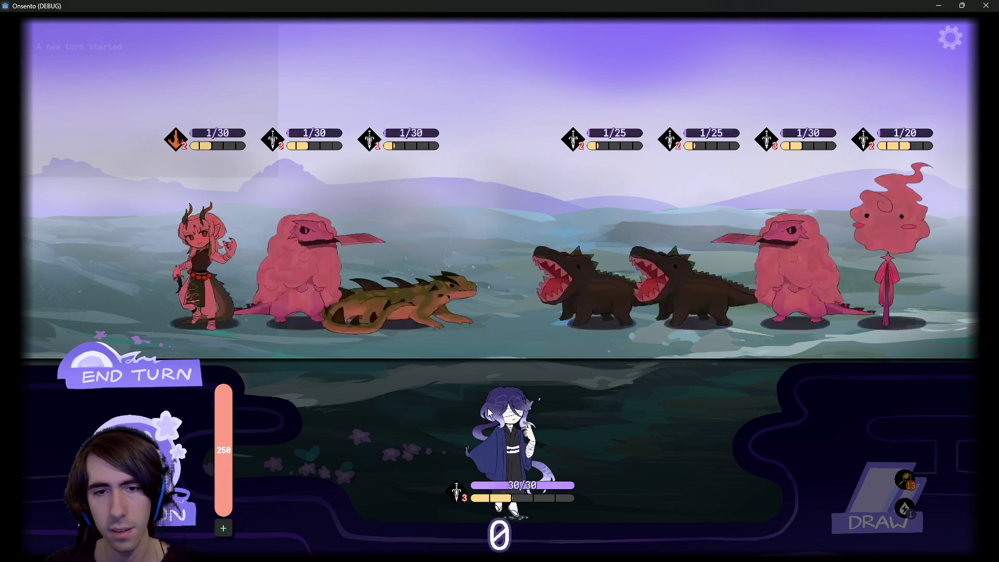
mouse_move(510, 443)
mouse_down()
mouse_move(443, 396)
mouse_move(129, 263)
mouse_up()
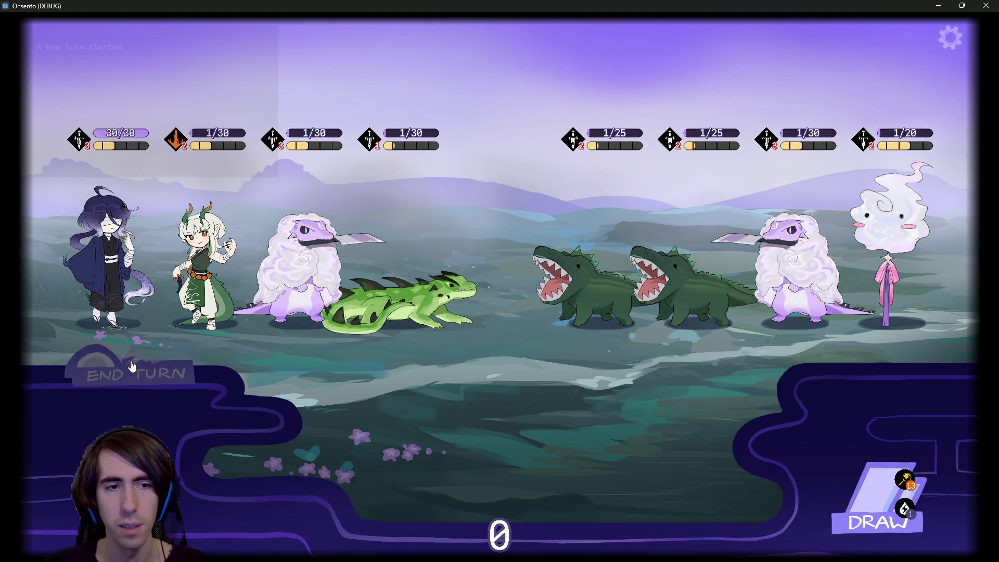
click(190, 378)
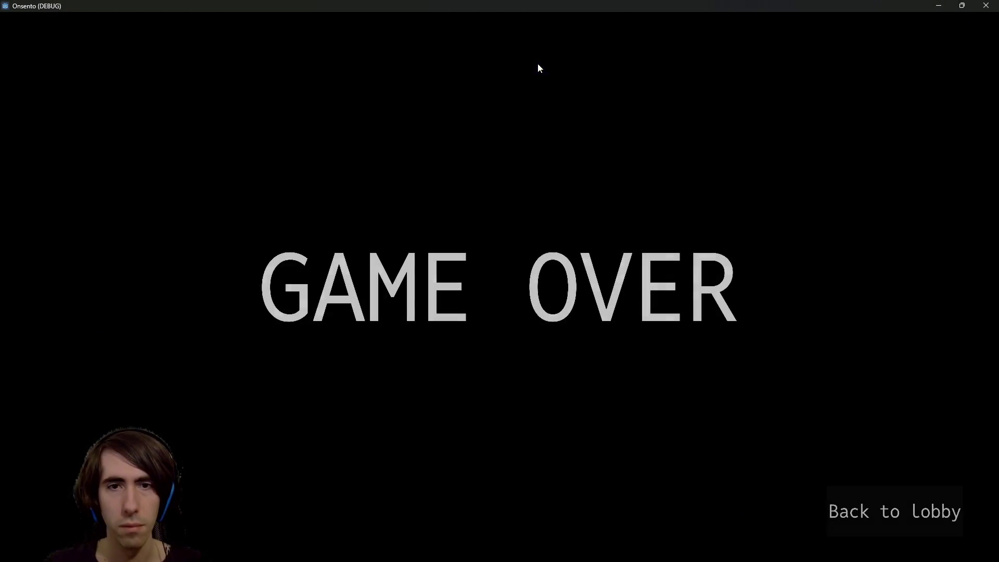
click(841, 508)
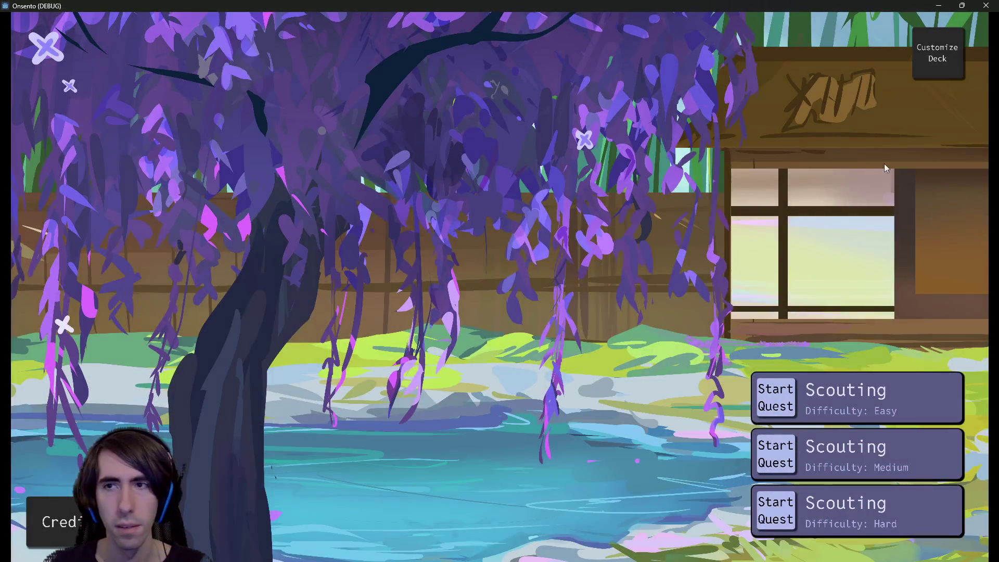
- Save the deck from Customize Deck, start a Scouting quest, and confirm the team
click(937, 54)
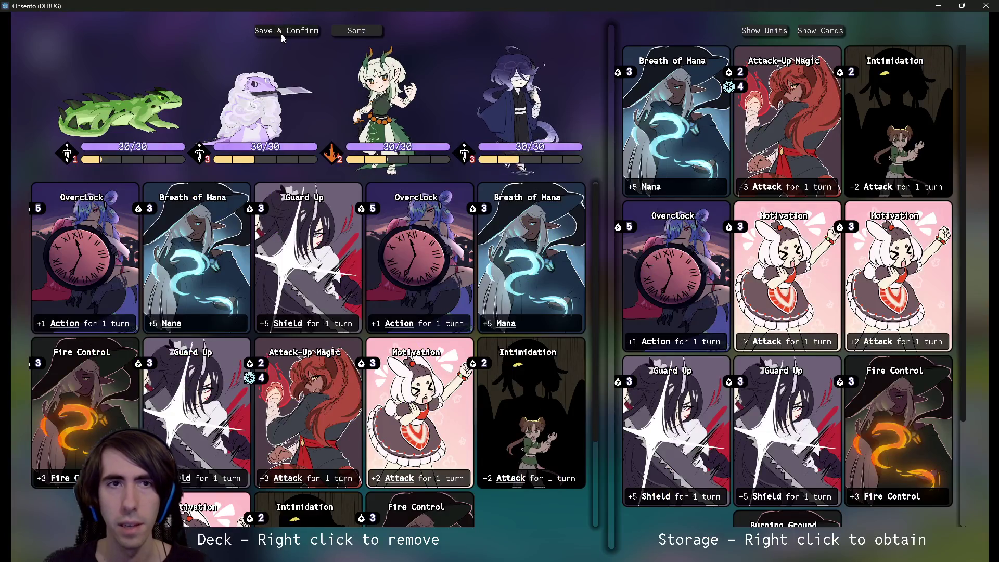
click(286, 31)
click(774, 449)
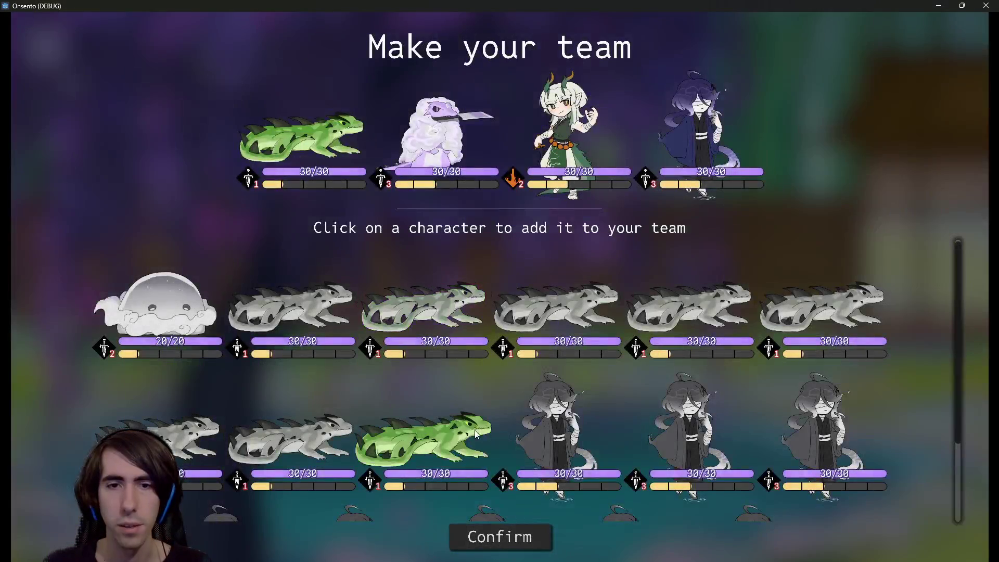
click(517, 526)
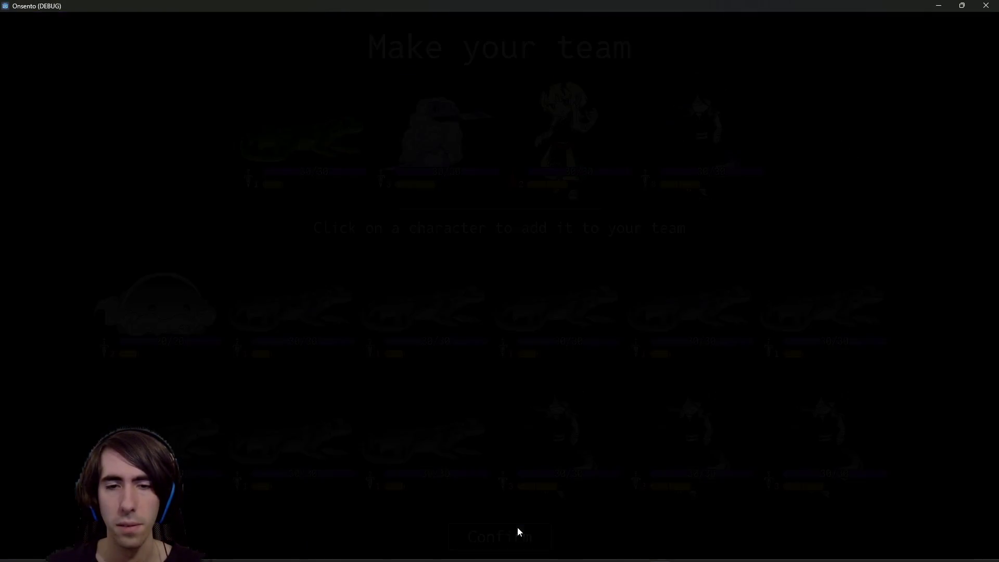
- Fill the deck with offered cards to begin the battle
click(385, 156)
click(385, 156)
click(385, 156)
click(609, 156)
click(467, 161)
click(466, 162)
double_click(452, 138)
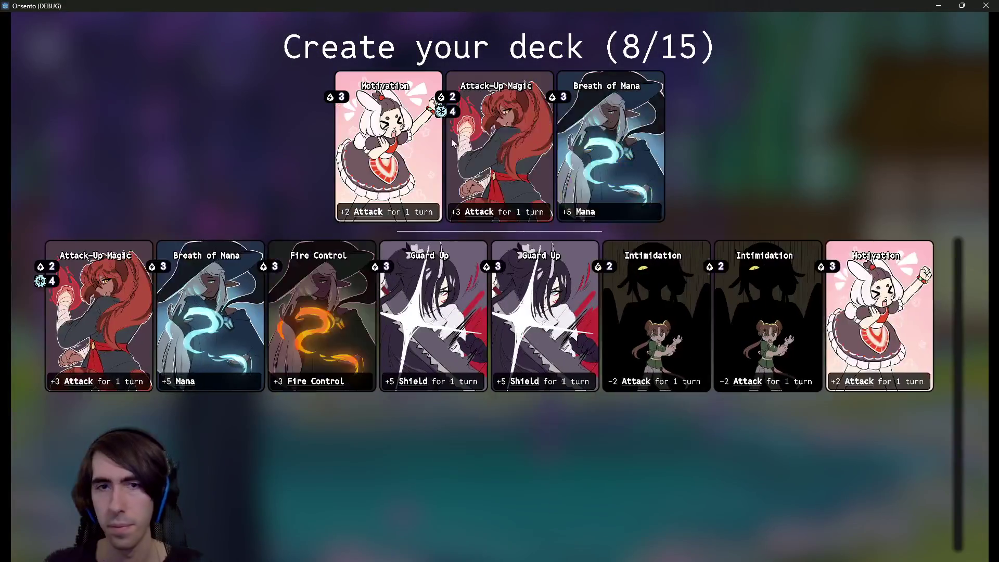
click(452, 138)
double_click(468, 171)
double_click(467, 170)
double_click(408, 142)
- Place the lizard, sheep, dragon girl and purple-haired character, end turns until game over, and return to the lobby
mouse_move(304, 450)
mouse_down()
mouse_move(349, 245)
mouse_move(396, 230)
mouse_move(406, 291)
mouse_up()
mouse_move(440, 448)
mouse_down()
mouse_move(260, 260)
mouse_move(299, 246)
mouse_up()
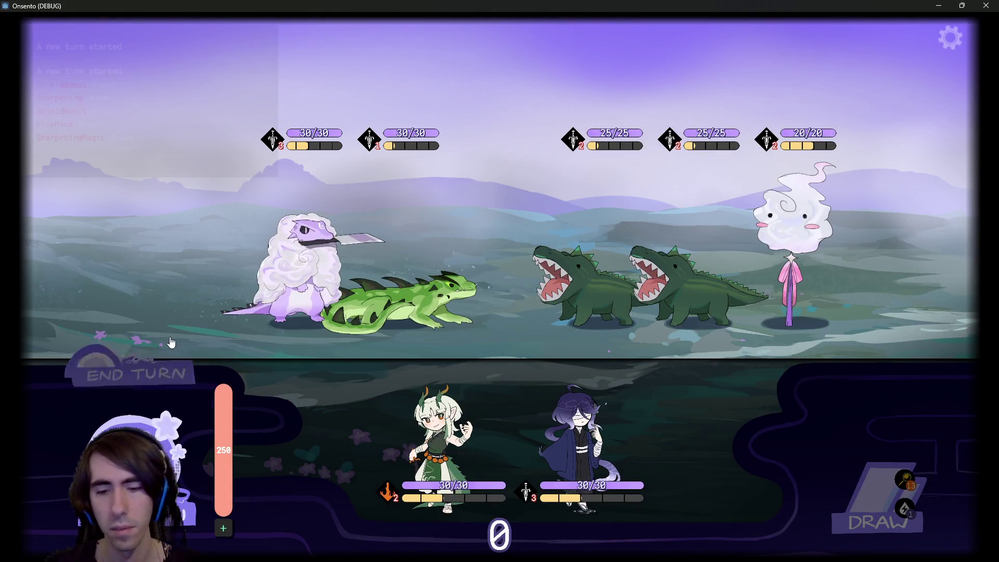
drag(437, 447, 203, 265)
mouse_move(499, 413)
mouse_down()
mouse_move(139, 234)
mouse_move(151, 234)
mouse_move(119, 245)
mouse_up()
double_click(112, 353)
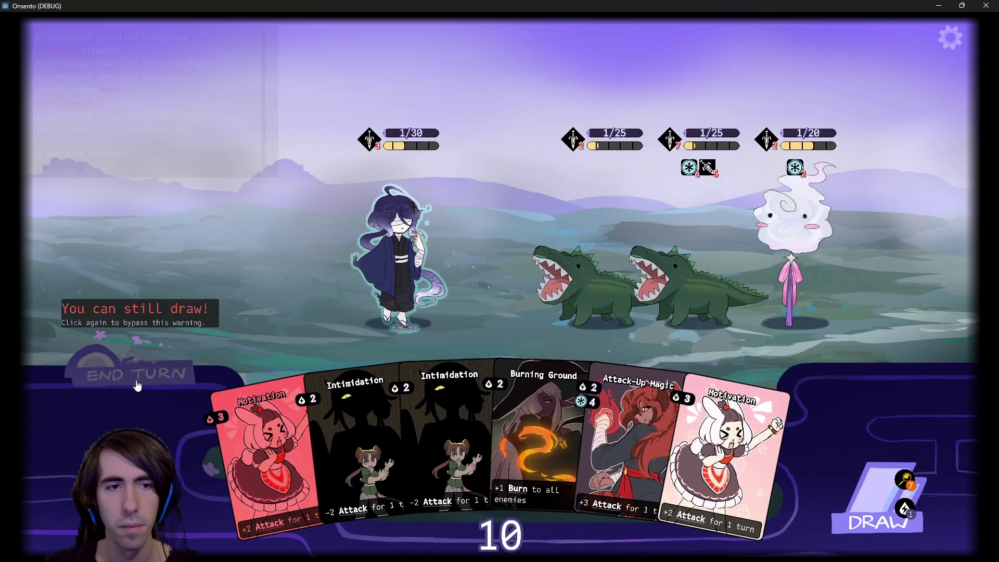
click(135, 383)
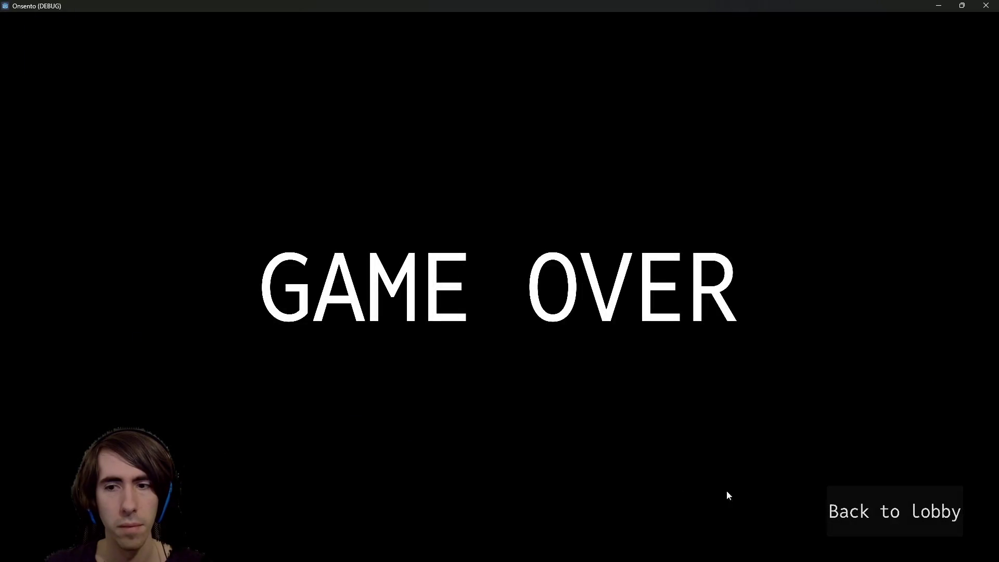
click(829, 513)
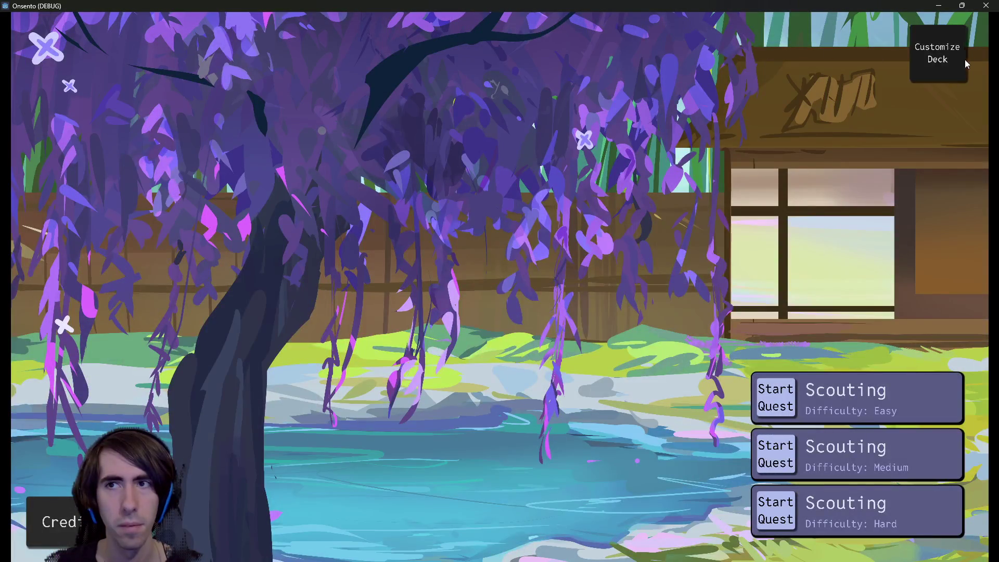
click(949, 63)
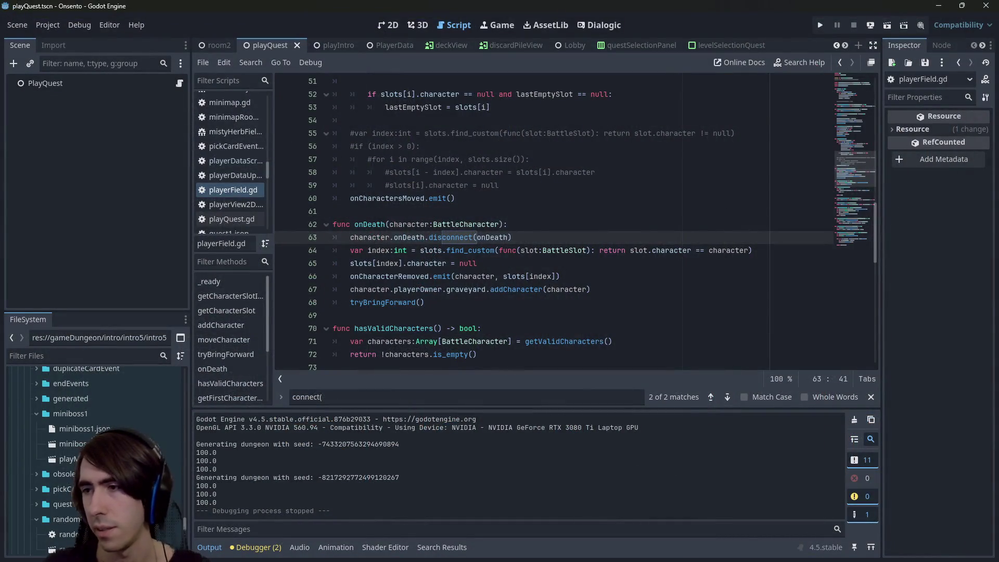
- In PowerShell, check git status, stage all *.gd scripts, and begin a '[hotfix]' commit message
key(alt+Tab)
text(git stat)
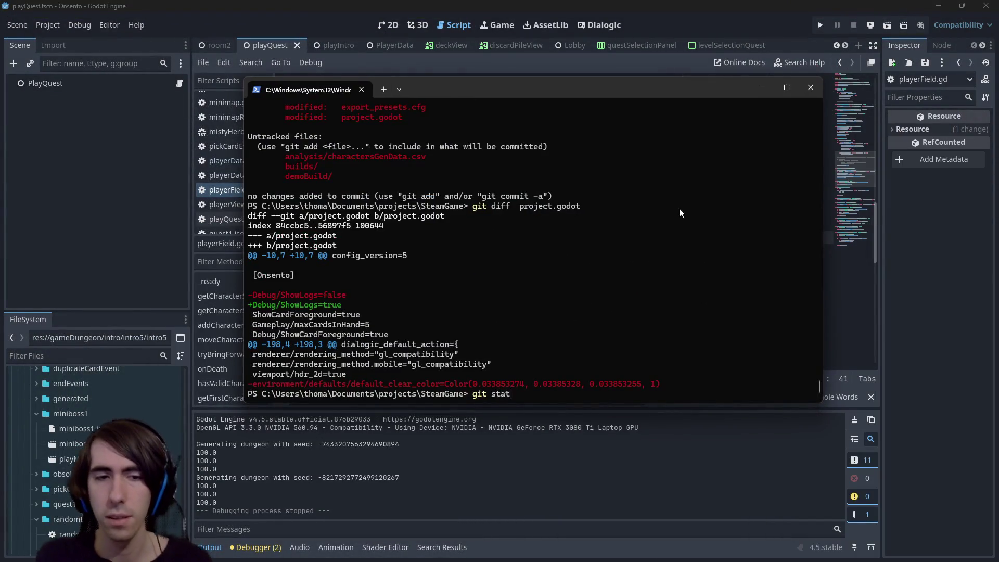
text(us)
key(Return)
text(git add *.gd)
key(Return)
text(git status)
key(Return)
text(git commit -m)
text( ")
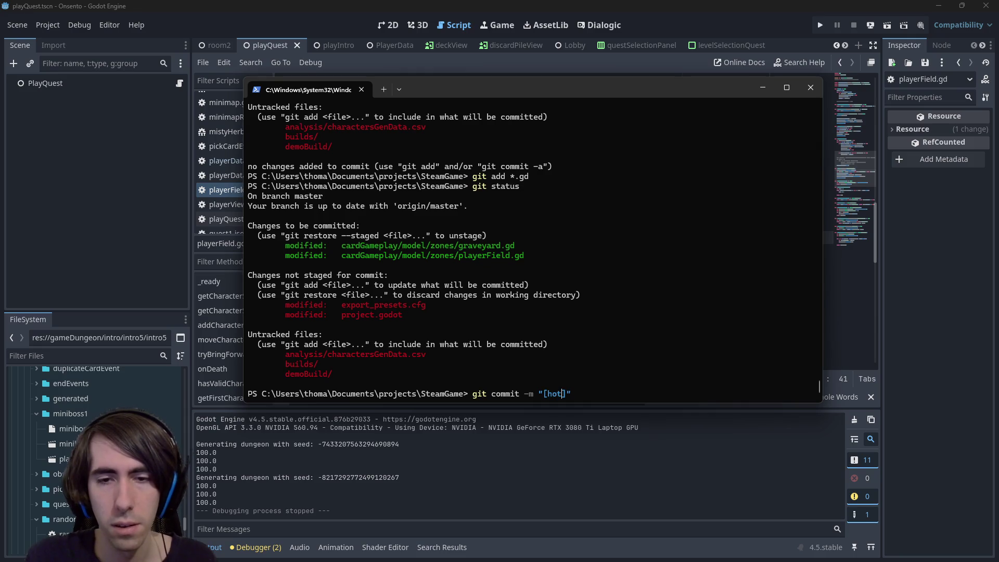
text([hotfox)
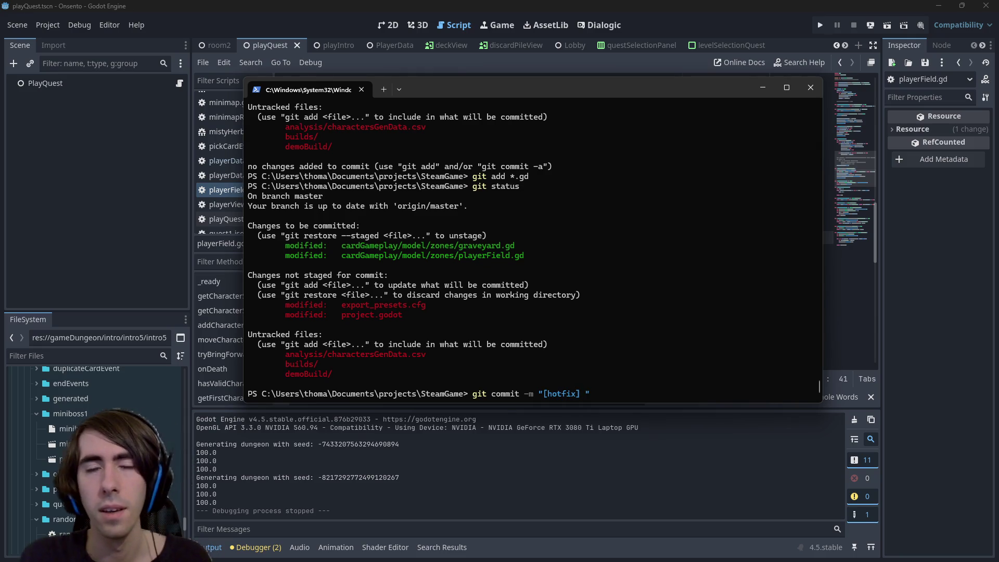
key(ctrl+BackSpace)
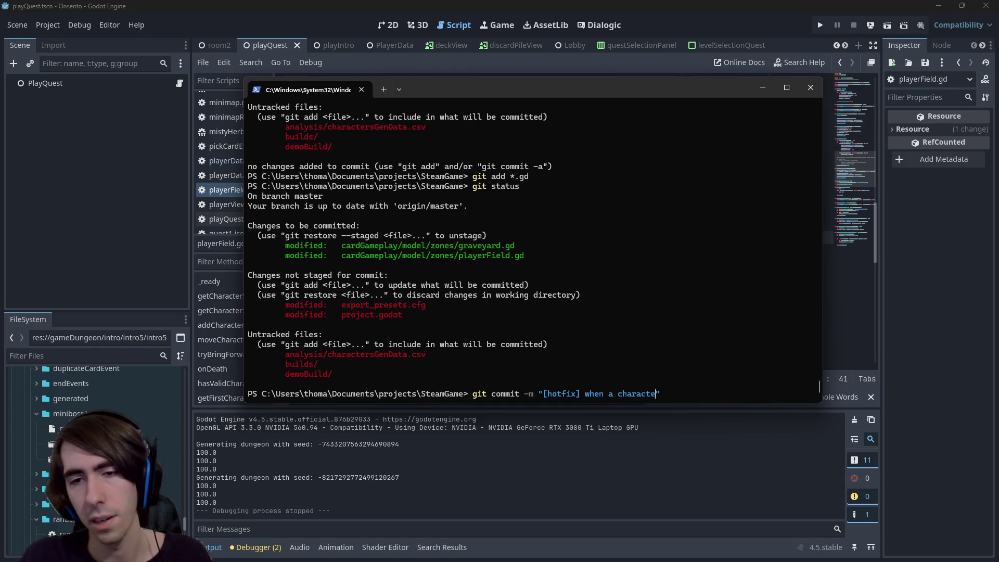
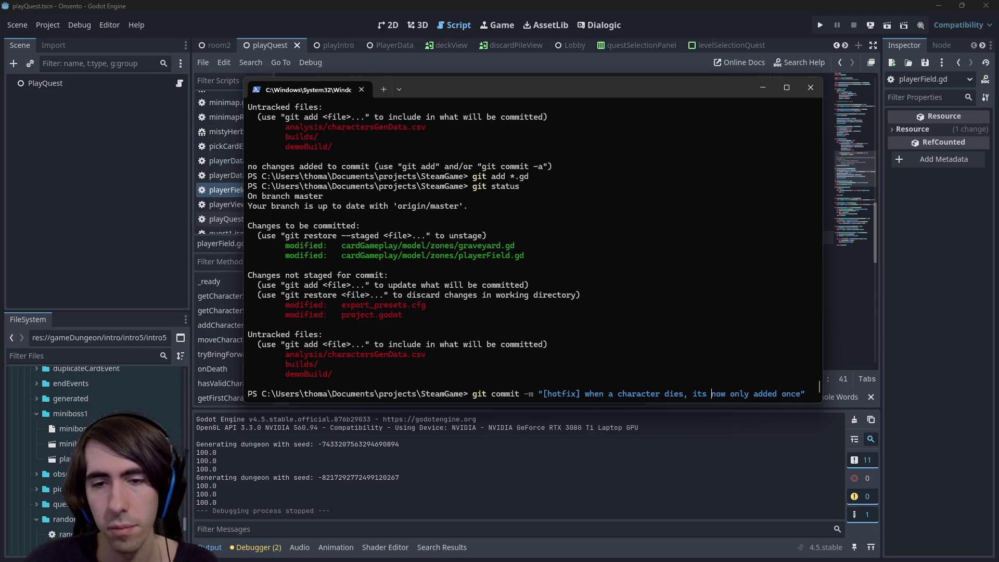
- Commit the staged hotfix with a 'bugfix:' message and push it to the remote
text(bugfix:)
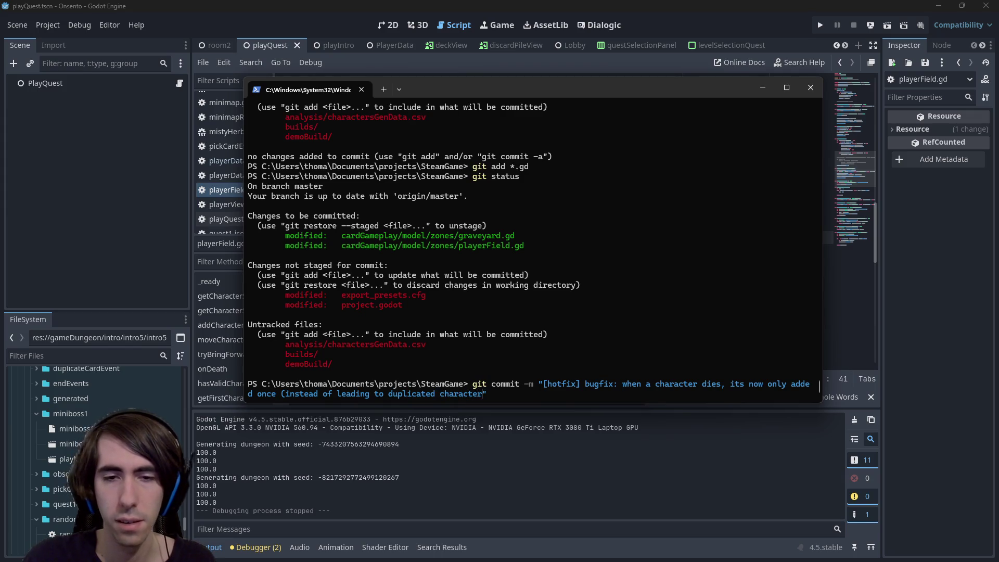
key(Return)
text(git push)
key(Return)
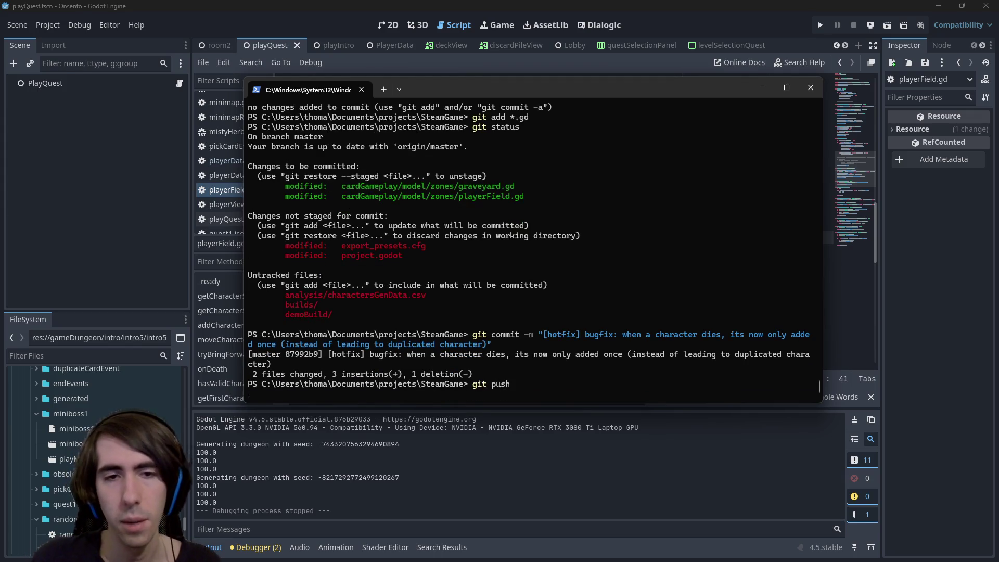
click(550, 83)
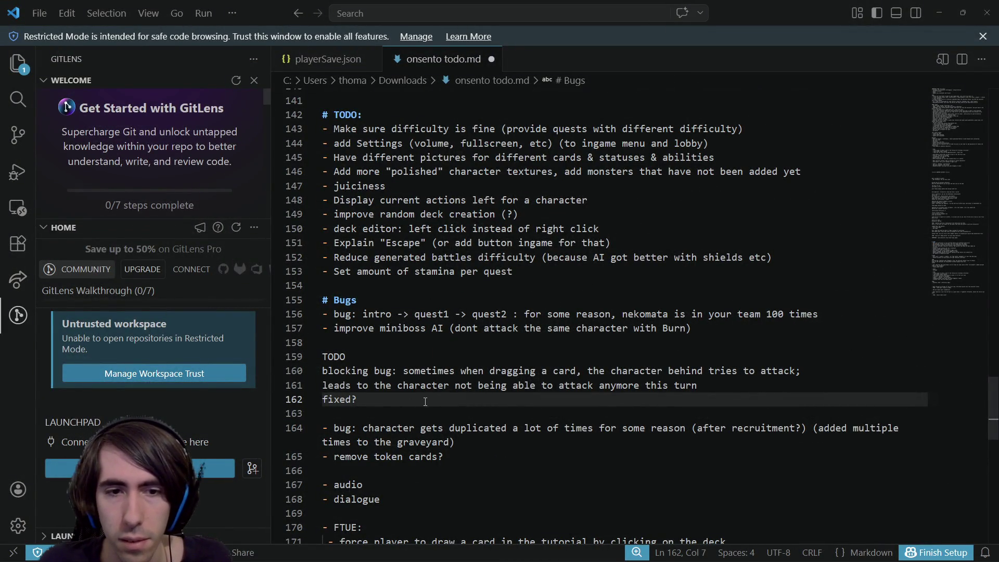
- Delete the character-duplication bug line (line 164) from onsento todo.md
mouse_move(430, 400)
mouse_down()
mouse_move(281, 346)
mouse_move(299, 401)
mouse_move(305, 387)
mouse_up()
scroll(468, 364, down, 1)
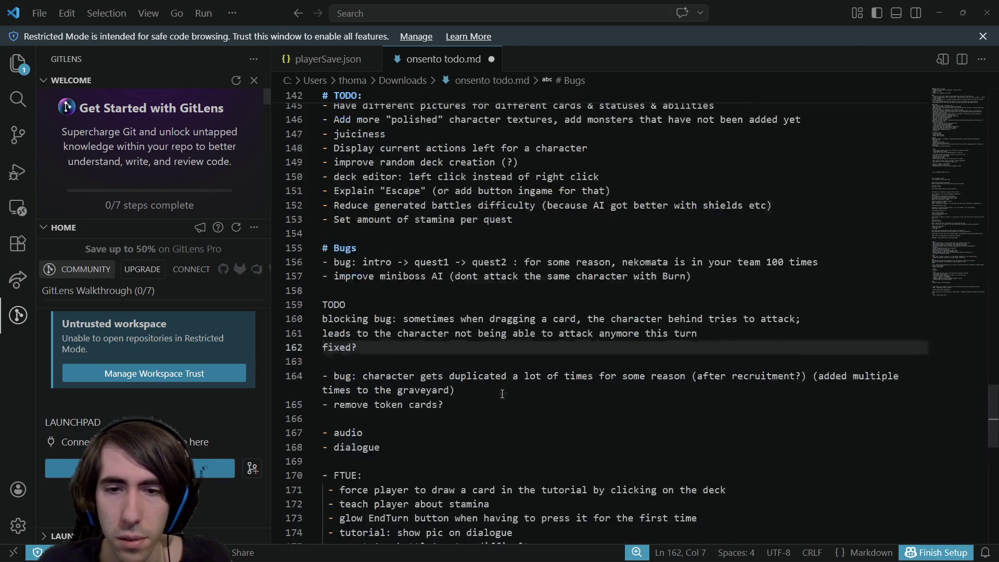
click(524, 390)
drag(525, 389, 300, 376)
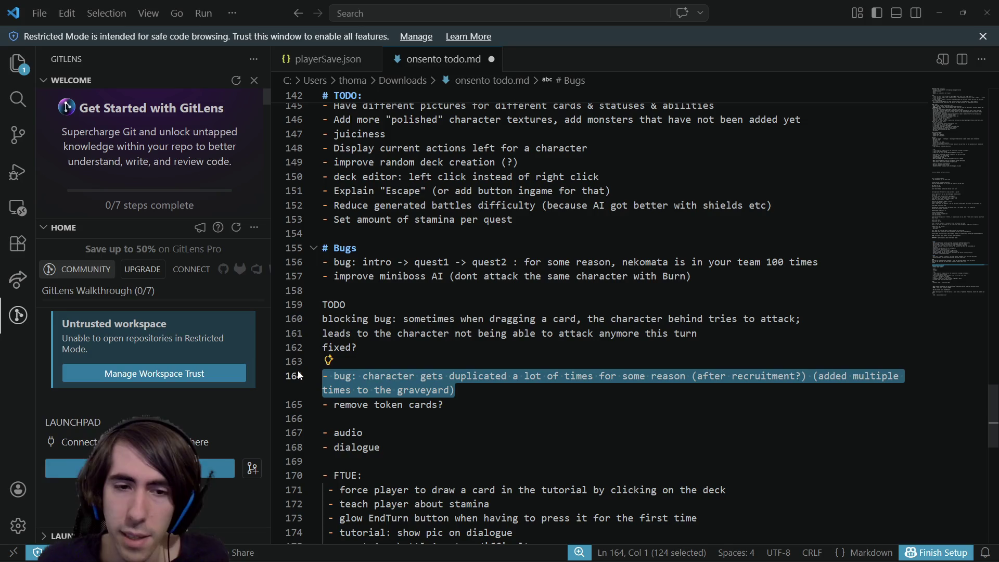
key(BackSpace)
key(BackSpace)
- Delete the '- remove token cards?' item from the todo list and return to Godot
scroll(498, 332, down, 1)
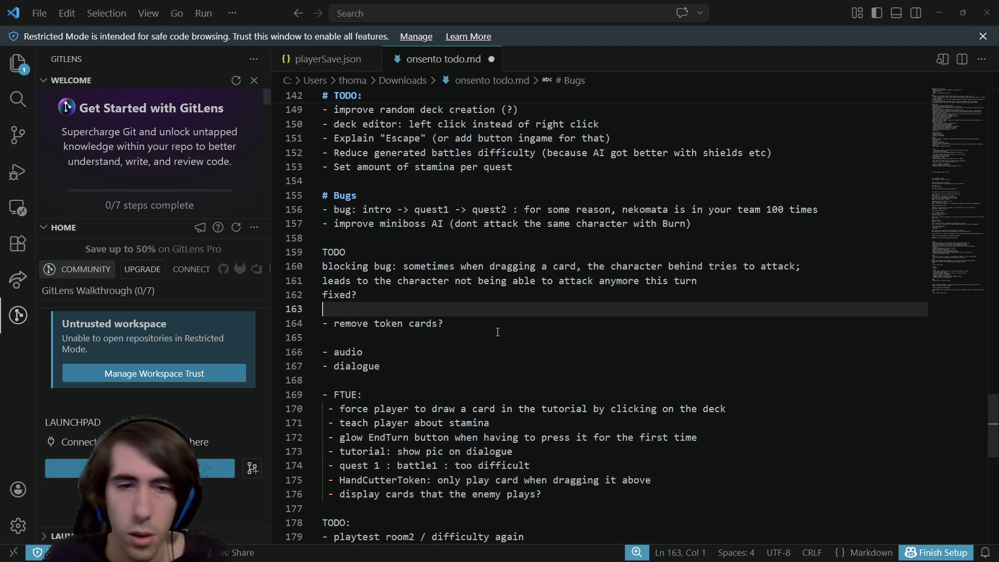
drag(495, 328, 211, 326)
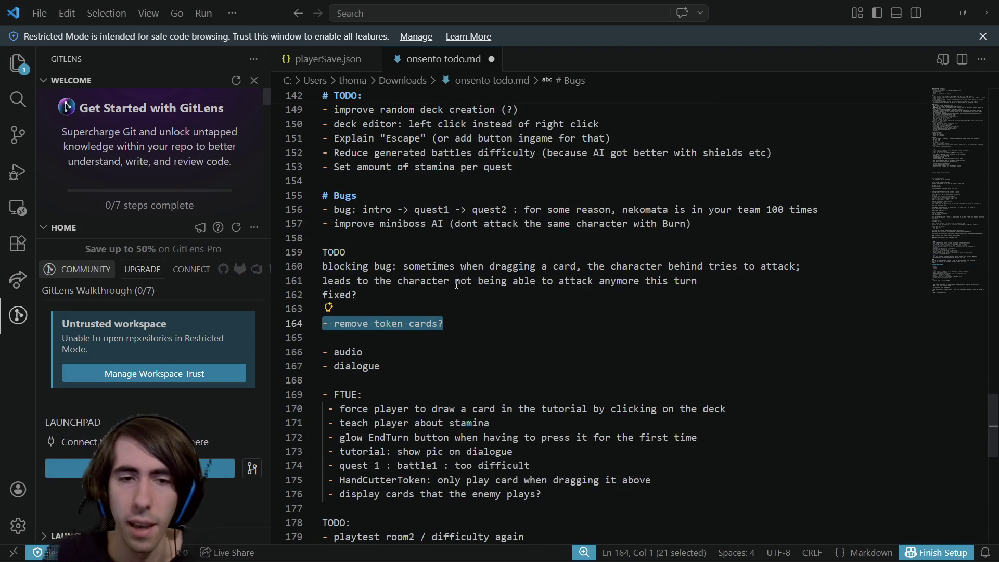
key(BackSpace)
key(BackSpace)
key(BackSpace)
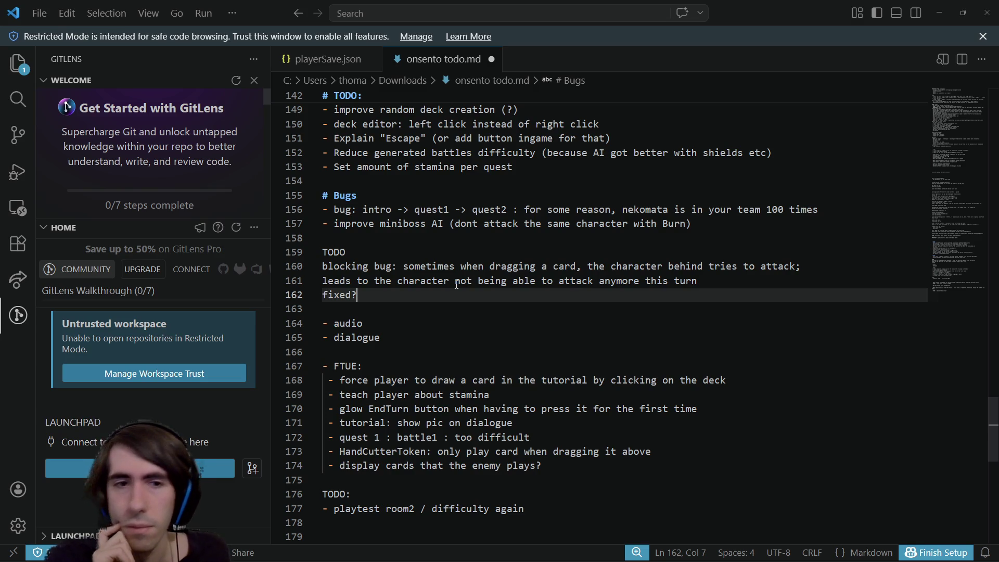
scroll(458, 276, up, 5)
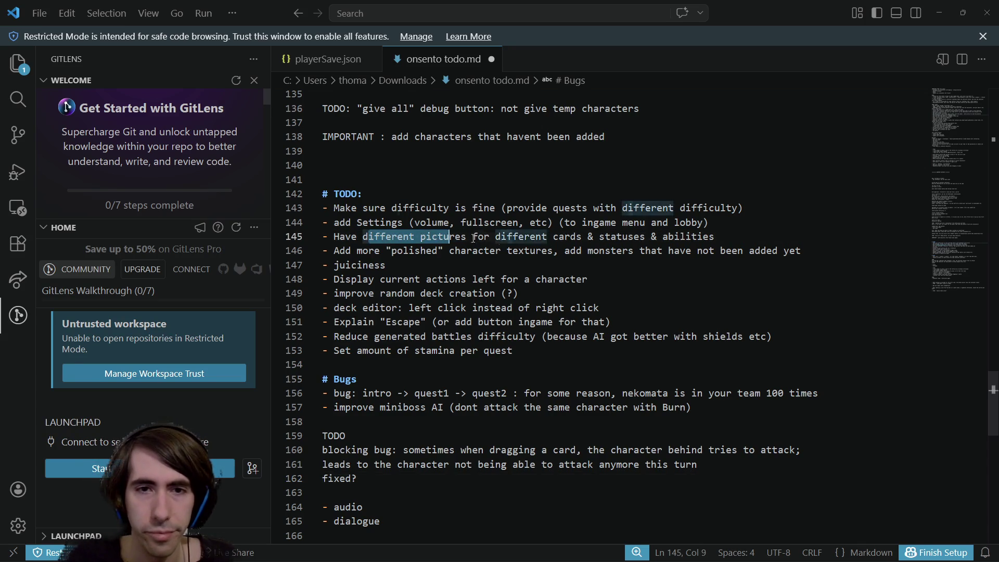
drag(386, 251, 517, 255)
click(518, 255)
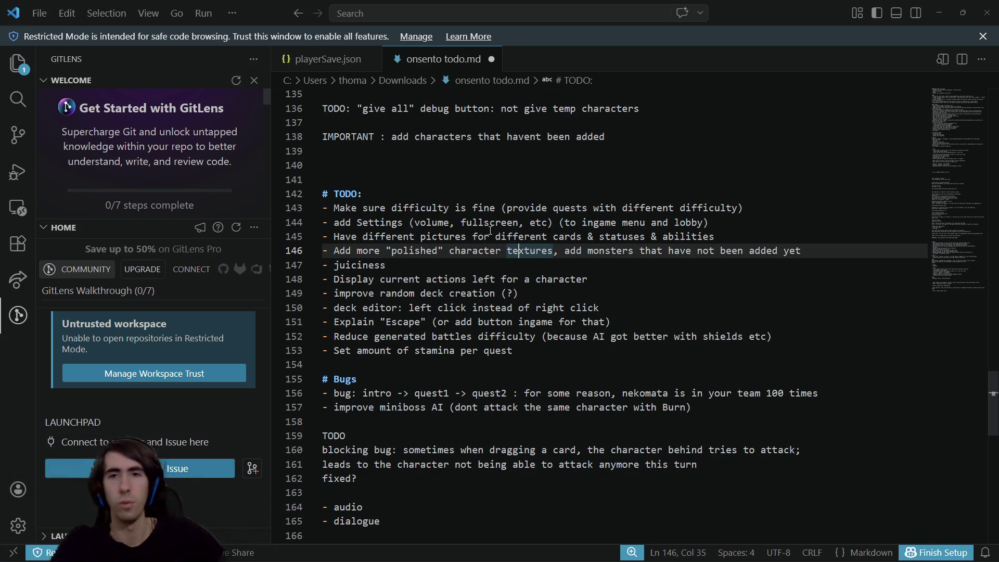
key(super+Down)
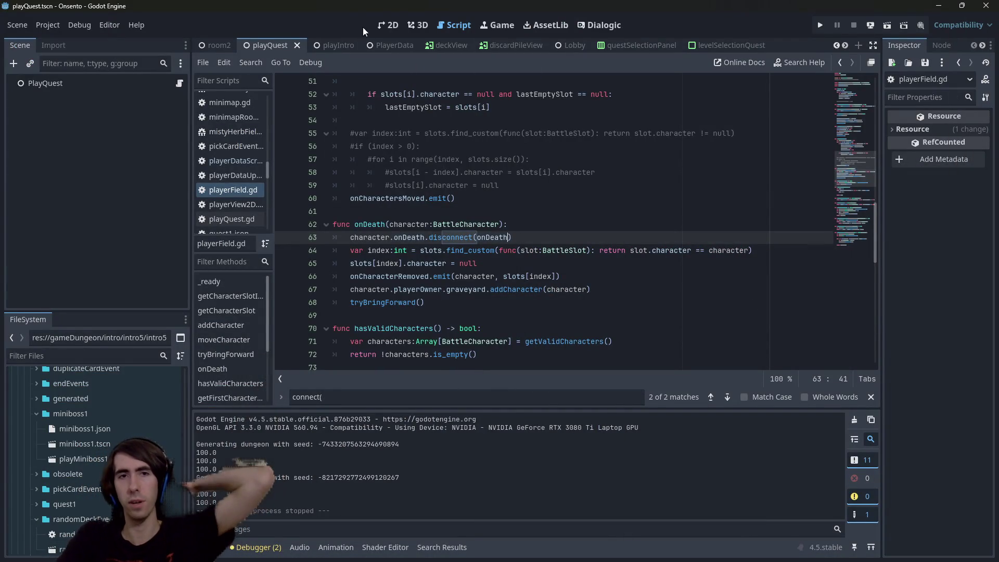
- Open the playerView2D scene through quick open
click(391, 26)
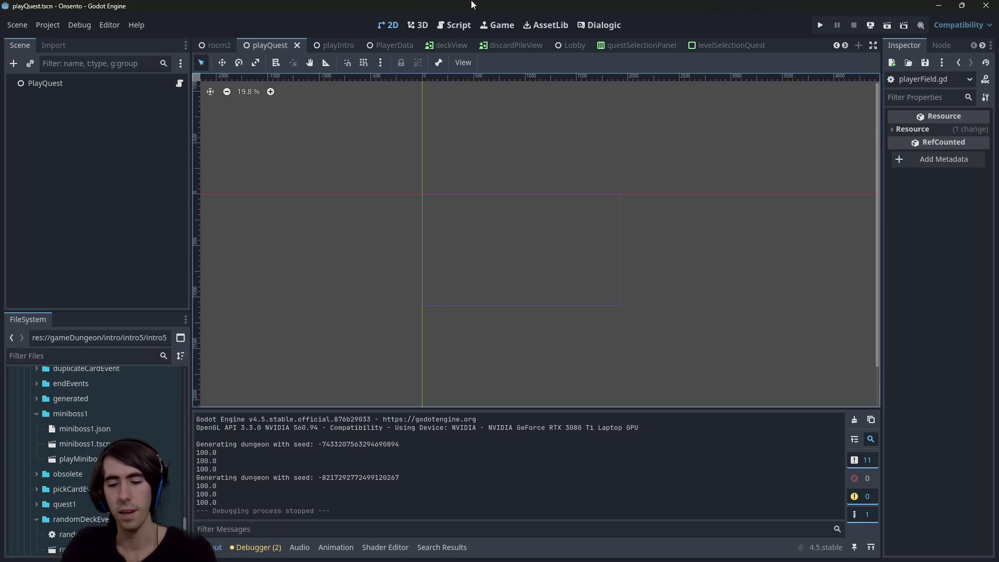
key(alt+shift+o)
text(playerview)
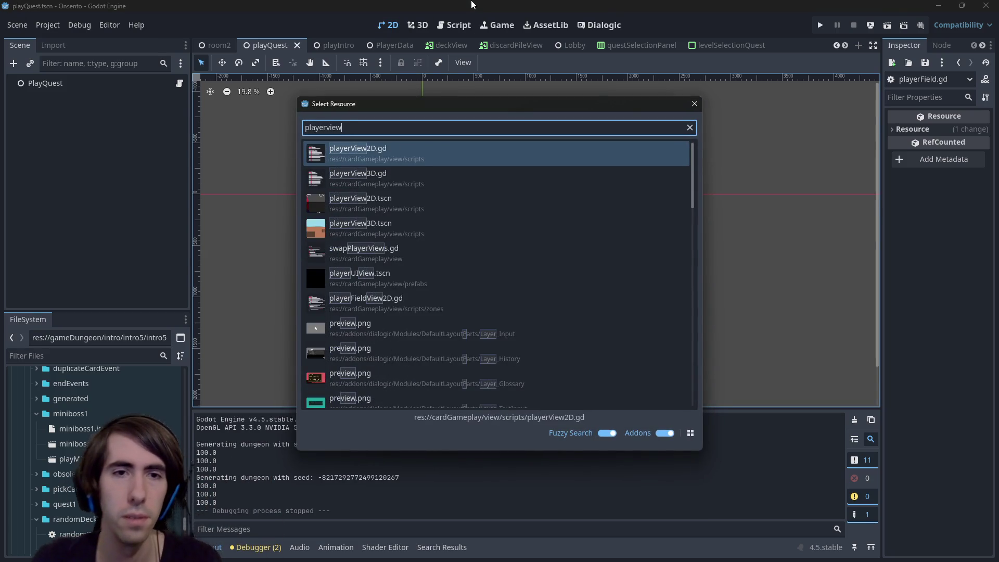
key(Down)
key(Down)
key(Return)
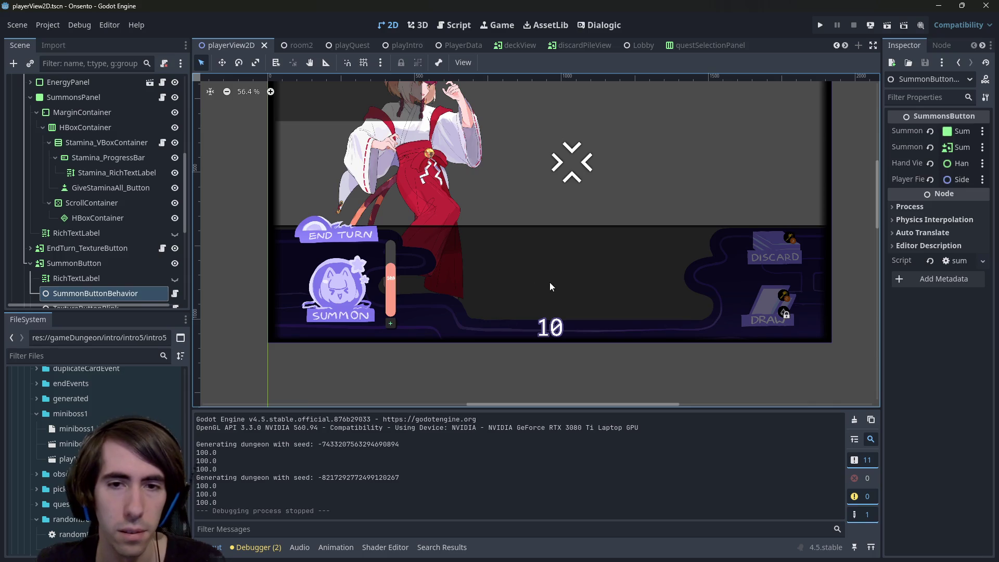
- Select the SummonsPanel's ScrollContainer node in the scene tree
click(550, 283)
scroll(136, 225, up, 2)
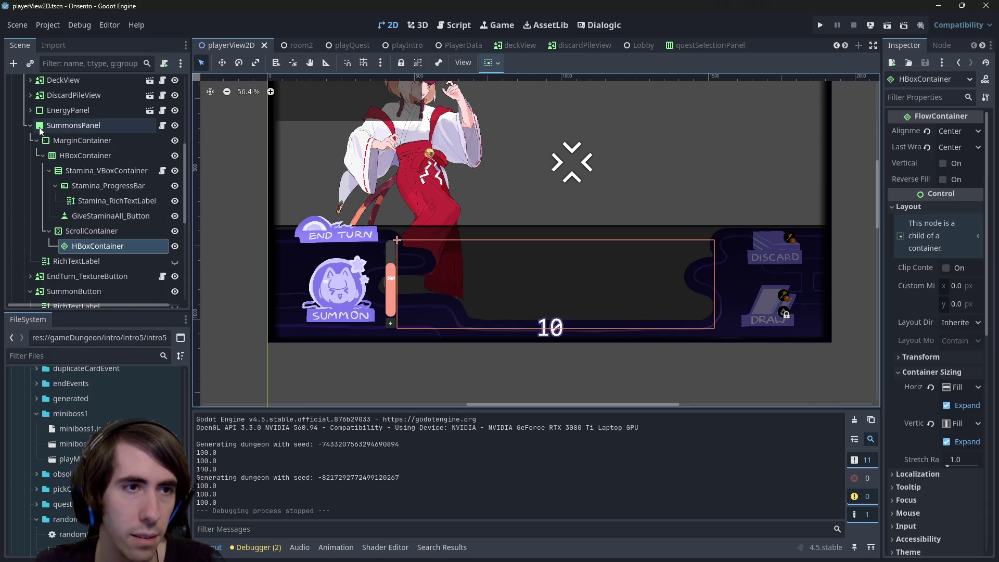
click(29, 125)
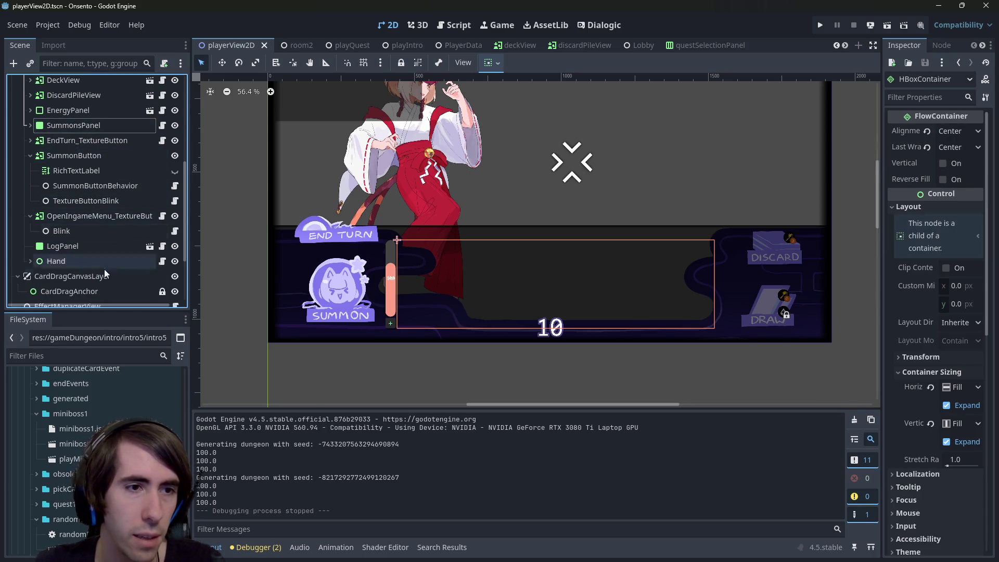
scroll(104, 261, up, 4)
scroll(84, 208, down, 3)
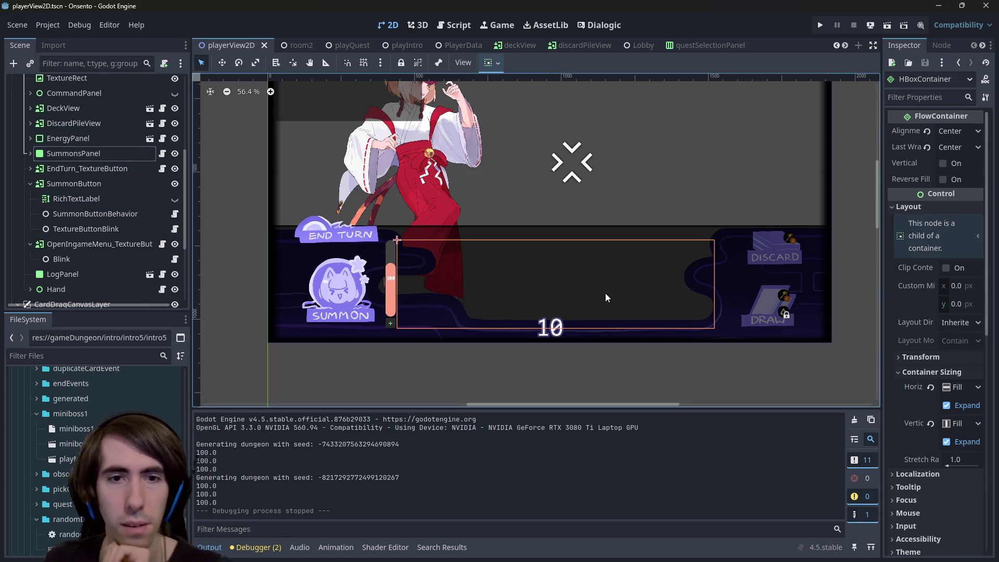
scroll(510, 310, up, 2)
click(30, 153)
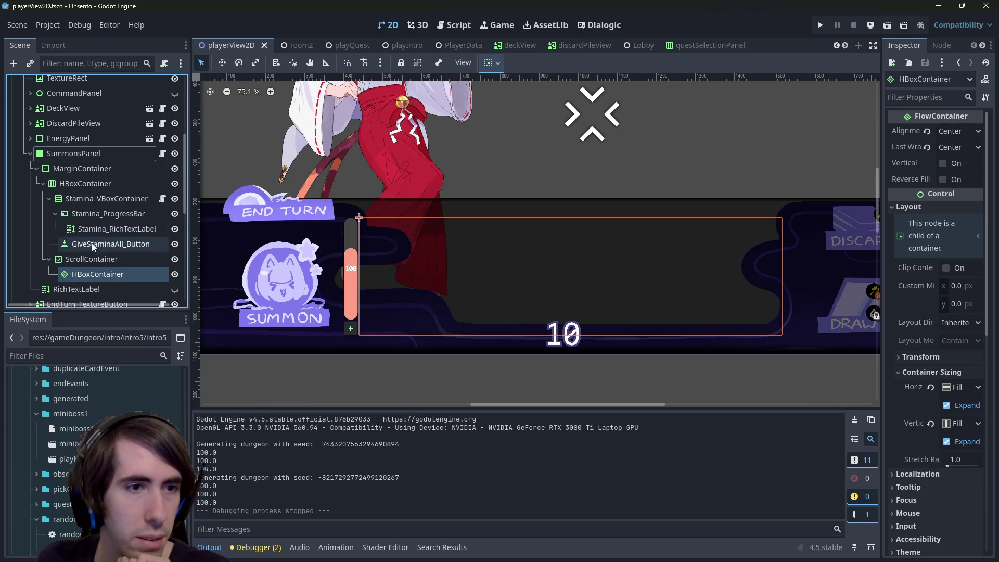
click(90, 264)
drag(884, 266, 751, 267)
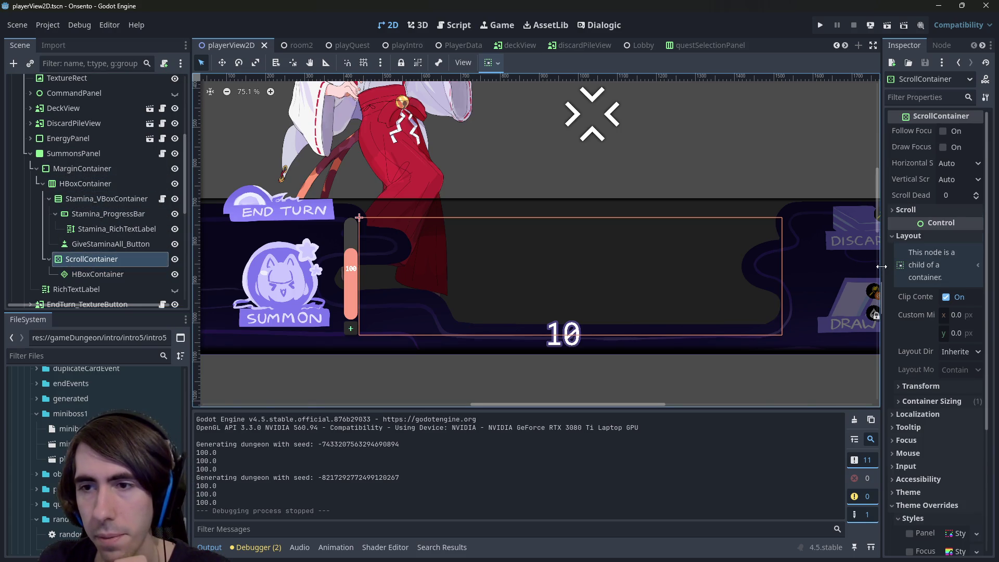
scroll(848, 404, down, 5)
scroll(847, 404, up, 2)
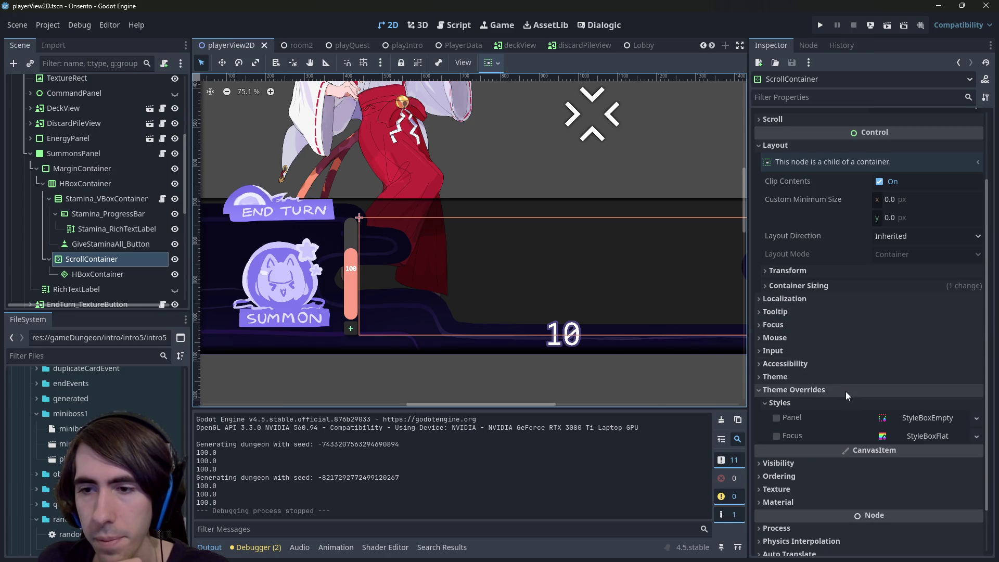
- Load theme.tres as the ScrollContainer's Theme and save the scene
click(804, 377)
click(921, 392)
click(932, 441)
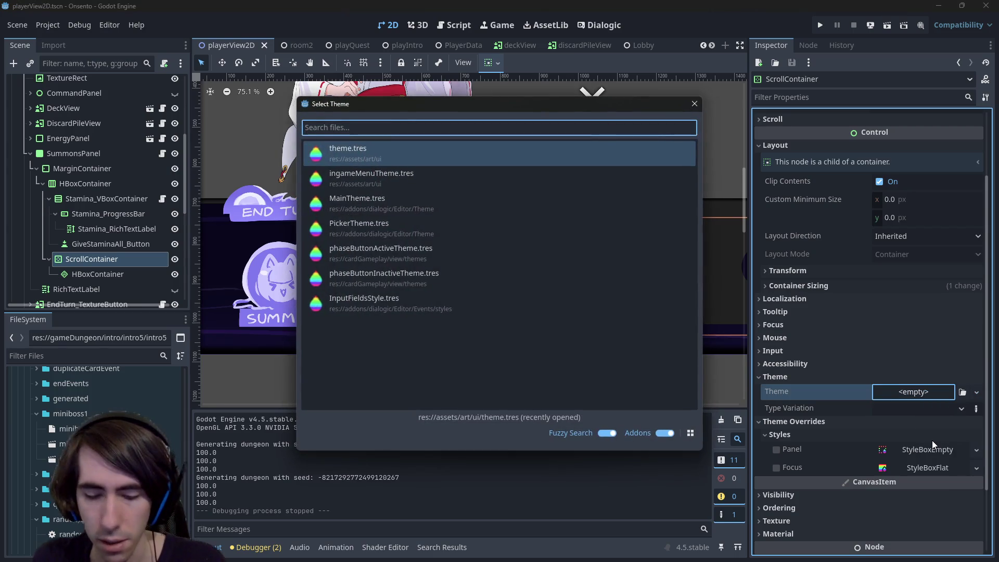
text(theme)
key(Return)
key(ctrl+s)
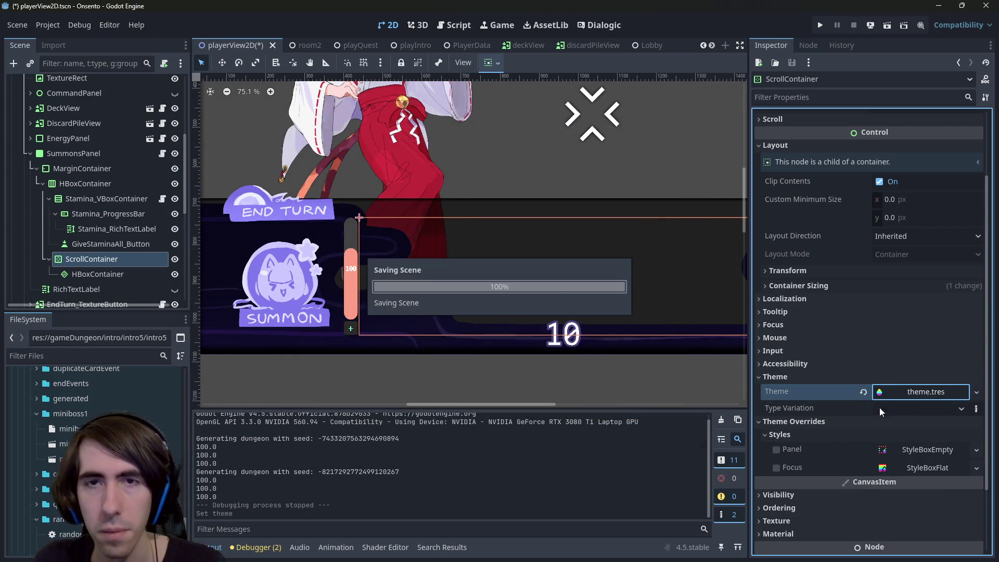
mouse_move(627, 47)
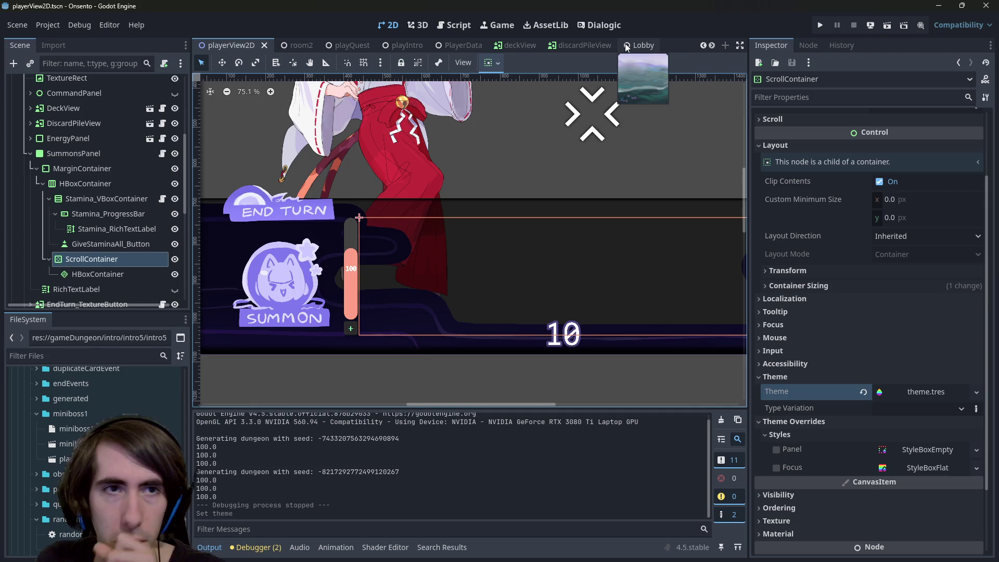
key(alt+shift+o)
- Open the deckEditorPanel scene and select its AllCardsPanel scroll container
text(deck editor)
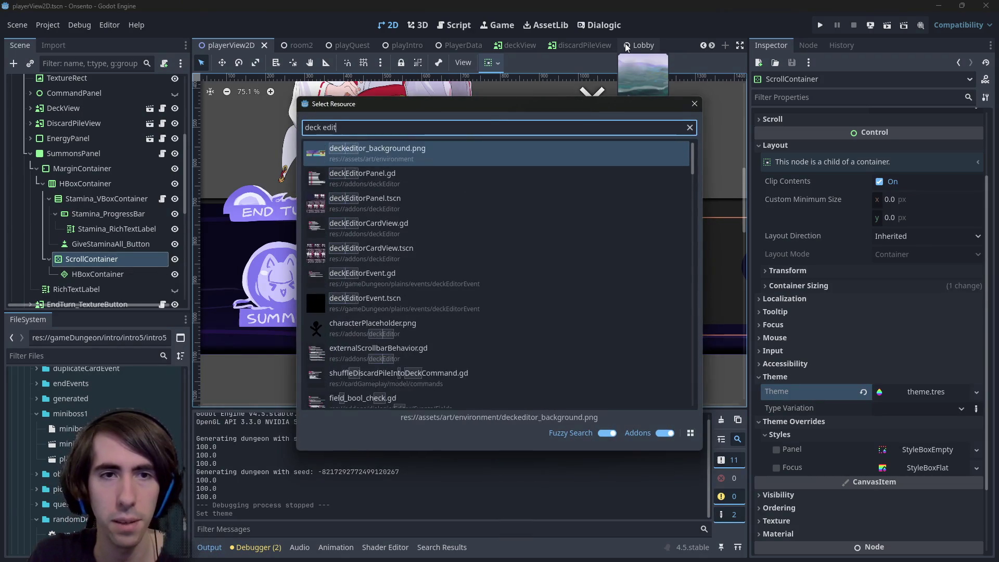
key(Down)
key(Return)
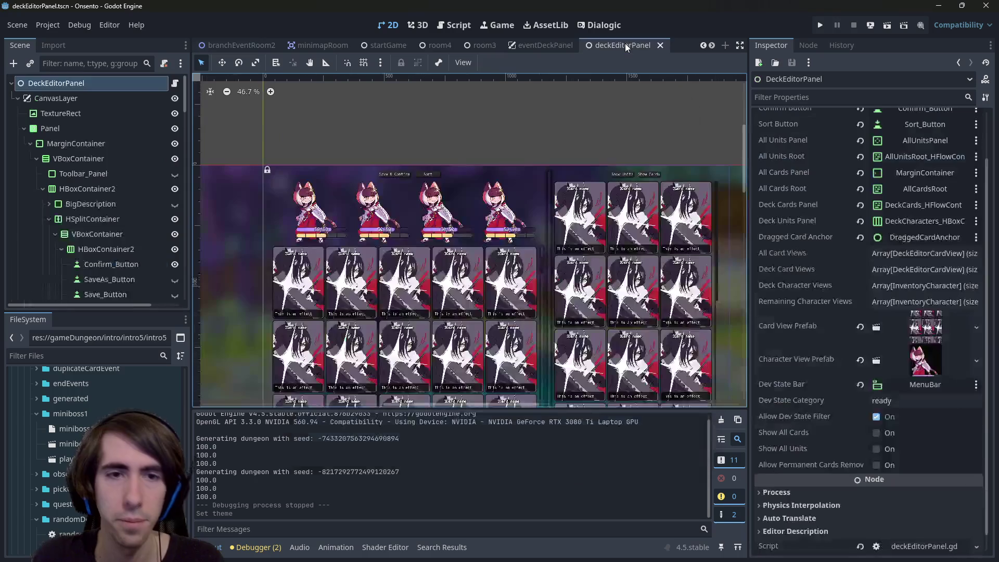
scroll(549, 244, up, 8)
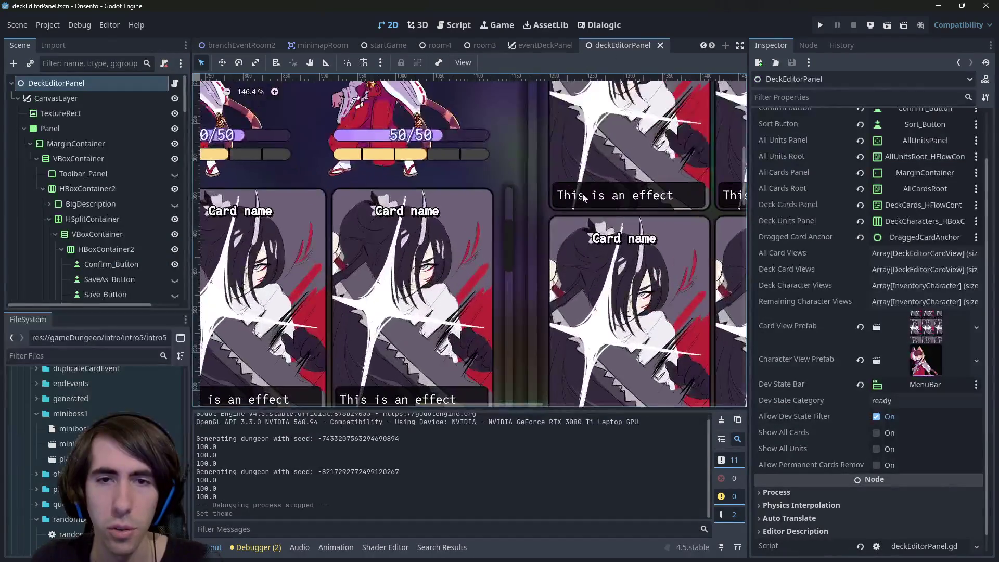
scroll(528, 221, right, 5)
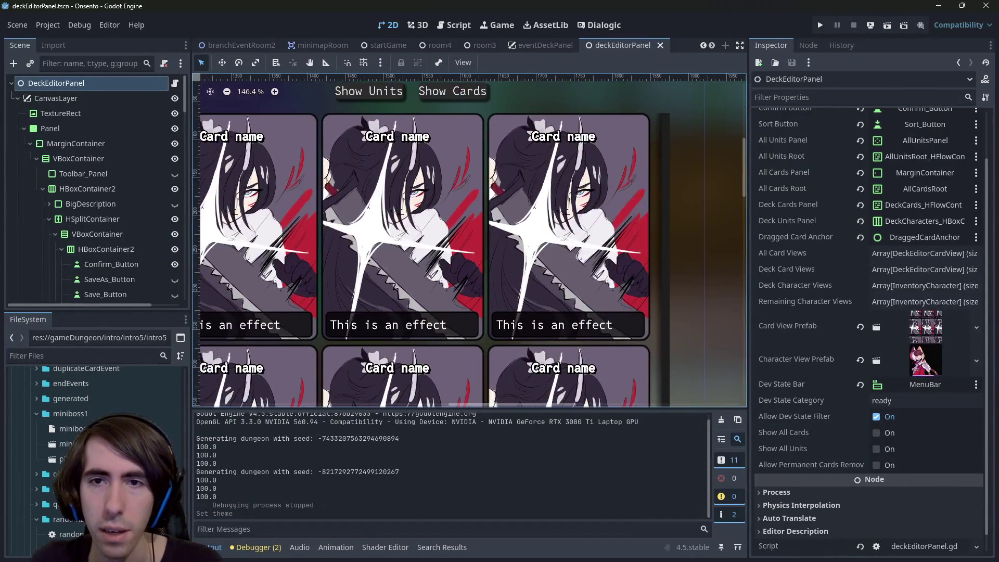
scroll(631, 242, right, 2)
click(507, 158)
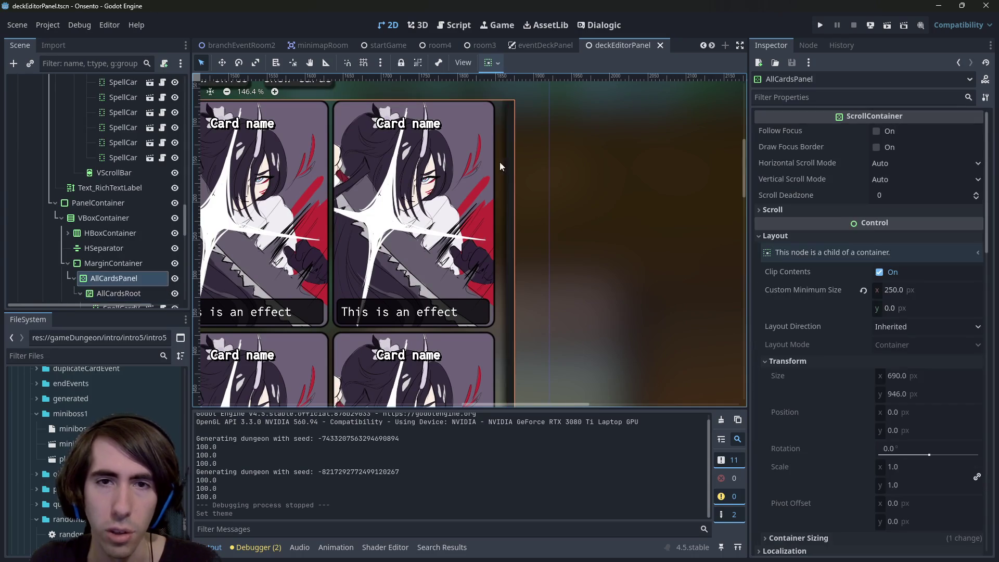
- Open theme.tres from the filtered FileSystem and reveal the Button Pressed style's shadow settings
click(130, 356)
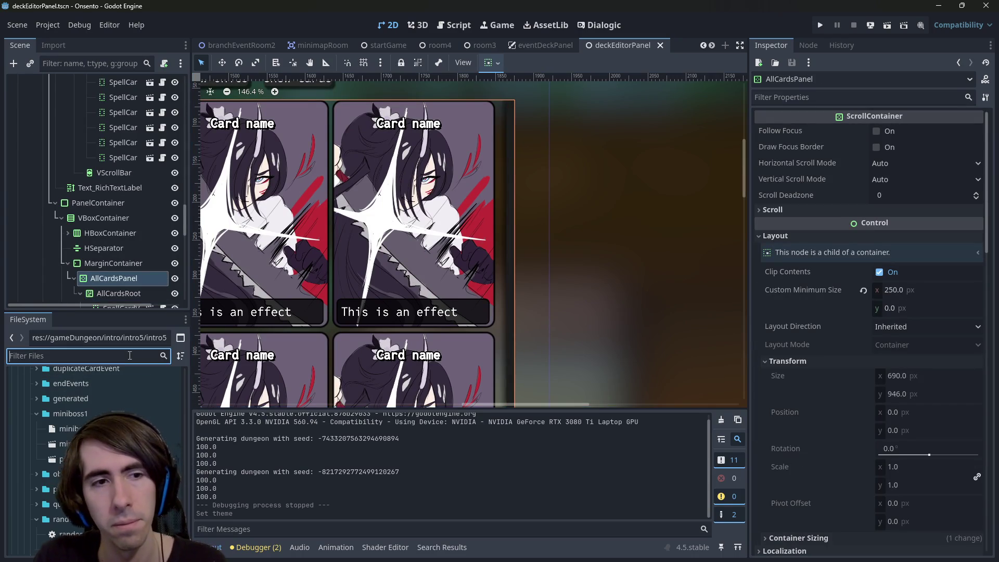
text(theme)
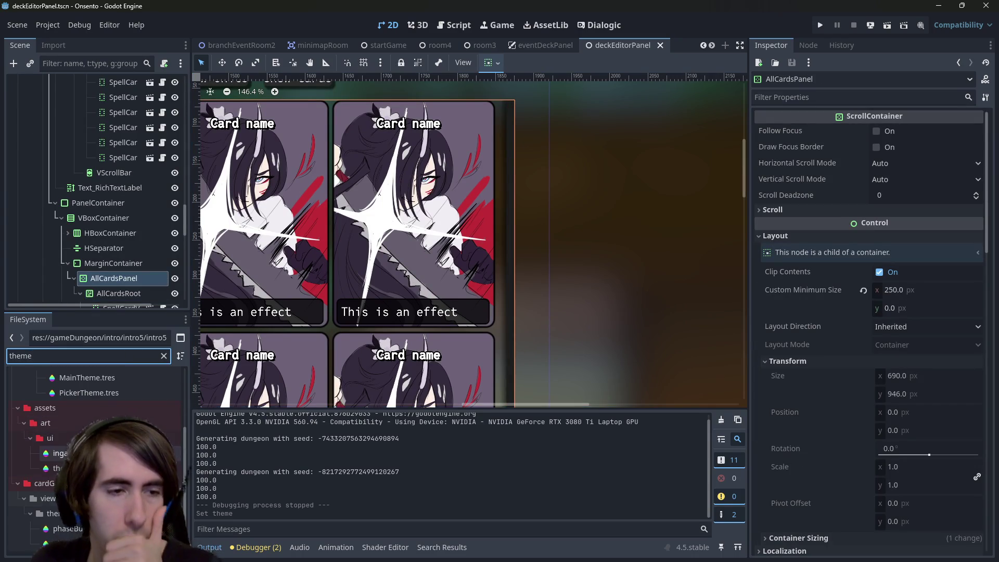
double_click(57, 468)
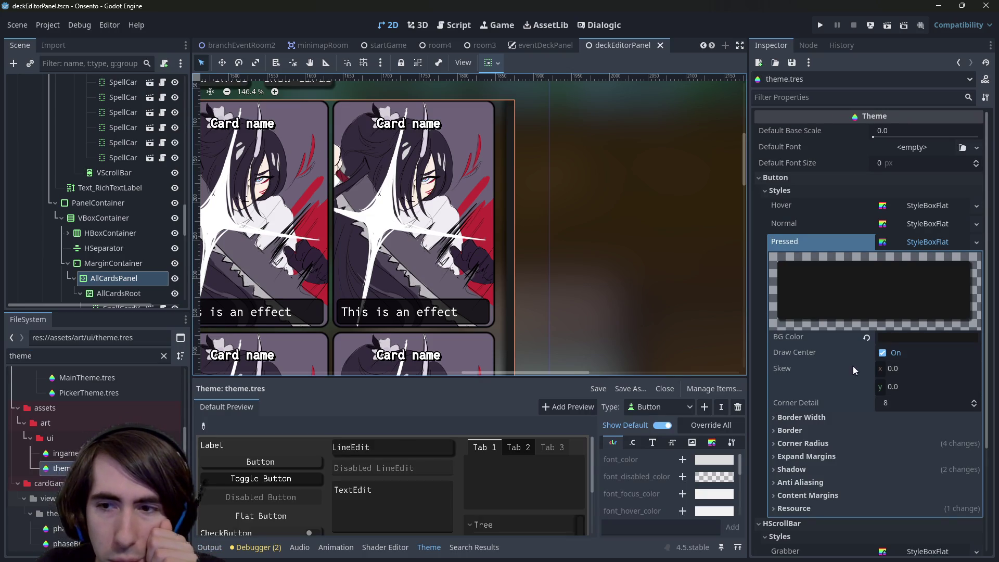
click(871, 447)
click(871, 446)
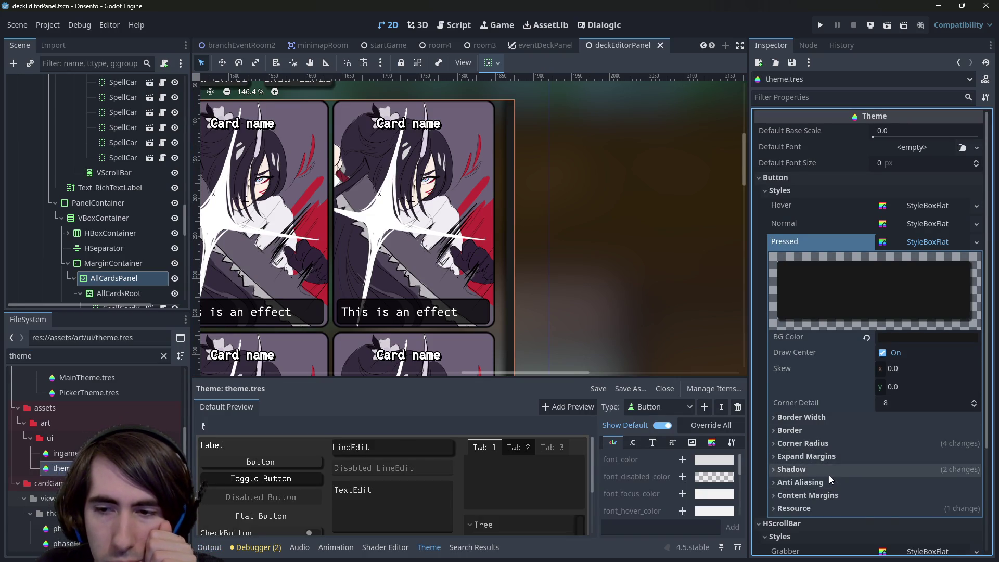
click(829, 471)
- Set the Pressed style's shadow size to 0 px
scroll(906, 476, down, 3)
click(913, 335)
text(0)
key(Return)
- Restore the Pressed style's shadow size to 3 px and save
scroll(607, 235, left, 3)
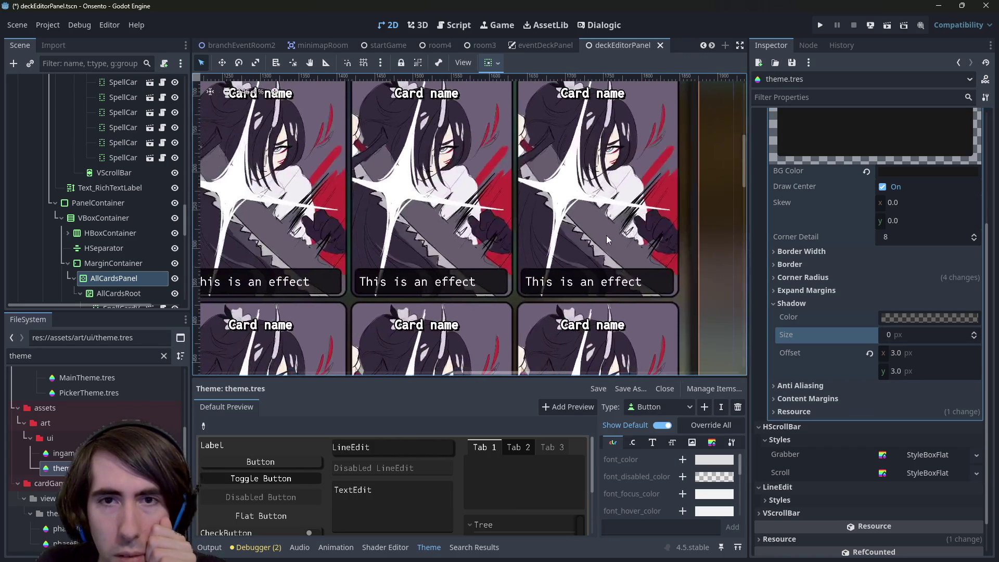
scroll(607, 235, down, 5)
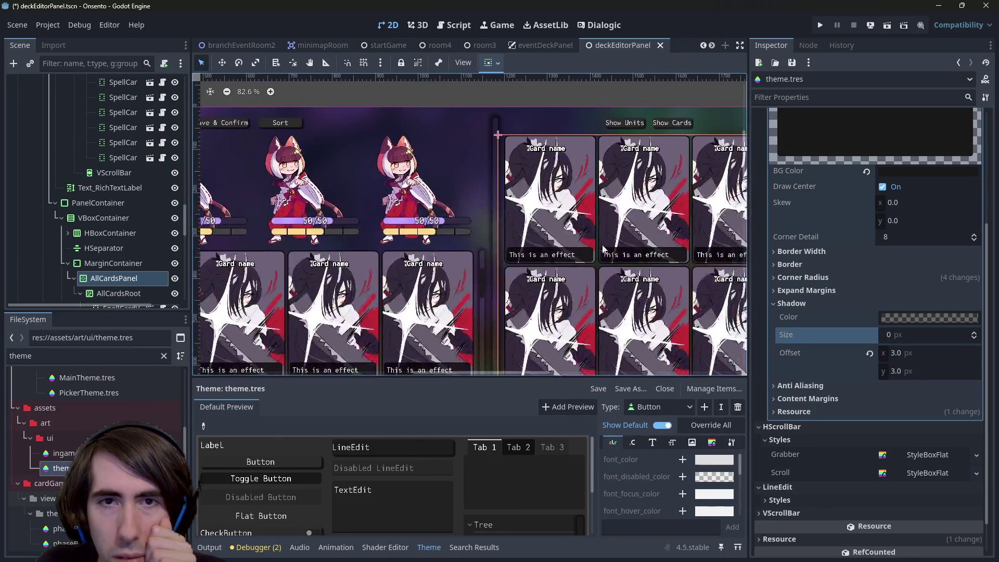
scroll(526, 175, up, 4)
click(908, 334)
text(3)
key(Return)
key(ctrl+z)
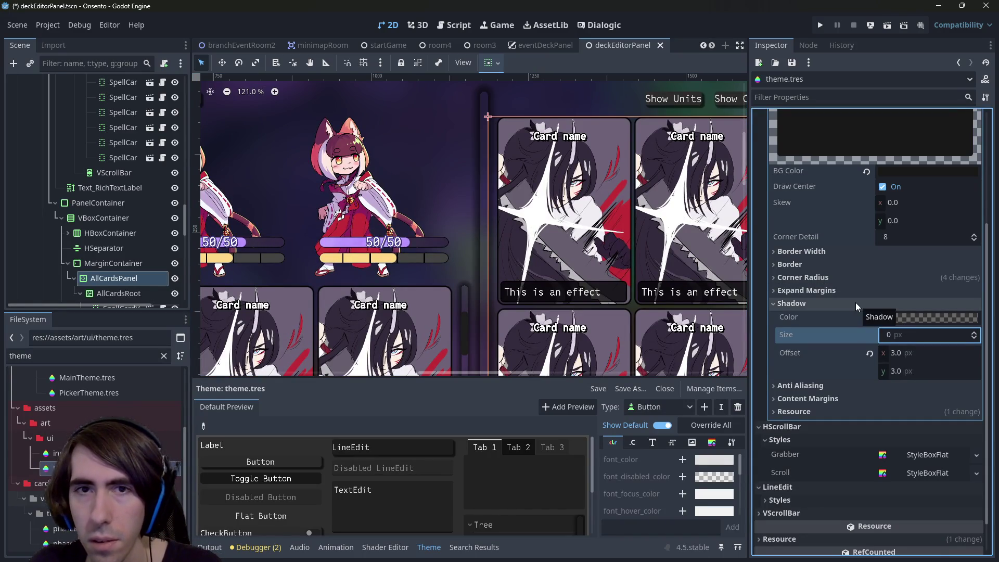
key(ctrl+shift+z)
key(ctrl+s)
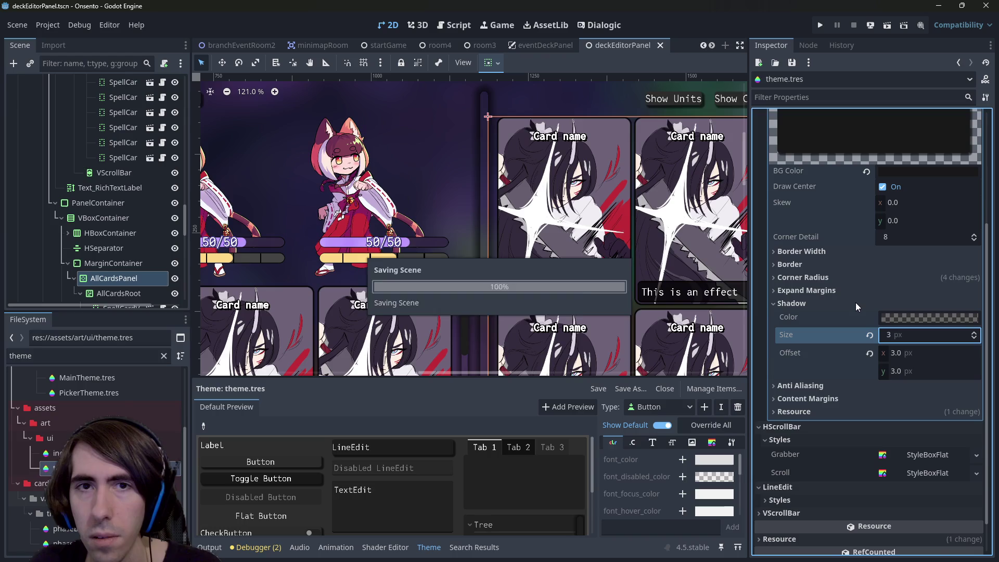
key(ctrl+z)
key(ctrl+s)
key(ctrl+shift+z)
key(ctrl+s)
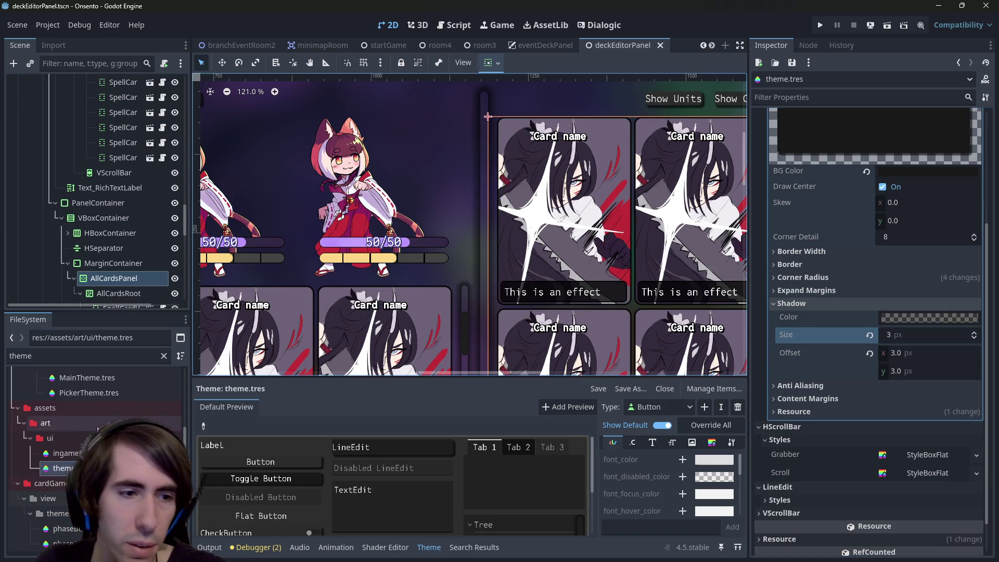
- Inspect the Pressed style's border settings, then collapse the style editor
scroll(884, 336, up, 3)
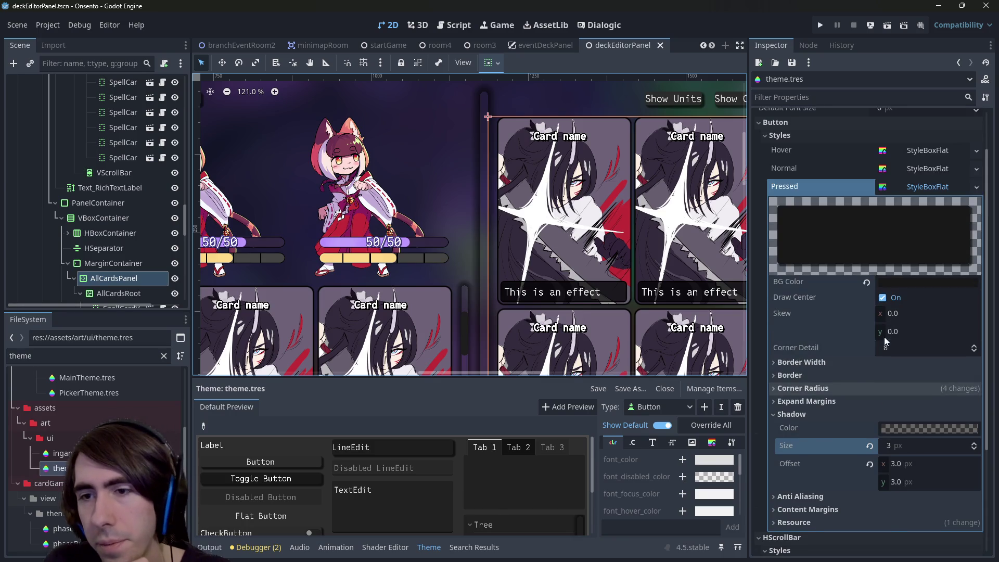
click(829, 368)
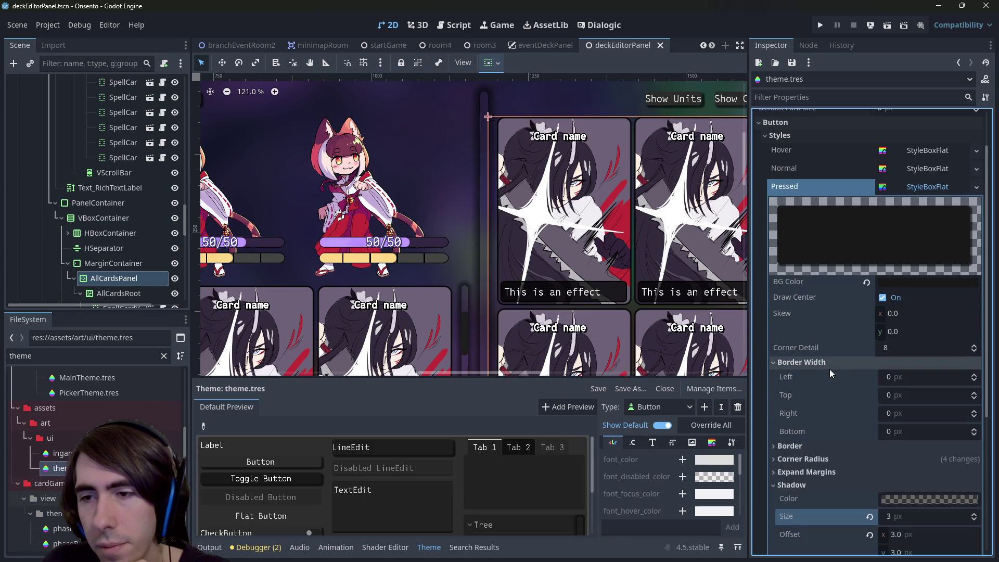
click(829, 369)
click(832, 373)
click(832, 374)
scroll(831, 374, down, 4)
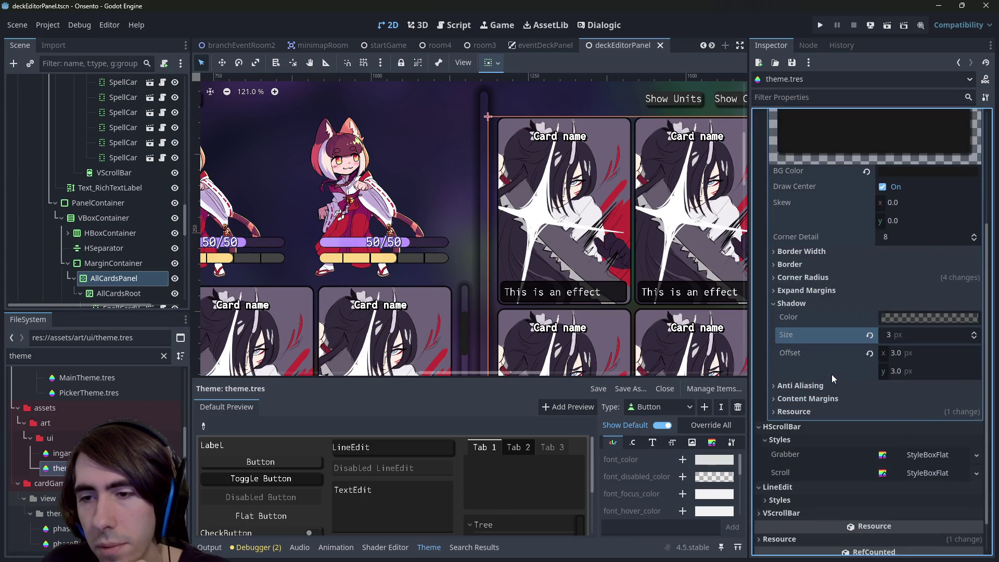
scroll(934, 364, up, 5)
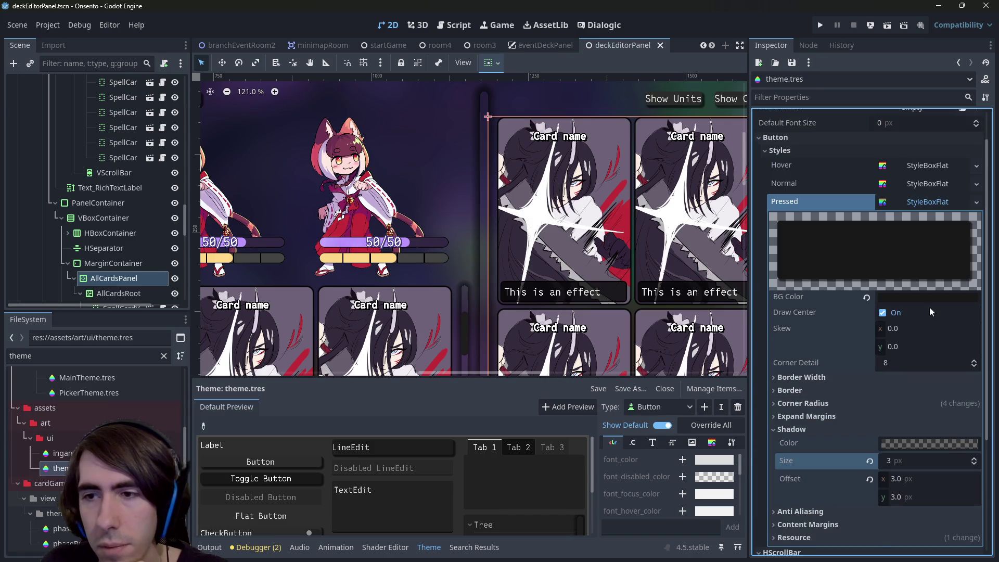
click(928, 205)
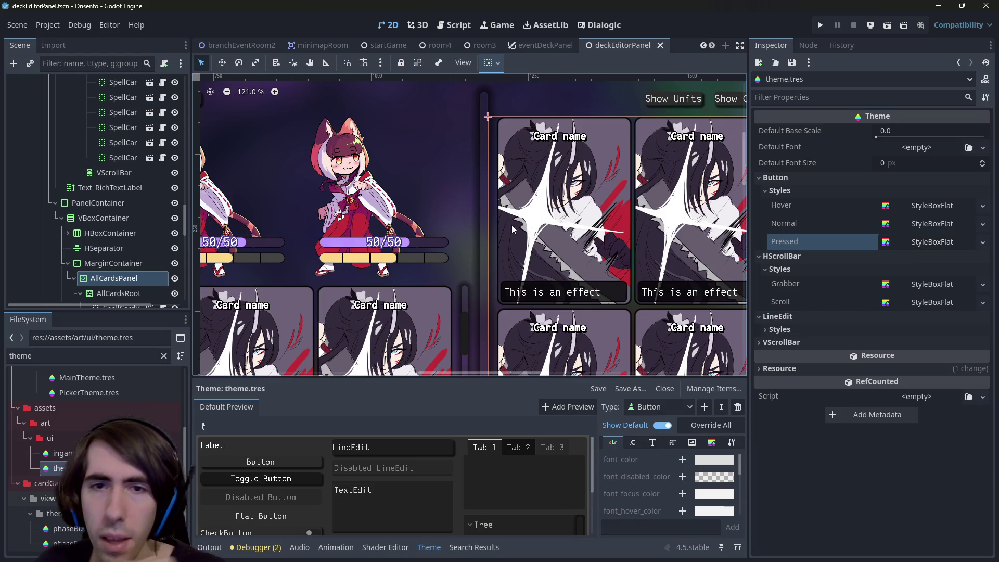
click(466, 324)
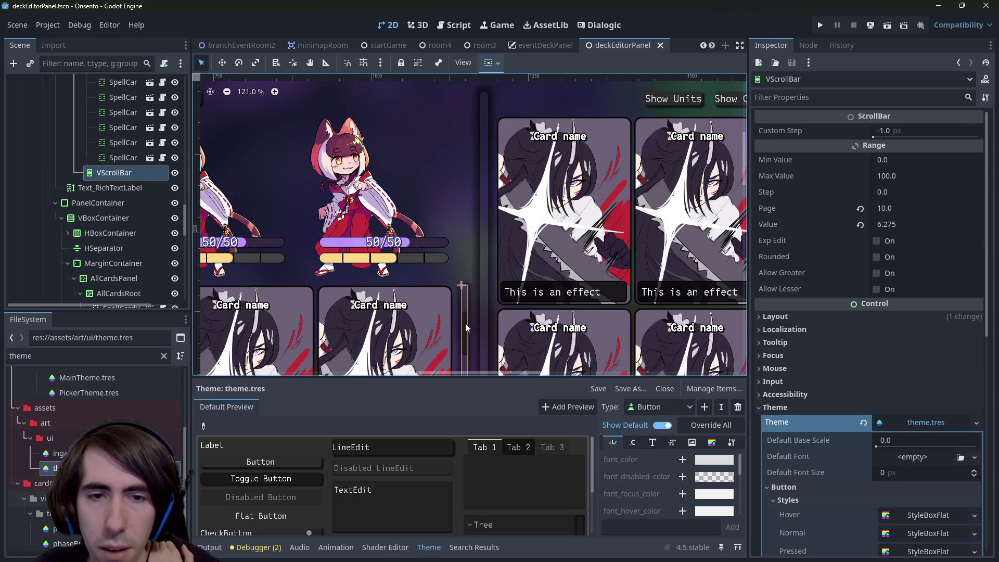
scroll(465, 323, down, 3)
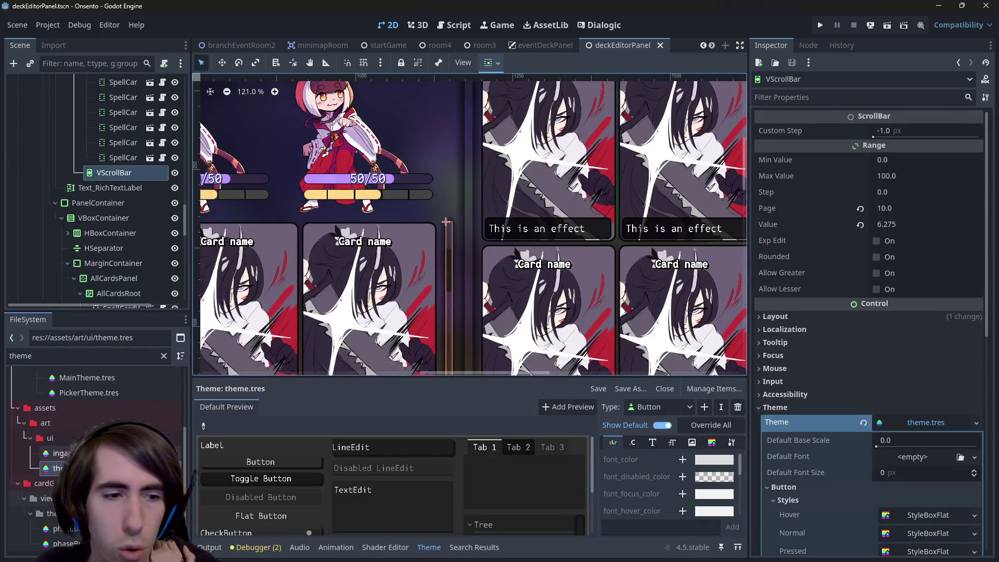
click(60, 467)
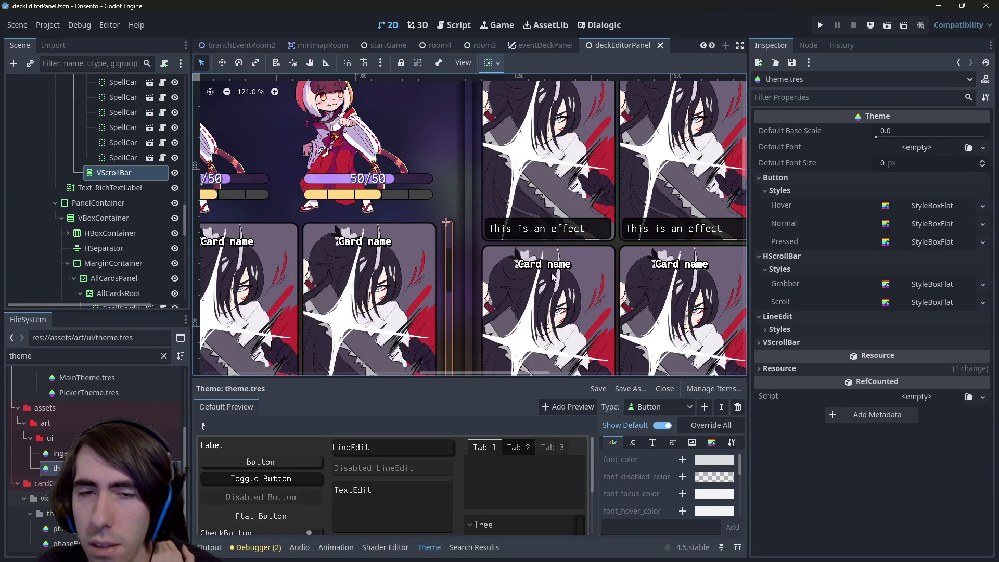
click(805, 256)
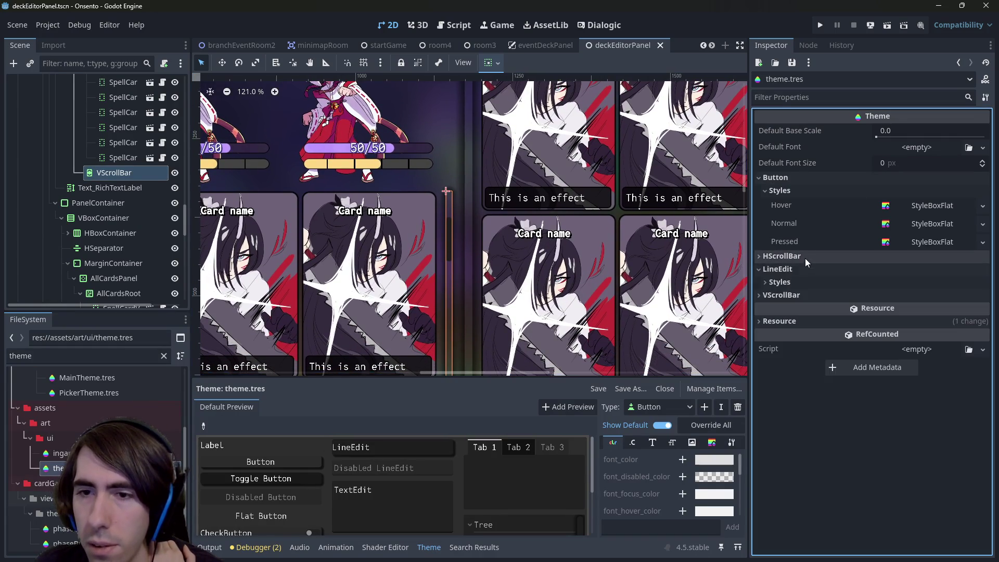
click(781, 295)
scroll(909, 326, down, 3)
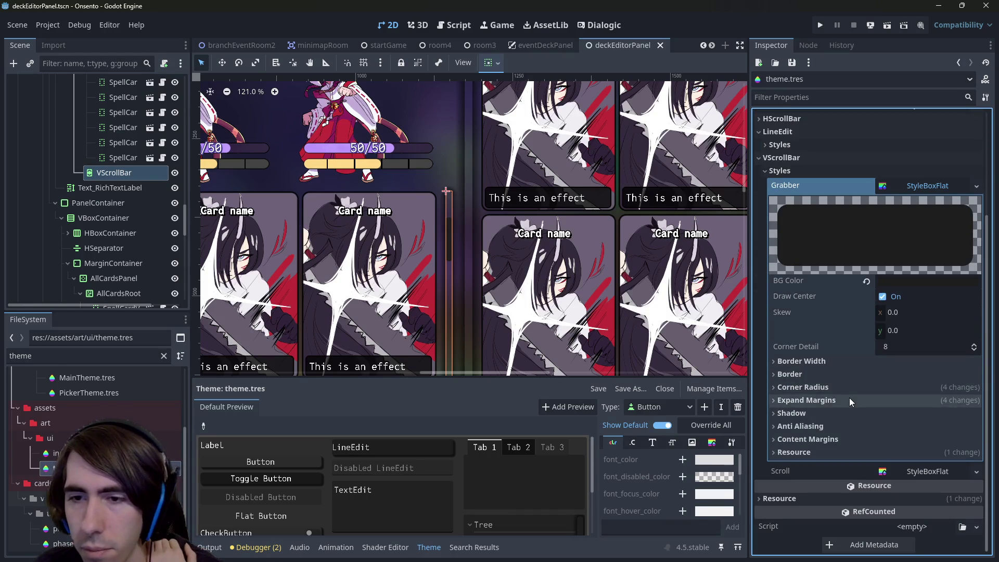
click(874, 413)
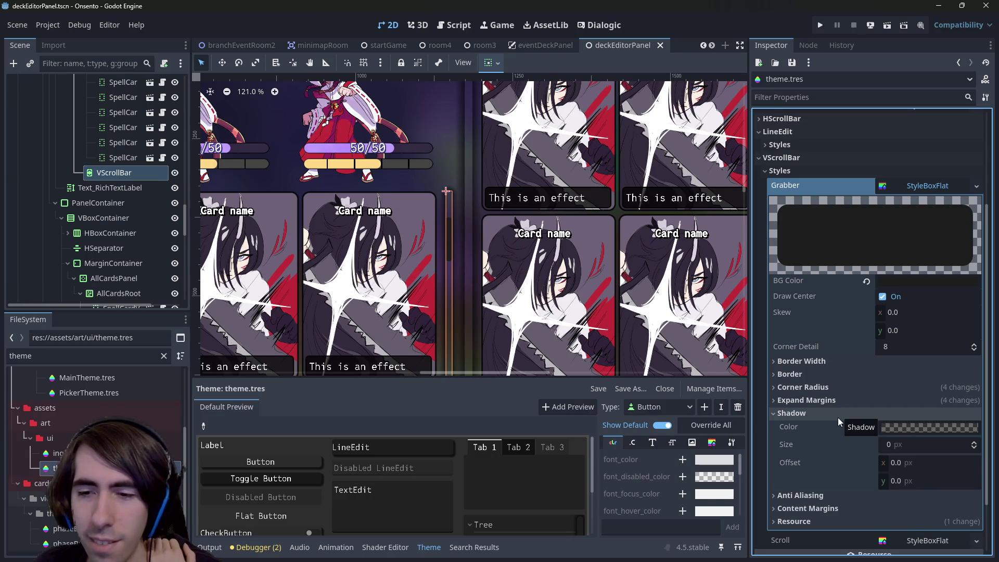
scroll(481, 242, up, 2)
scroll(481, 242, down, 3)
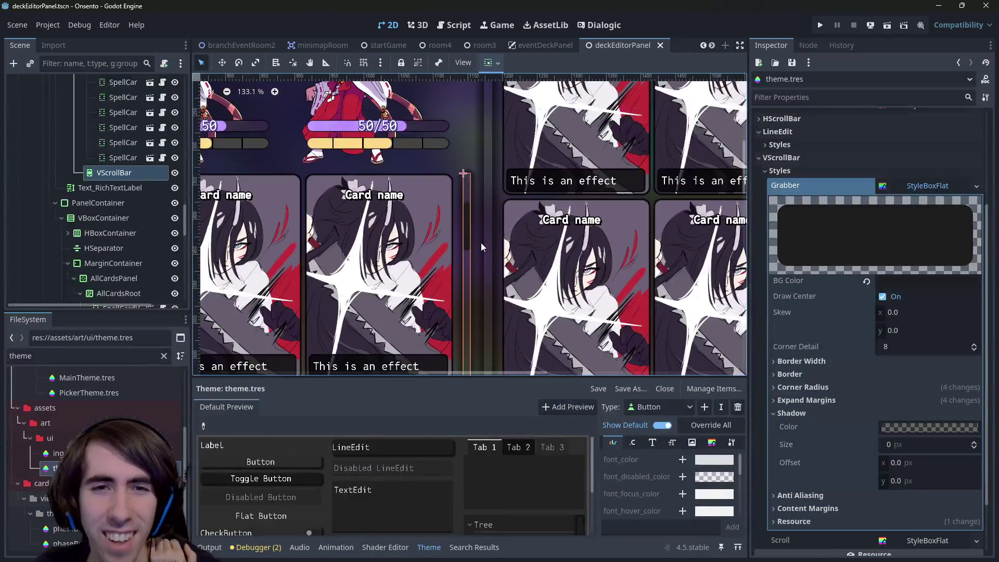
click(481, 242)
scroll(520, 224, up, 2)
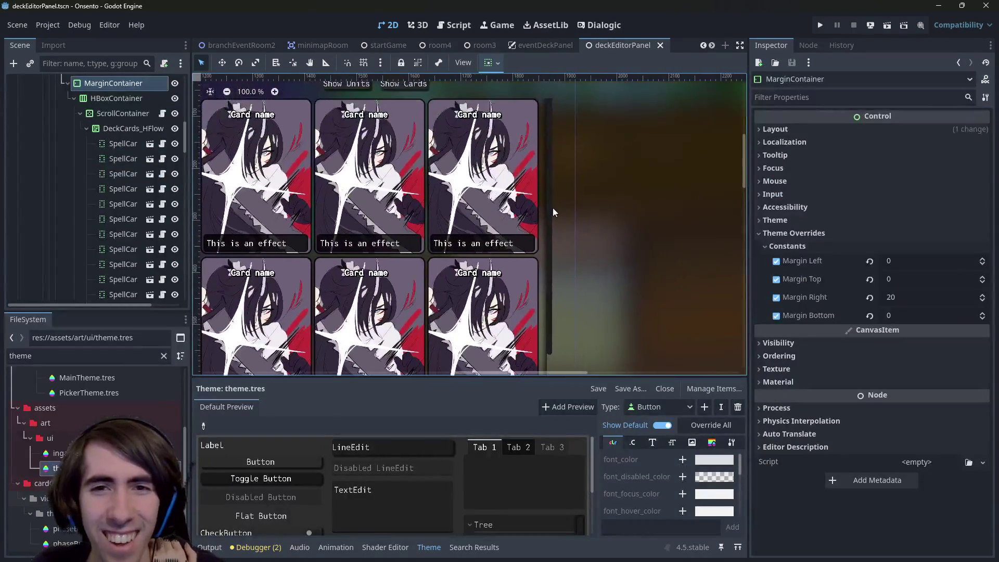
click(546, 206)
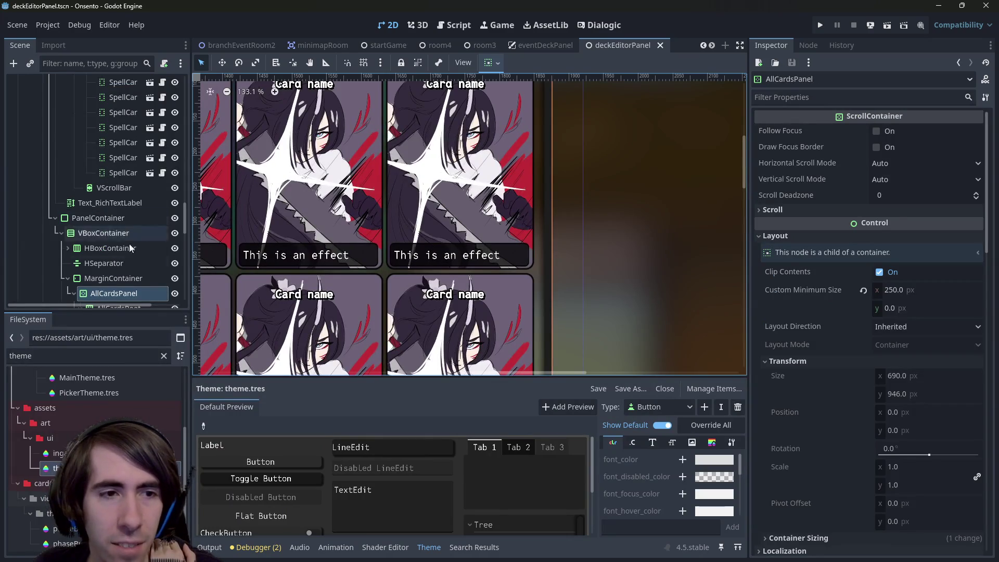
click(55, 468)
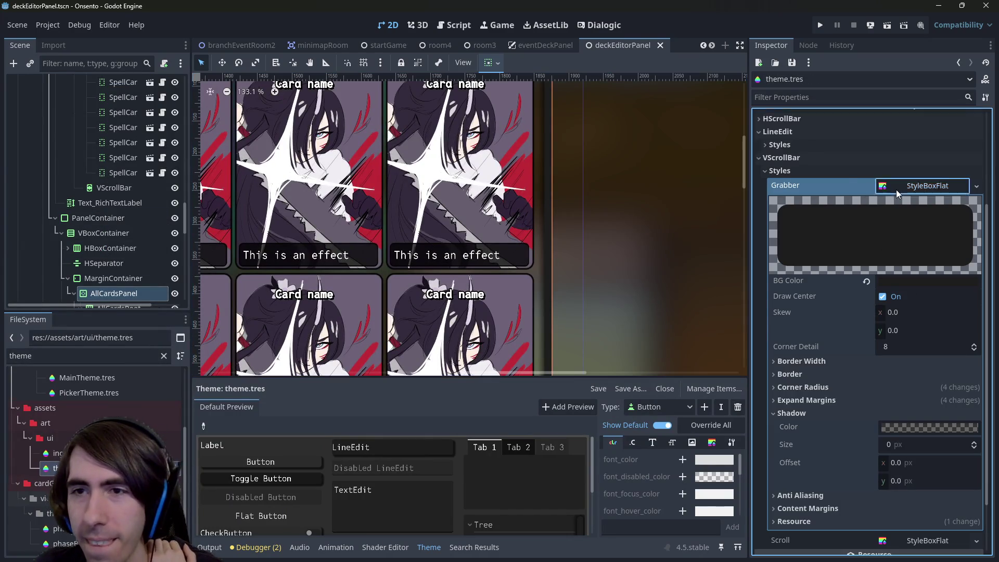
click(896, 189)
click(799, 296)
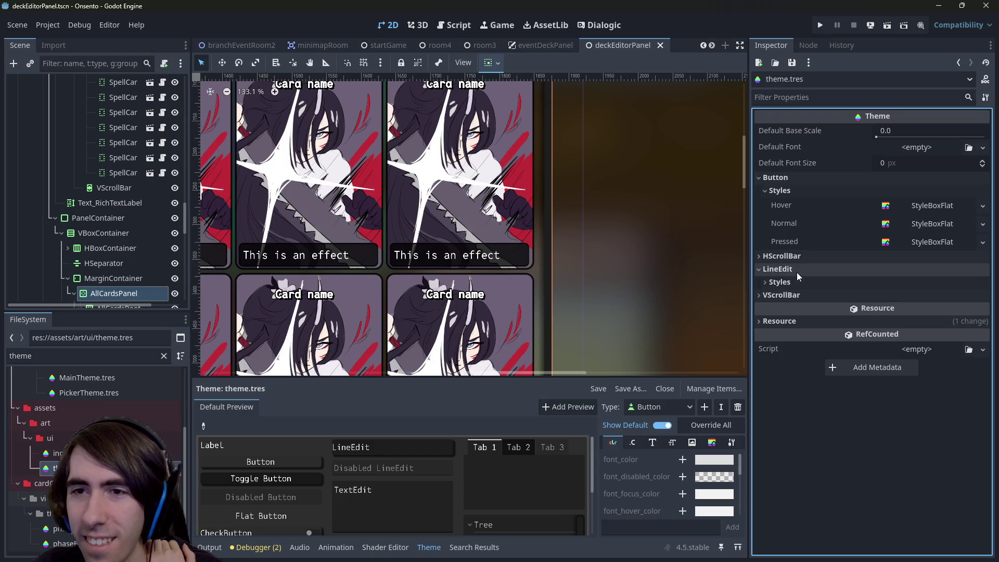
click(797, 272)
click(798, 190)
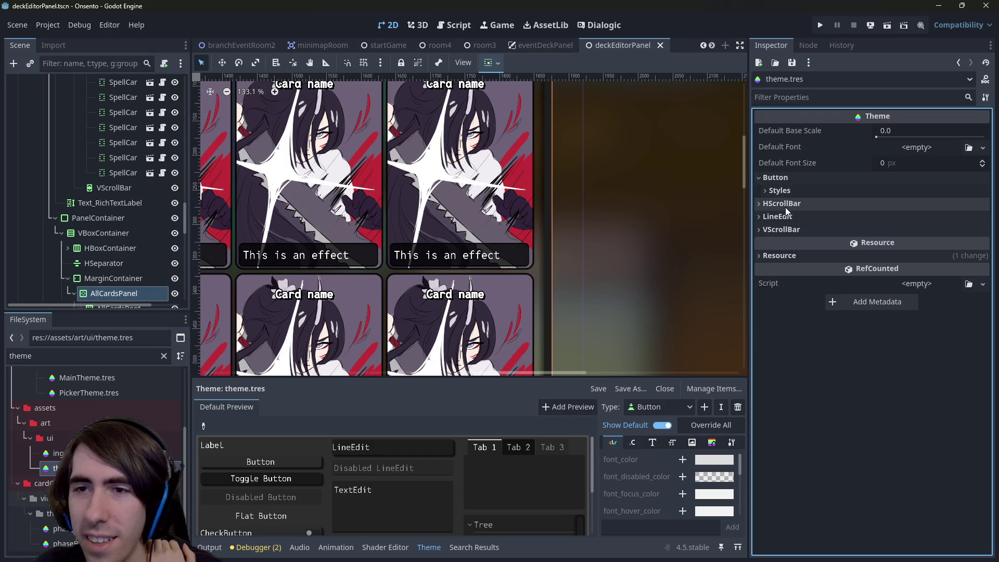
click(786, 179)
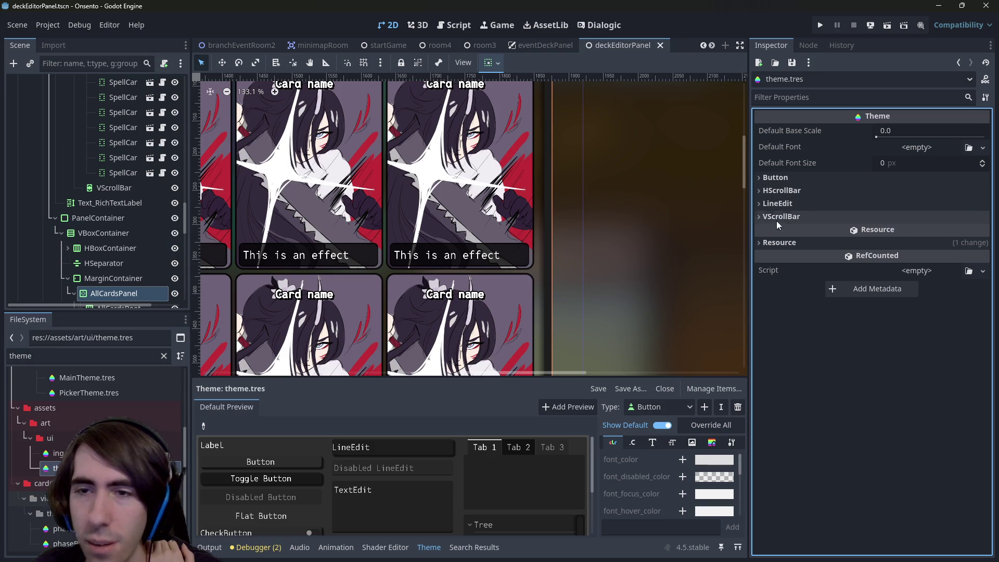
click(98, 298)
scroll(844, 364, down, 15)
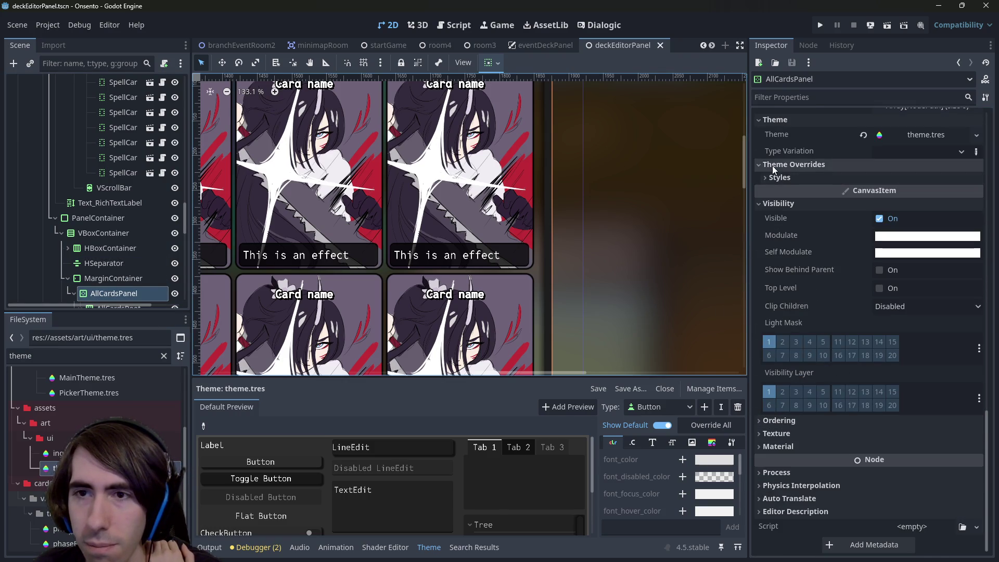
- Expand the panel's theme.tres inline and review its item types, keeping Button
click(804, 179)
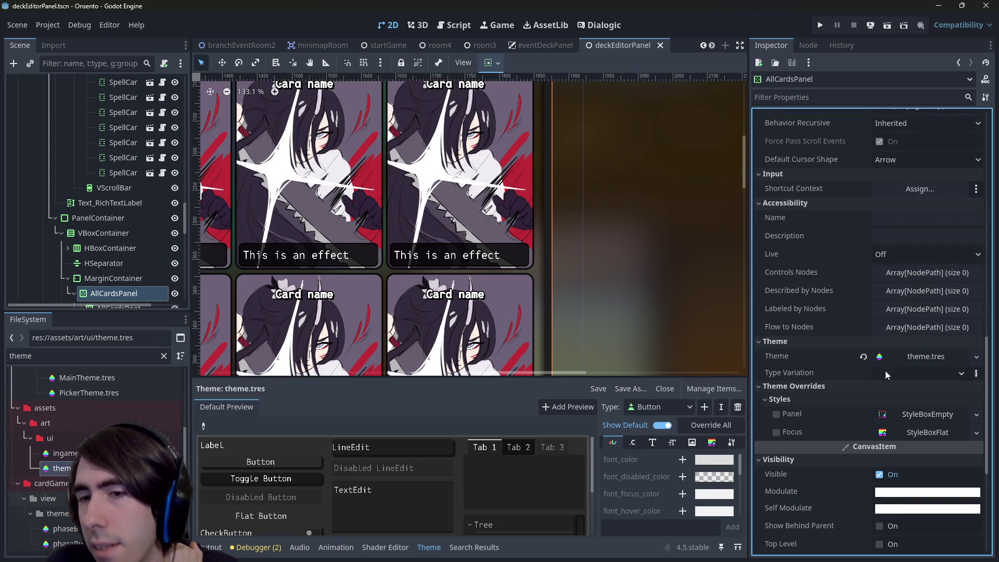
click(929, 356)
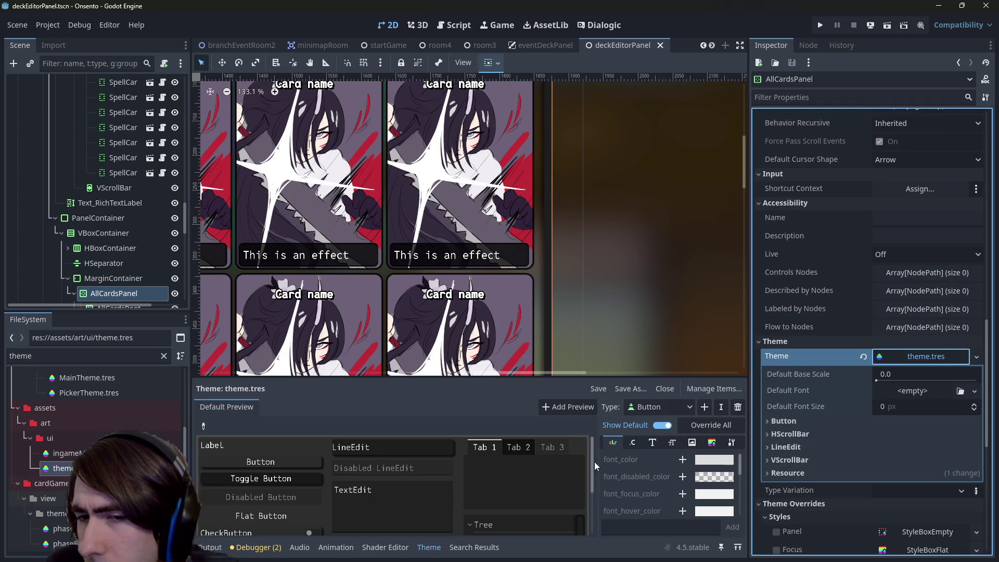
click(636, 411)
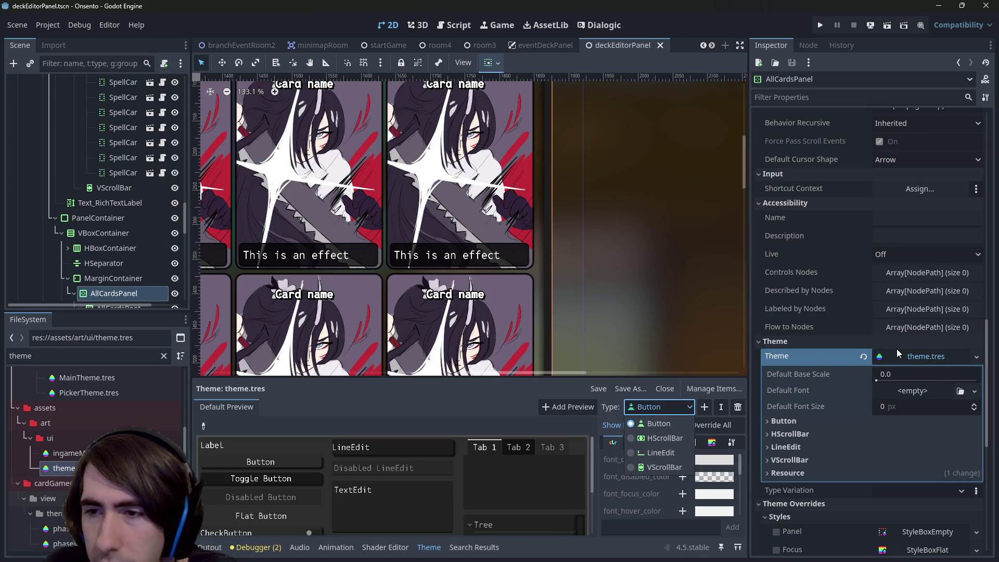
click(118, 296)
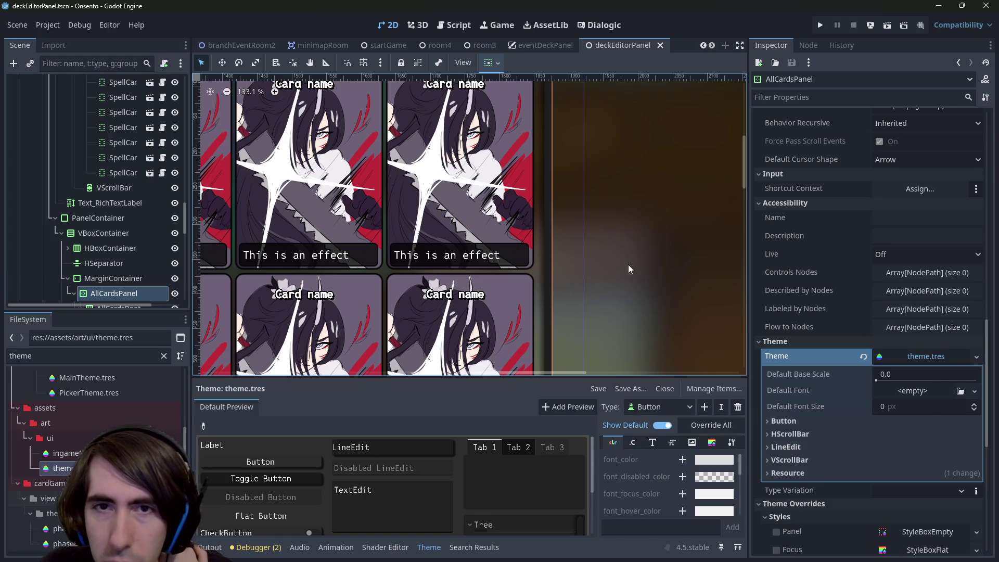
scroll(579, 253, up, 1)
scroll(579, 253, down, 1)
scroll(578, 253, right, 1)
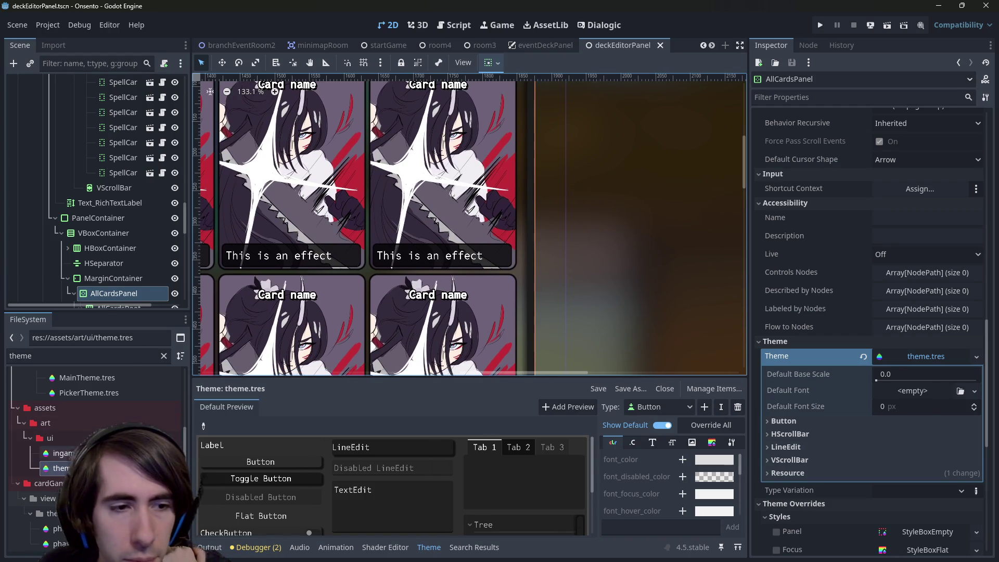
- Open the VScrollBar Scroll StyleBoxFlat in theme.tres and reveal its shadow settings
click(926, 356)
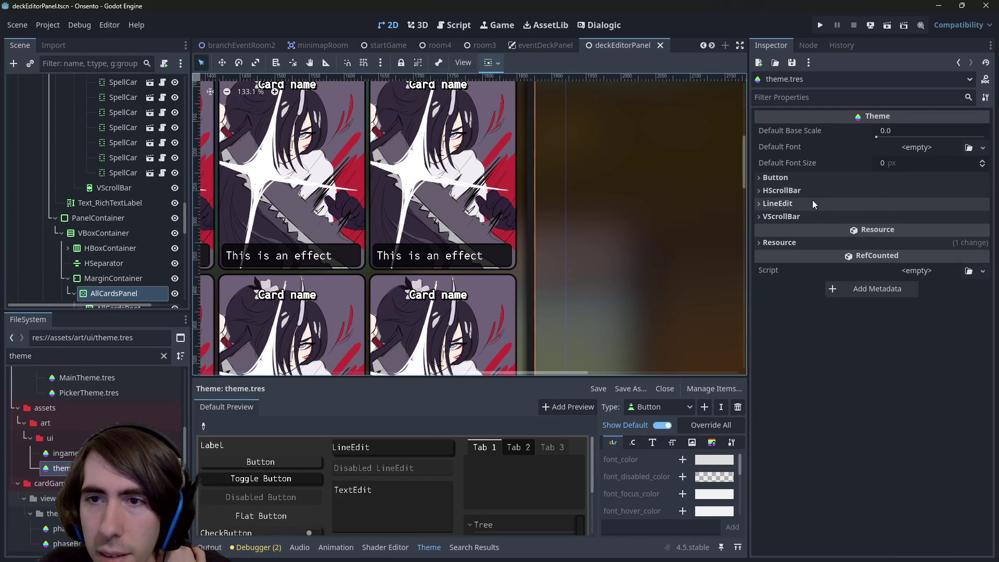
click(803, 190)
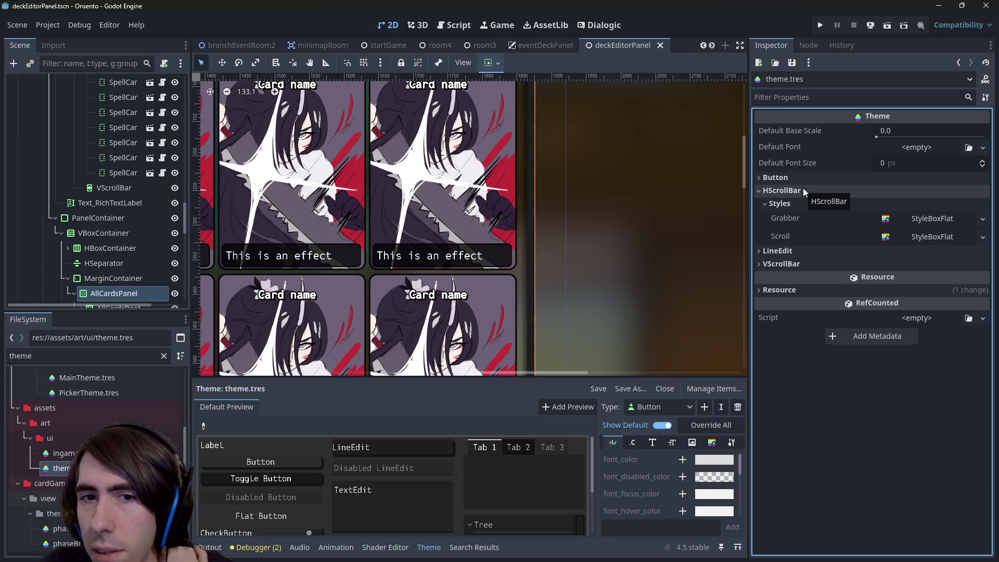
click(804, 190)
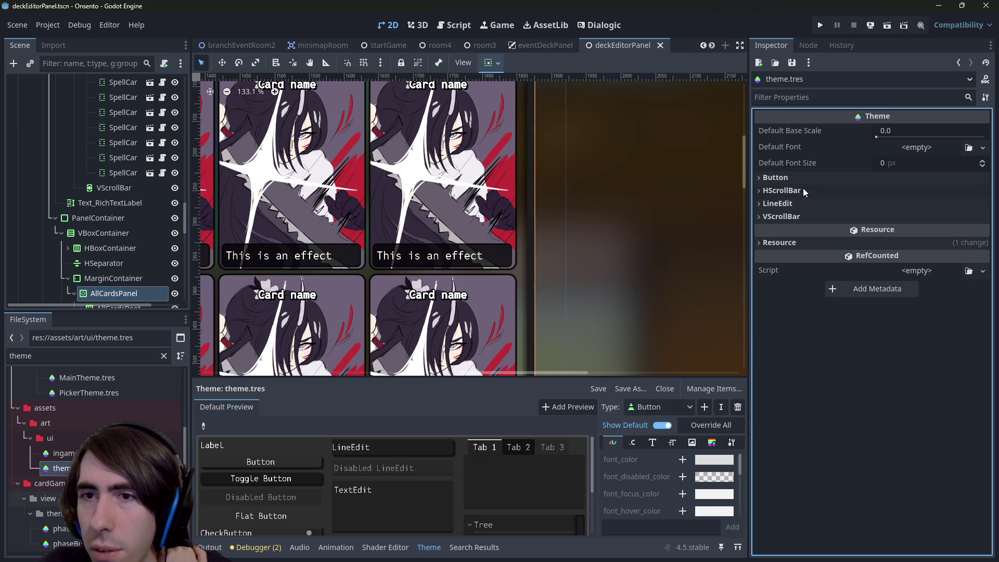
click(793, 216)
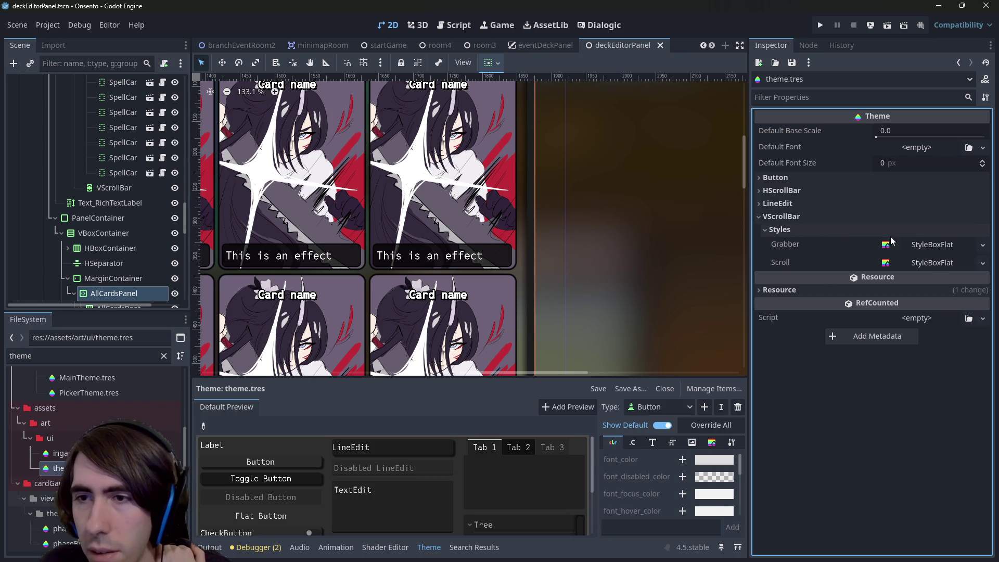
click(930, 260)
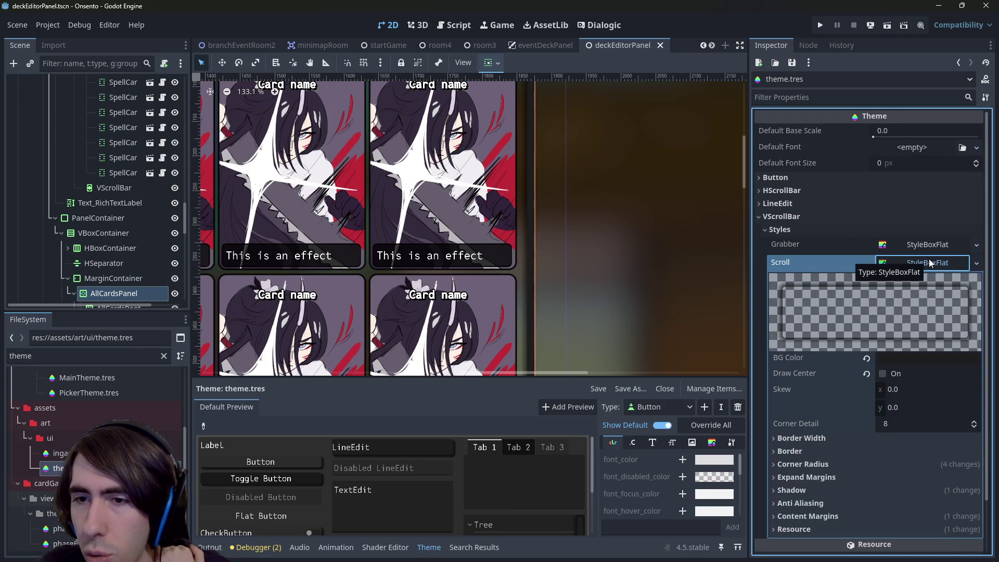
scroll(861, 398, down, 2)
click(901, 192)
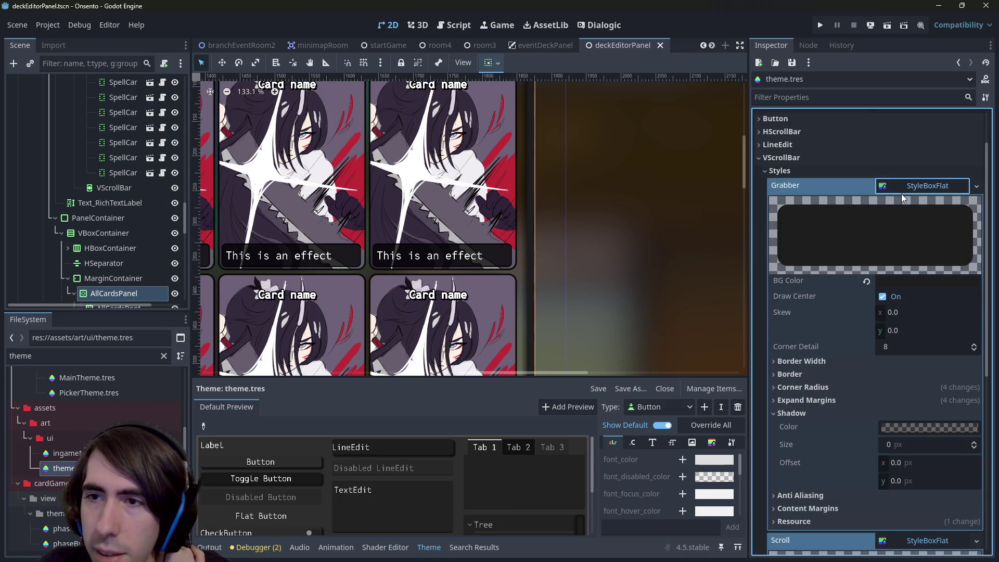
click(901, 193)
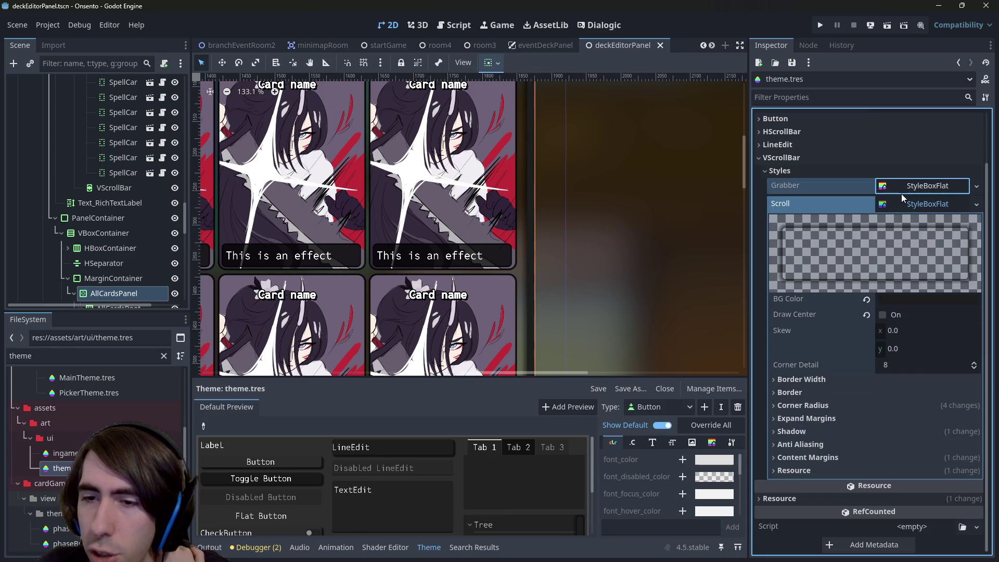
click(819, 436)
- Commit the Scroll style's shadow size and zoom the canvas onto the scrollbar
key(Return)
click(619, 204)
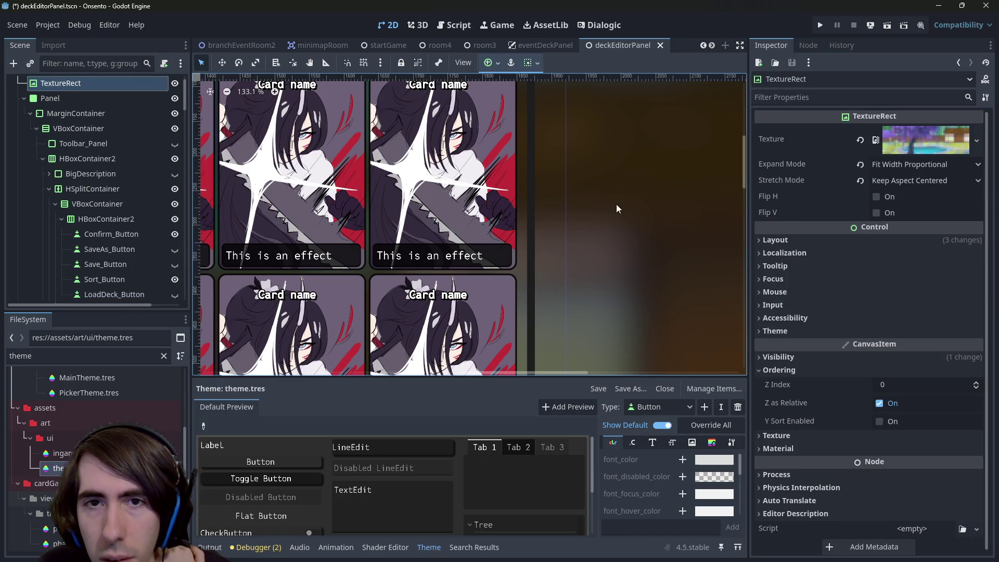
scroll(506, 183, up, 4)
scroll(501, 167, up, 15)
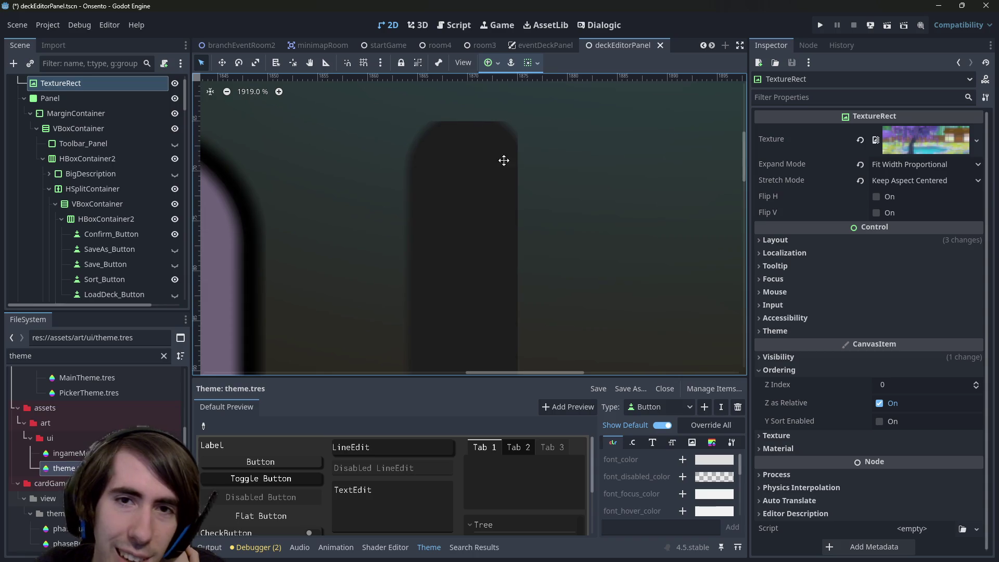
drag(504, 158, 530, 195)
scroll(565, 231, down, 3)
click(61, 468)
scroll(863, 400, down, 3)
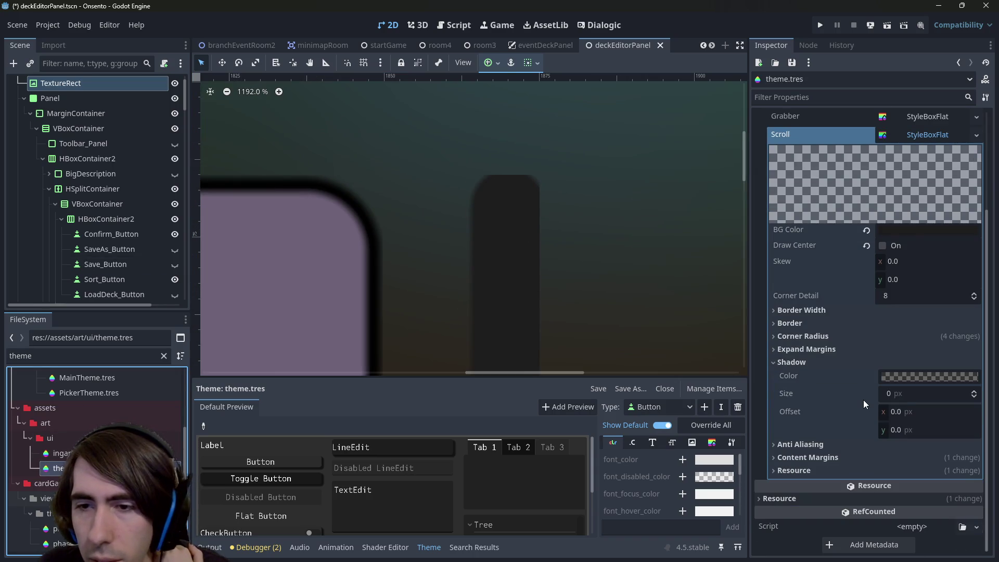
- Try a corner detail of 20 and a skew on the Scroll style, then reset both
click(829, 336)
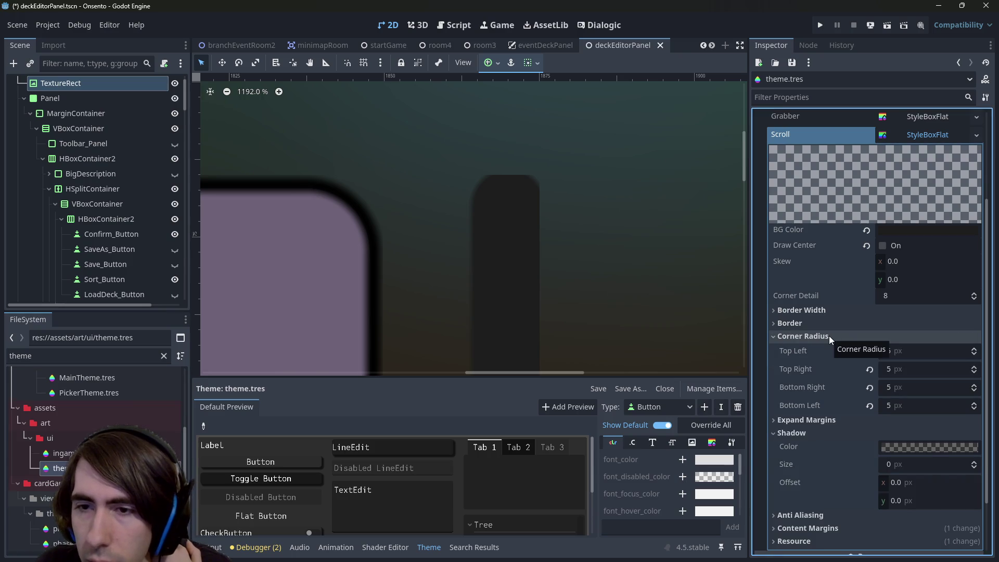
click(829, 336)
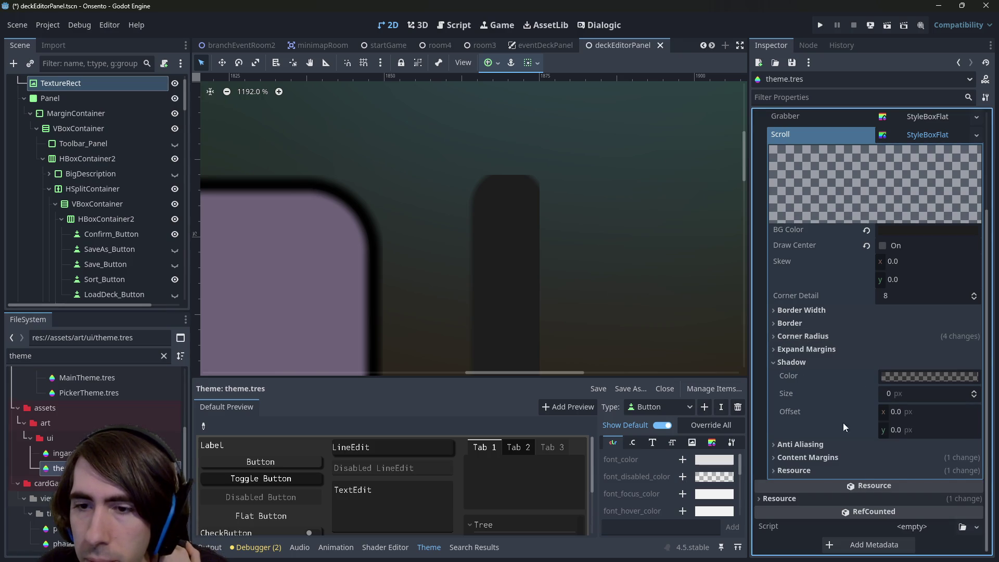
click(890, 295)
text(20)
key(Return)
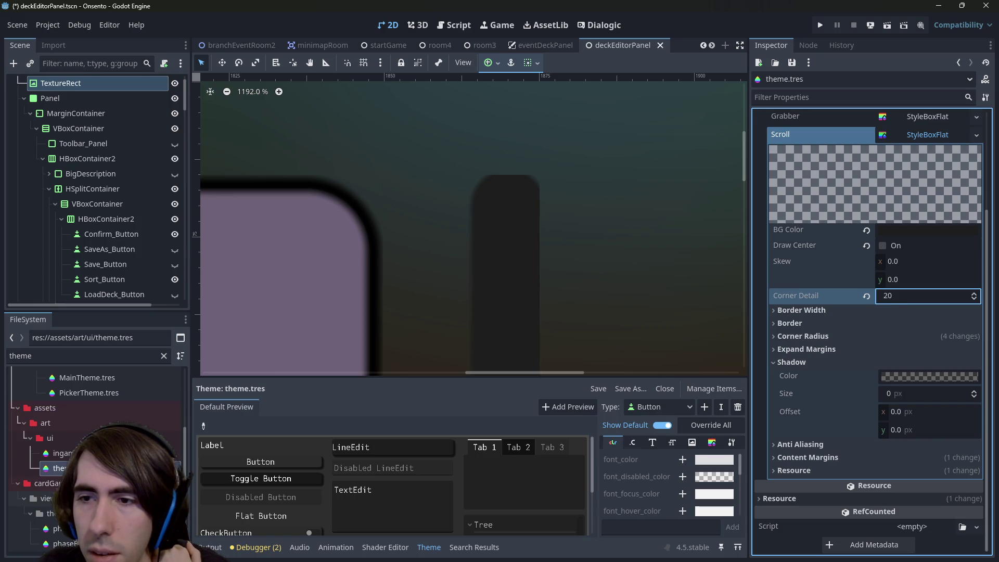
click(615, 148)
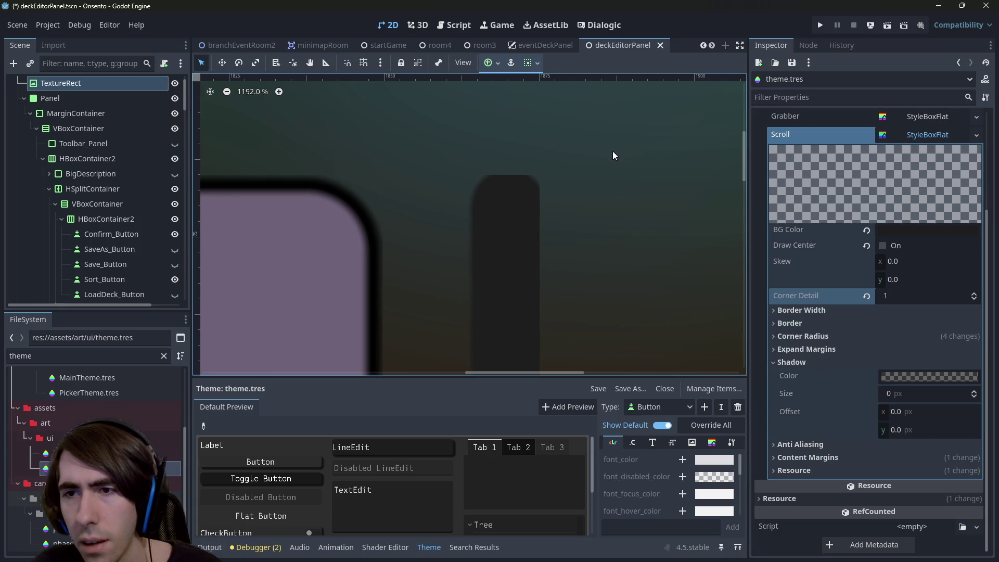
drag(900, 259, 906, 259)
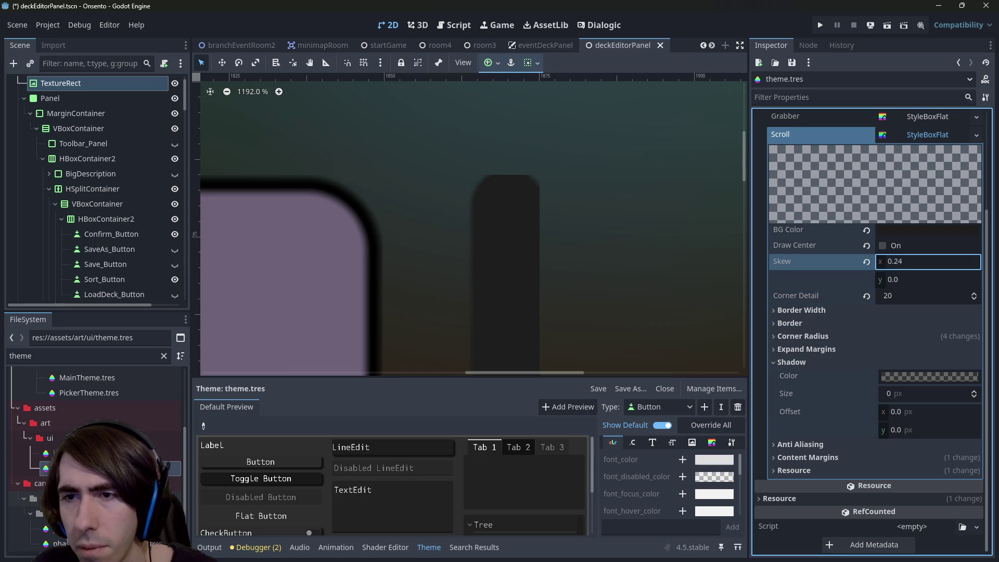
click(866, 262)
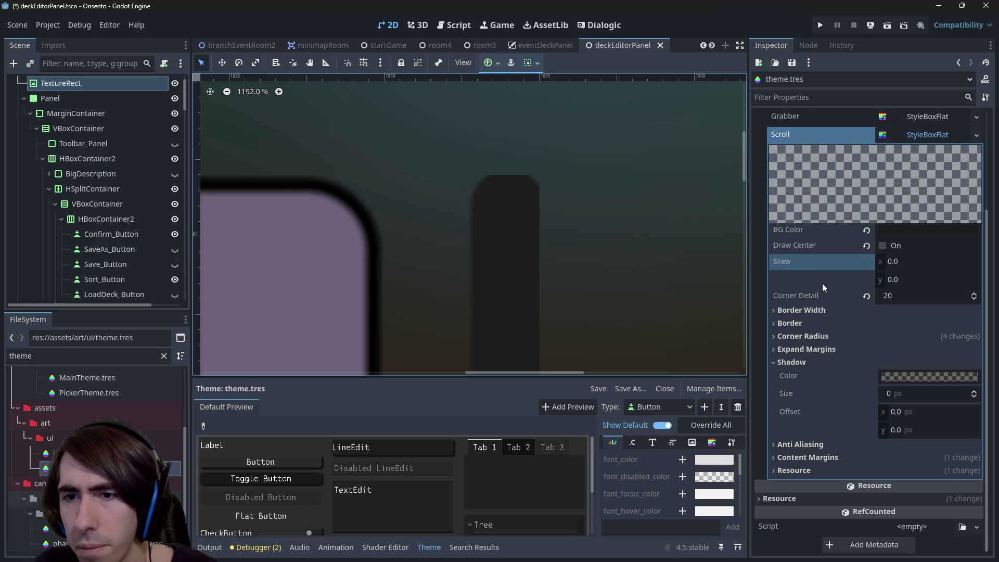
click(812, 446)
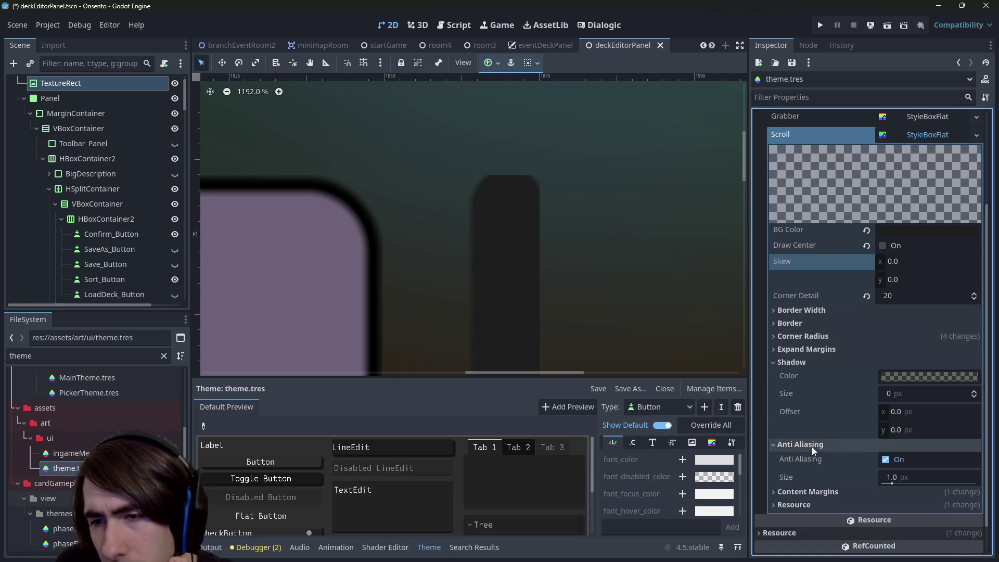
click(879, 459)
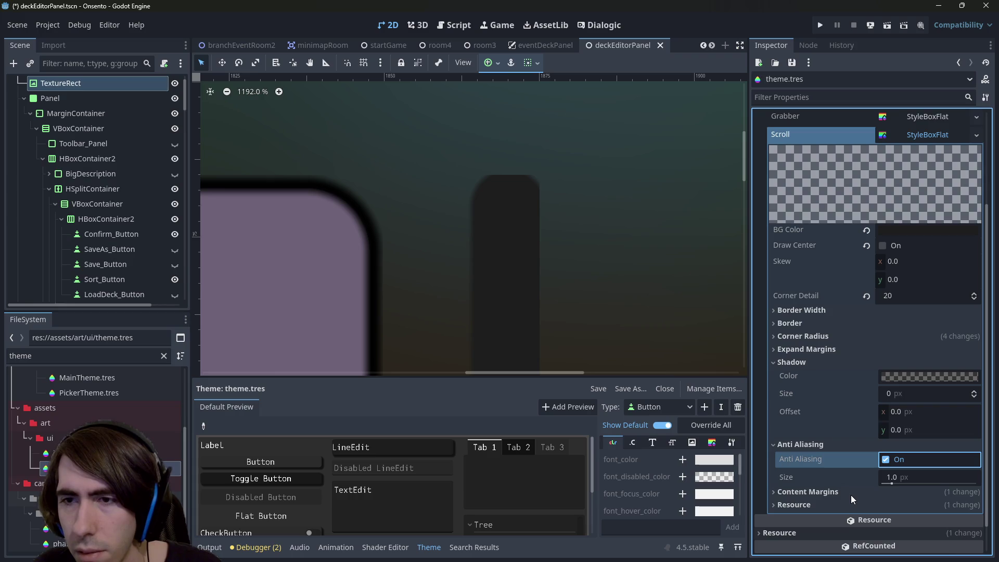
click(867, 296)
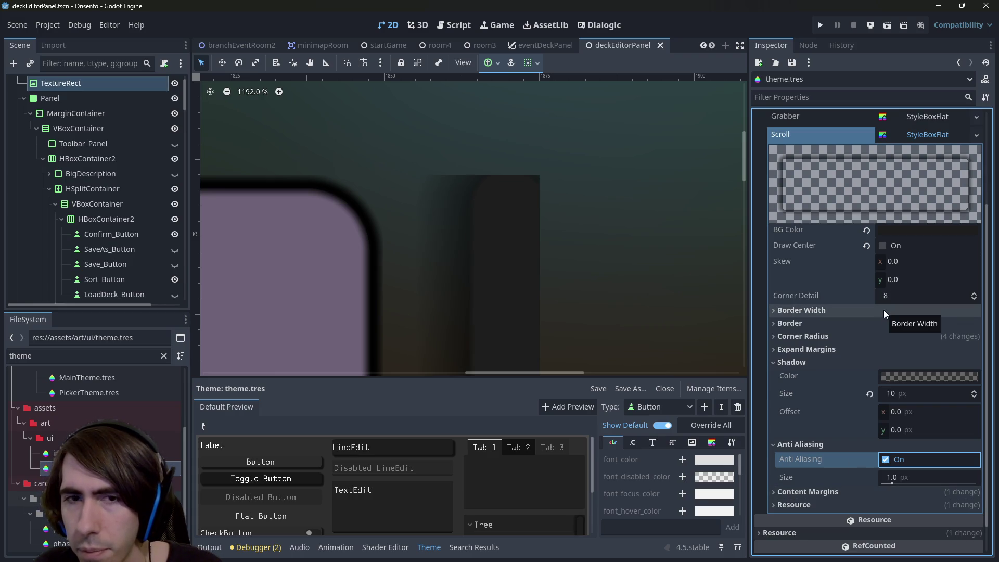
key(ctrl+z)
- Try a 50 px left content margin, then undo it back to 10 px
scroll(407, 279, down, 8)
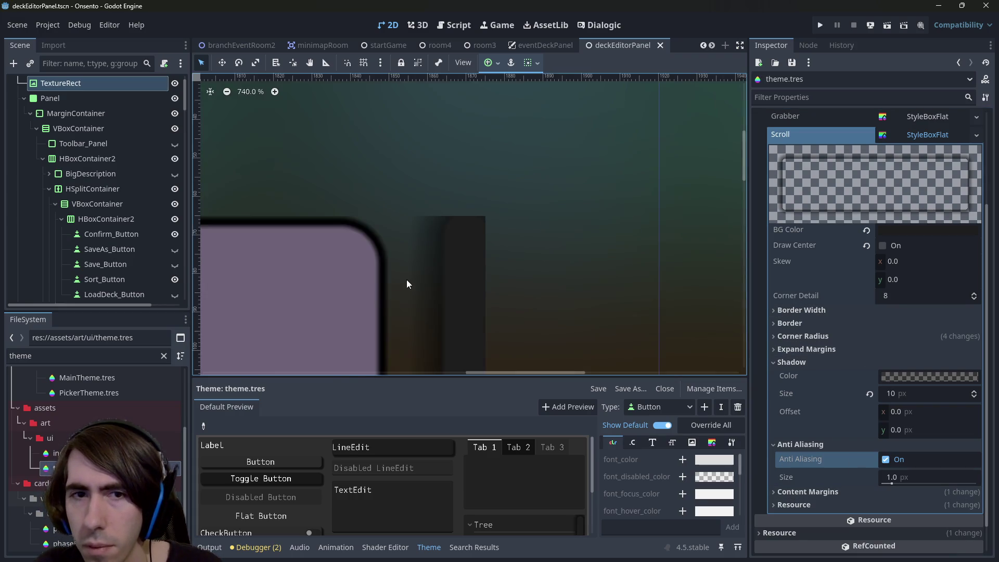
scroll(548, 197, up, 5)
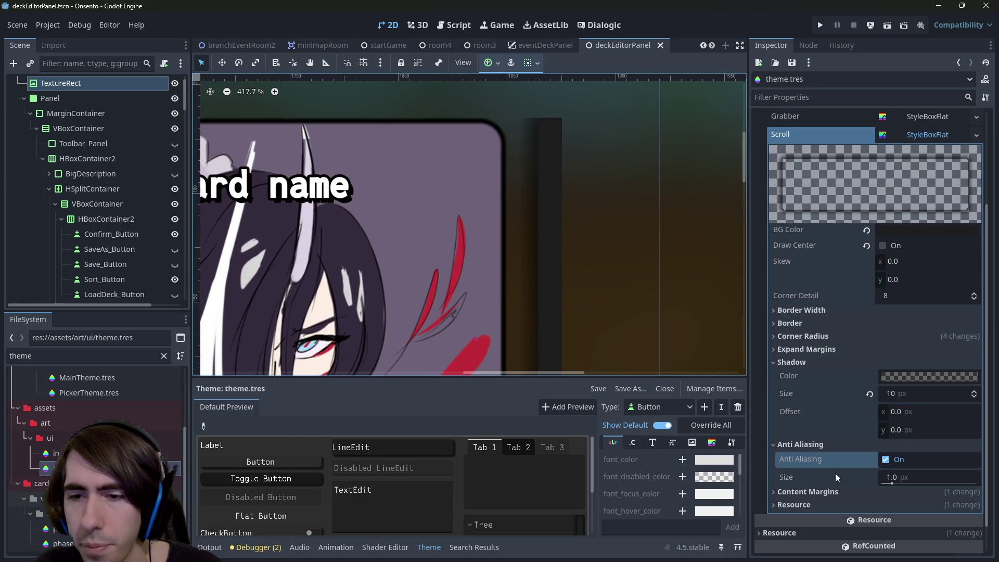
click(895, 492)
scroll(572, 246, up, 1)
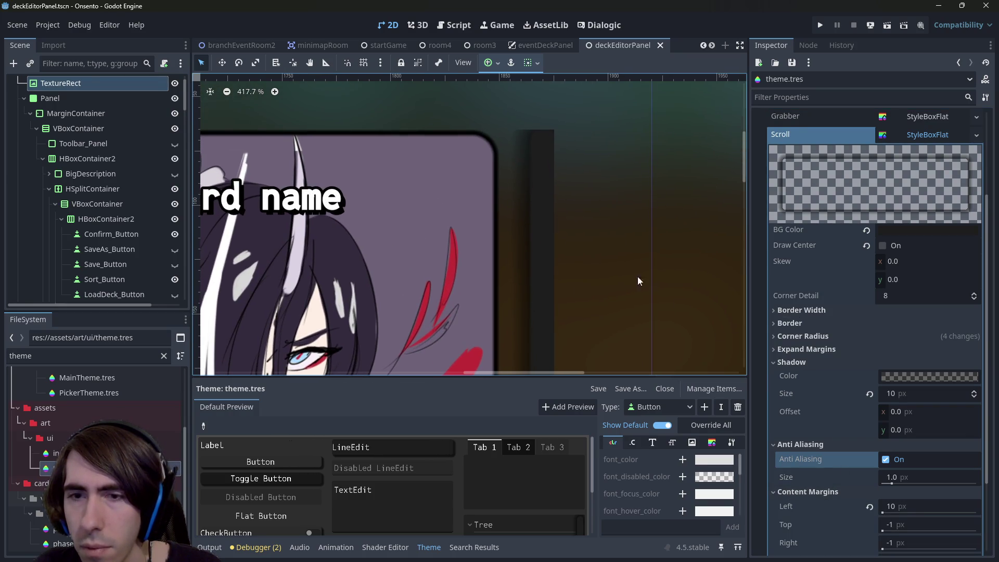
mouse_move(899, 516)
mouse_down()
mouse_move(920, 516)
mouse_move(894, 506)
mouse_up()
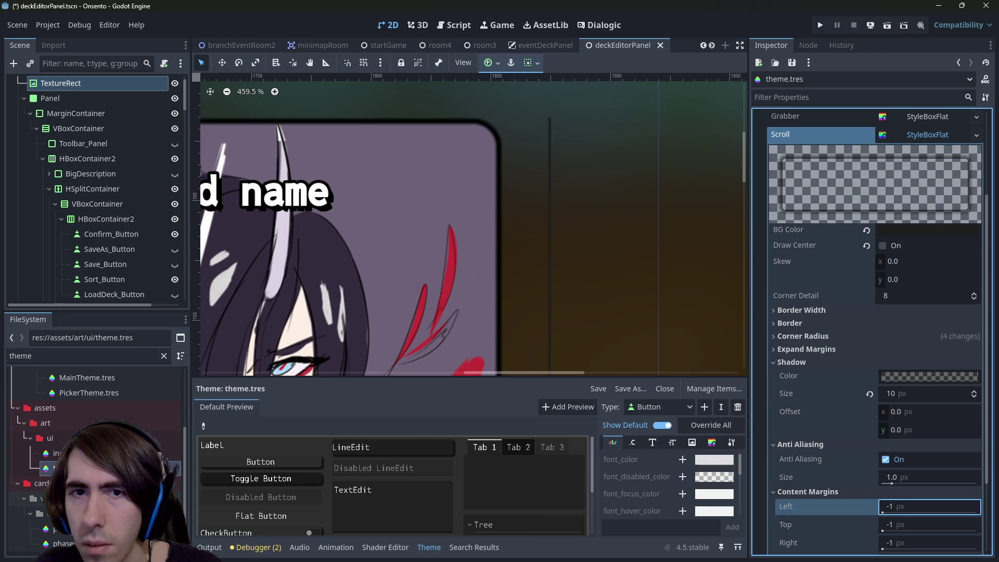
key(ctrl+z)
- Collapse the Shadow, Anti Aliasing and Content Margins sections and leave the Expand Margins at zero
scroll(650, 318, down, 2)
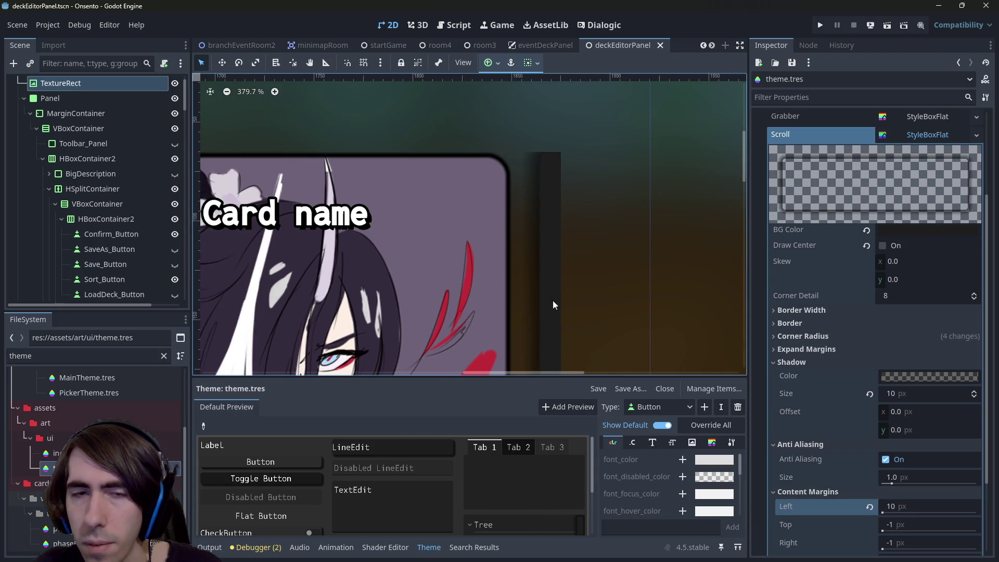
scroll(895, 454, down, 3)
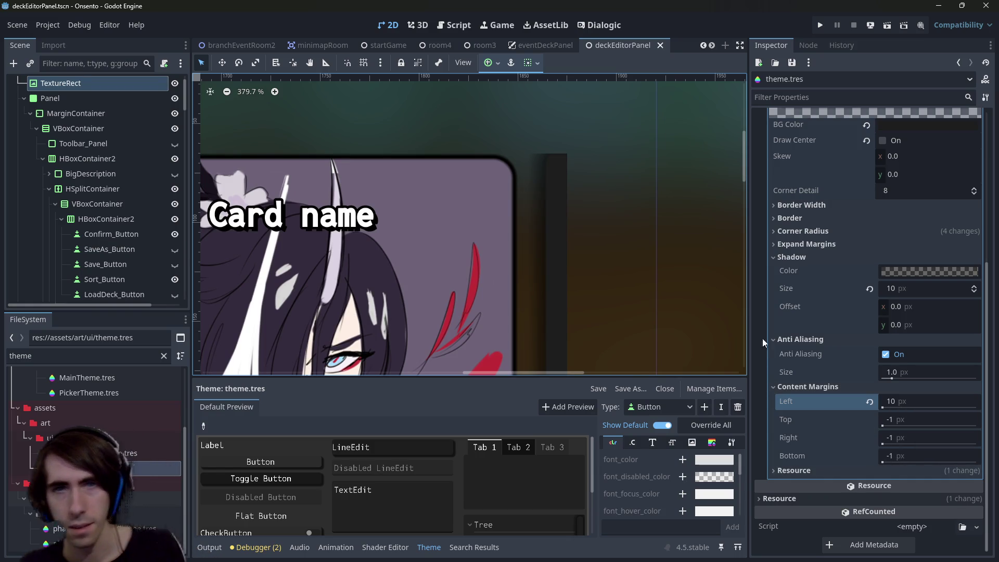
scroll(901, 340, up, 5)
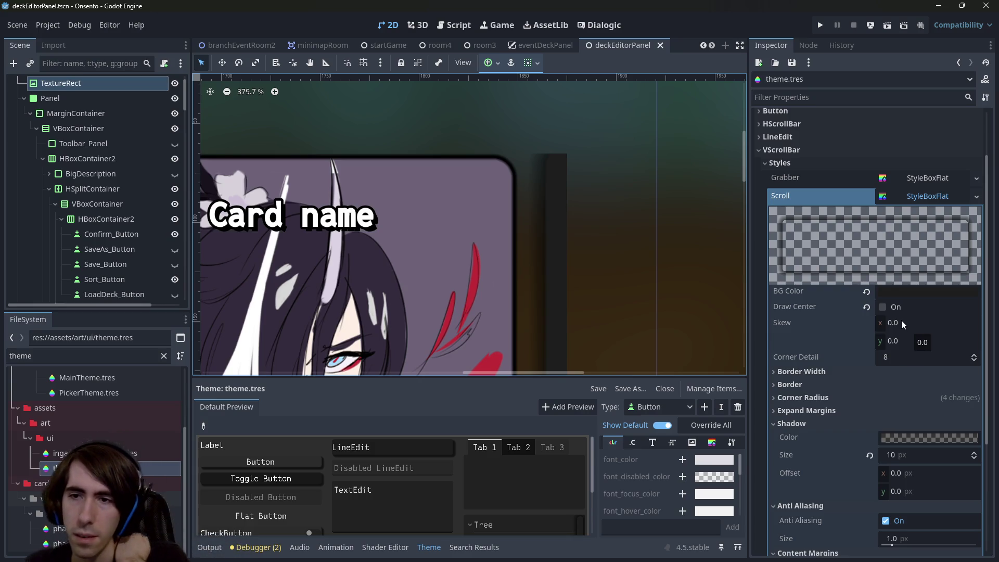
click(801, 424)
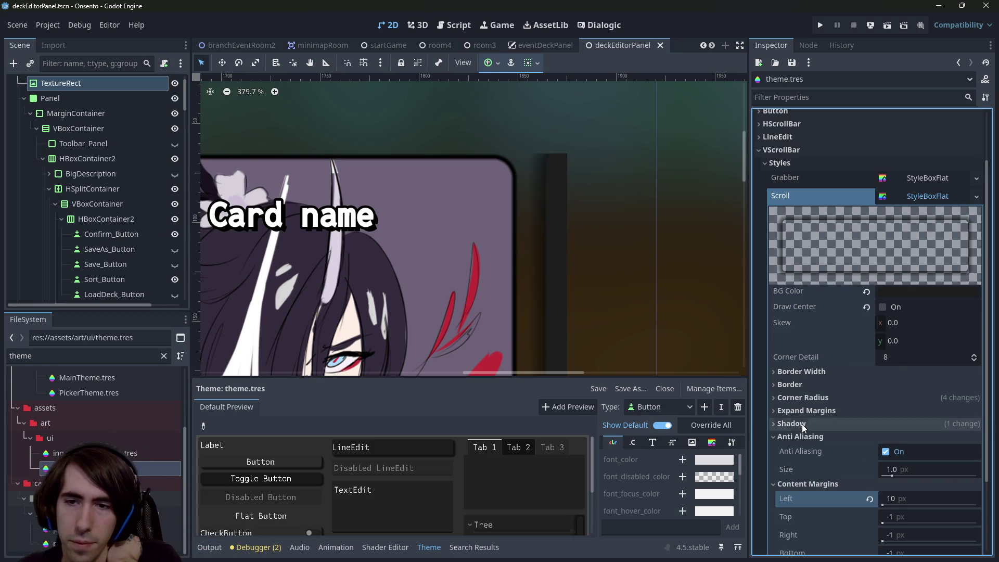
click(806, 438)
click(809, 450)
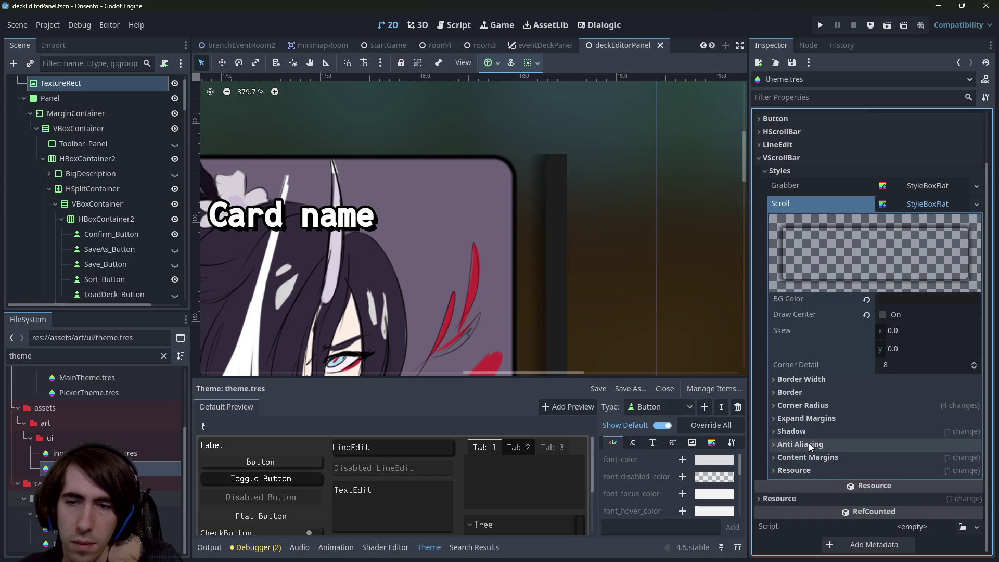
click(810, 417)
mouse_move(883, 439)
mouse_down()
mouse_move(910, 437)
mouse_move(854, 429)
mouse_up()
click(839, 415)
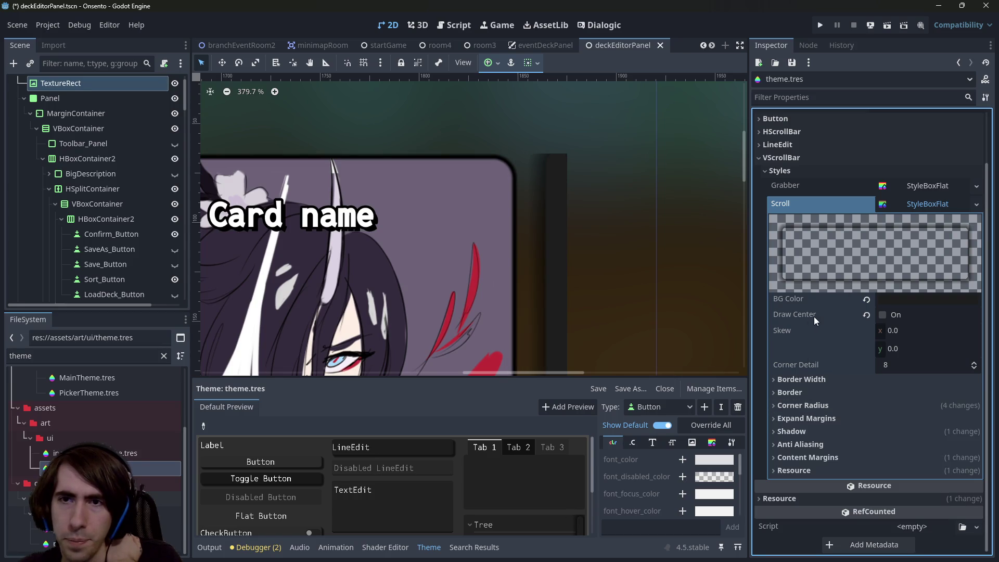
click(916, 191)
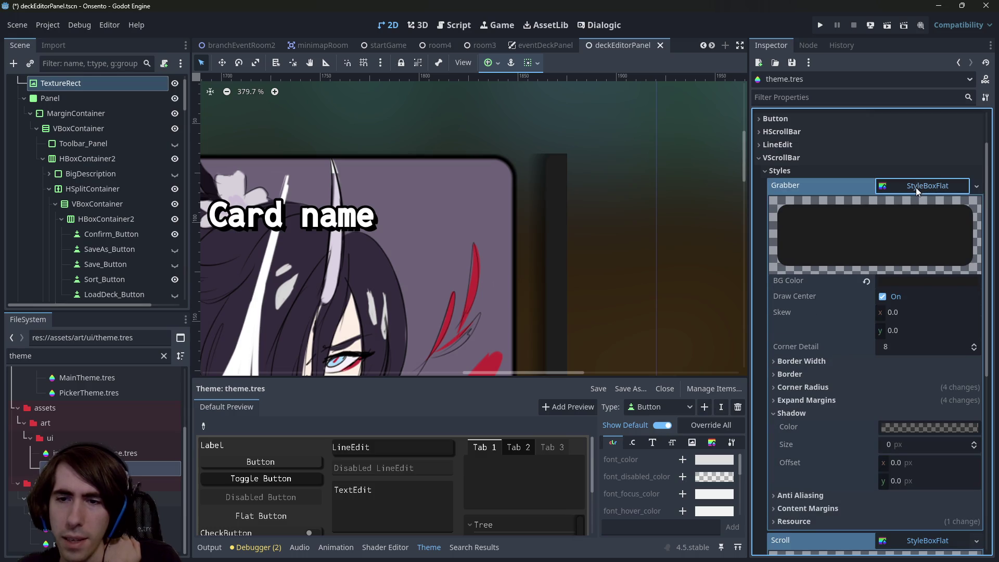
- Set the VScrollBar grabber's left expand margin to 1 px, matching its other sides
scroll(826, 383, down, 2)
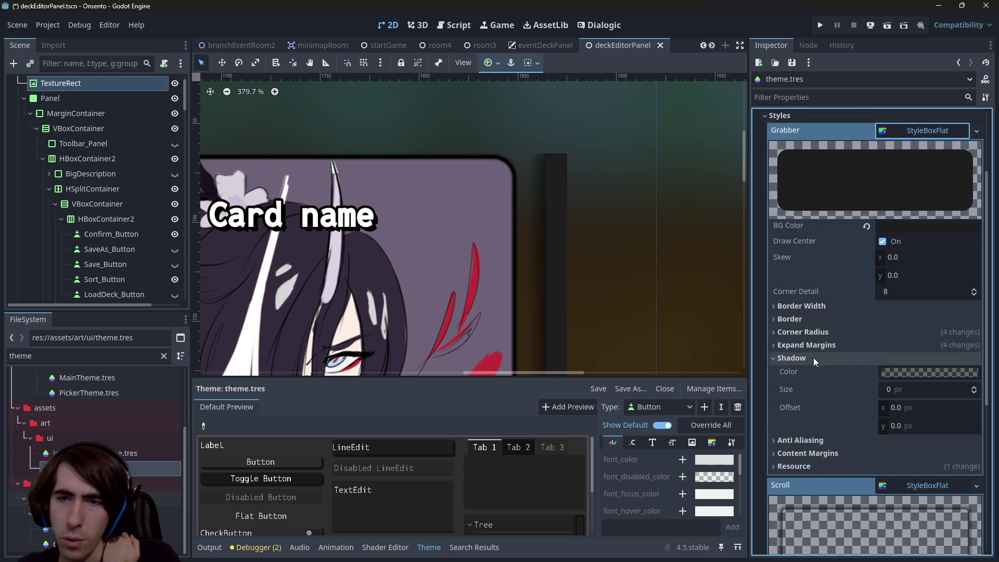
click(812, 332)
click(812, 332)
click(815, 346)
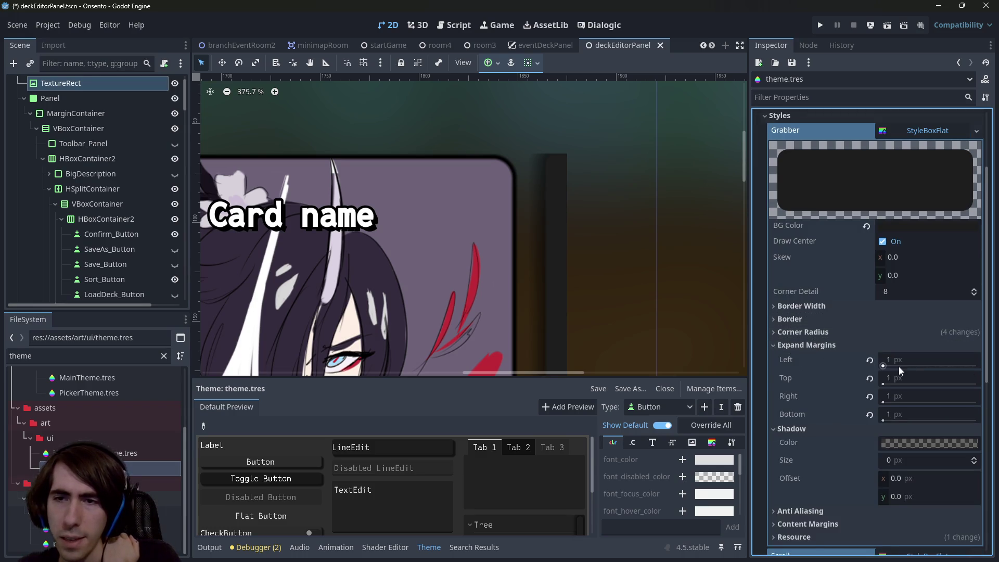
mouse_move(906, 359)
mouse_down()
mouse_move(942, 359)
mouse_move(876, 358)
mouse_up()
click(819, 332)
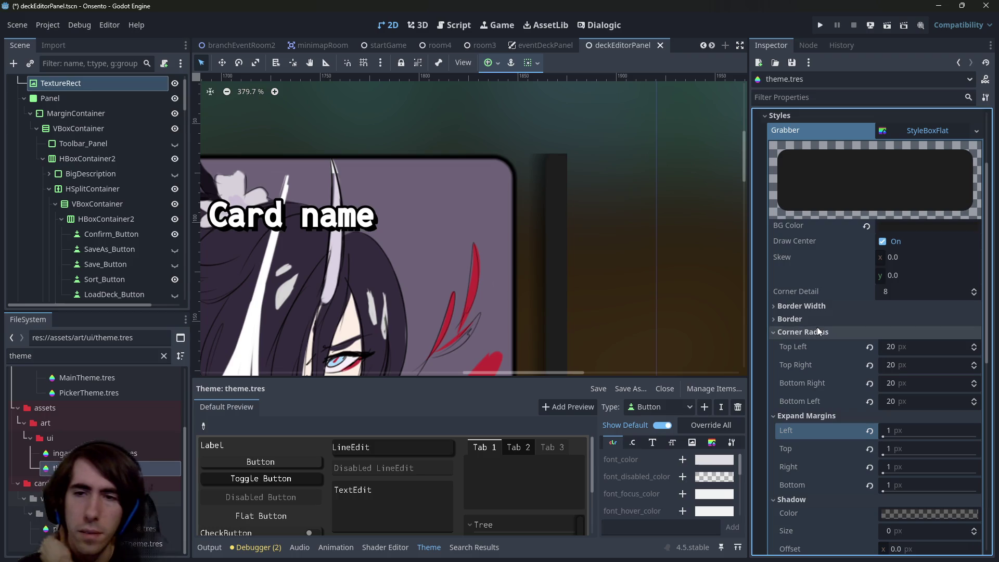
click(819, 332)
- Collapse the Grabber and Scroll stylebox properties in the theme inspector
click(819, 313)
click(819, 314)
scroll(819, 313, up, 2)
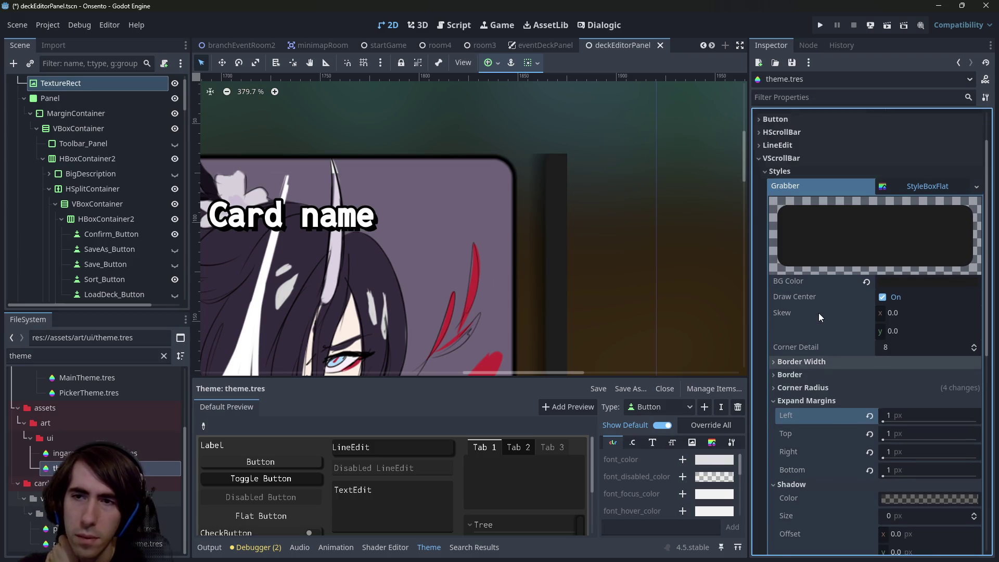
scroll(819, 313, up, 2)
click(900, 245)
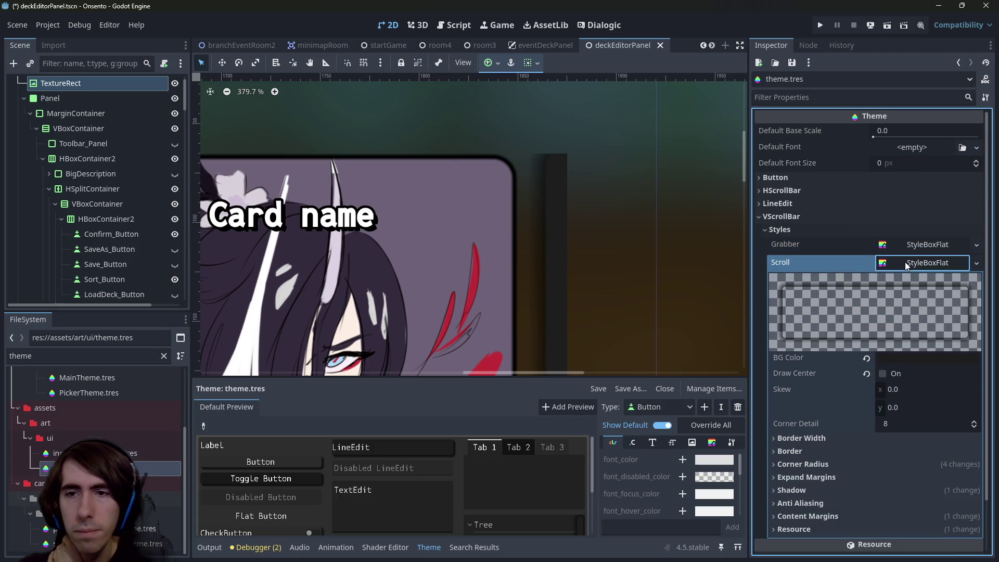
click(905, 263)
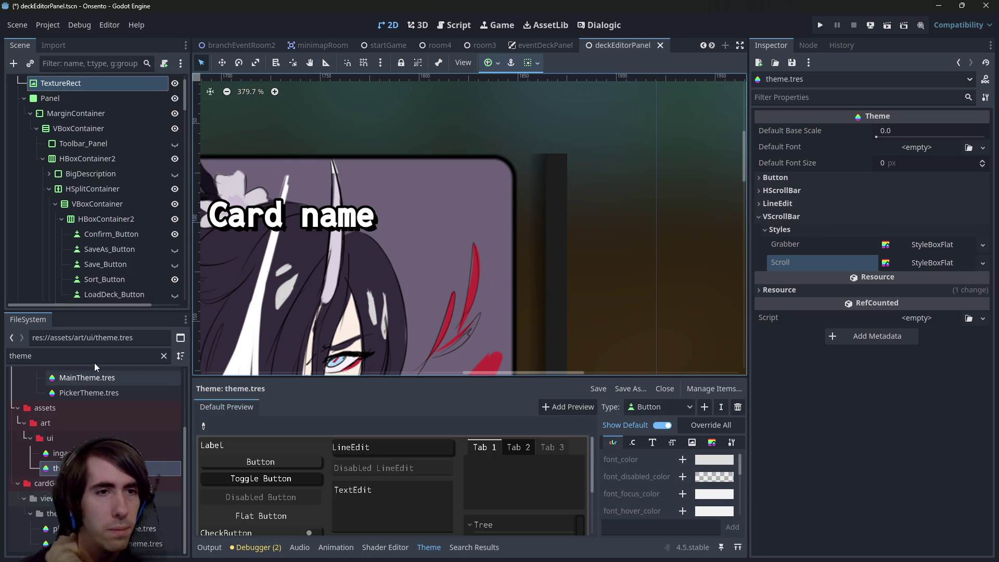
click(156, 371)
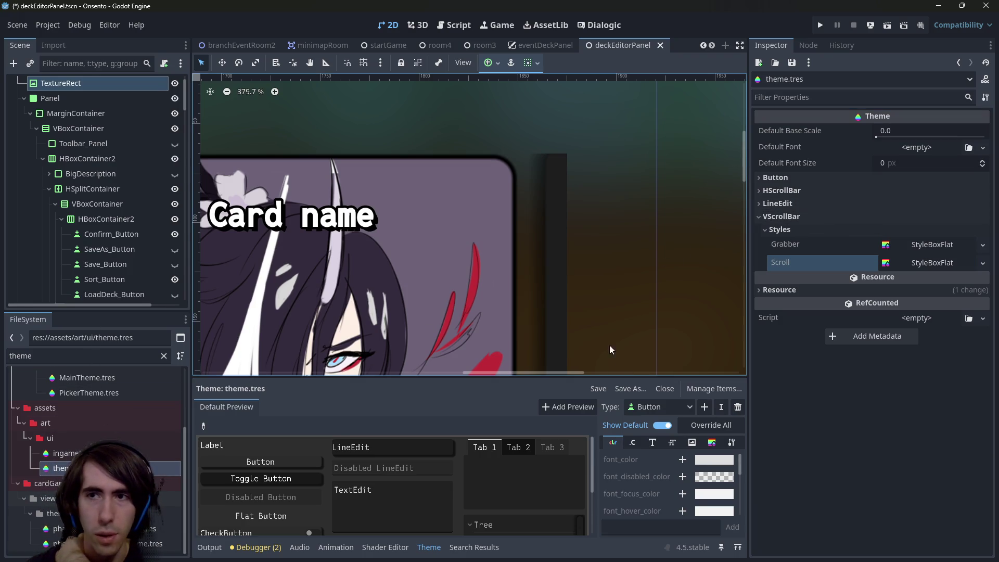
- Save with Ctrl+S, add ScrollContainer to theme.tres via a 'scroll' filter, and view its StyleBox items
key(ctrl+s)
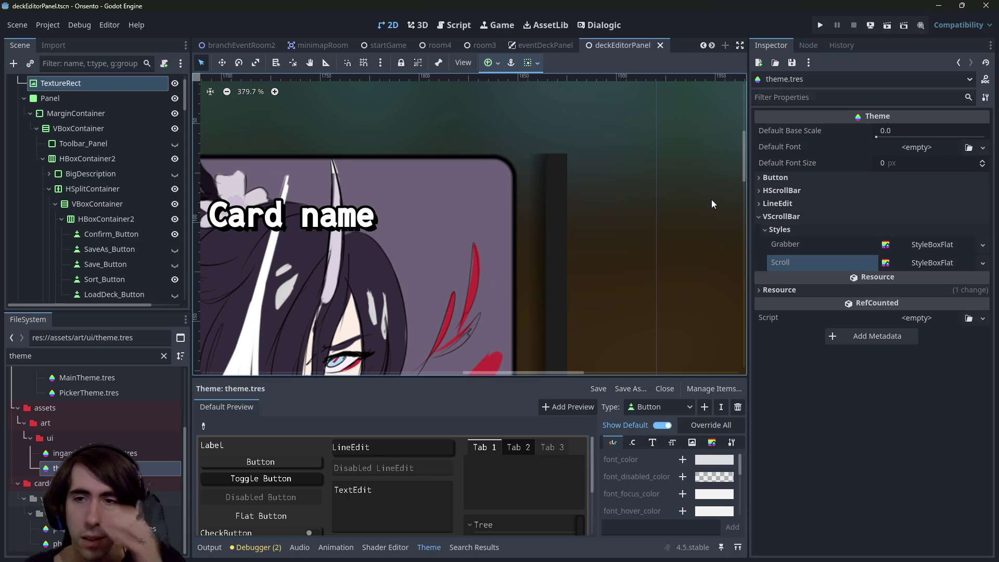
click(704, 407)
text(scroll)
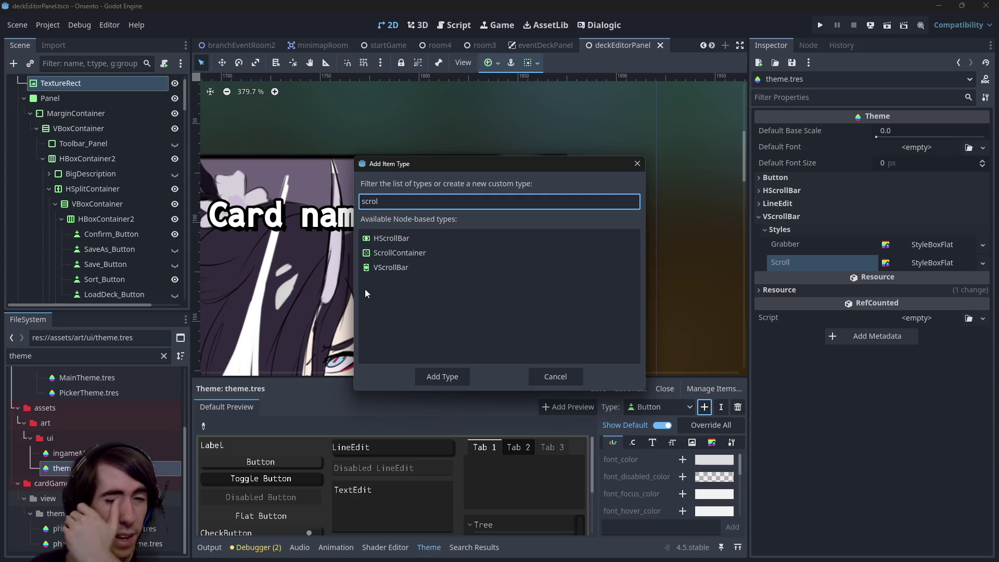
double_click(397, 252)
click(647, 446)
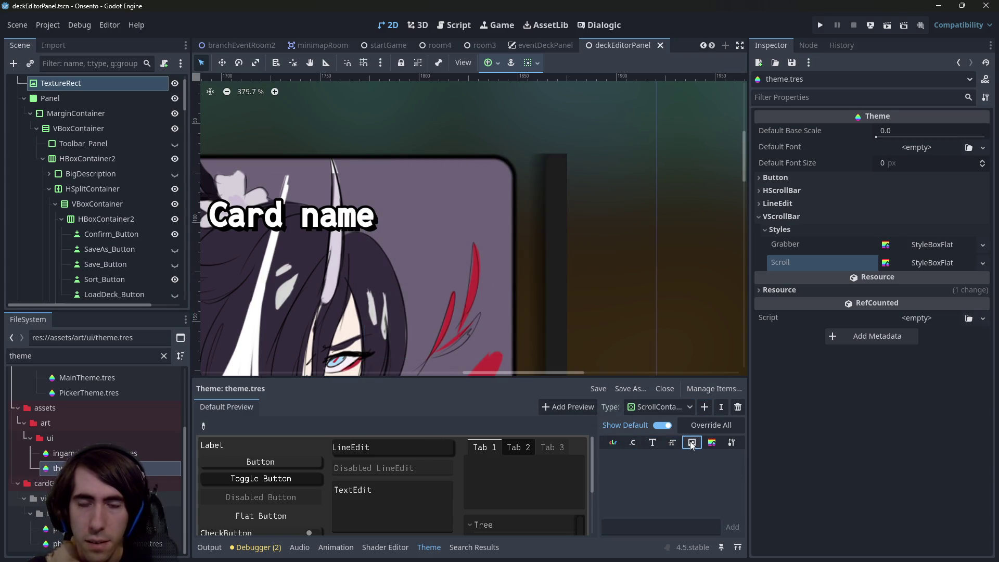
click(711, 442)
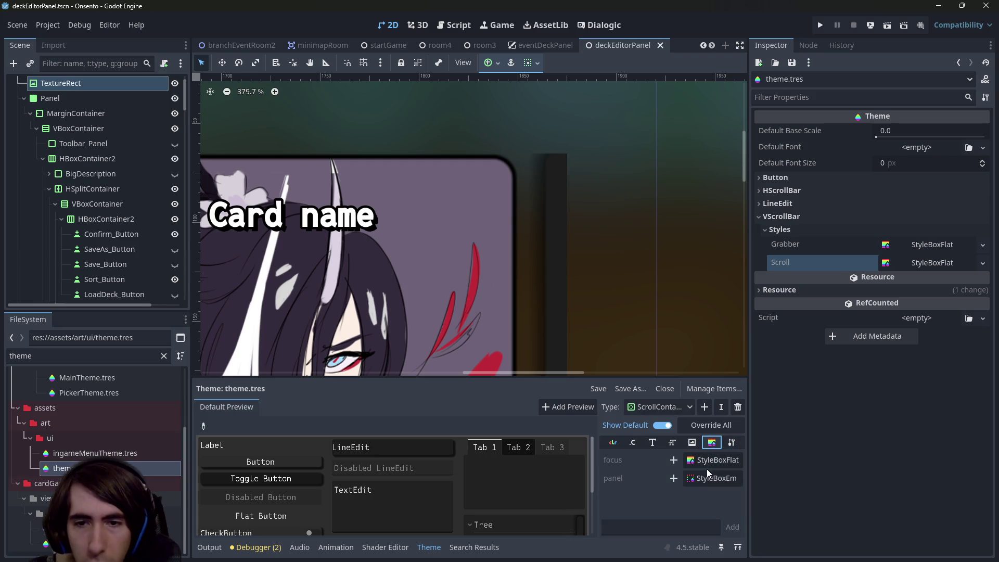
- Try a StyleBoxFlat override for the ScrollContainer panel style, then remove it
click(674, 477)
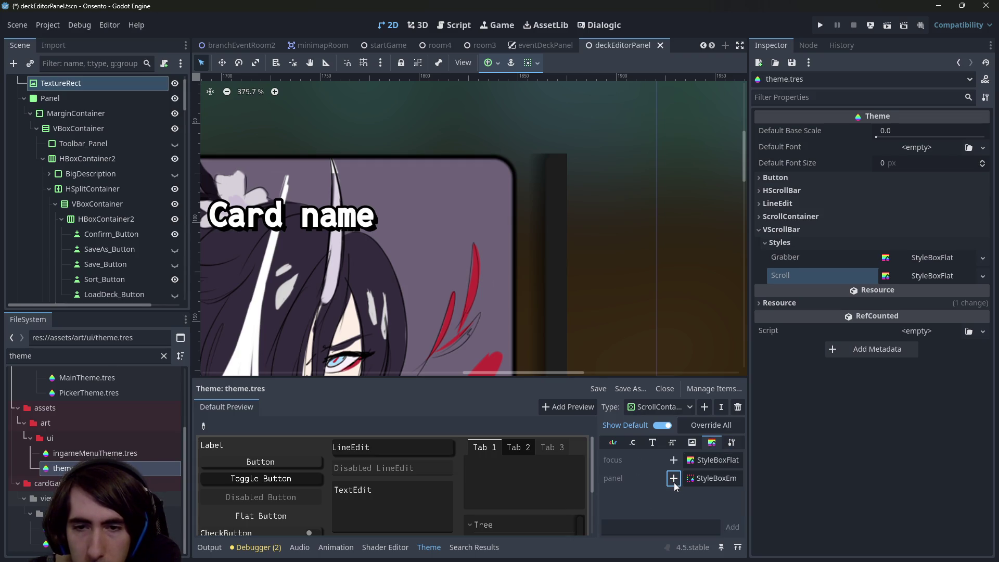
scroll(592, 279, up, 1)
scroll(591, 279, up, 1)
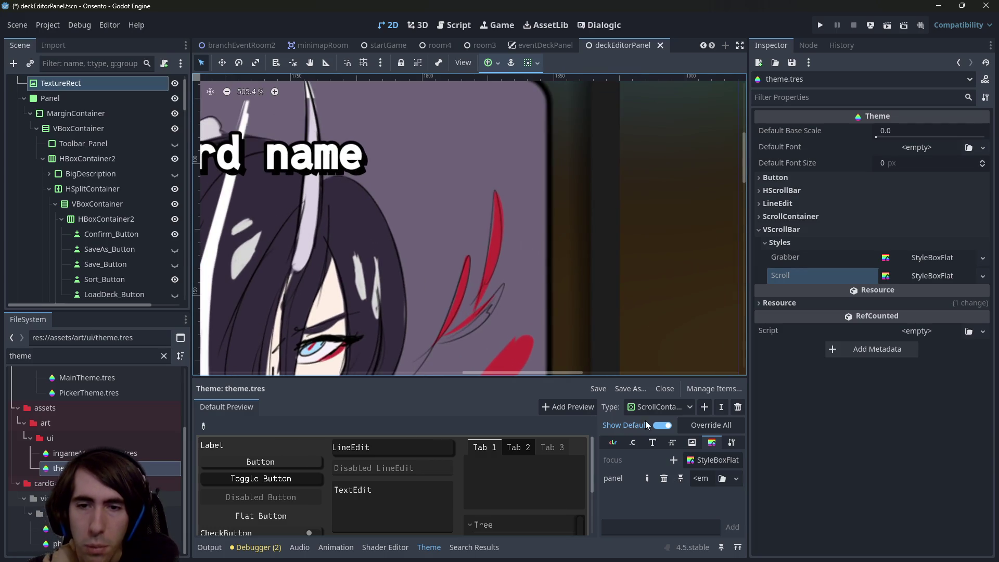
click(700, 478)
click(701, 479)
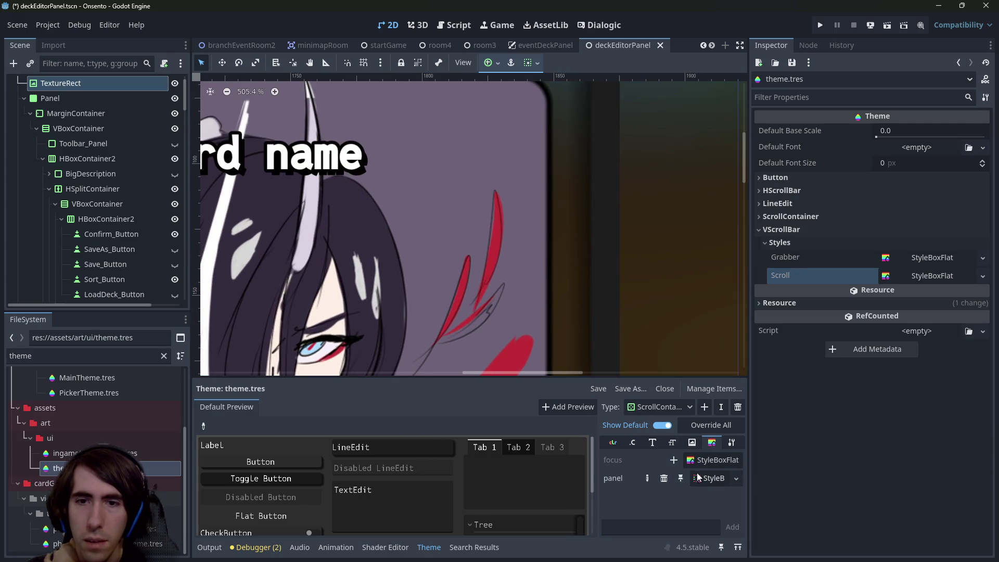
click(737, 479)
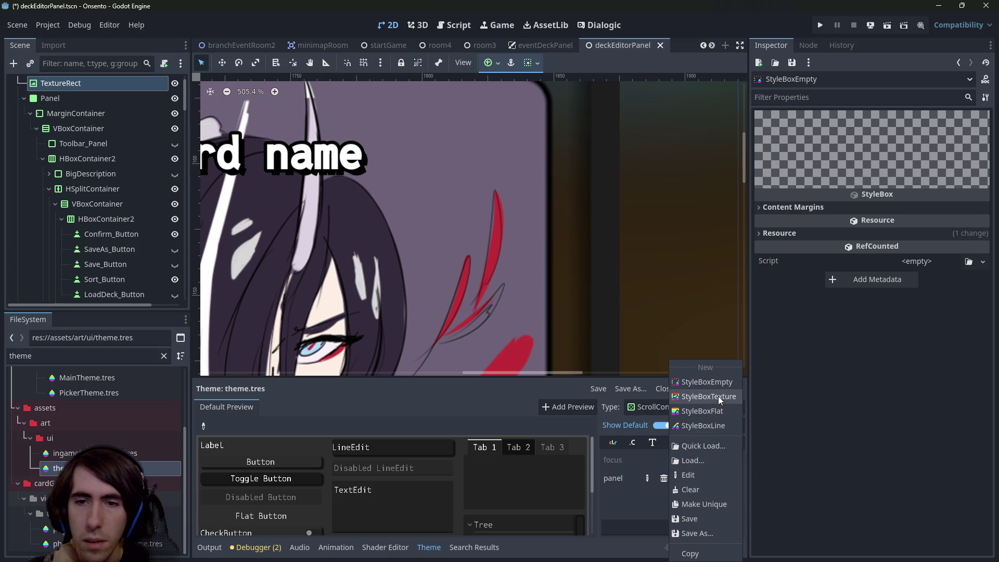
click(719, 414)
scroll(601, 310, down, 10)
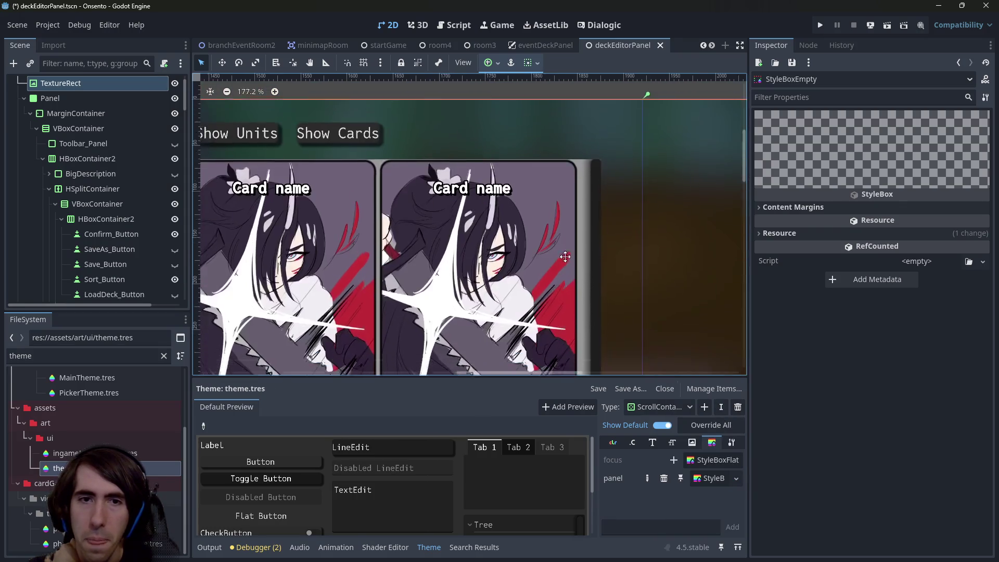
click(664, 478)
- Override the ScrollContainer focus style with a new StyleBox and open its properties
click(674, 460)
click(722, 460)
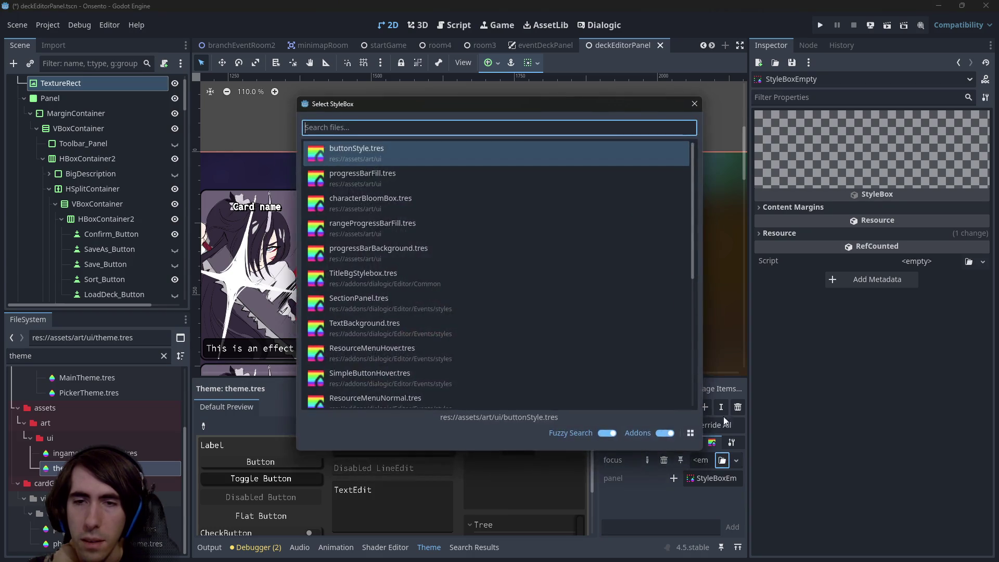
click(699, 443)
click(736, 460)
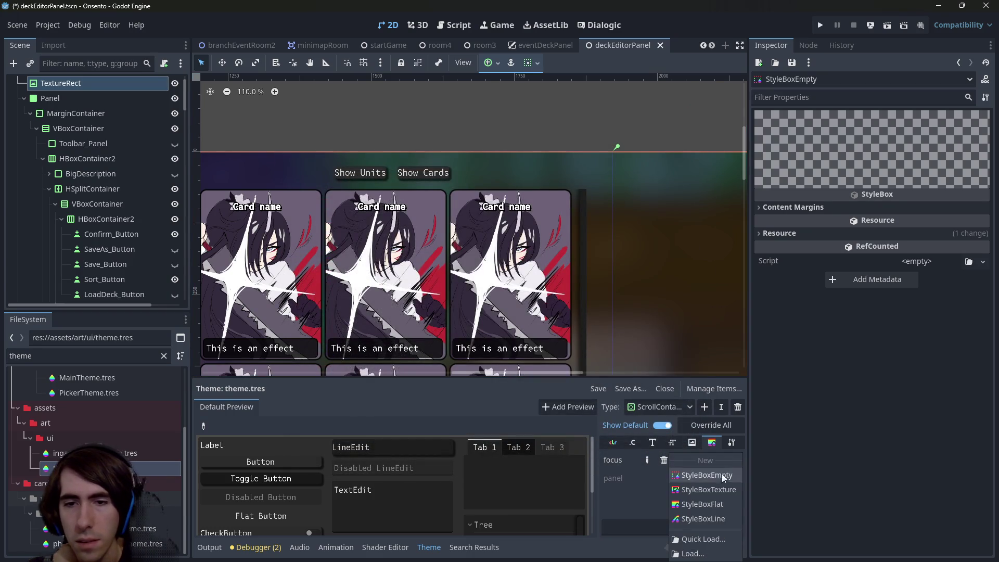
click(723, 505)
scroll(634, 273, down, 1)
scroll(634, 272, down, 4)
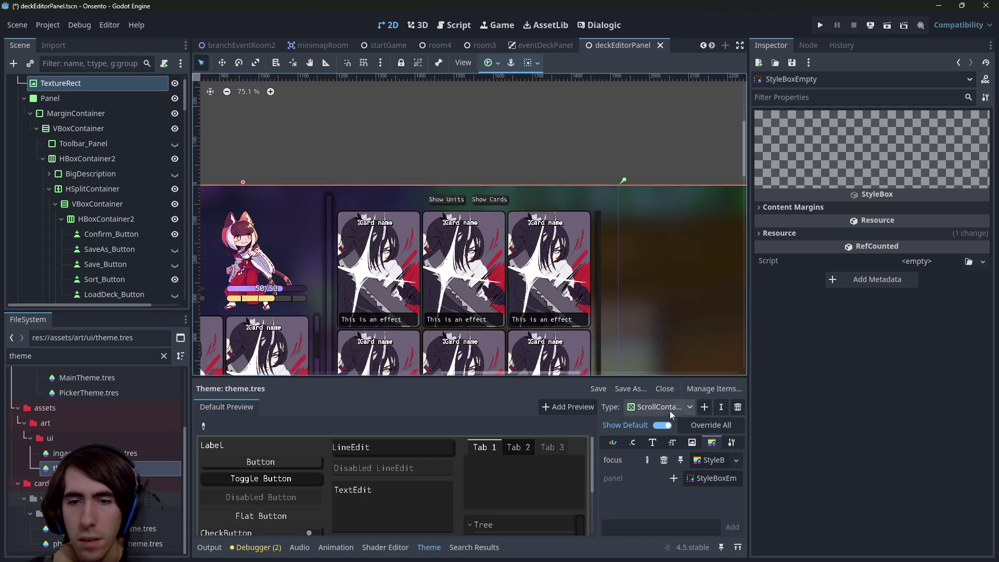
click(709, 460)
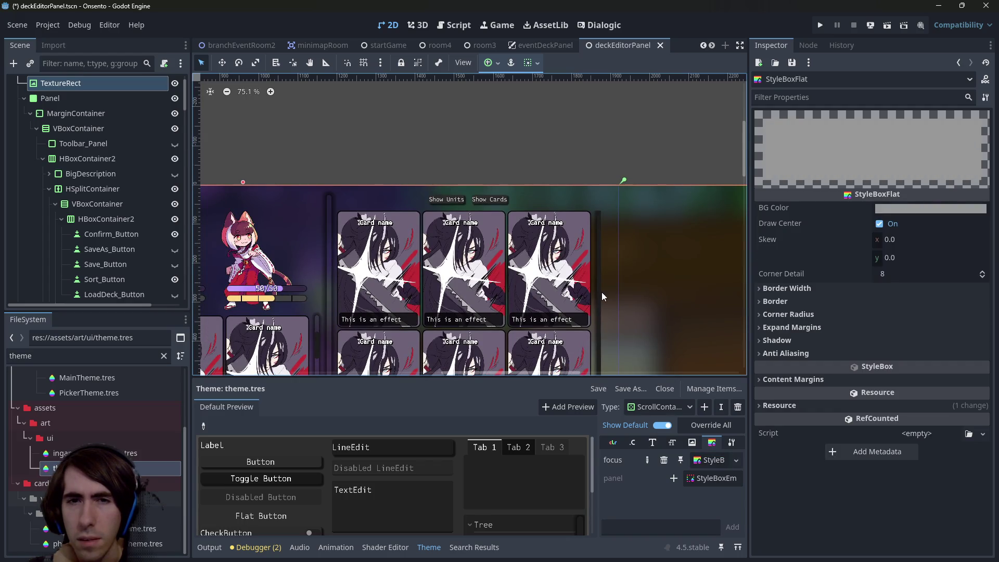
- Start another panel stylebox override and remove it again
click(673, 478)
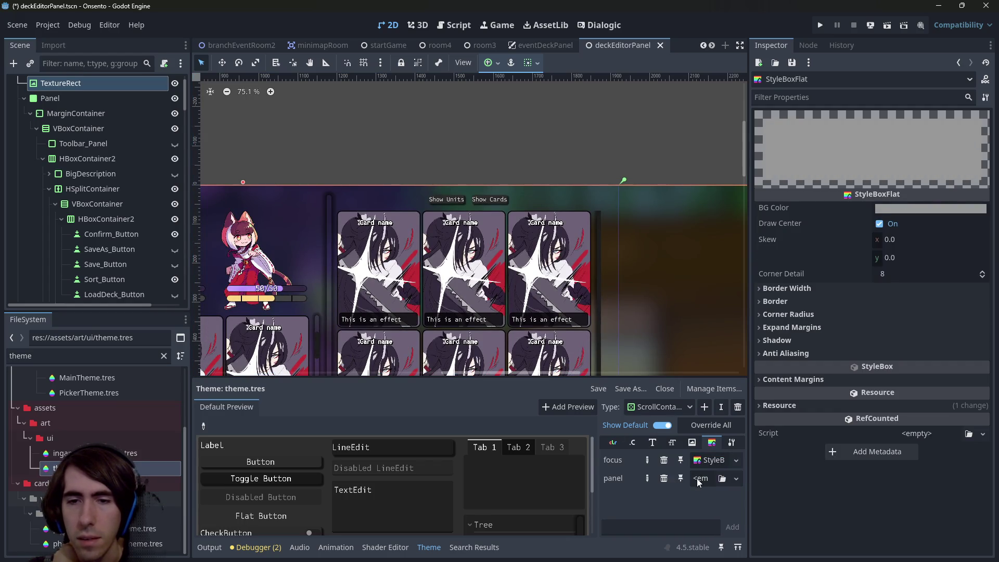
click(704, 478)
click(808, 502)
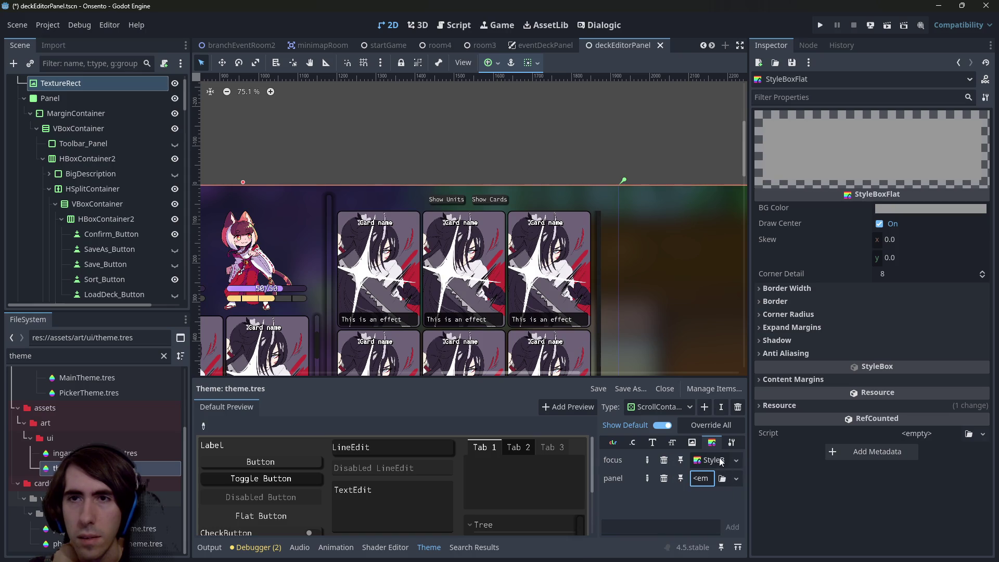
click(727, 478)
click(664, 479)
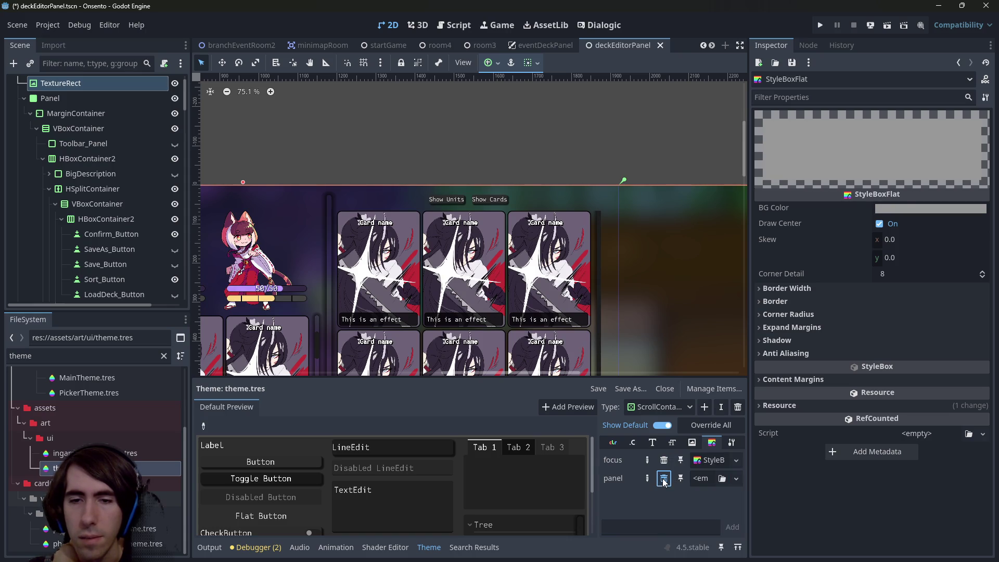
- Browse the ScrollContainer's base type, font, color and StyleBox item tabs
click(734, 443)
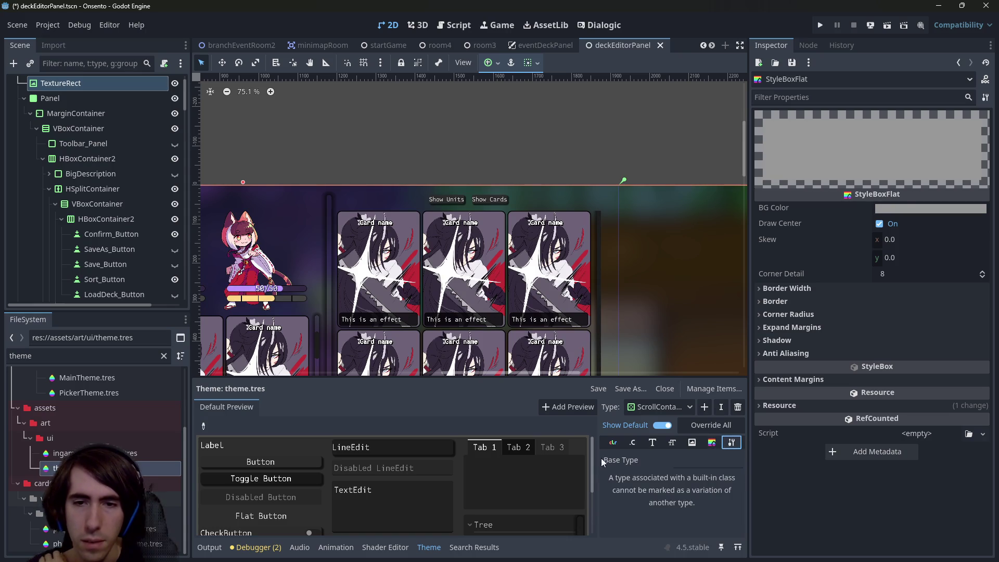
click(712, 443)
click(692, 442)
click(652, 443)
click(633, 442)
click(614, 443)
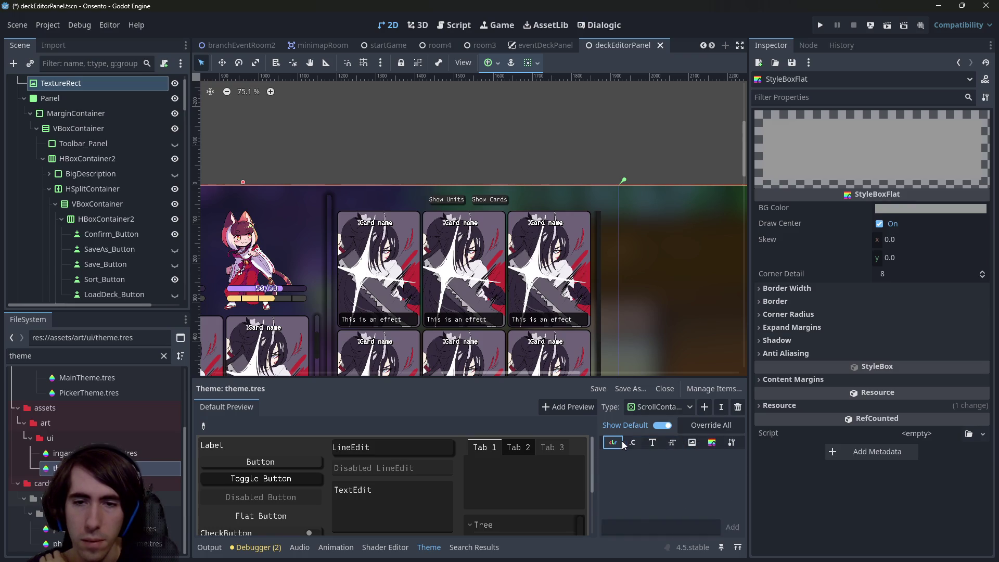
click(709, 449)
- Keep ScrollContainer selected, remove its focus override, then save and run the scene
click(658, 408)
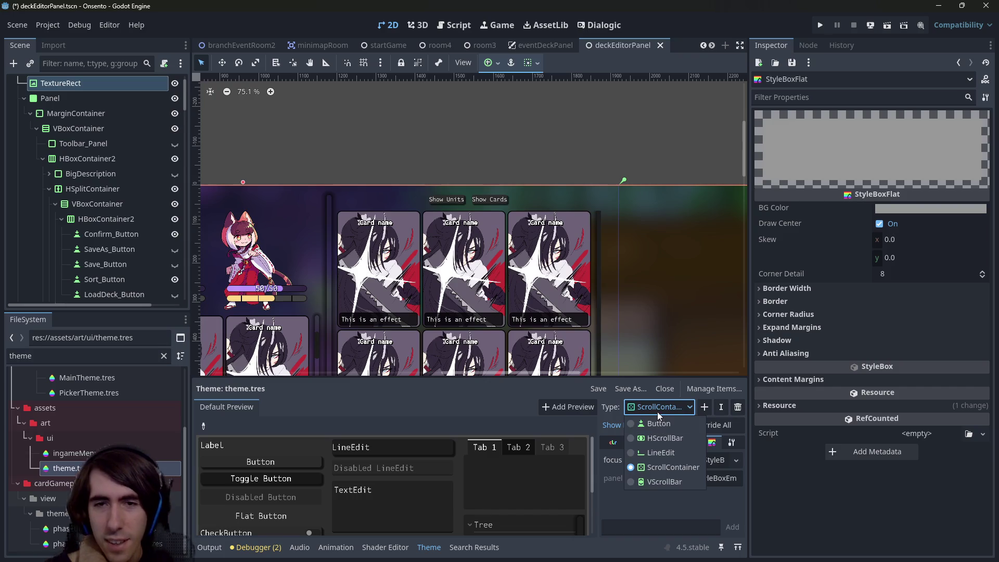
click(655, 410)
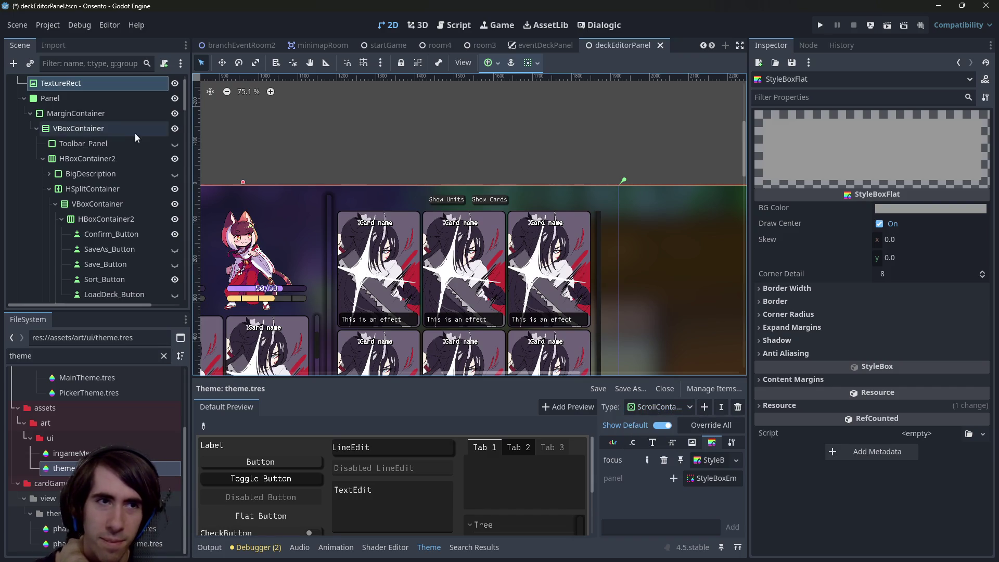
scroll(138, 133, up, 2)
scroll(83, 156, down, 5)
scroll(88, 190, up, 5)
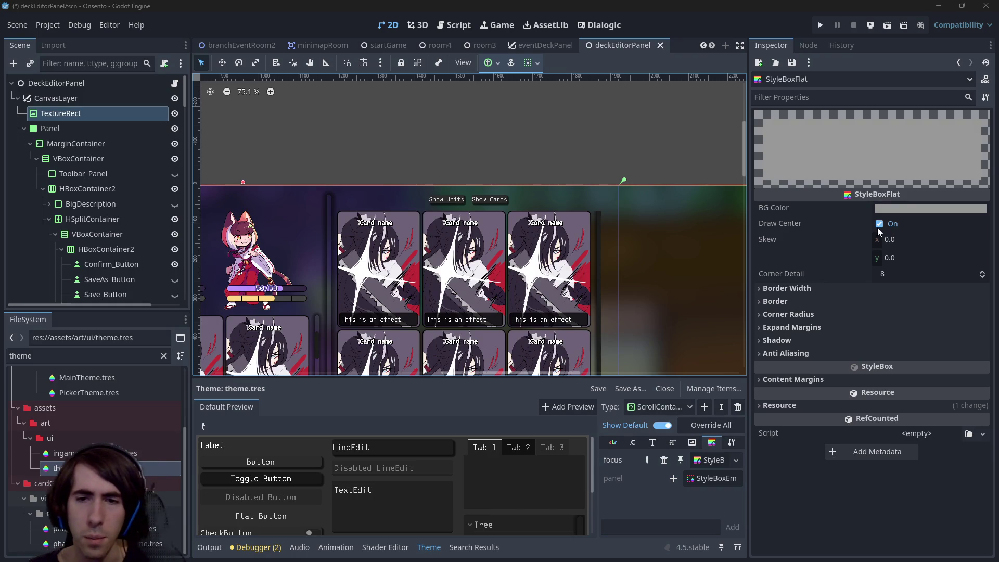
click(664, 460)
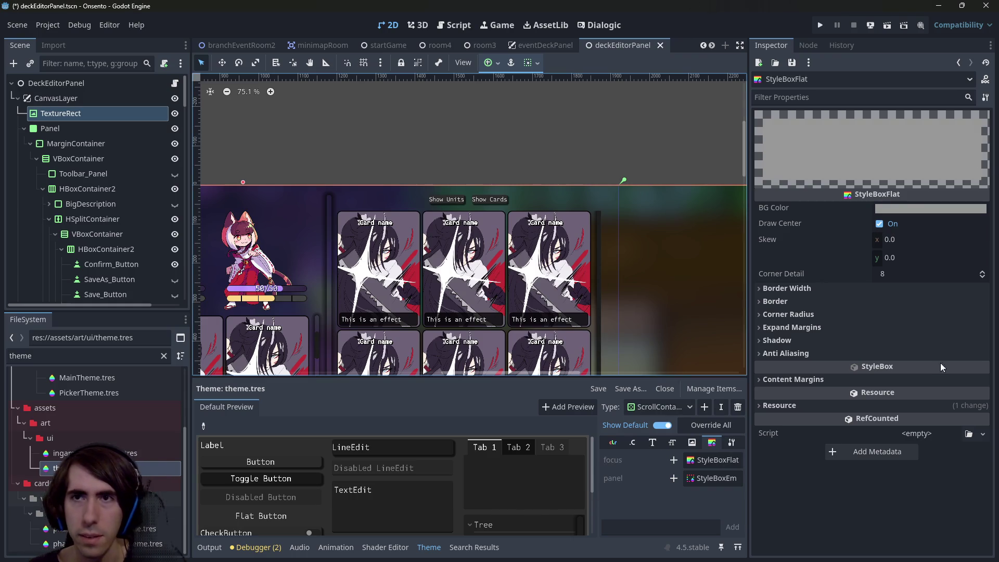
click(887, 25)
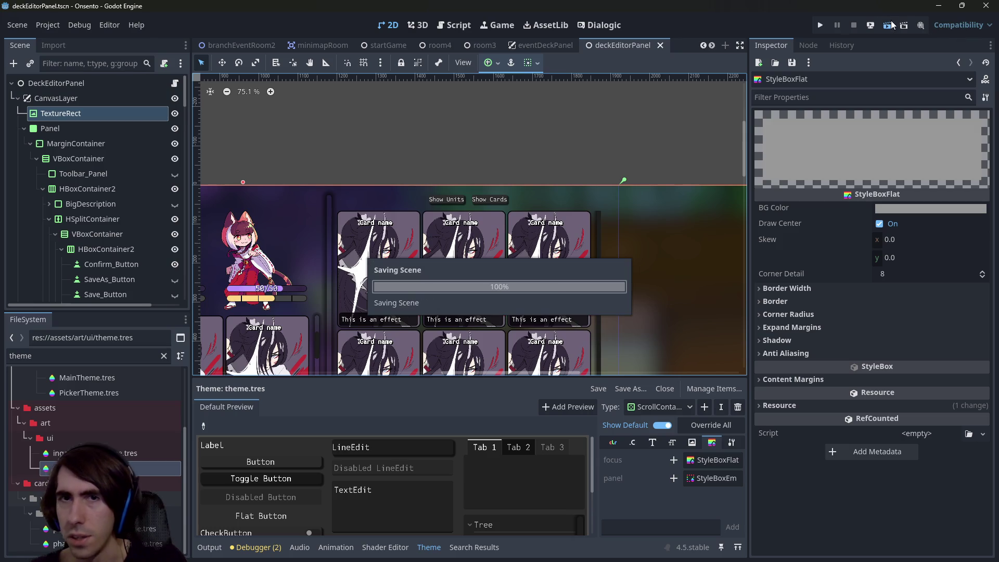
- Show the Remote scene tree and select the live ScrollContainer using a 'scrollconta' filter
click(63, 82)
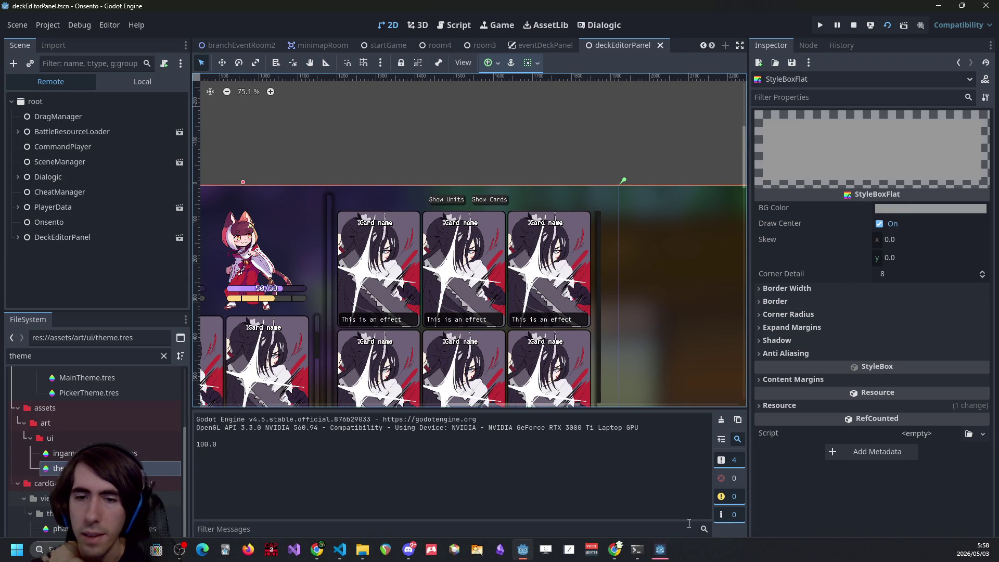
click(661, 552)
click(662, 557)
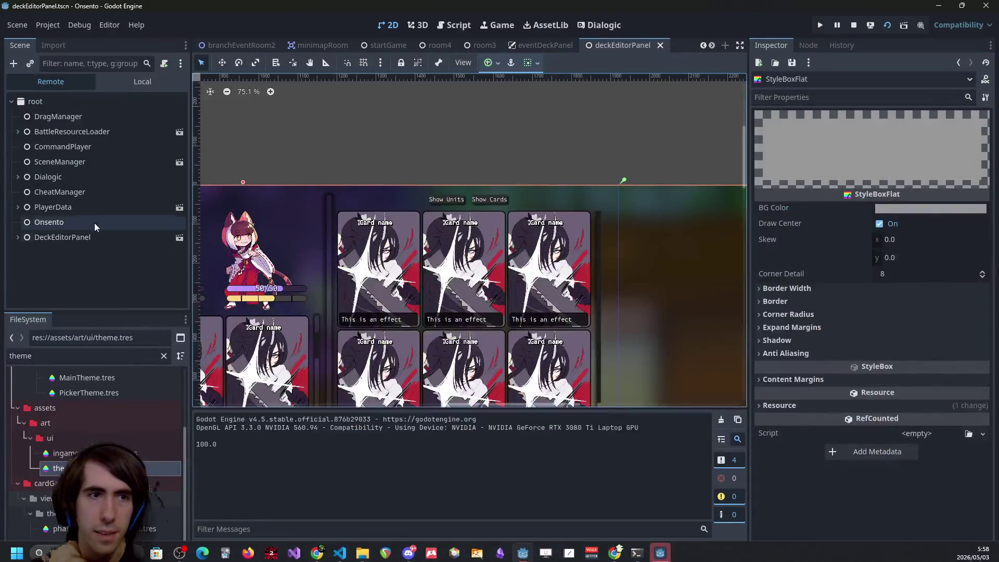
click(79, 64)
text(scrol)
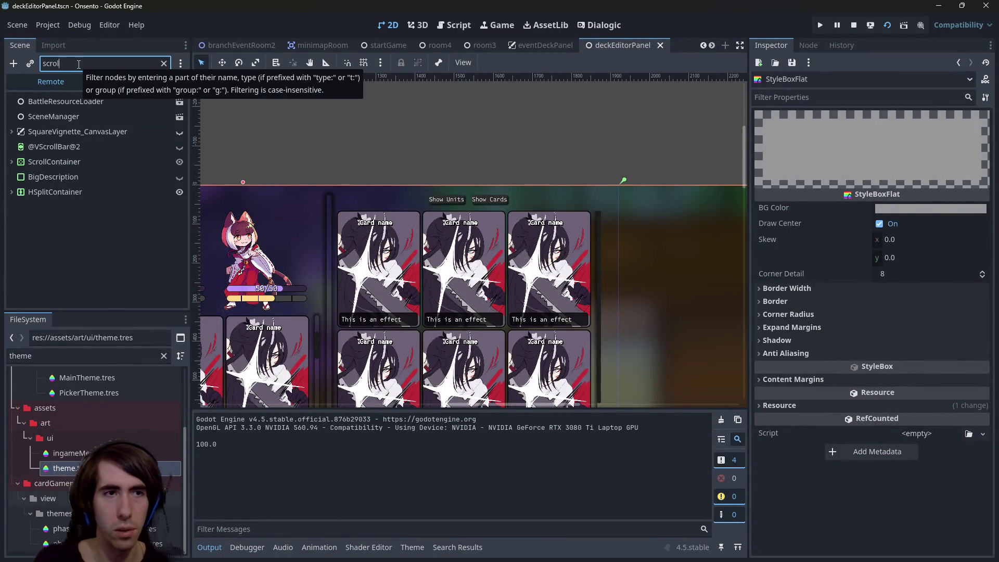
text(lconta)
click(63, 108)
click(59, 116)
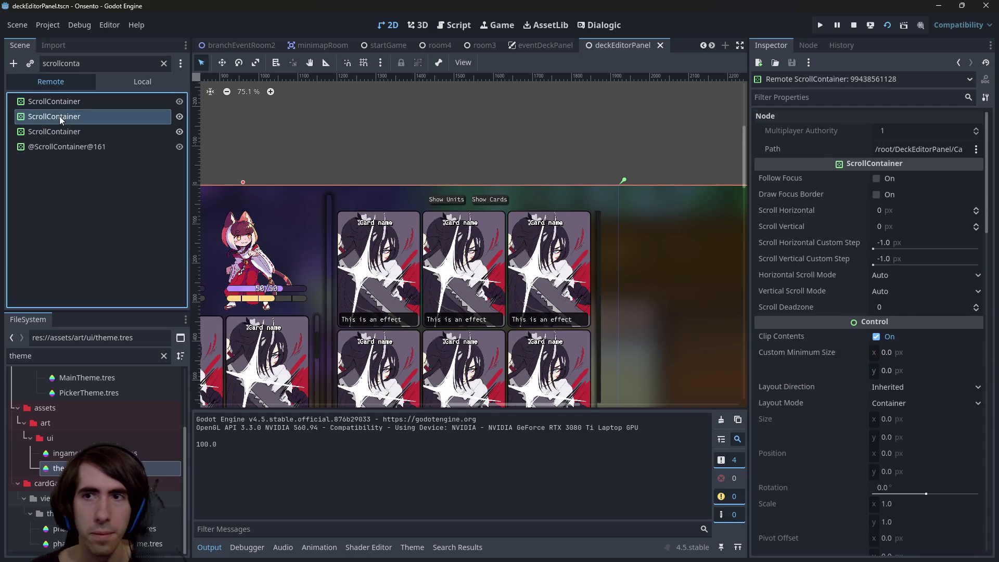
click(164, 63)
text(scro)
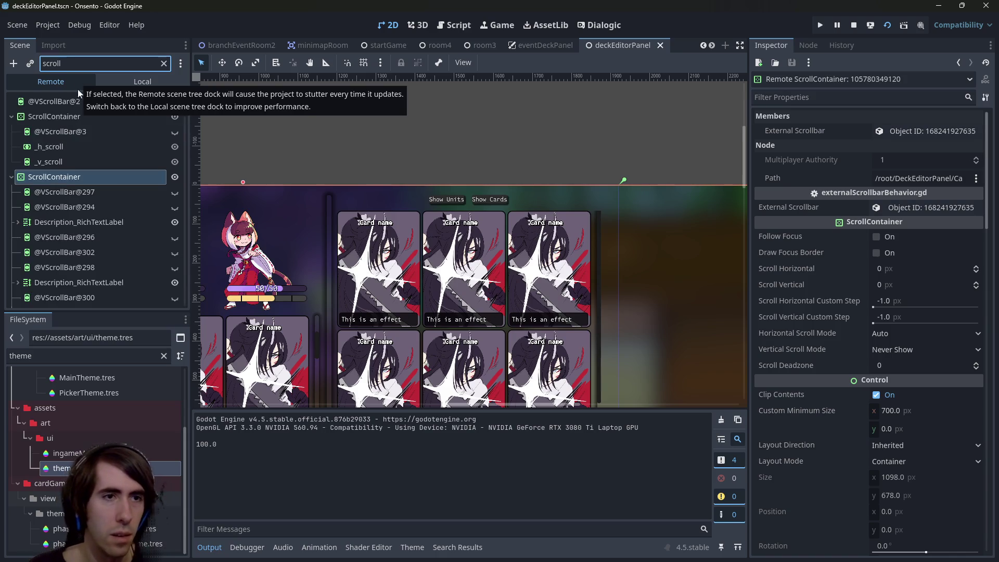
click(71, 167)
click(68, 154)
click(69, 166)
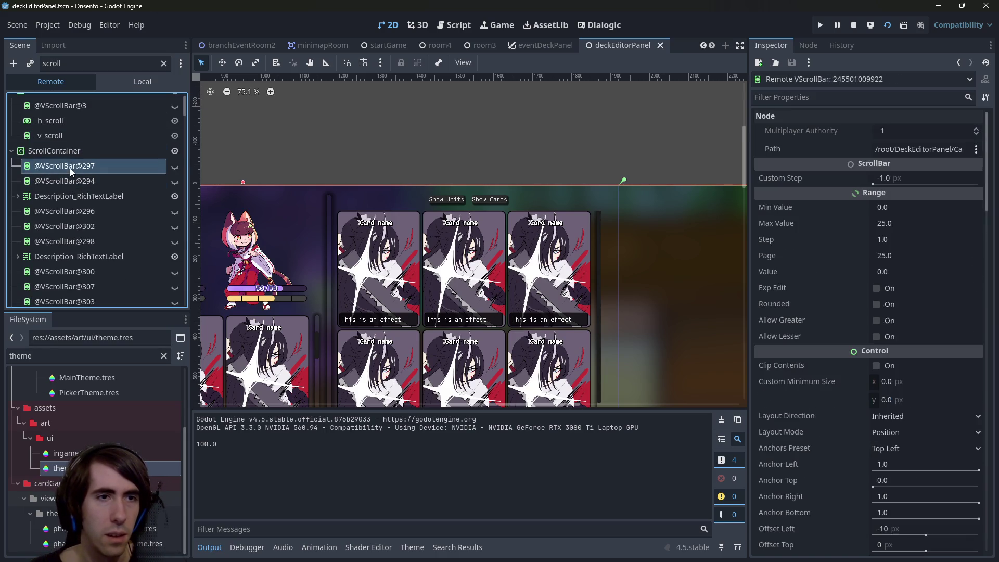
- Clear the filter and expand DeckEditorPanel through Panel, MarginContainer and HSplitContainer to its VBoxContainer
click(163, 63)
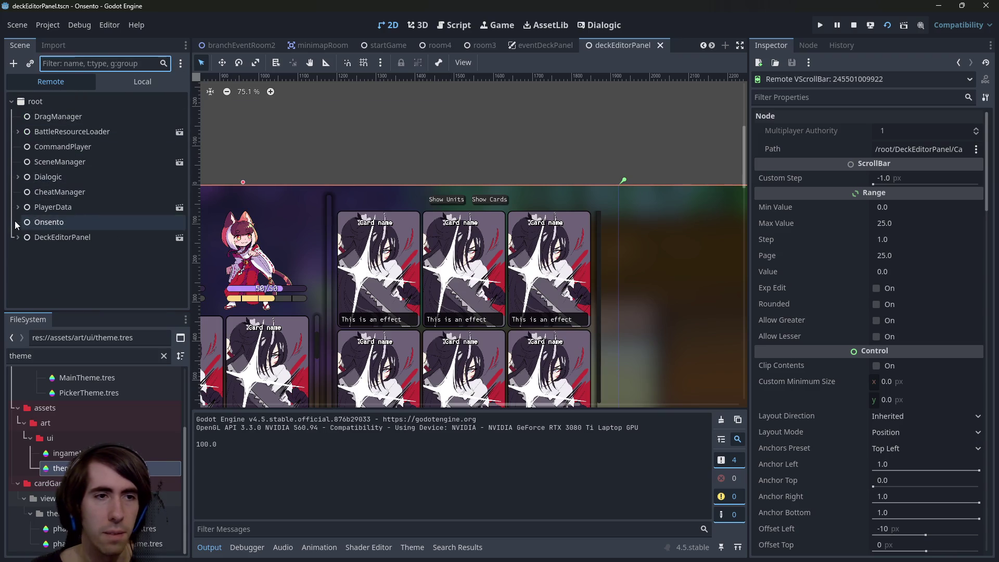
click(22, 237)
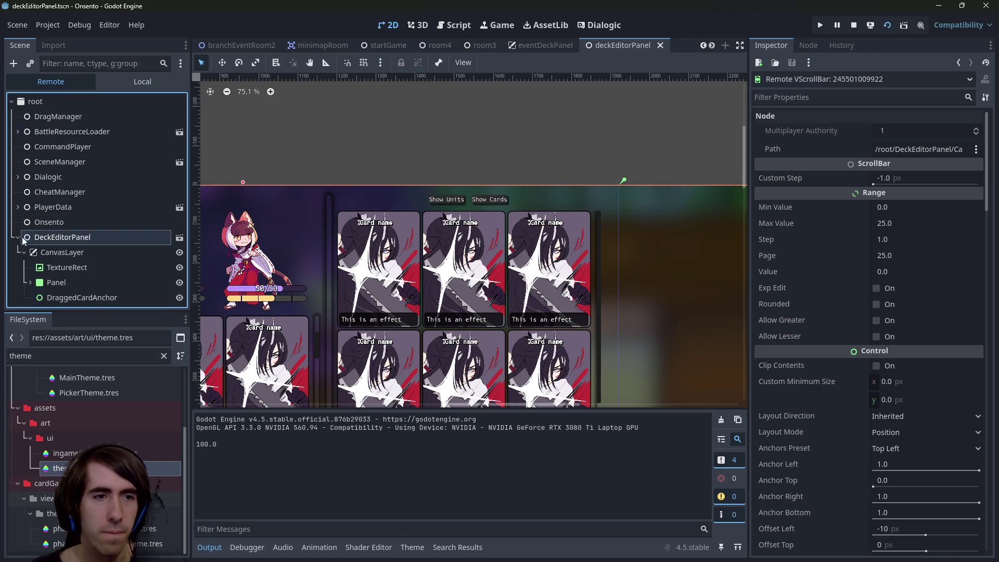
click(29, 282)
click(37, 283)
click(43, 283)
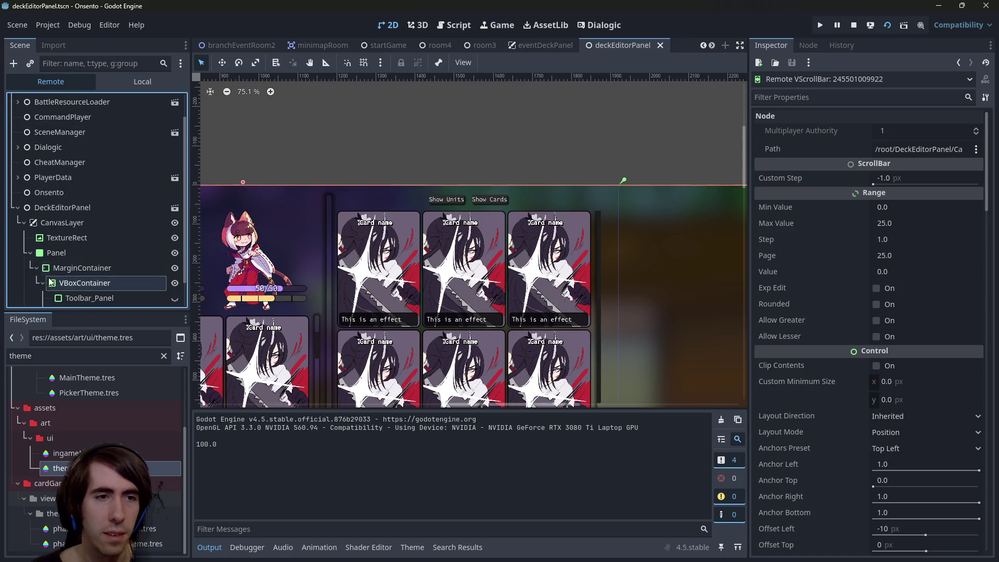
click(49, 283)
click(55, 267)
click(61, 239)
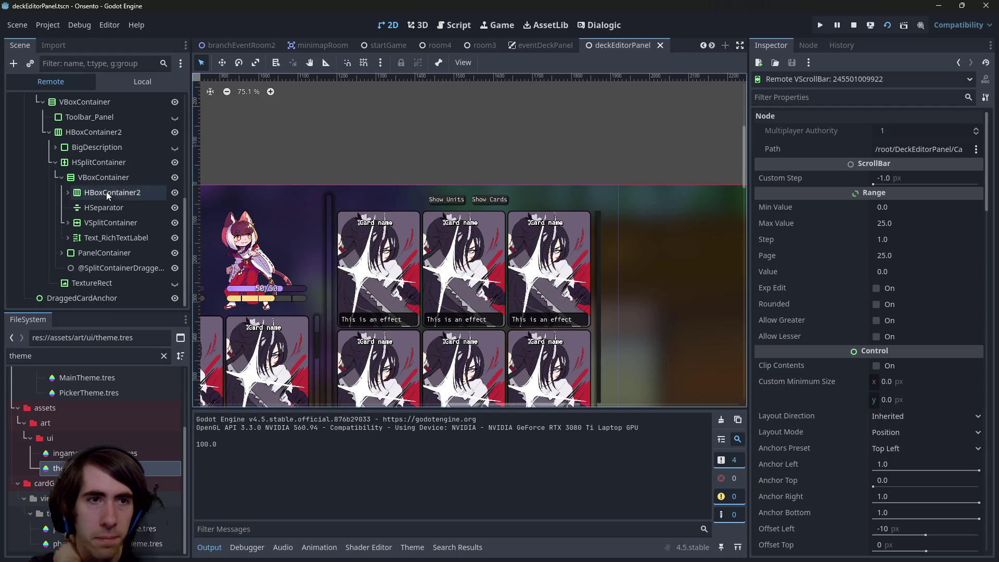
scroll(106, 193, up, 10)
scroll(87, 191, down, 2)
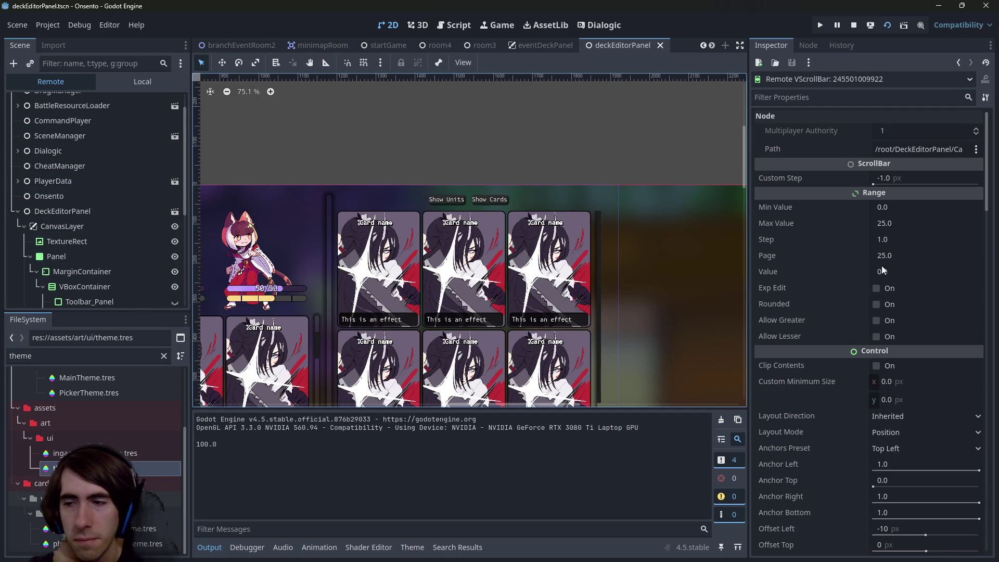
mouse_move(818, 300)
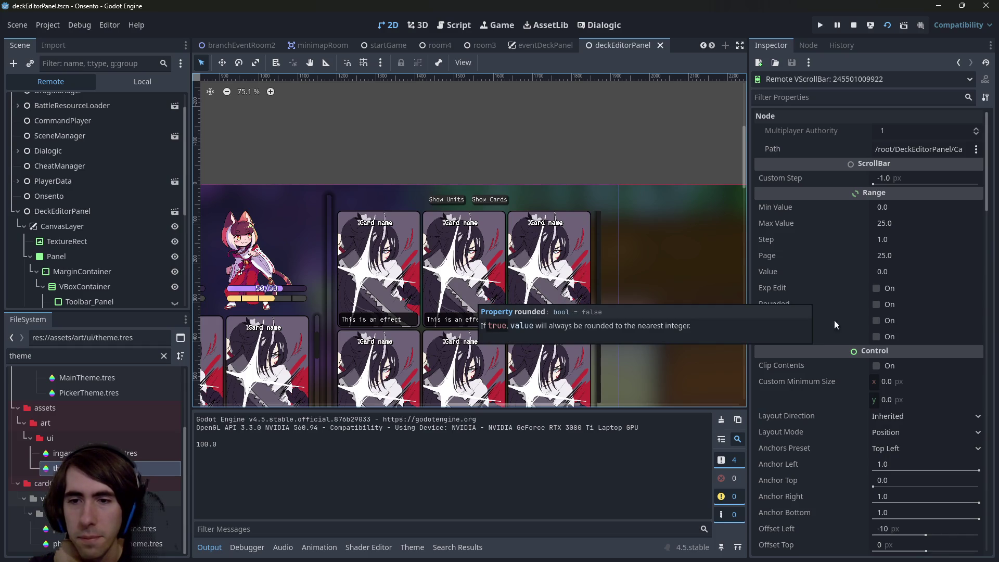
scroll(820, 302, down, 4)
scroll(819, 369, up, 4)
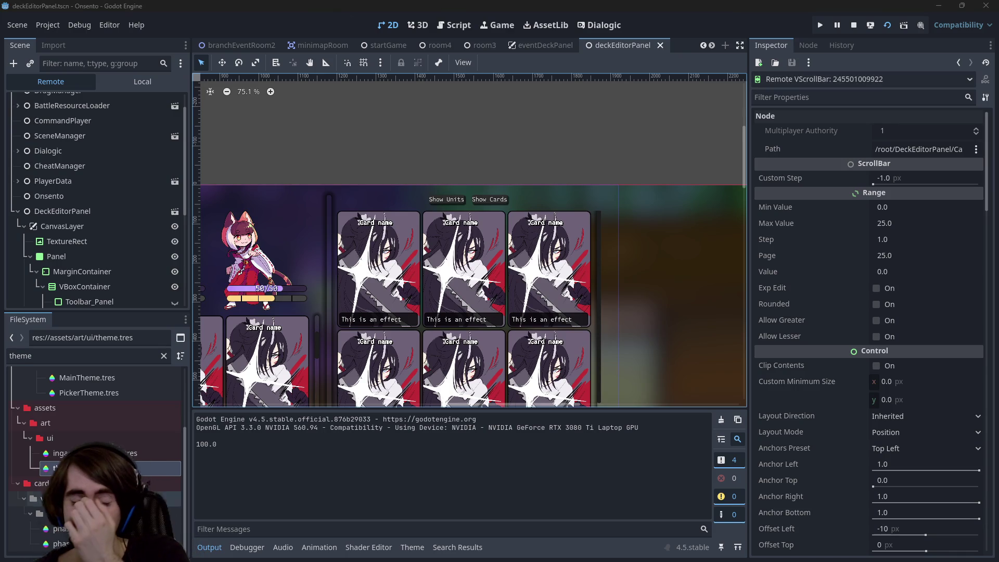
mouse_move(866, 308)
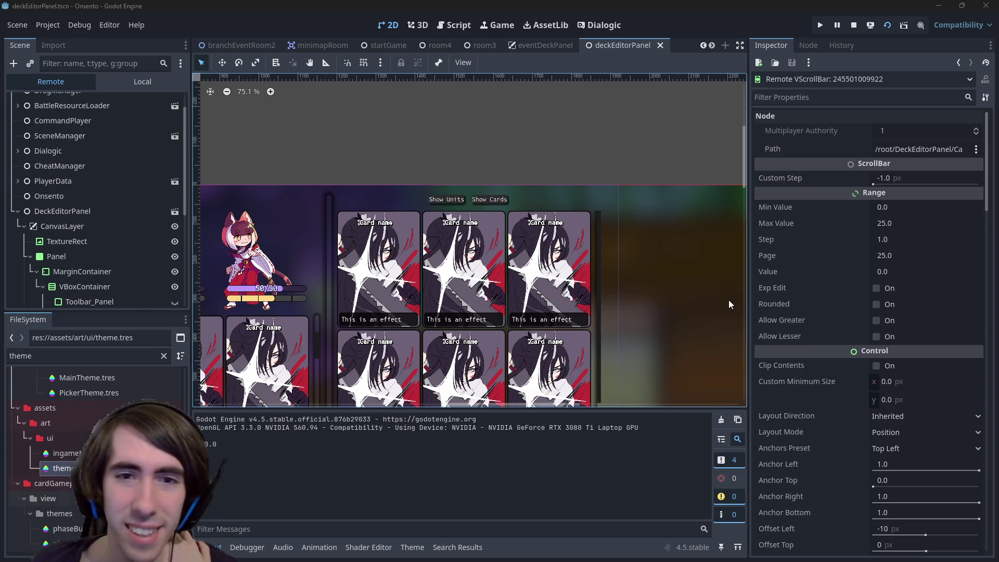
scroll(517, 197, left, 1)
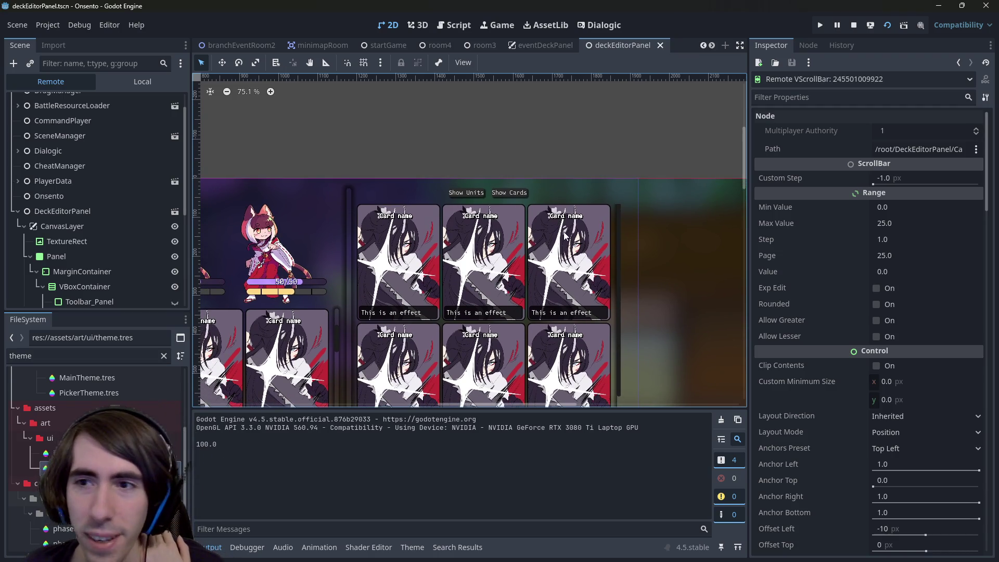
scroll(547, 246, down, 1)
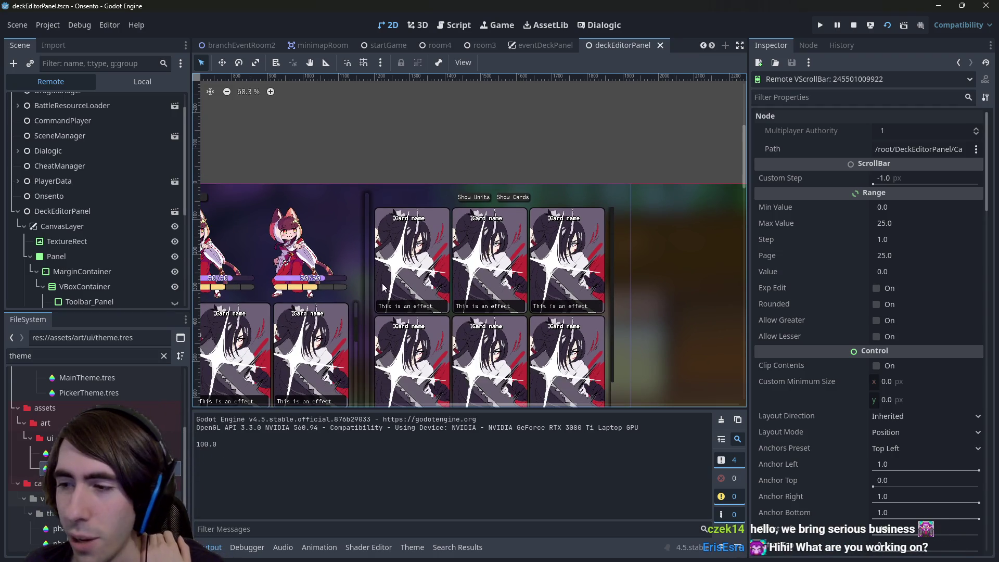
scroll(383, 287, left, 1)
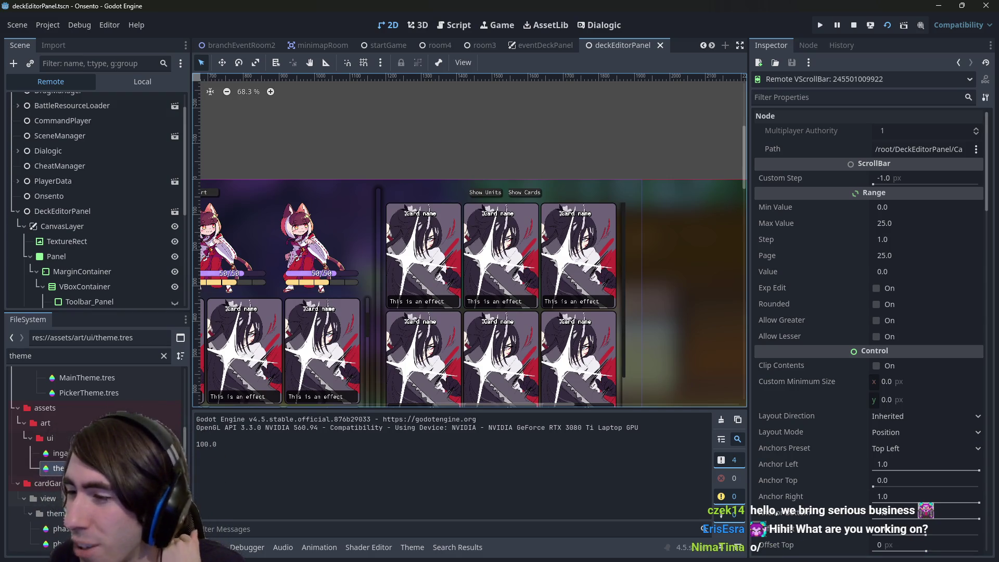
- Quick-open playQuest.tscn, stop the running game, and relaunch it with F6
key(alt+shift+o)
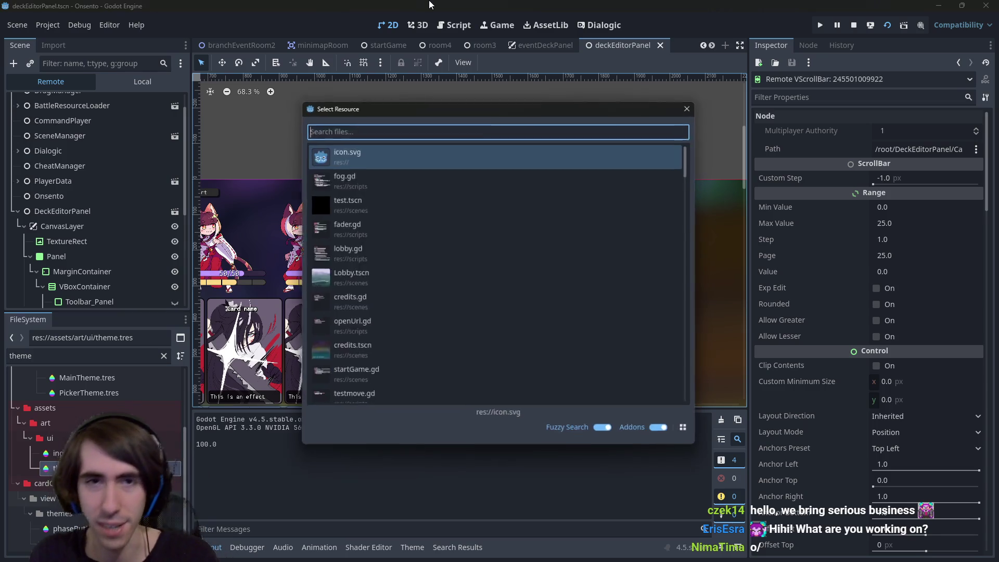
text(playerquest)
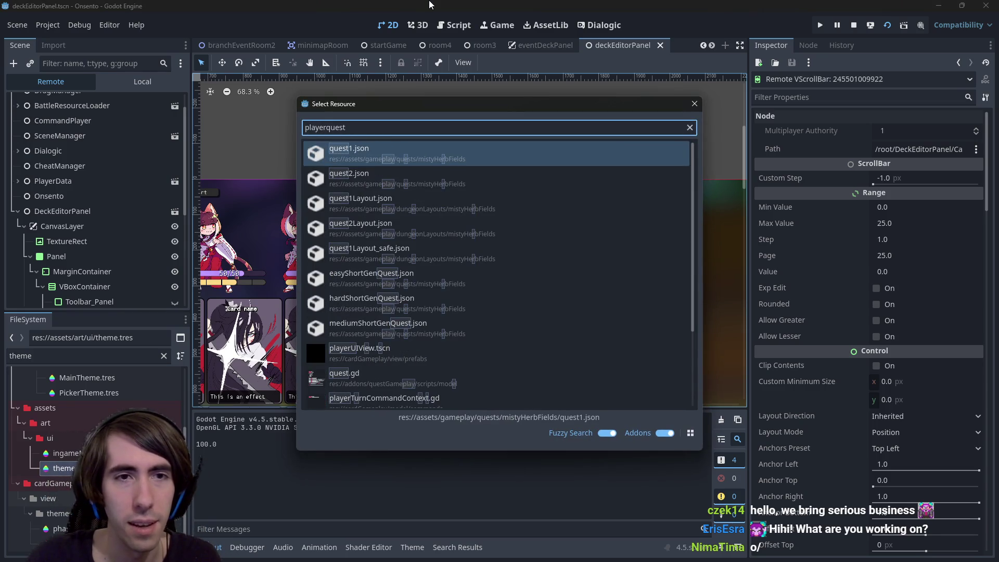
key(BackSpace)
key(BackSpace)
key(BackSpace)
key(BackSpace)
key(BackSpace)
key(BackSpace)
key(BackSpace)
text(qyues)
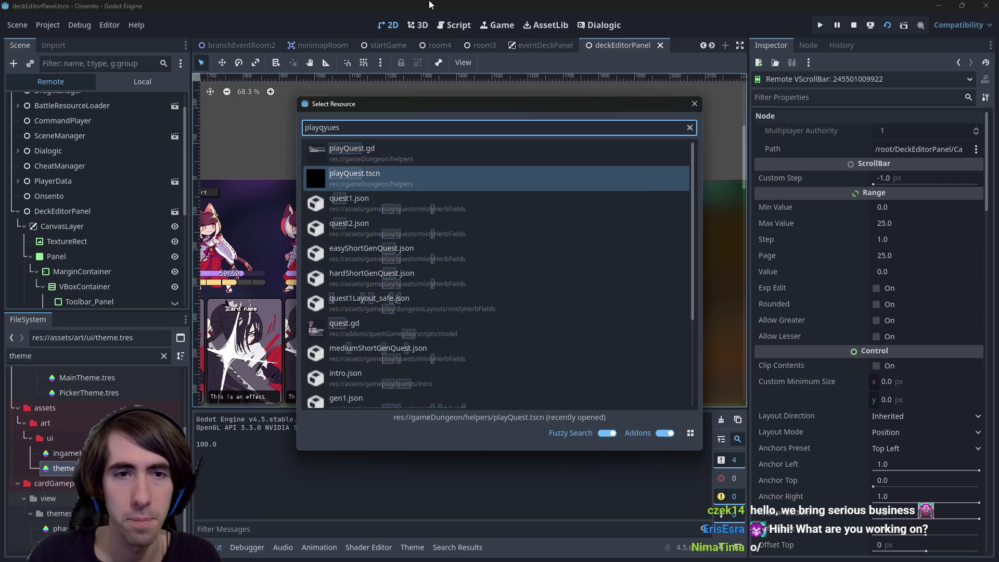
key(Return)
click(853, 25)
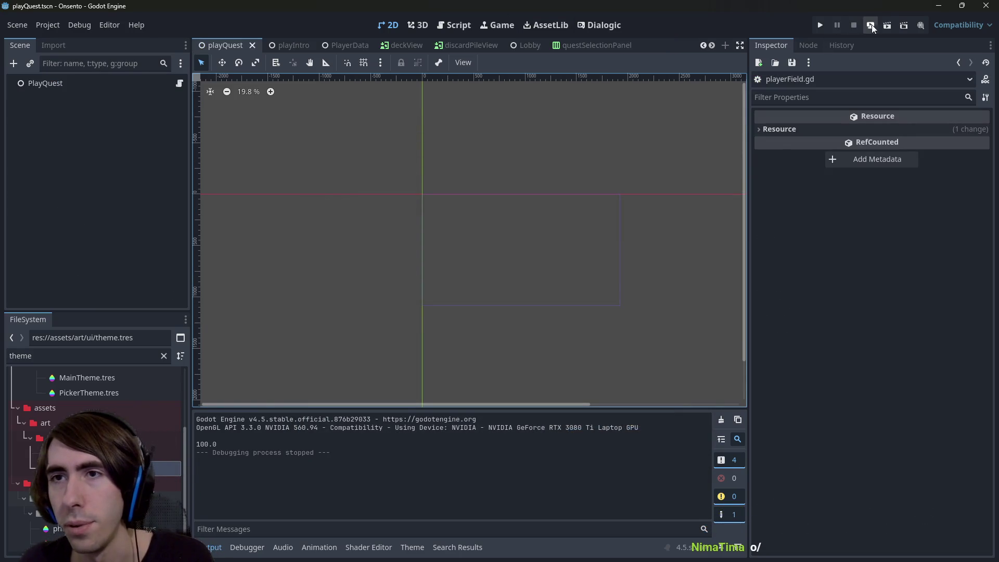
key(F6)
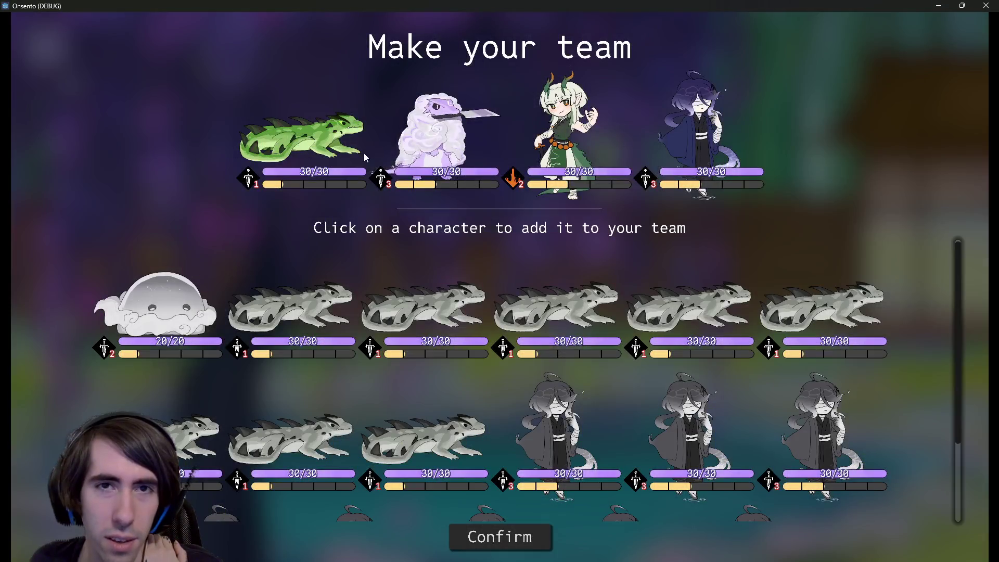
- Confirm the chosen team on the Make your team screen
scroll(521, 409, down, 3)
scroll(521, 410, up, 3)
click(487, 537)
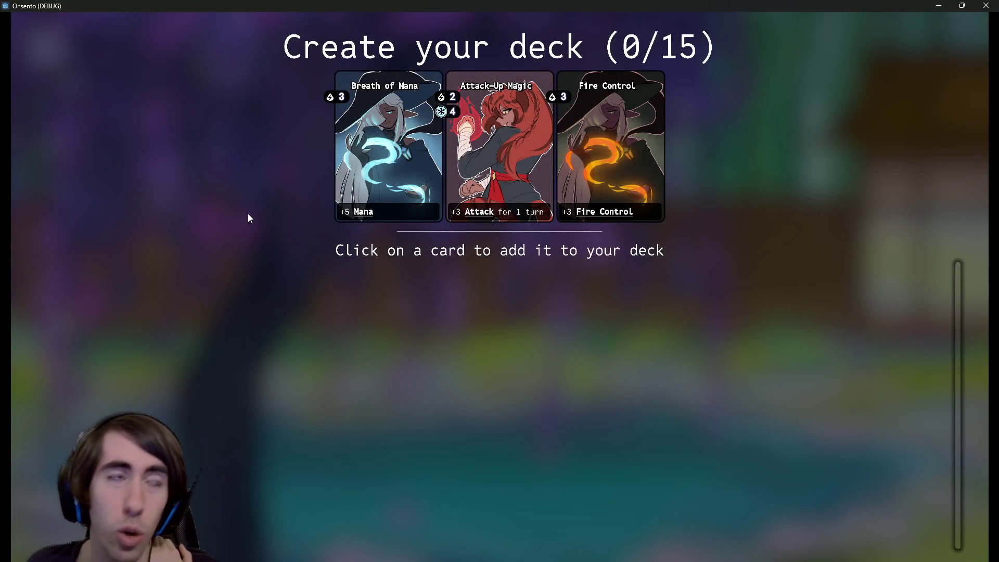
- Add nine offered cards, ending with Motivation, to fill the deck and start the battle
click(383, 141)
click(500, 156)
click(513, 168)
click(495, 161)
click(495, 161)
click(432, 143)
click(432, 144)
click(485, 132)
click(411, 148)
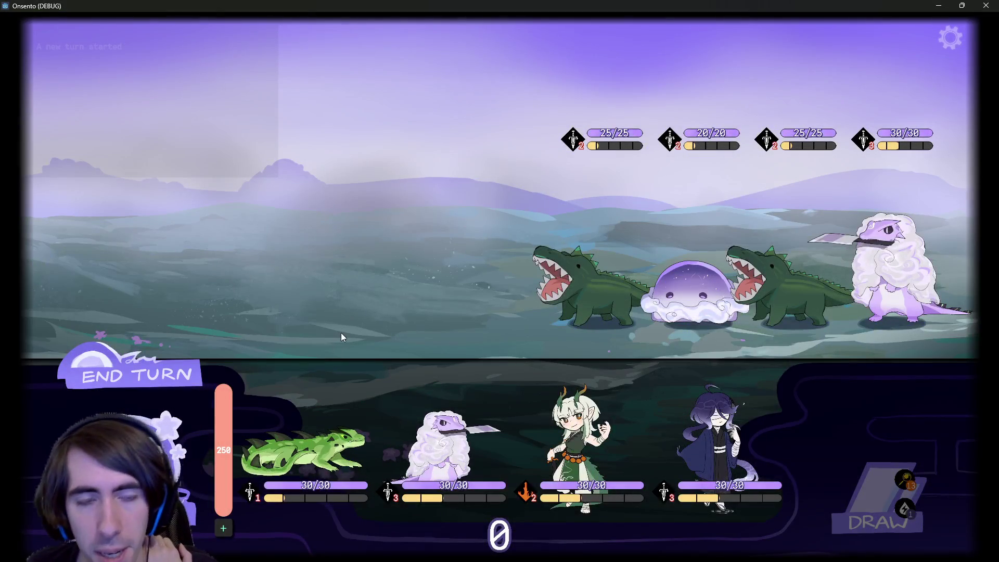
- Deploy the lizard, blue-haired, horned elf and sheep allies onto the battlefield, then end the turn
mouse_move(324, 416)
mouse_down()
mouse_move(378, 276)
mouse_move(715, 450)
mouse_up()
drag(608, 448, 402, 258)
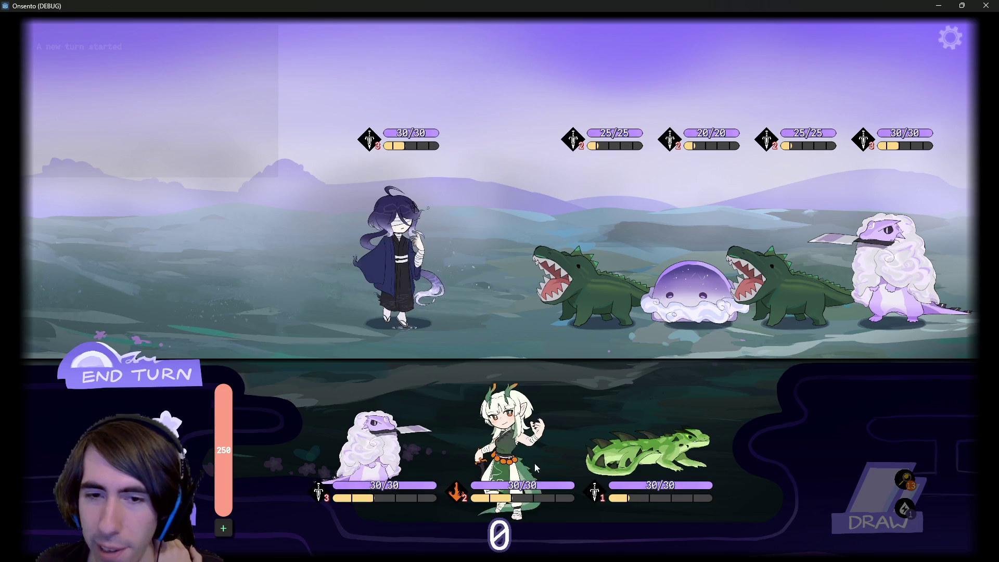
drag(509, 448, 326, 256)
mouse_move(578, 448)
mouse_down()
mouse_move(478, 379)
mouse_move(476, 365)
mouse_up()
mouse_move(496, 452)
mouse_down()
mouse_move(84, 264)
mouse_move(61, 286)
mouse_move(105, 253)
mouse_move(113, 265)
mouse_up()
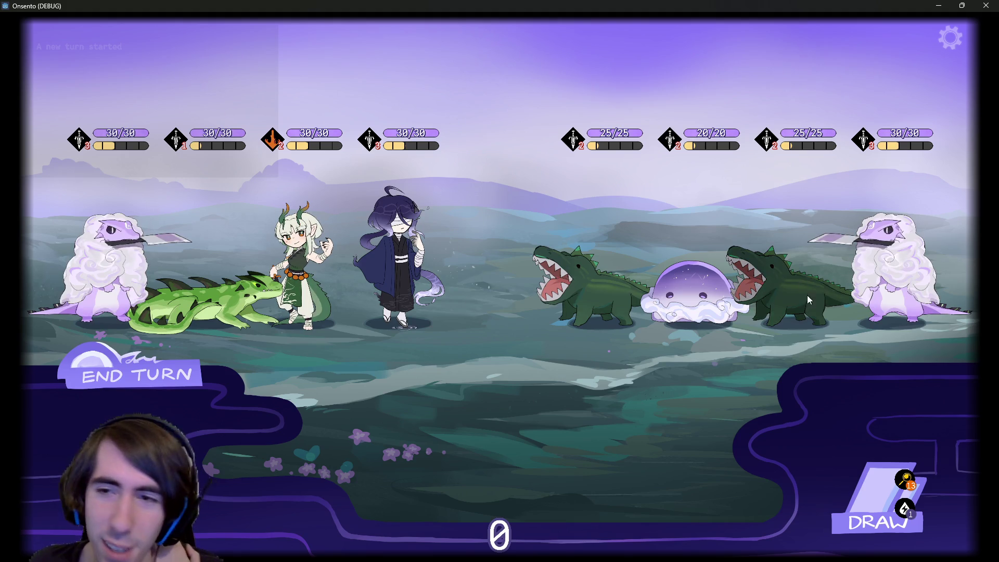
click(146, 378)
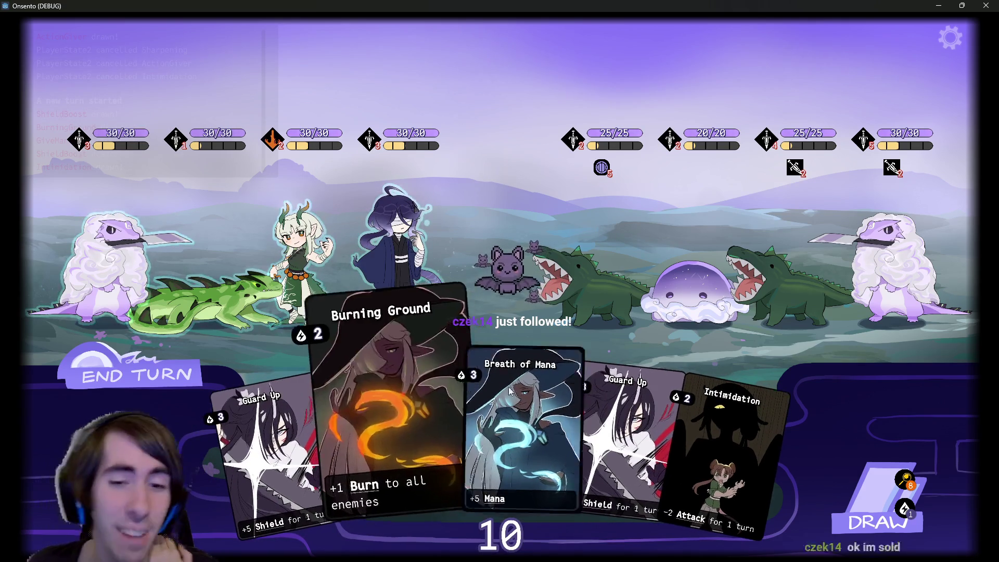
- Check the draw pile, then play Guard Up and Breath of Mana on the blue-haired ally
click(895, 507)
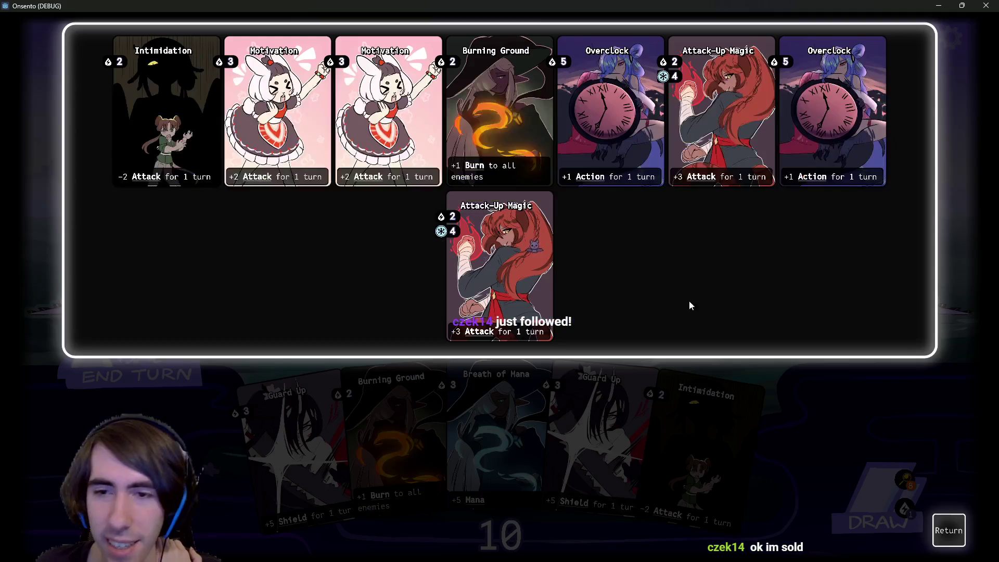
click(948, 530)
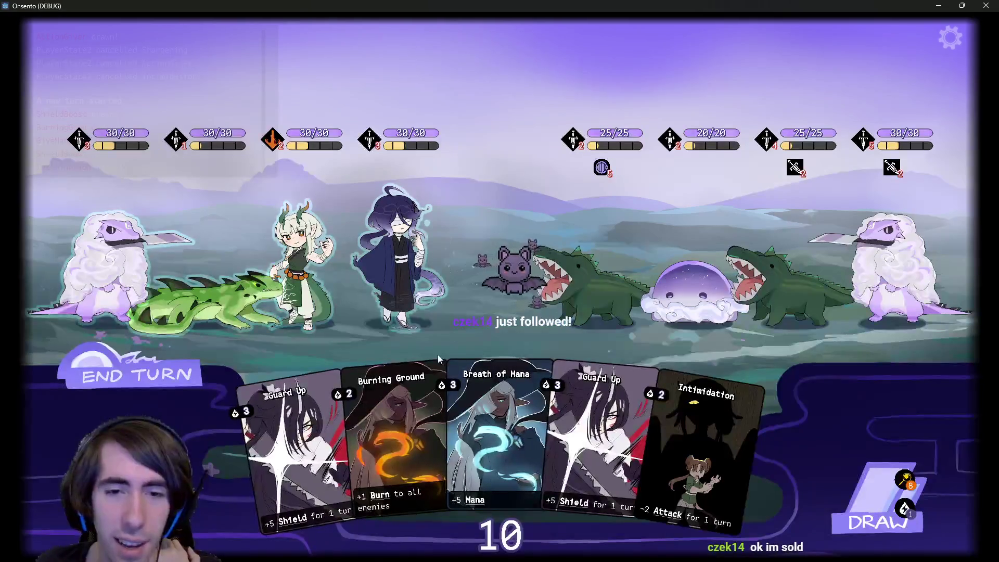
click(590, 392)
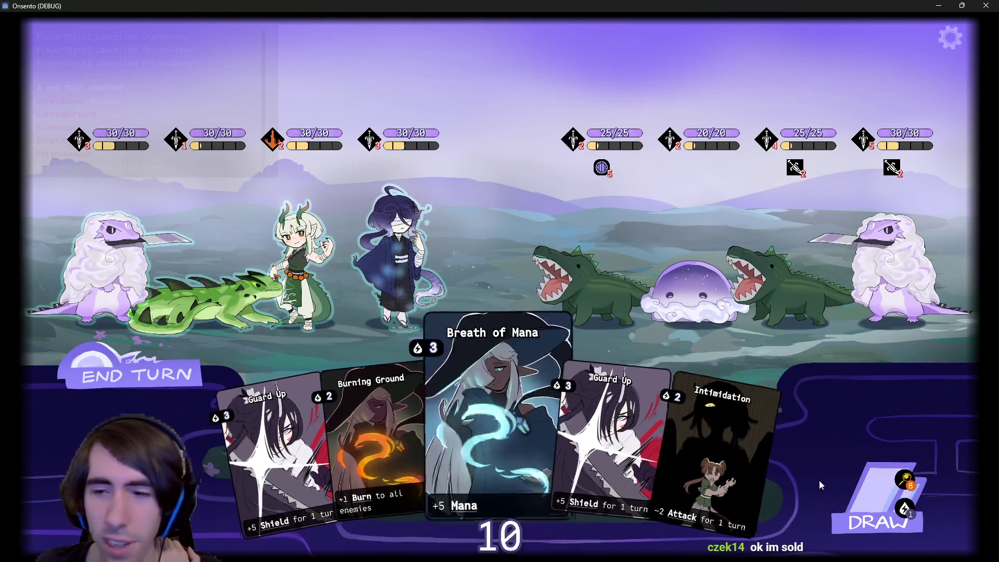
click(908, 483)
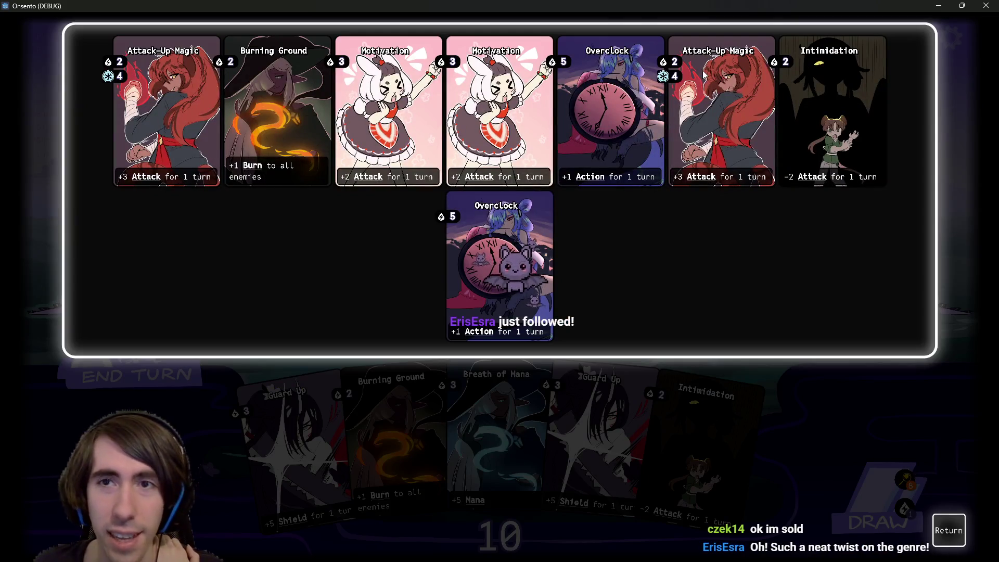
click(948, 531)
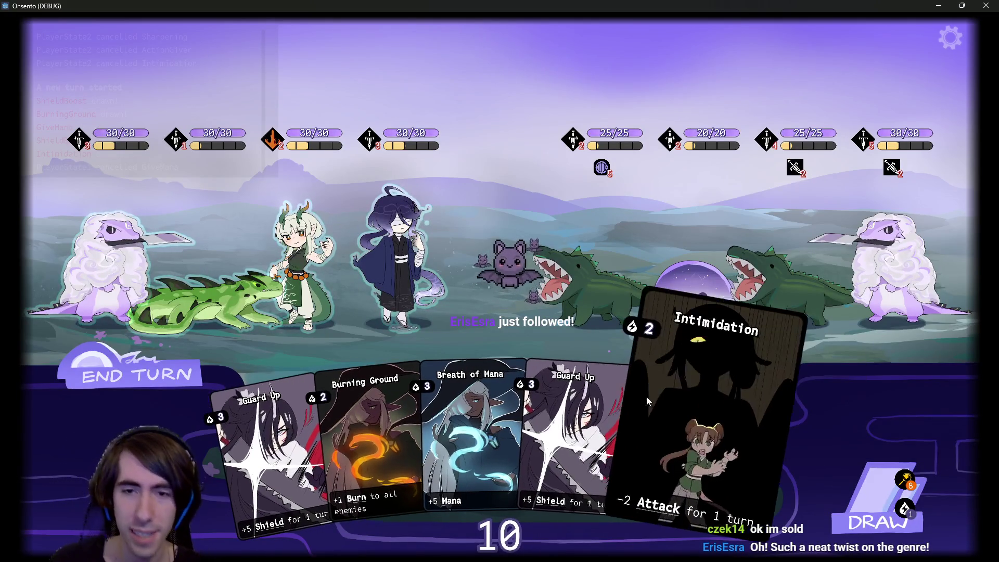
drag(577, 427, 407, 246)
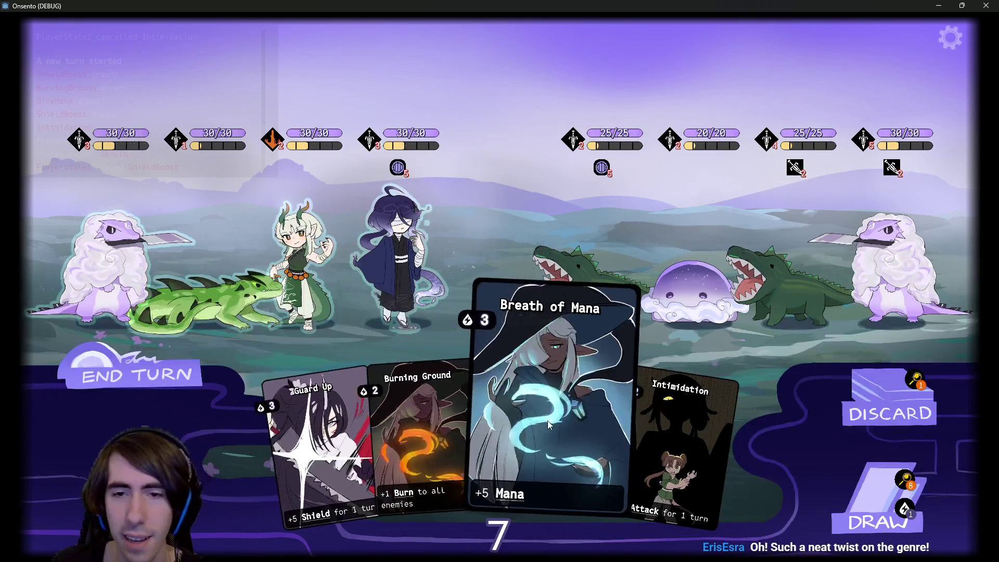
drag(546, 437, 414, 269)
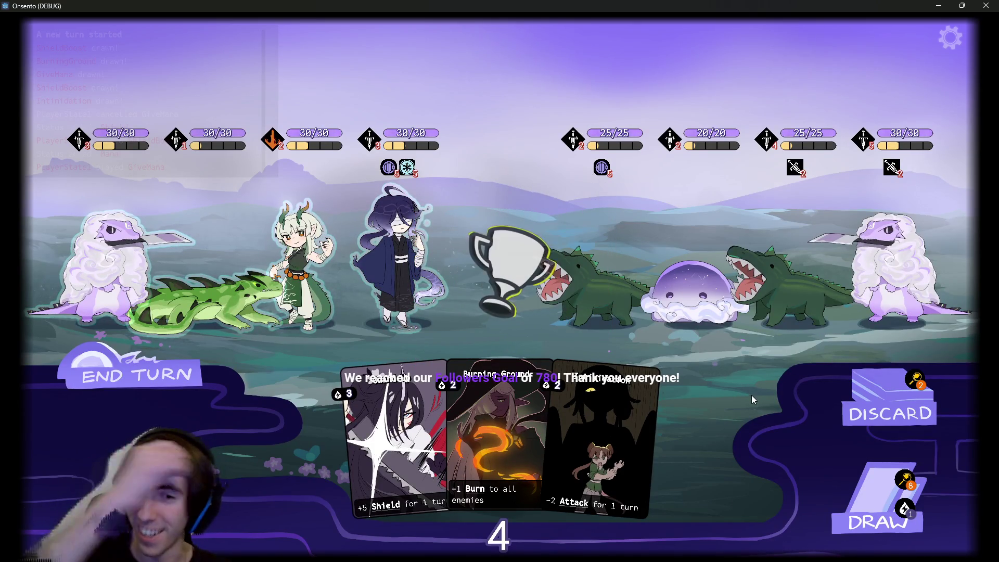
- Draw two extra cards and end the turn
click(878, 499)
click(878, 499)
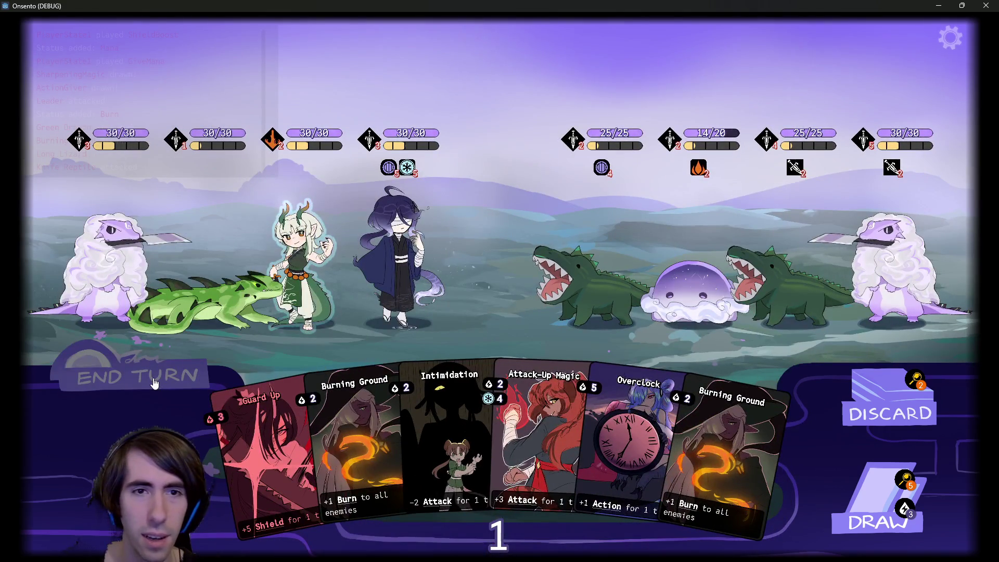
click(158, 382)
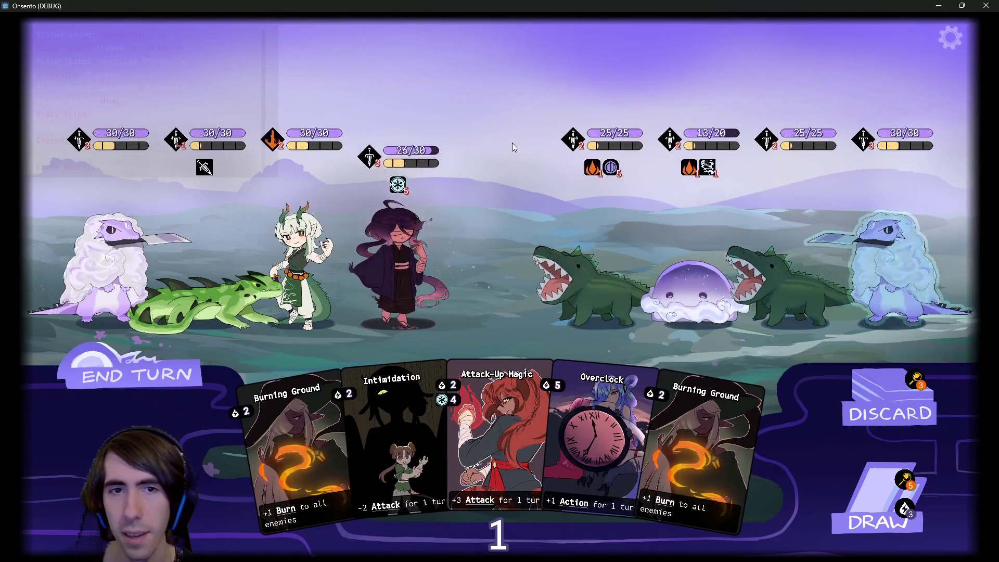
- Cast Attack-Up Magic on the blue-haired ally, then play Overclock and Burning Ground on all enemies
drag(544, 386, 500, 333)
mouse_move(430, 500)
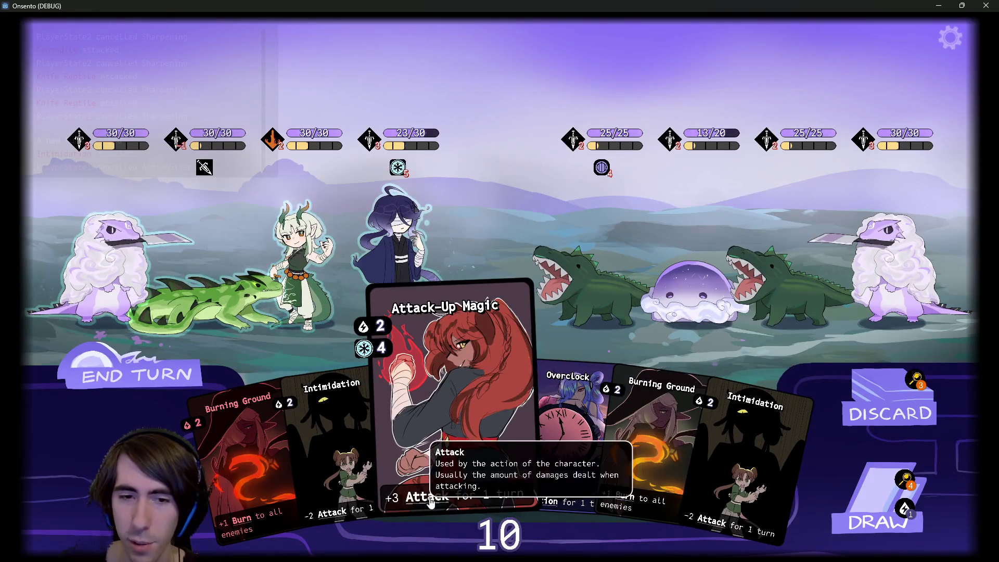
mouse_move(388, 348)
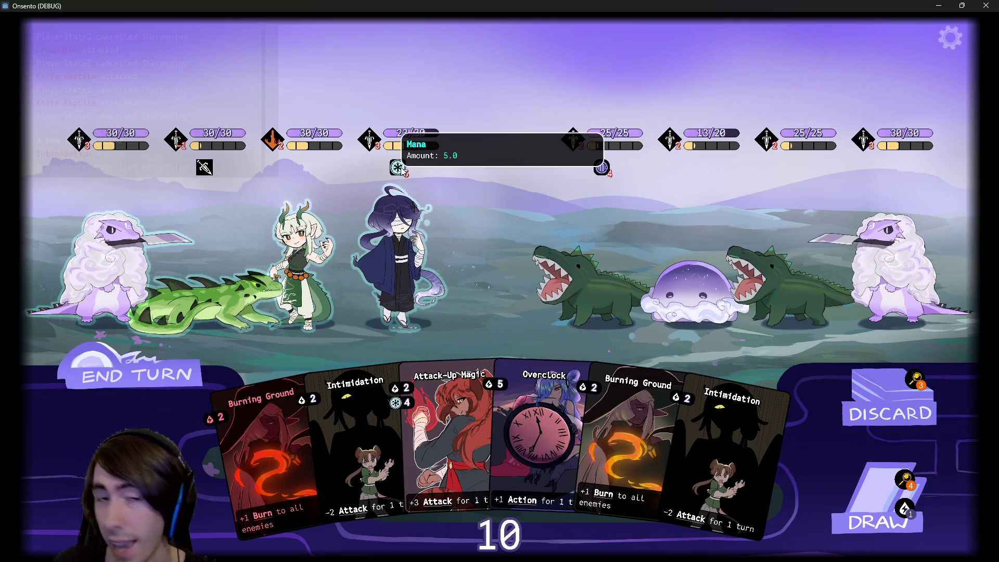
click(462, 310)
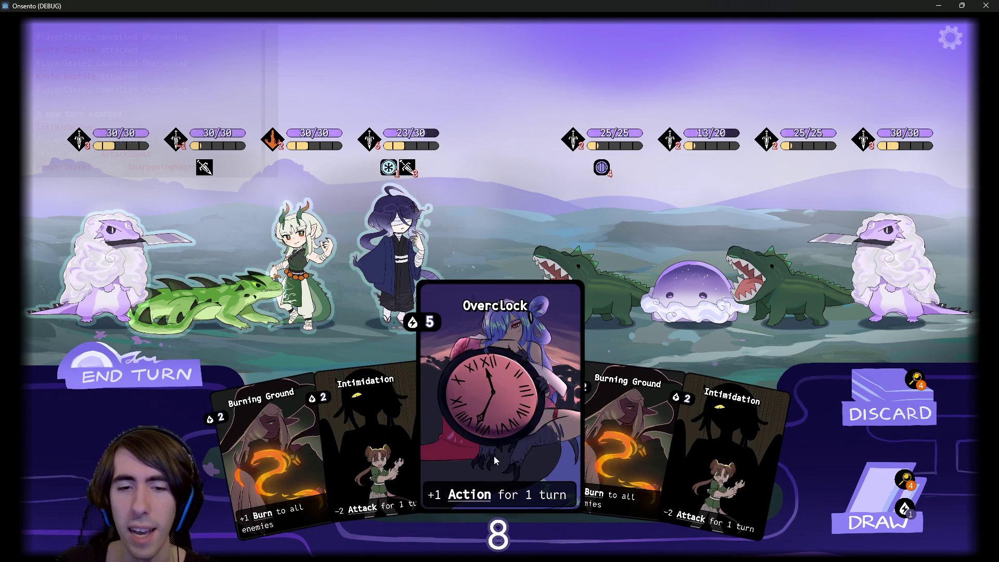
mouse_move(489, 493)
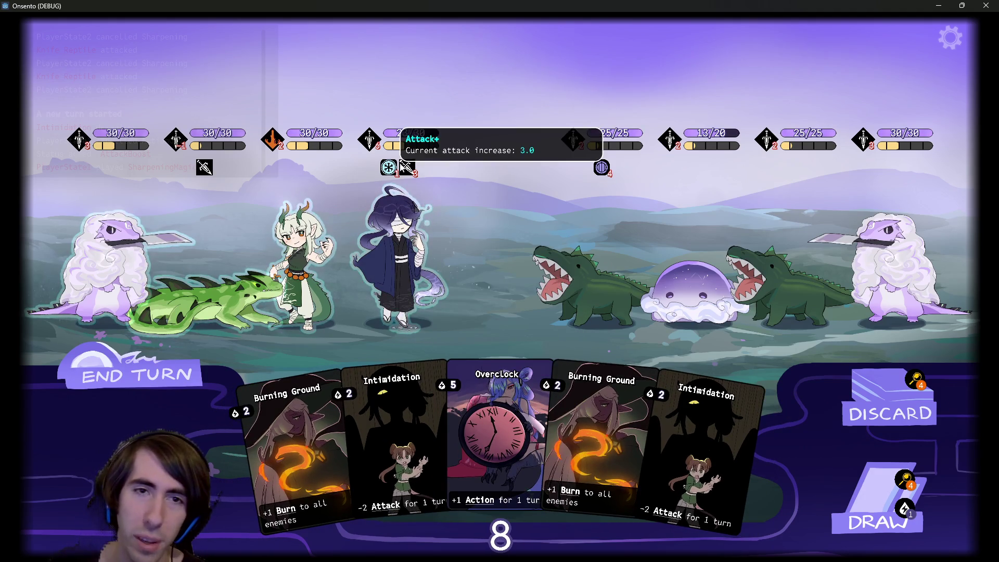
drag(464, 392, 401, 260)
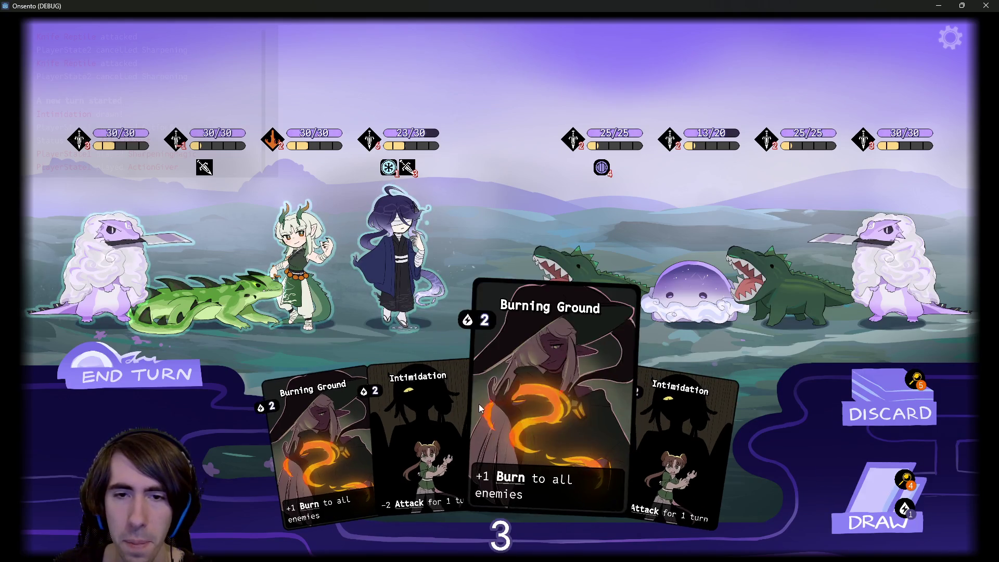
drag(572, 413, 510, 250)
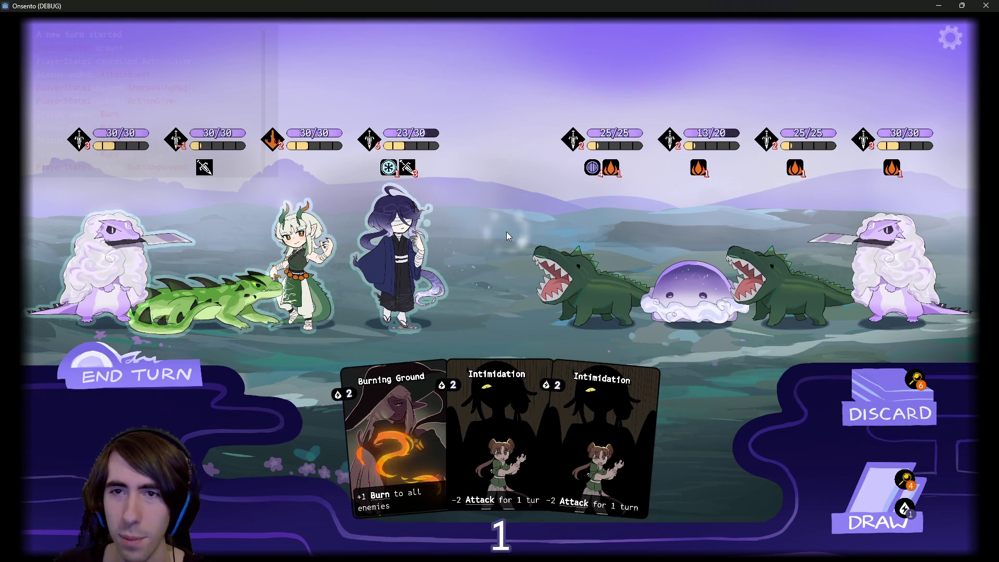
- Draw another card and pause the game to show the quest route map
click(859, 494)
click(640, 284)
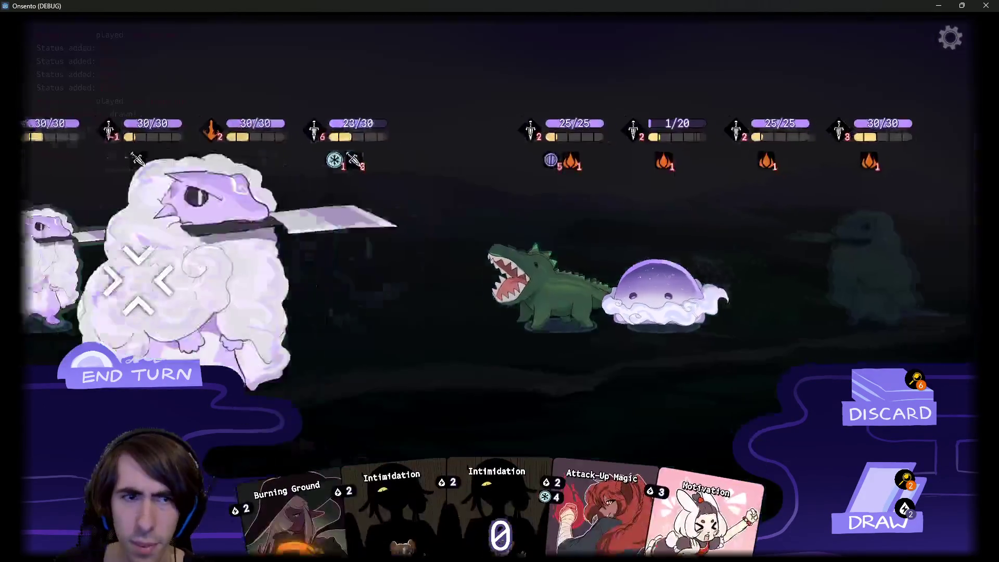
key(Escape)
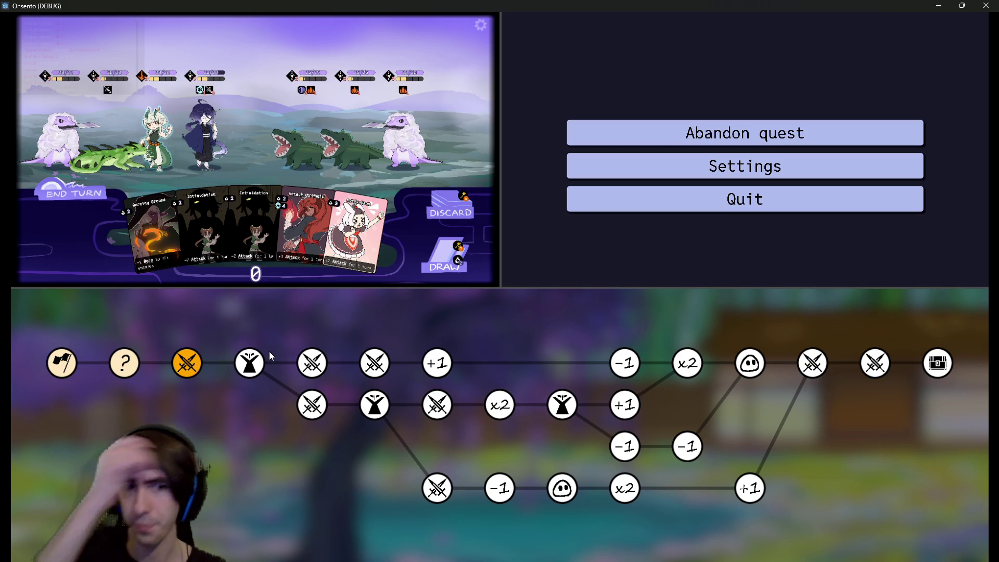
key(Escape)
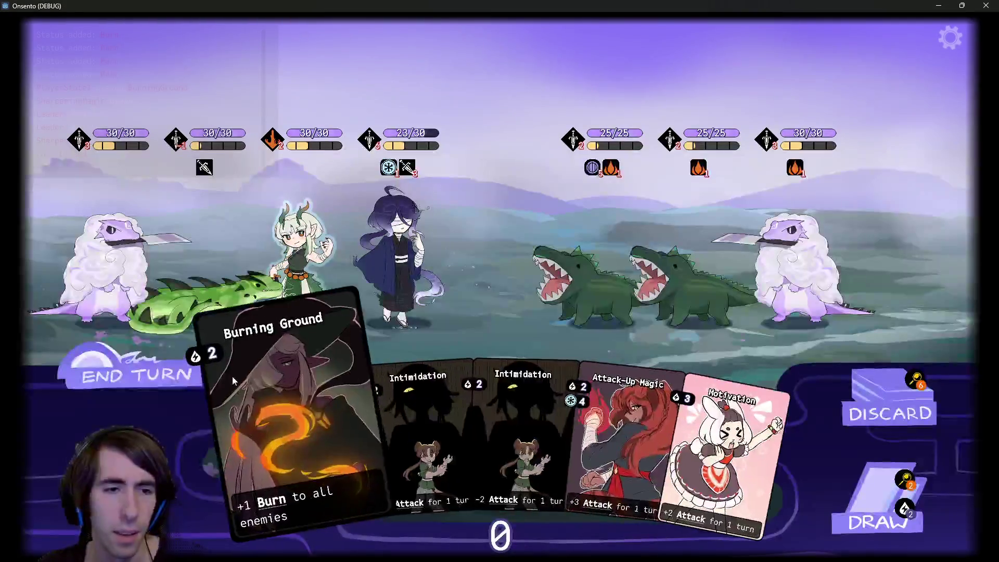